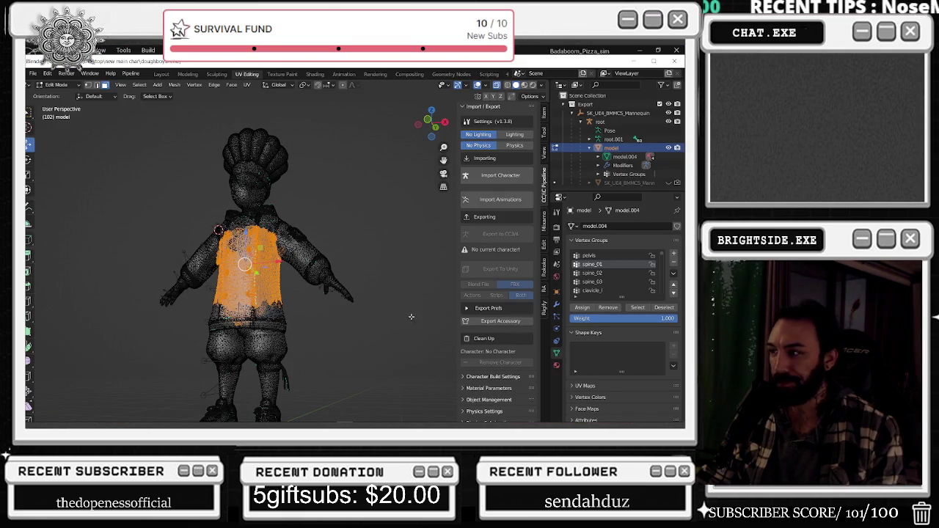
Review which torso vertices the spine_02 and spine_03 vertex groups cover
key("alt+a")
left_click(638, 308)
mouse_move(350, 245)
middle_mouse_down()
mouse_move(481, 259)
mouse_move(527, 286)
middle_mouse_up()
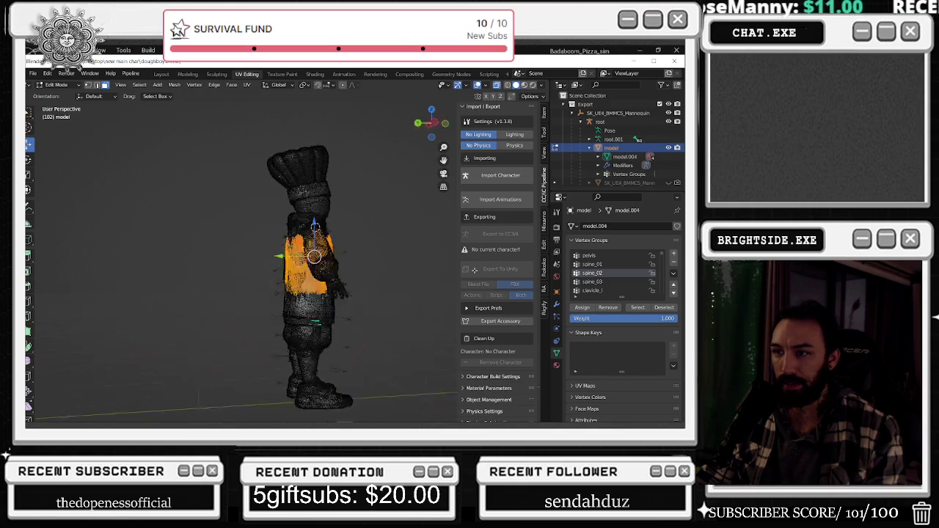
key("alt+a")
mouse_move(404, 241)
middle_mouse_down()
mouse_move(392, 241)
mouse_move(418, 246)
middle_mouse_up()
scroll(435, 252, "up", 2)
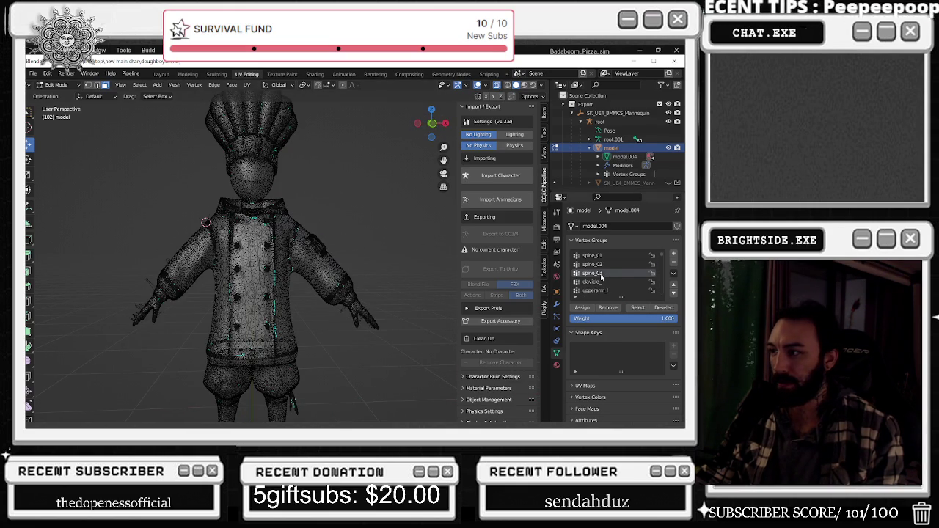
left_click(629, 308)
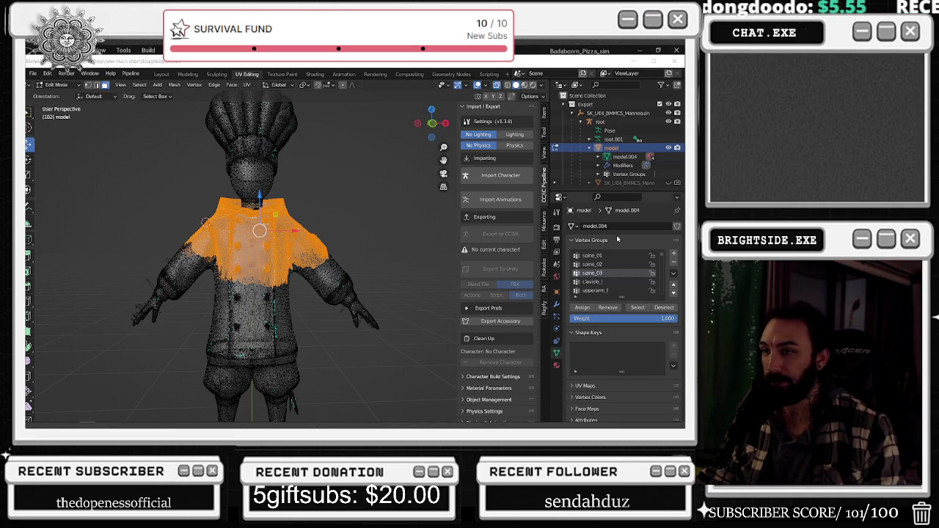
key("alt+a")
left_click(629, 308)
mouse_move(242, 278)
middle_mouse_down()
mouse_move(295, 277)
mouse_move(339, 233)
middle_mouse_up()
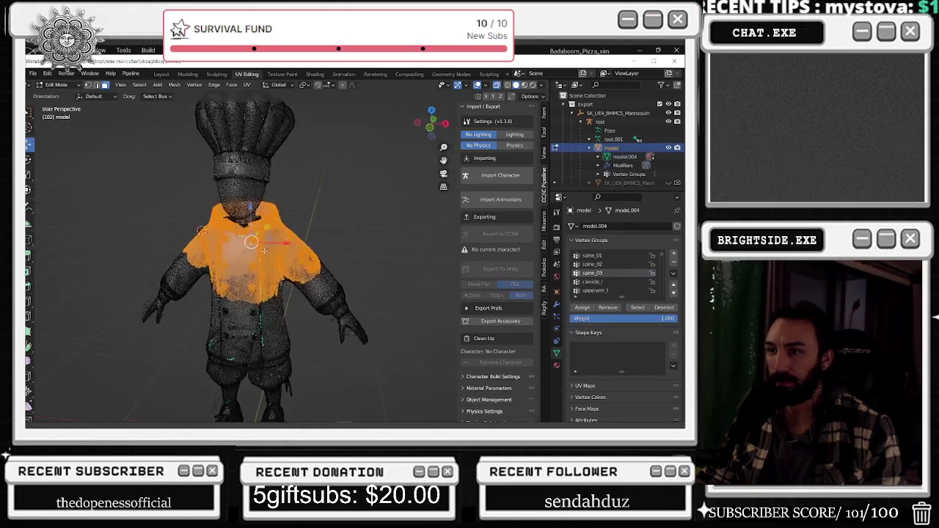
key("alt+a")
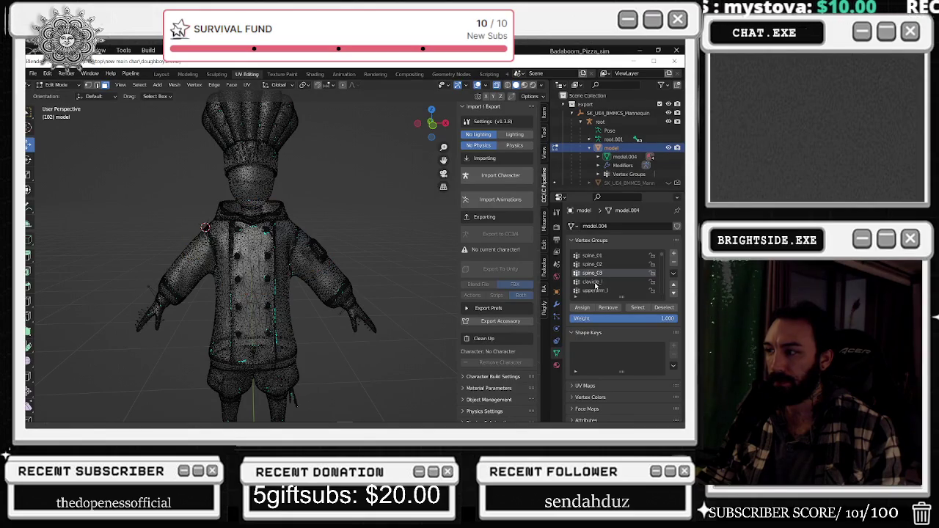
Display clavicle_l from behind and box-select the stray hat and head vertices
left_click(639, 310)
mouse_move(333, 235)
middle_mouse_down()
mouse_move(345, 232)
mouse_move(209, 198)
middle_mouse_up()
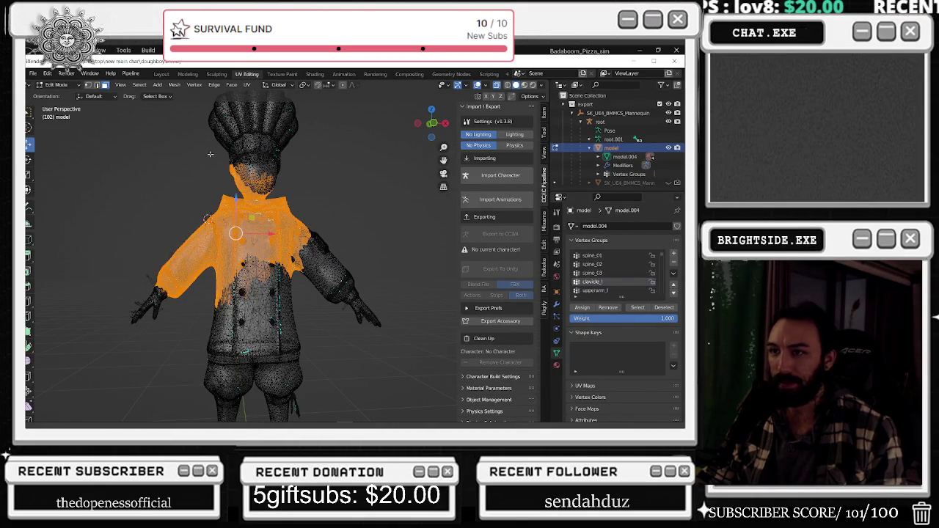
middle_click_drag(190, 130, 229, 139)
left_click_drag(170, 126, 355, 193)
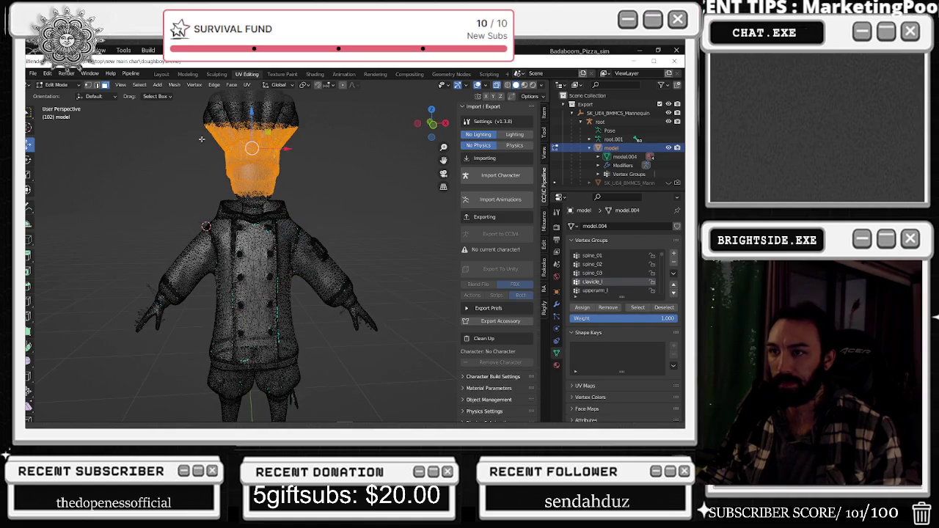
mouse_move(279, 176)
middle_mouse_down()
mouse_move(302, 172)
mouse_move(265, 153)
middle_mouse_up()
left_click_drag(206, 167, 299, 196)
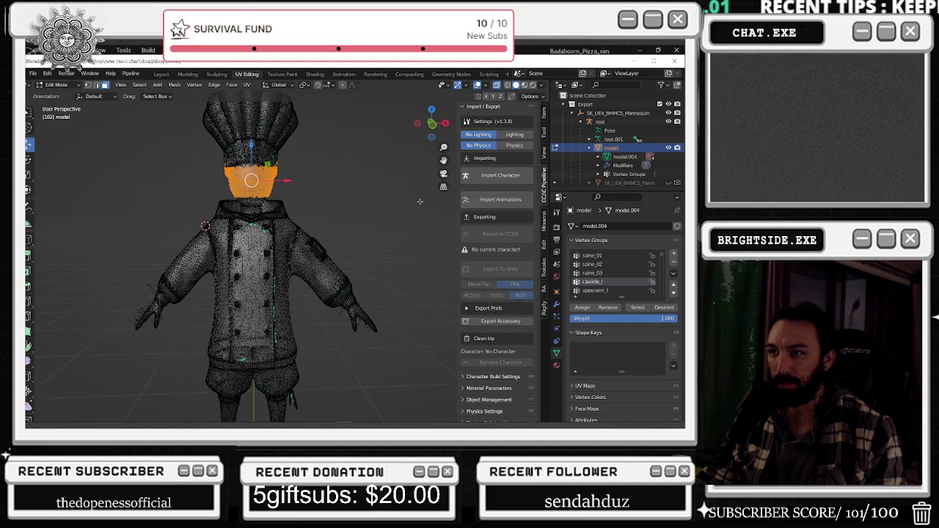
left_click_drag(220, 179, 305, 197)
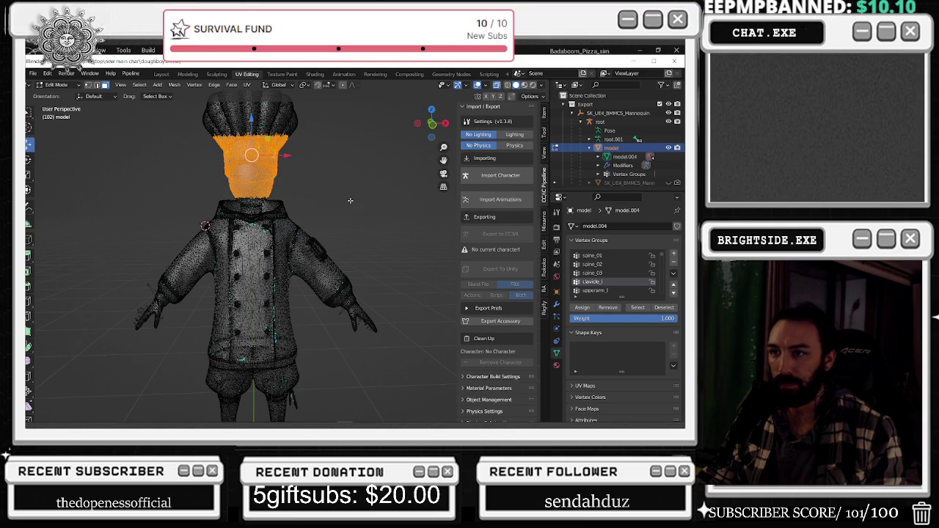
middle_click_drag(352, 203, 429, 202)
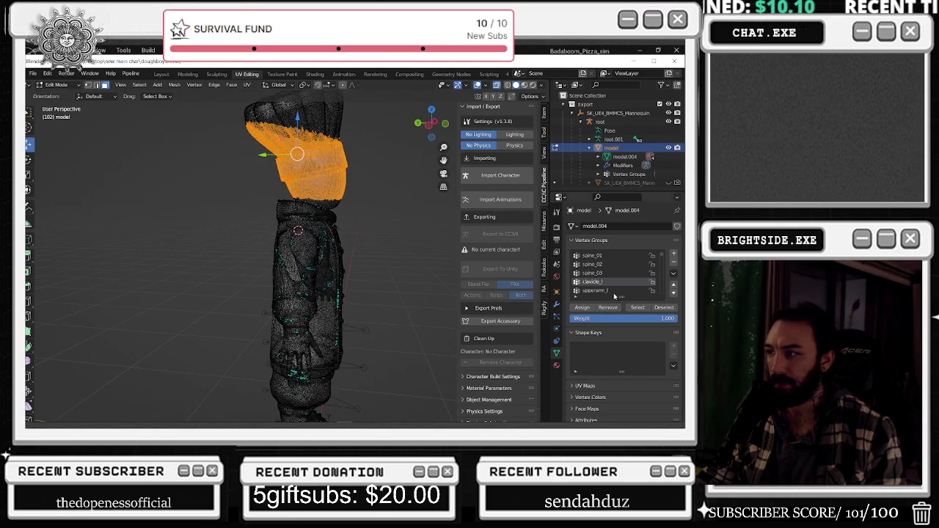
key("alt+a")
left_click(595, 290)
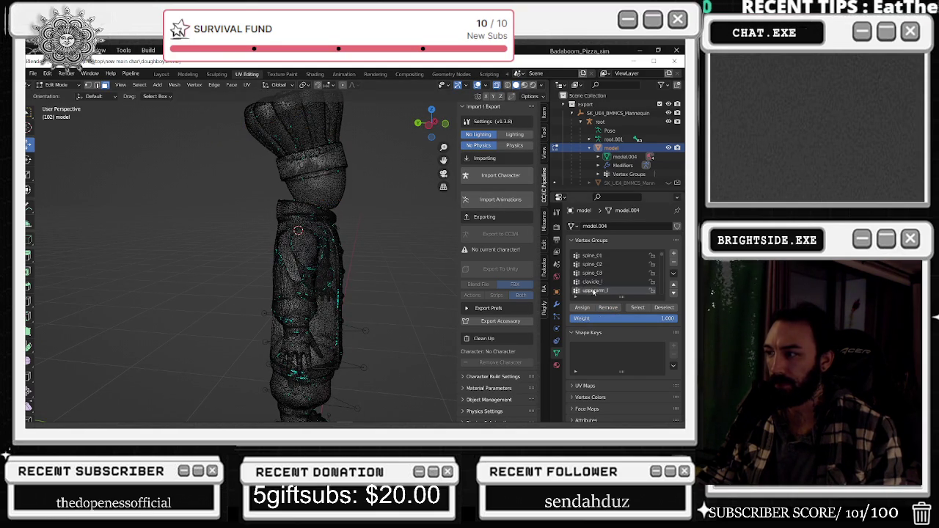
Review the upperarm_l vertex group from the front
left_click(647, 311)
middle_click_drag(337, 249, 284, 258)
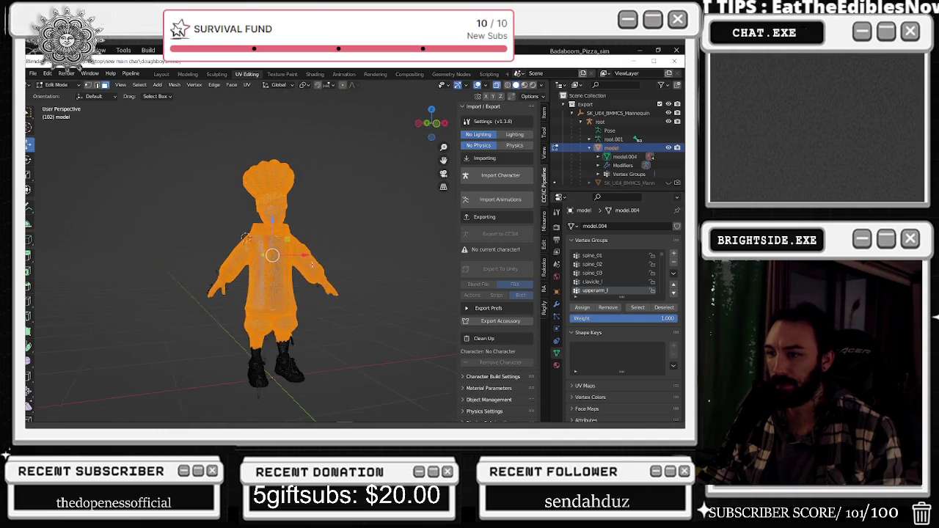
mouse_move(352, 319)
middle_mouse_down()
mouse_move(315, 320)
mouse_move(356, 324)
middle_mouse_up()
key("alt+a")
scroll(604, 283, "down", 2)
Show lowerarm_l and box-select the stray head vertices within it
left_click(604, 283)
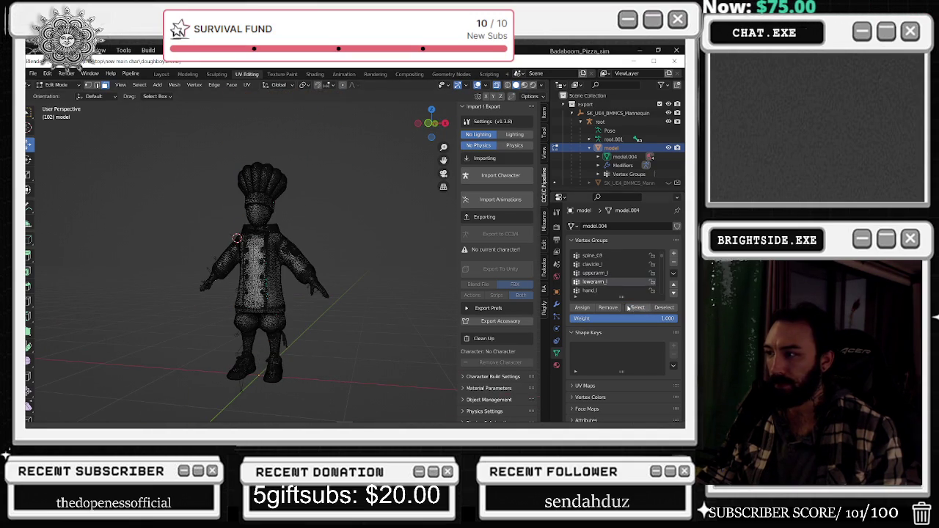
left_click(637, 307)
middle_click_drag(388, 262, 378, 256)
scroll(234, 200, "up", 4)
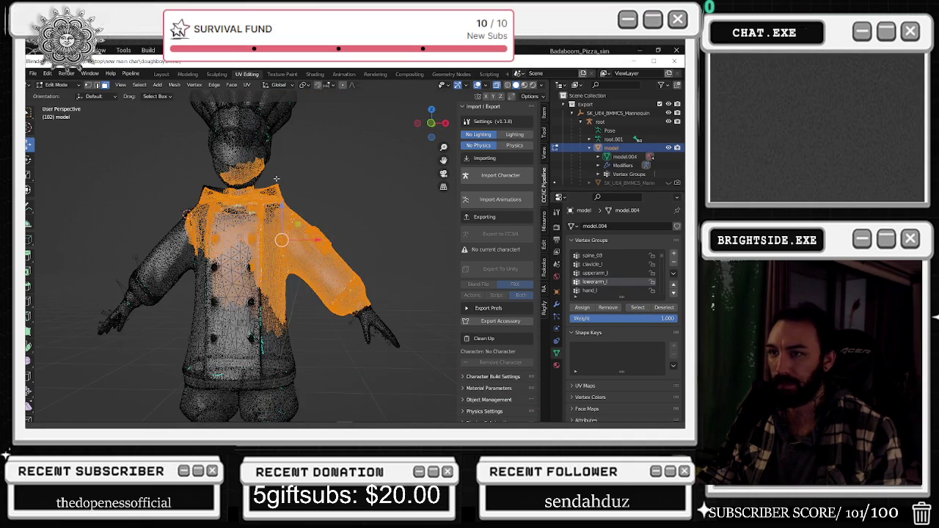
middle_click_drag(234, 200, 245, 161)
key("alt+a")
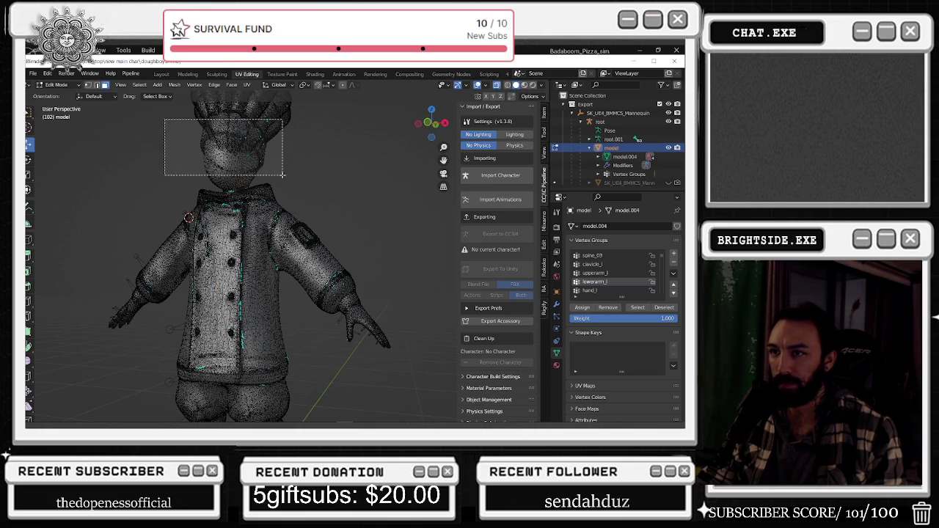
left_click_drag(166, 118, 284, 178)
left_click_drag(167, 154, 253, 181)
left_click_drag(183, 165, 250, 185)
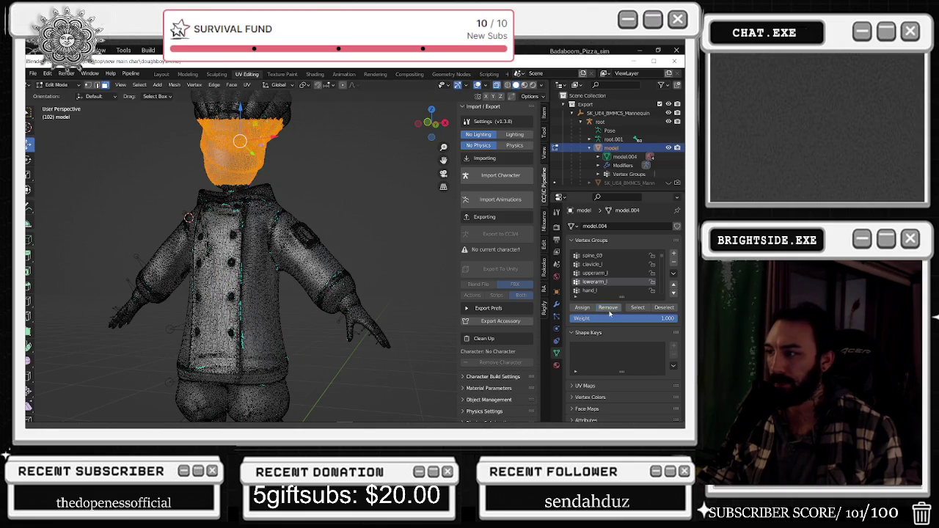
key("alt+a")
Recheck the remaining lowerarm_l vertices from the side
left_click(649, 311)
mouse_move(308, 243)
middle_mouse_down()
mouse_move(332, 183)
mouse_move(387, 204)
middle_mouse_up()
scroll(332, 173, "down", 3)
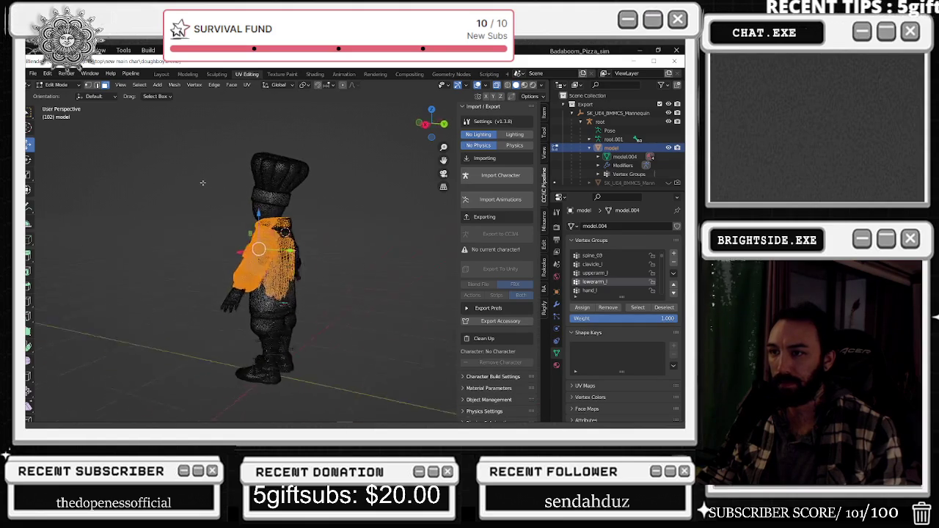
key("alt+a")
Display the hand_l vertex group and inspect it from above
left_click(616, 291)
left_click(638, 308)
middle_click_drag(345, 264, 389, 257)
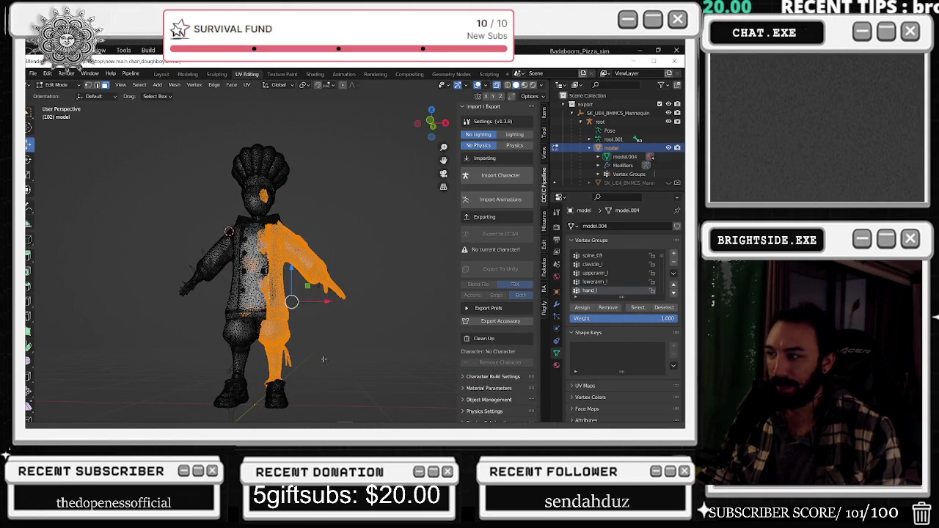
middle_click_drag(324, 359, 350, 311)
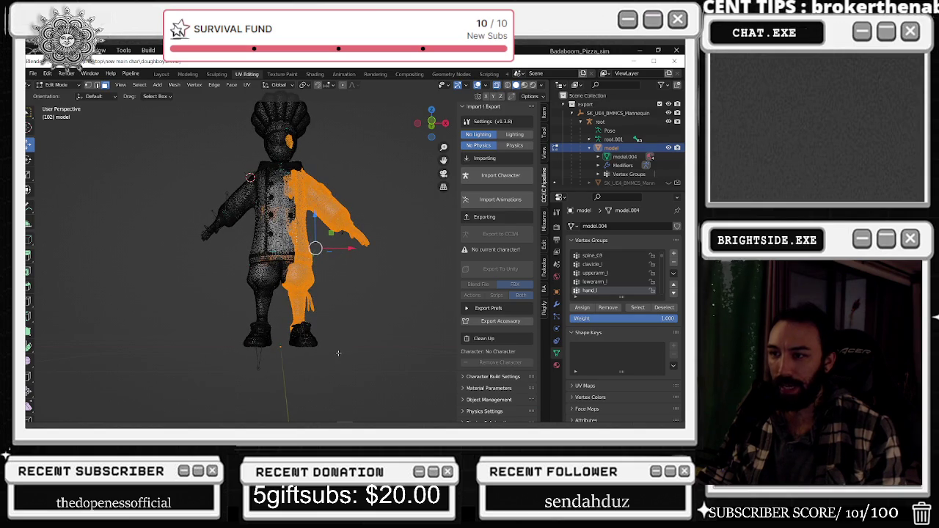
left_click(337, 354)
Remove every body vertex except the left hand from hand_l and verify the remainder
left_click_drag(336, 376, 279, 116)
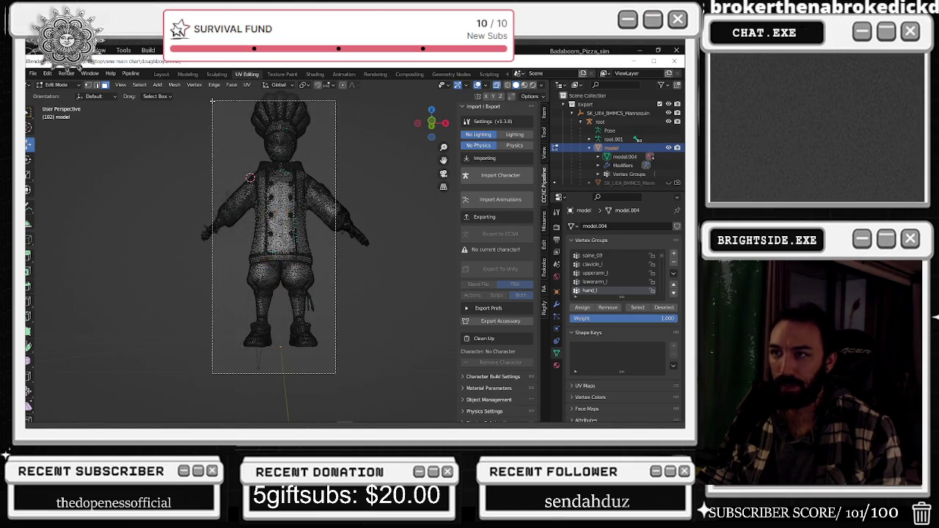
middle_click_drag(326, 180, 312, 192)
left_click_drag(151, 113, 321, 360)
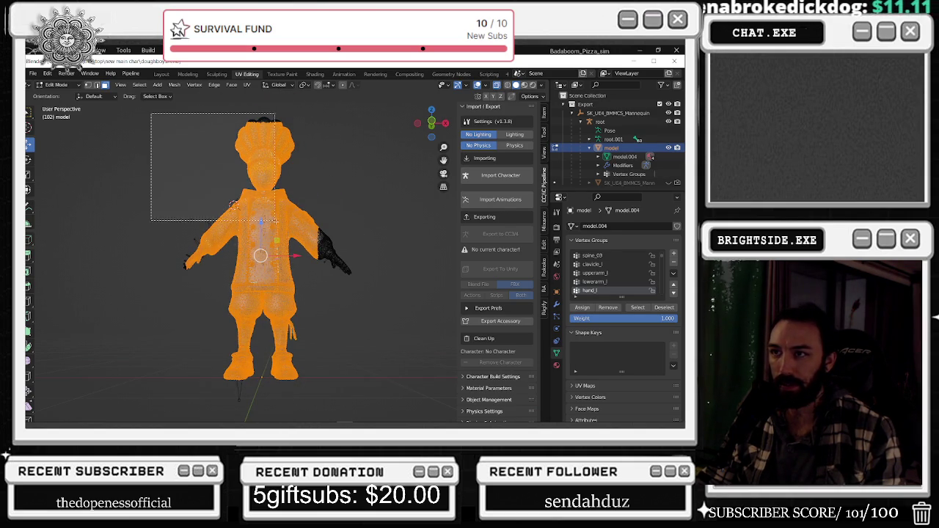
left_click(616, 307)
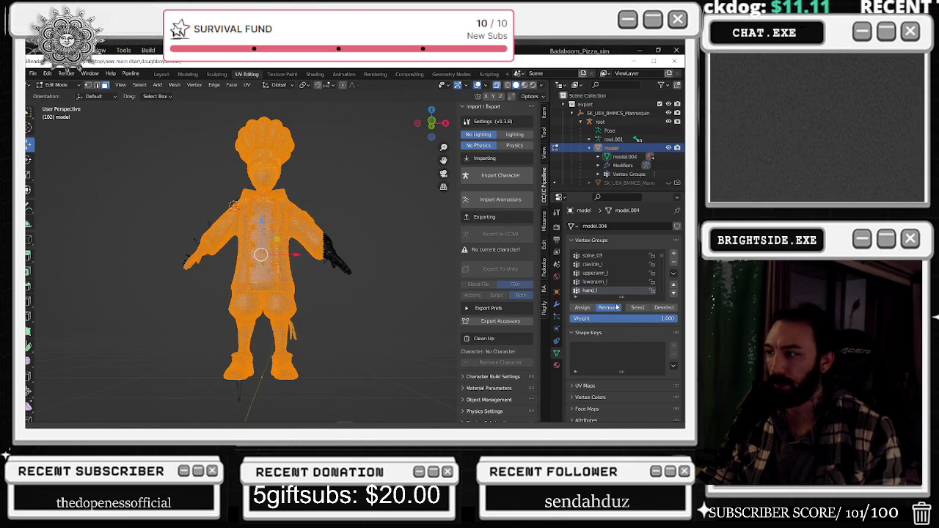
left_click(351, 316)
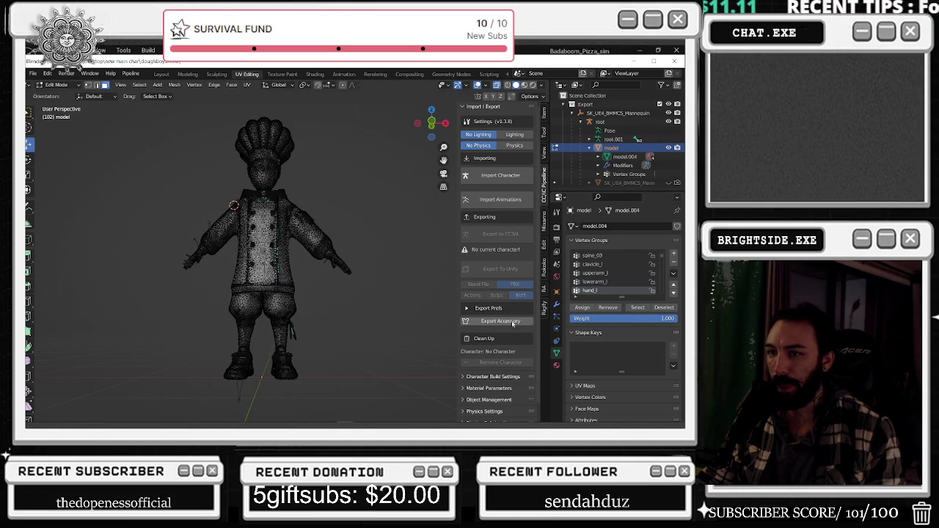
left_click(637, 307)
left_click(397, 292)
Show the vertices covered by index_01_l and index_02_l
scroll(605, 293, "down", 1)
left_click(594, 290)
left_click(637, 307)
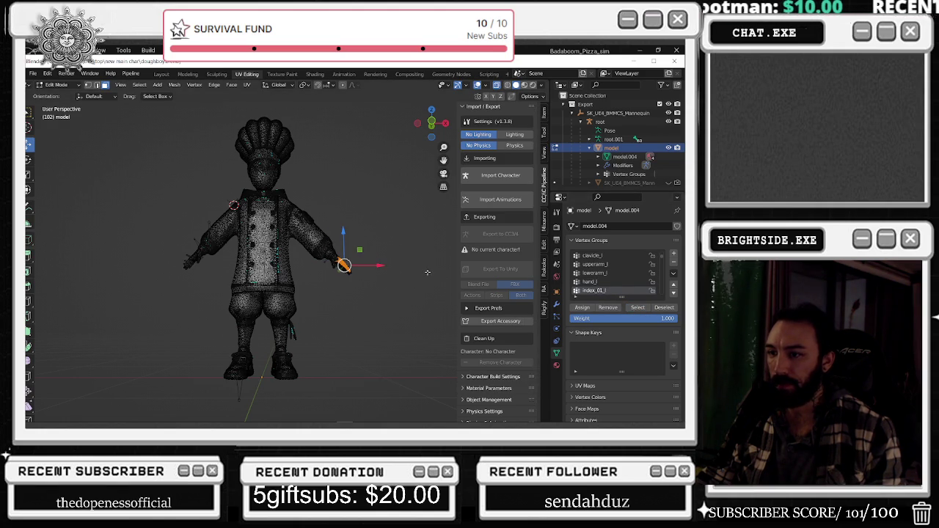
scroll(605, 286, "down", 1)
scroll(604, 286, "down", 1)
left_click(594, 282)
left_click(637, 307)
left_click(403, 261)
Check the index_03_l and middle_01_l vertex groups
left_click(608, 290)
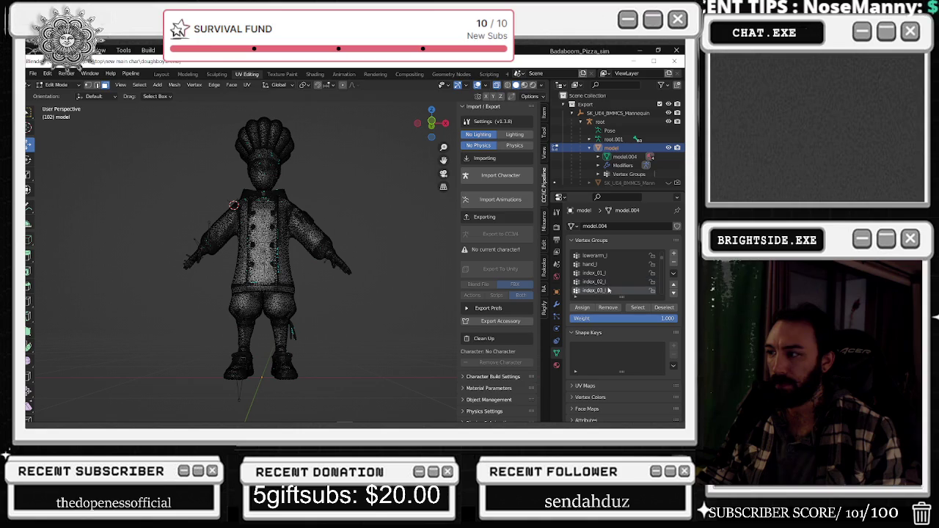
left_click(636, 309)
scroll(589, 290, "down", 2)
left_click(595, 282)
left_click(664, 308)
Remove the head and shoulder vertices from middle_02_l
left_click(630, 292)
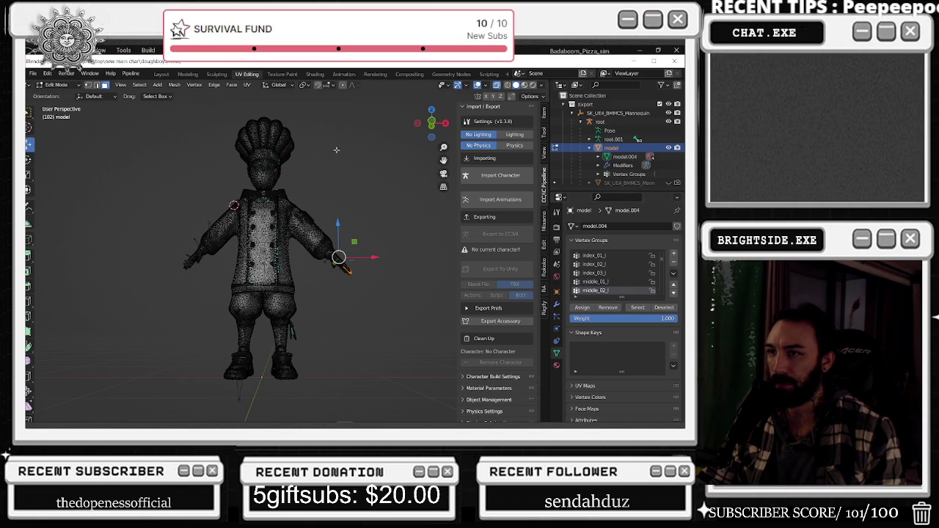
left_click_drag(348, 121, 178, 213)
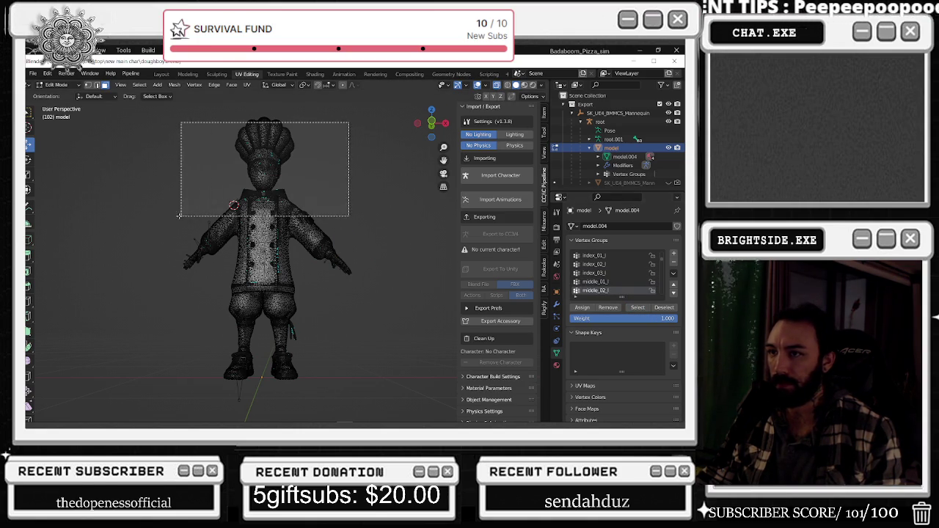
left_click(618, 308)
left_click(399, 249)
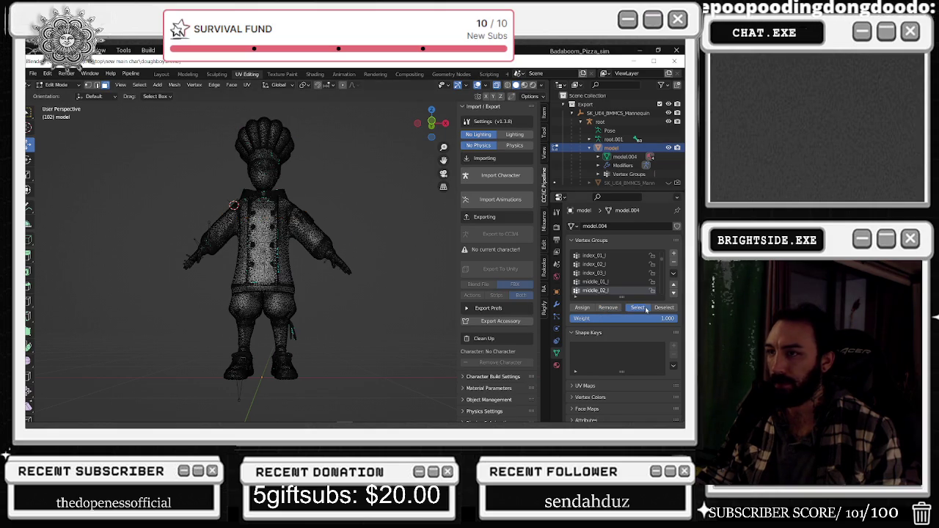
Show middle_03_l and box-select the head vertices it covers
scroll(604, 268, "down", 2)
scroll(604, 268, "down", 1)
left_click(604, 268)
left_click(637, 294)
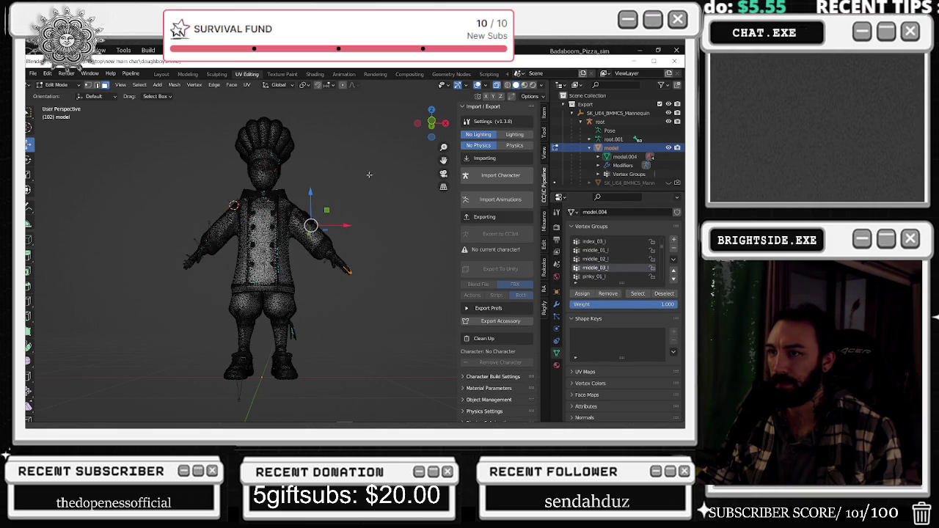
left_click_drag(408, 202, 122, 106)
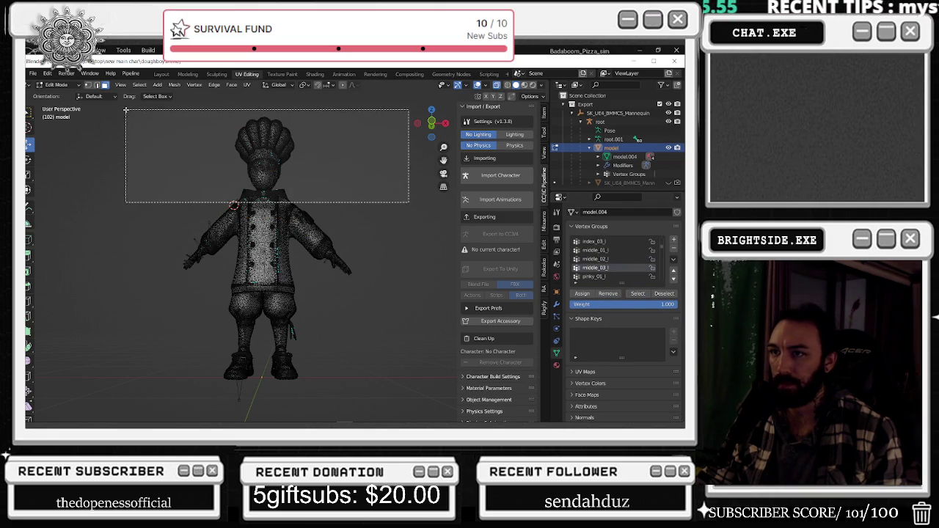
key("alt+a")
Display the pinky_01_l and pinky_02_l vertices on the hand
left_click(598, 277)
left_click(637, 293)
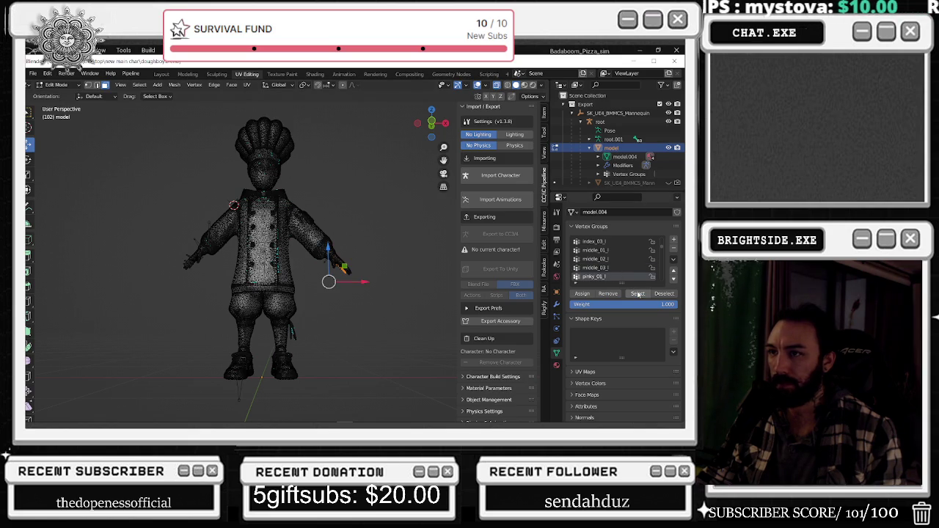
key("alt+a")
left_click(637, 294)
key("alt+a")
scroll(609, 264, "down", 2)
left_click(595, 268)
left_click(638, 294)
key("alt+a")
Activate pinky_03_l and box-select the lower legs and upper body
left_click(604, 276)
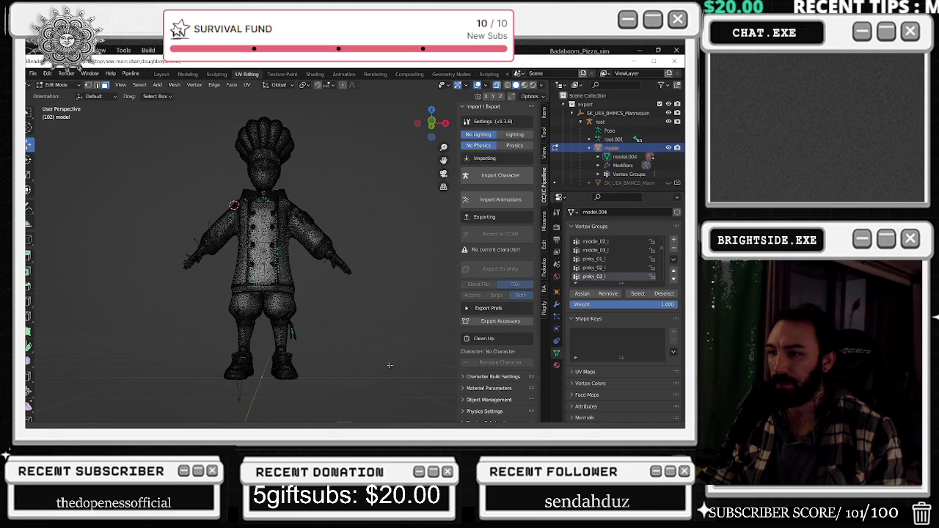
left_click_drag(375, 407, 139, 285)
left_click_drag(142, 133, 306, 345)
key("alt+a")
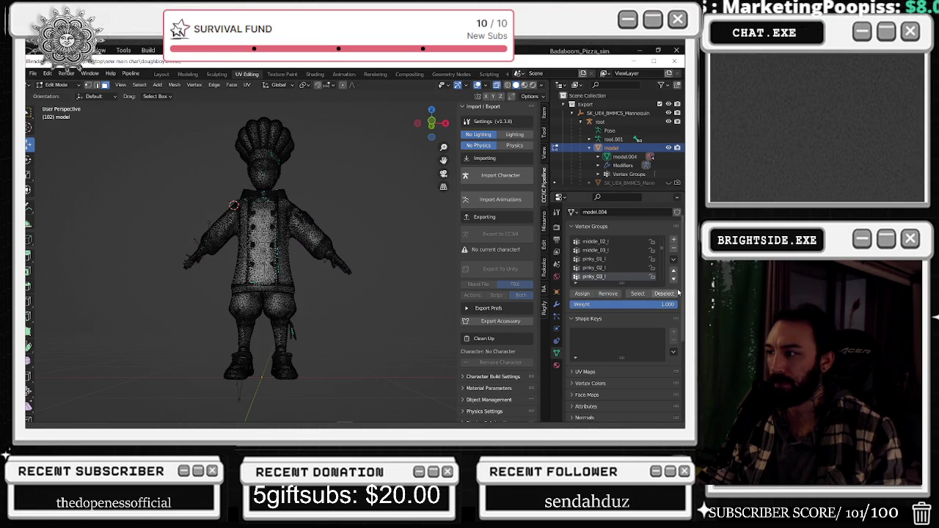
scroll(609, 253, "down", 3)
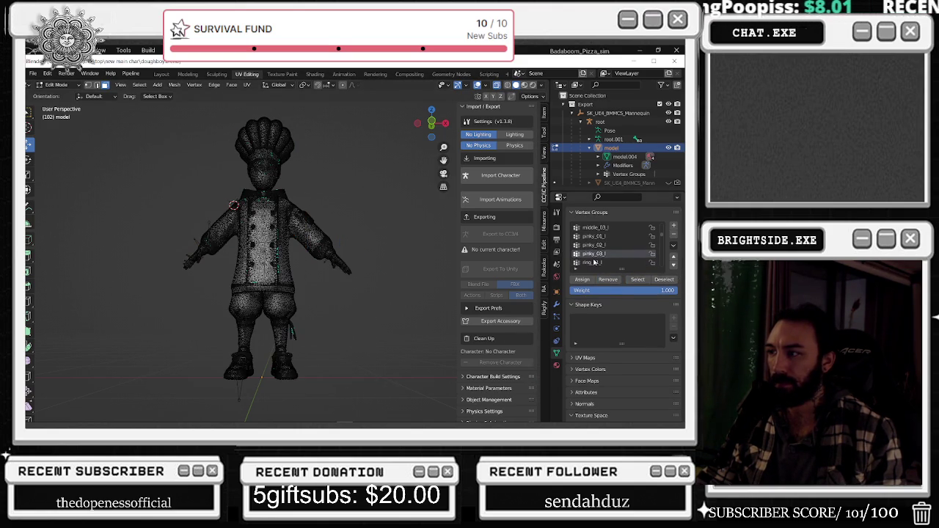
Show ring_01_l and box-select the legs and nearly the whole body
left_click(593, 253)
left_click(639, 280)
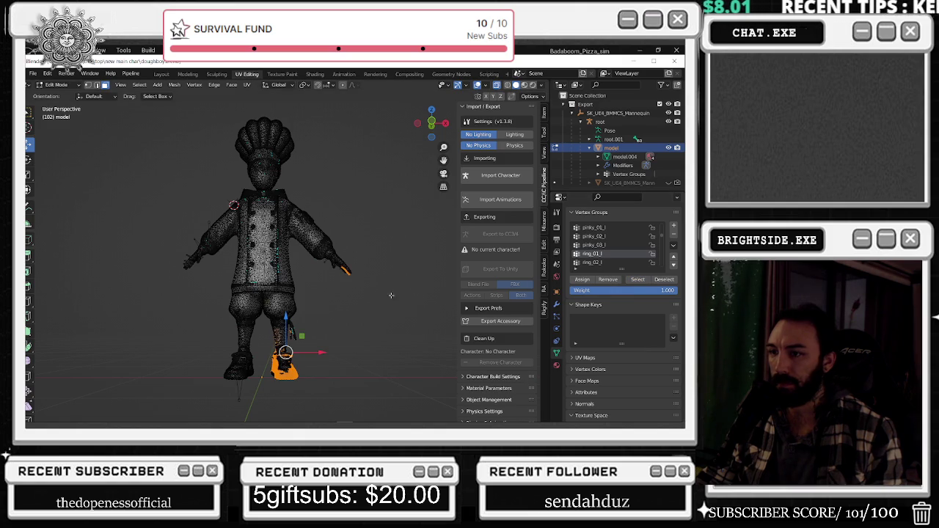
key("alt+a")
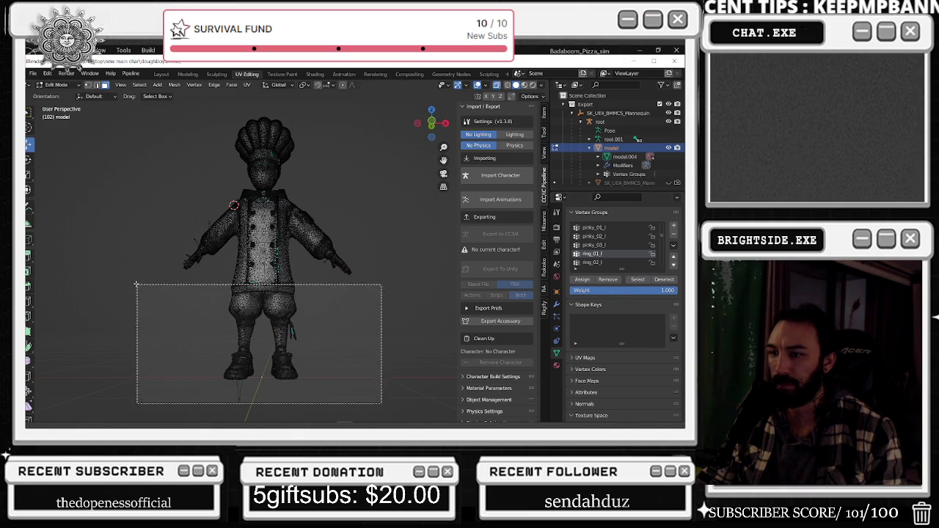
left_click_drag(382, 404, 138, 282)
left_click_drag(145, 131, 309, 370)
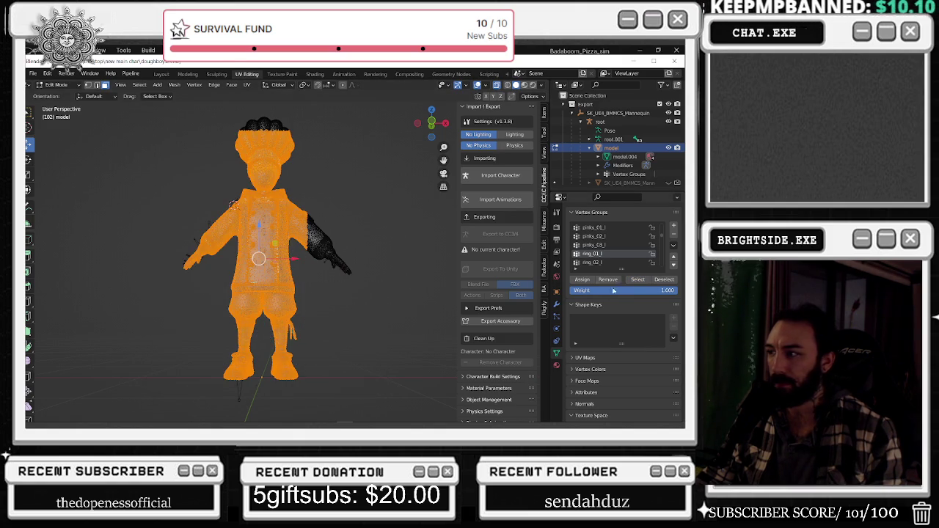
key("alt+a")
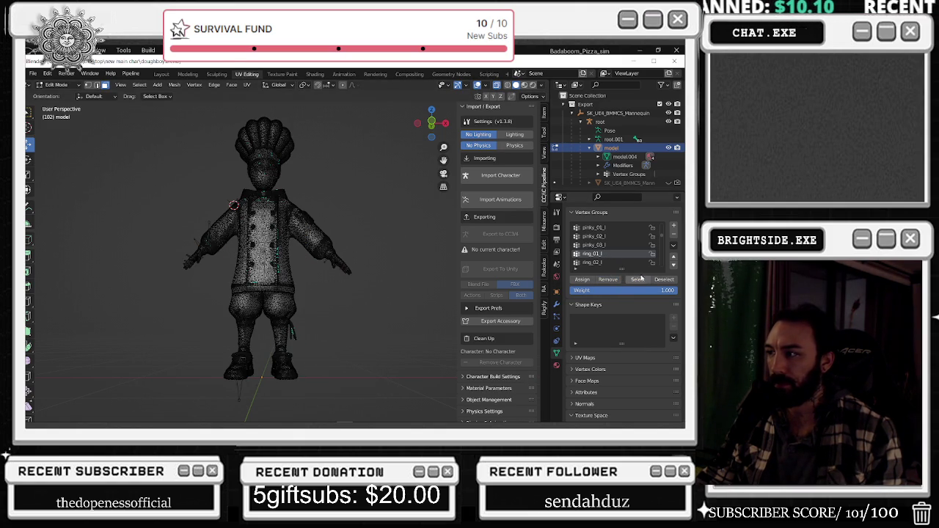
Check ring_02_l, ring_03_l and the first thumb group on the hand
left_click(609, 262)
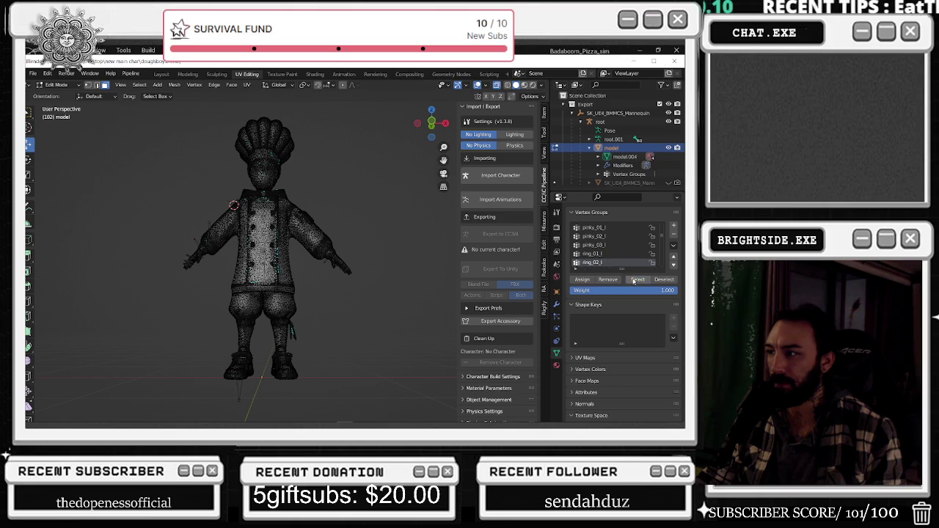
key("alt+a")
scroll(609, 249, "down", 2)
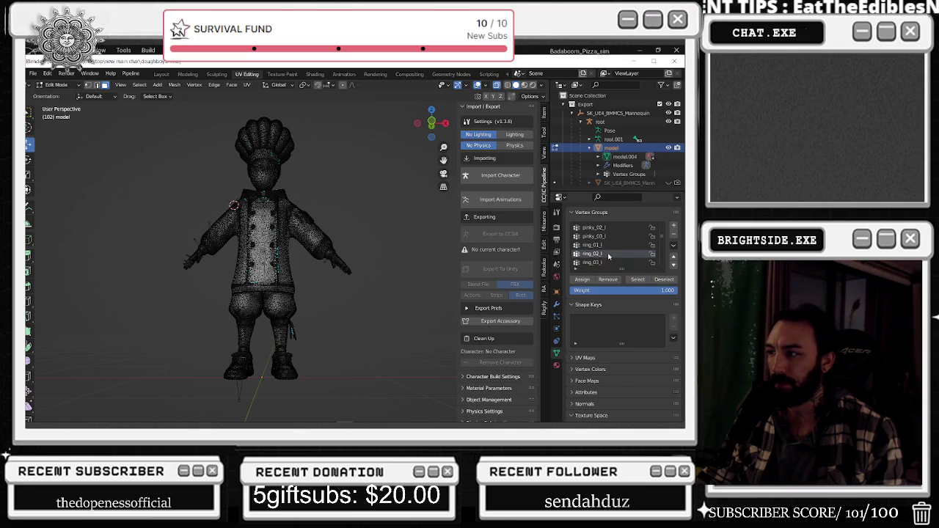
left_click(593, 253)
left_click(638, 280)
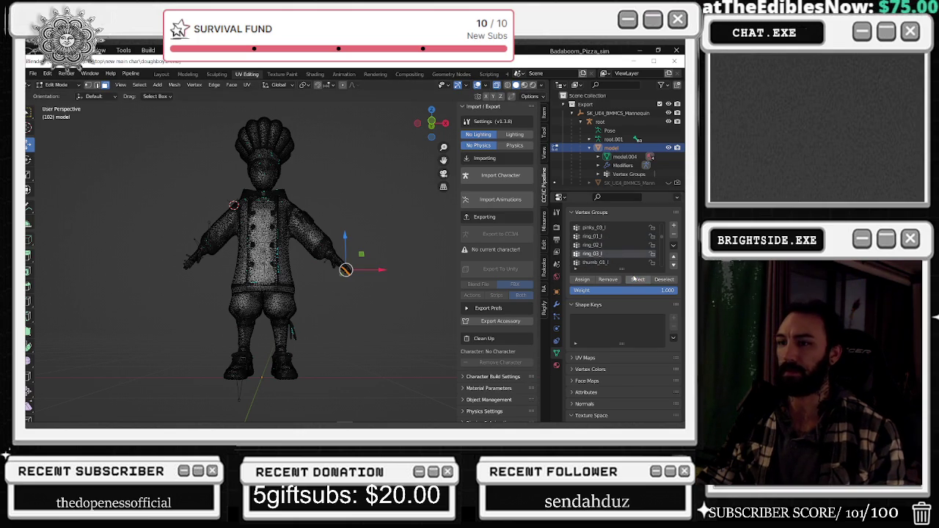
left_click(594, 261)
left_click(635, 280)
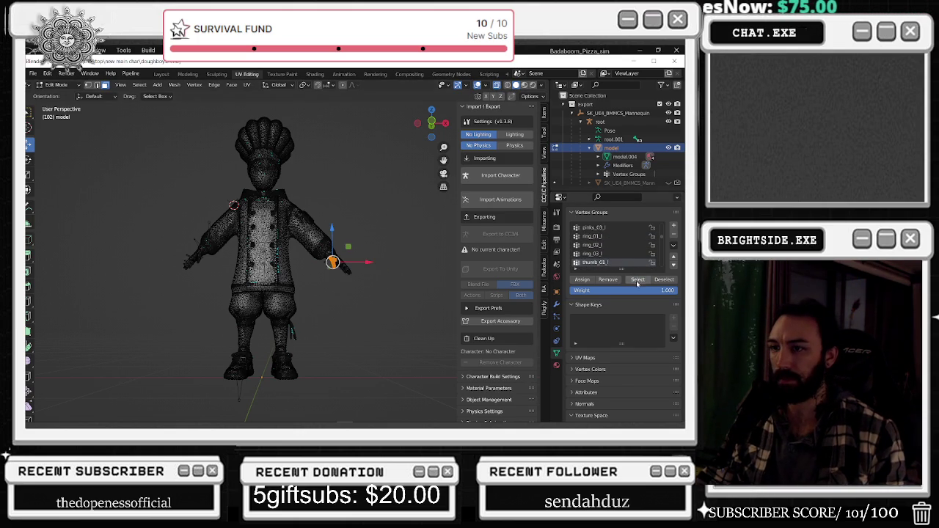
key("alt+a")
Check the thumb_02_l and thumb_03_l vertex groups
scroll(616, 265, "down", 2)
scroll(616, 264, "down", 2)
left_click(598, 236)
left_click(637, 280)
left_click(602, 245)
key("alt+a")
Take the legs and lower body out of lowerarm_twist_01_l
left_click(601, 253)
left_click(635, 280)
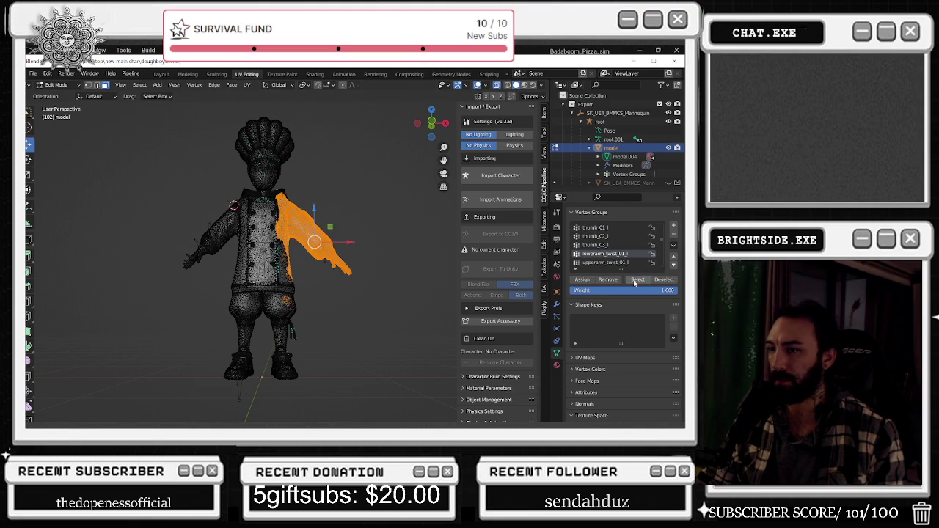
key("alt+a")
left_click_drag(315, 382, 184, 259)
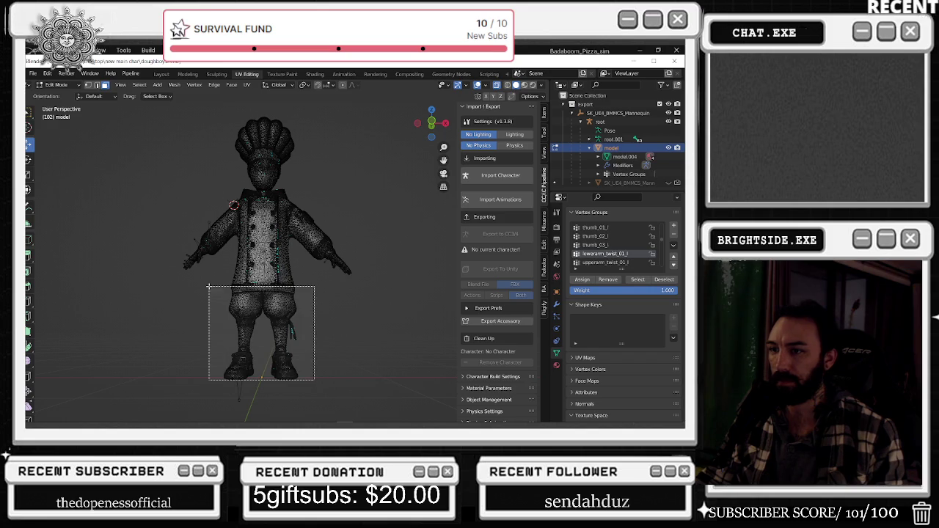
key("alt+a")
Show upperarm_twist_01_l and box-select its legs, lower body and left hand
left_click(603, 262)
left_click(637, 280)
key("alt+a")
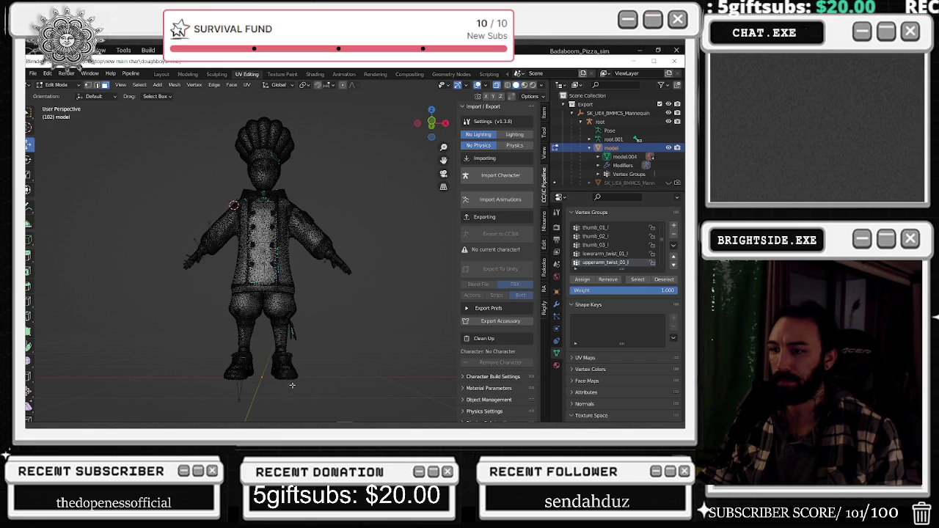
left_click_drag(292, 385, 170, 237)
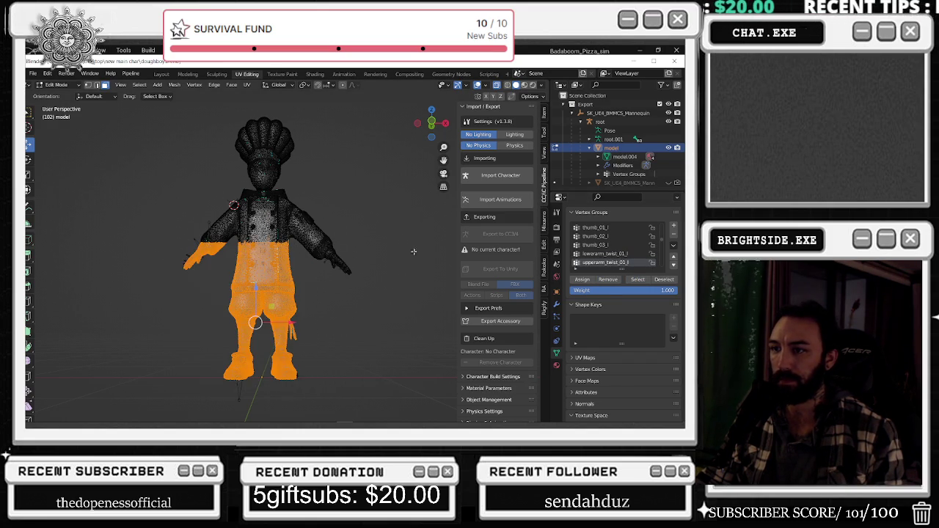
scroll(624, 254, "down", 2)
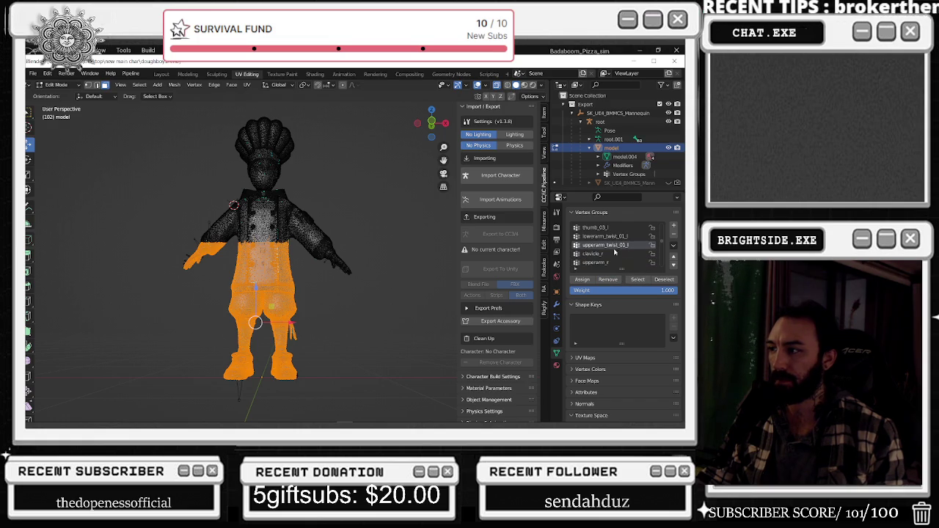
Select the clavicle_r shoulder and chest vertices and zoom in on them
left_click(399, 238)
left_click(617, 254)
left_click(636, 279)
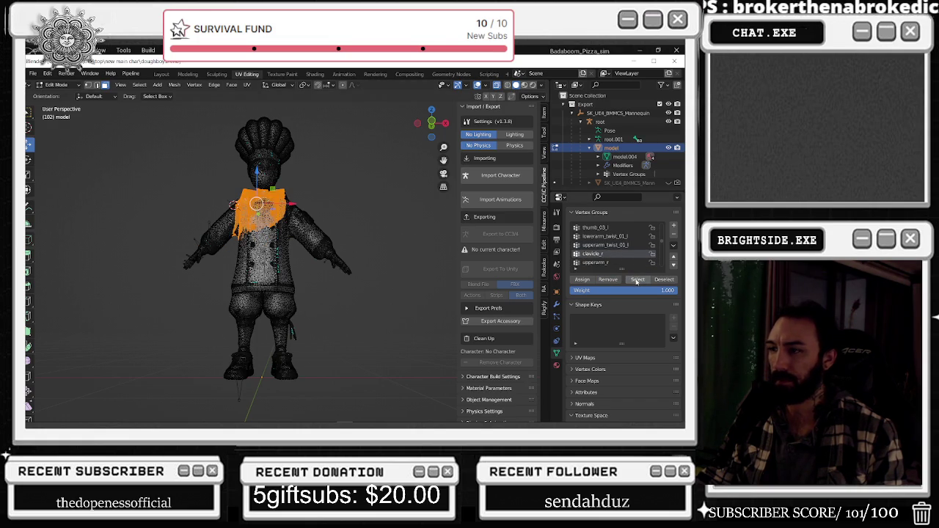
key("ctrl+z")
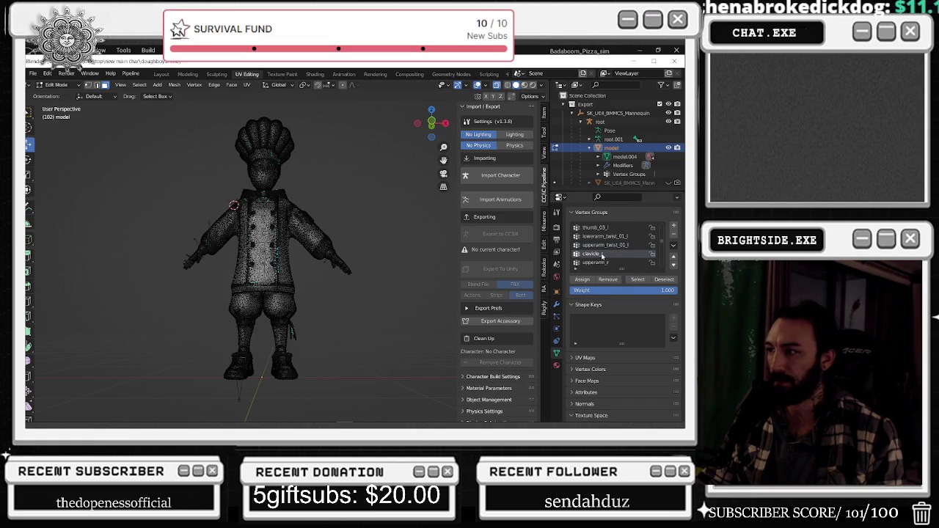
left_click(637, 279)
scroll(214, 200, "up", 2)
scroll(215, 200, "up", 3)
scroll(215, 201, "up", 2)
scroll(214, 201, "up", 1)
scroll(215, 201, "up", 2)
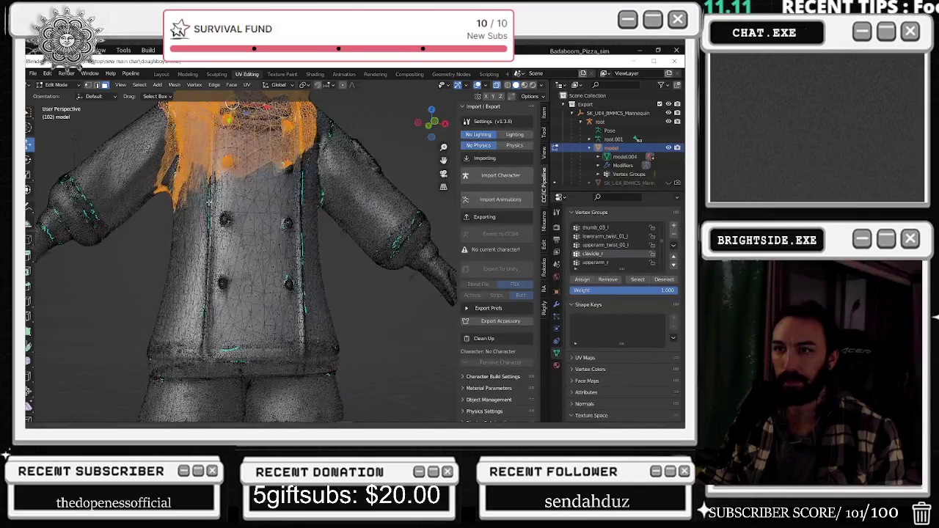
scroll(210, 204, "down", 1)
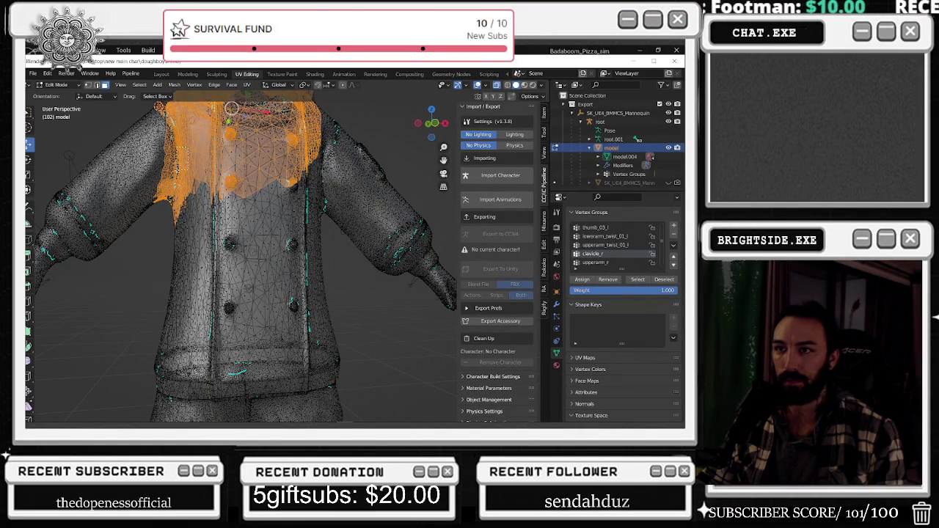
Assign the selected torso vertices to clavicle_r, then display upperarm_r's vertices
middle_click_drag(177, 163, 381, 154)
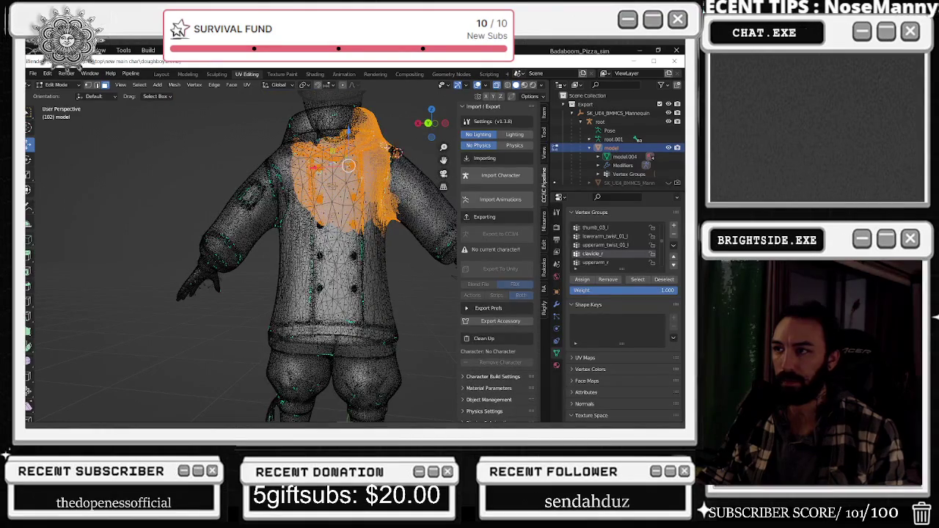
mouse_move(369, 198)
middle_mouse_down()
mouse_move(207, 179)
mouse_move(215, 152)
middle_mouse_up()
scroll(221, 163, "down", 3)
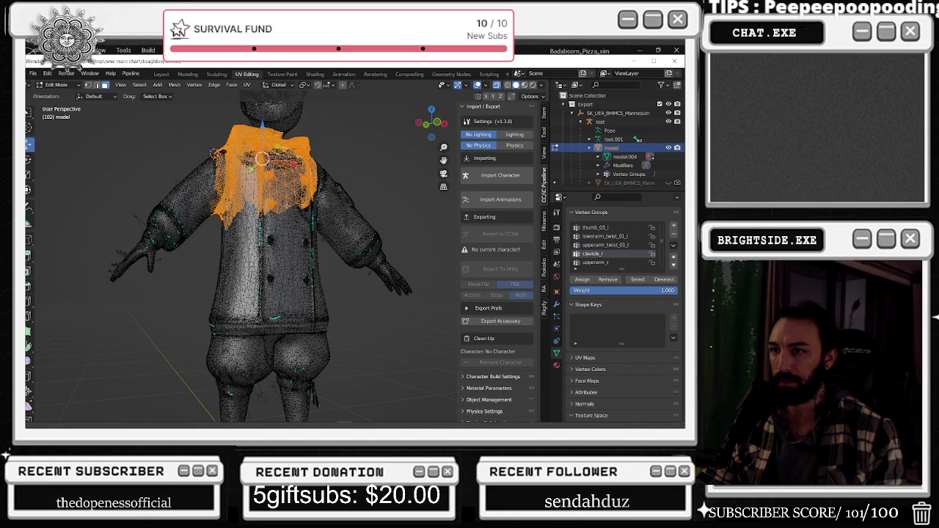
middle_click_drag(245, 216, 208, 219)
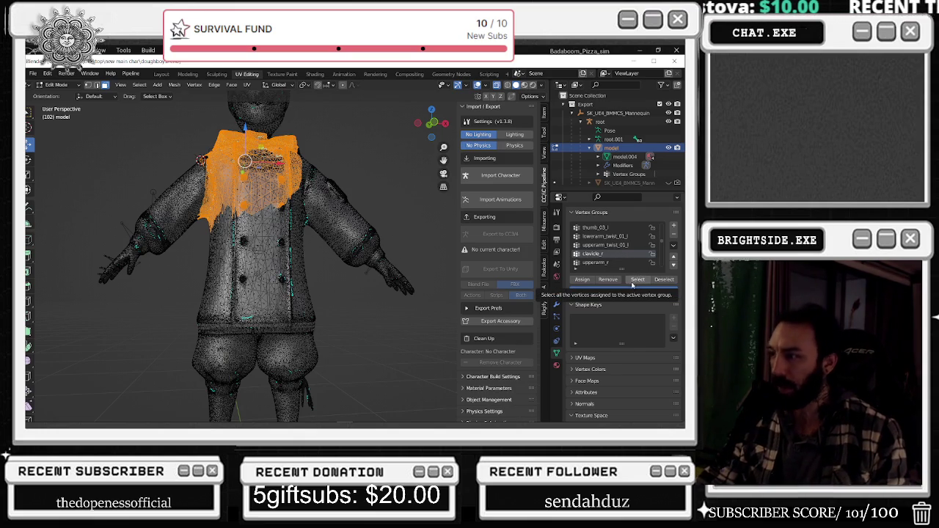
left_click(582, 279)
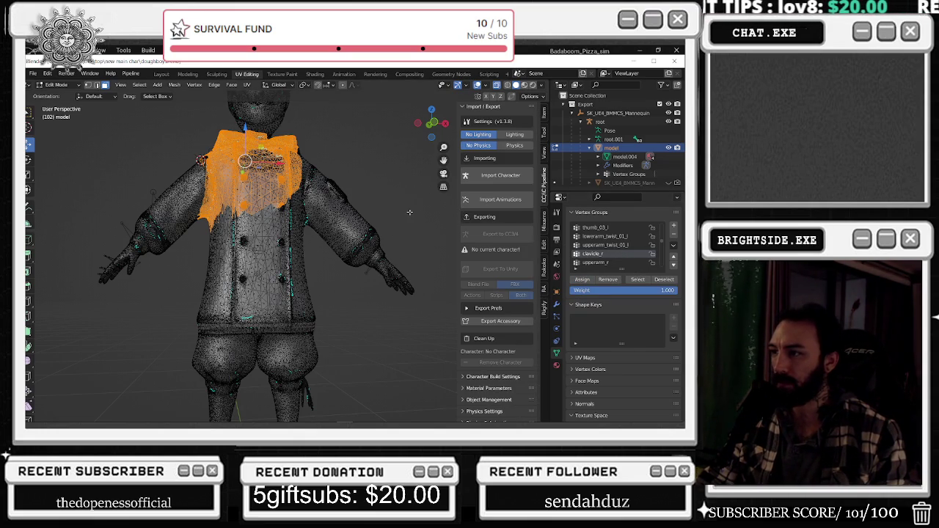
key("alt+a")
left_click(595, 262)
left_click(637, 279)
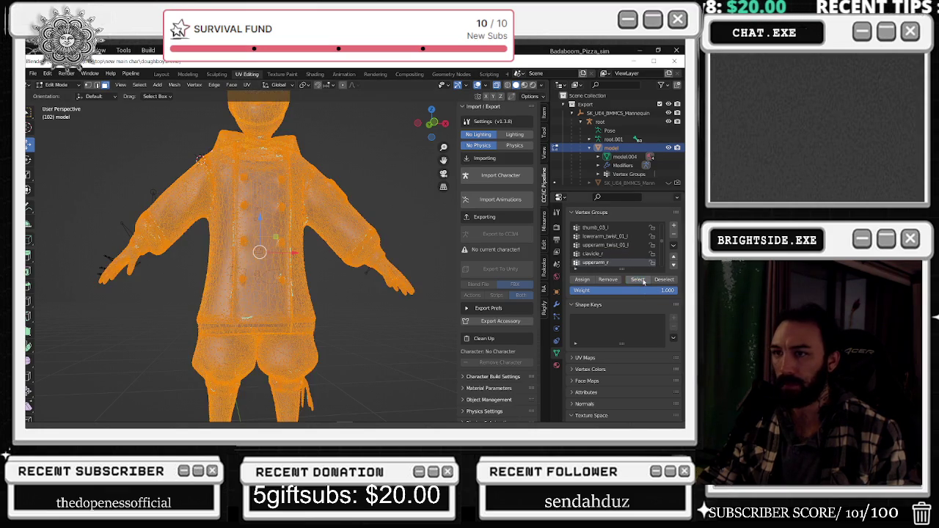
scroll(407, 243, "down", 4)
key("alt+a")
scroll(609, 249, "down", 1)
left_click(596, 263)
left_click(636, 279)
middle_click_drag(381, 253, 395, 261)
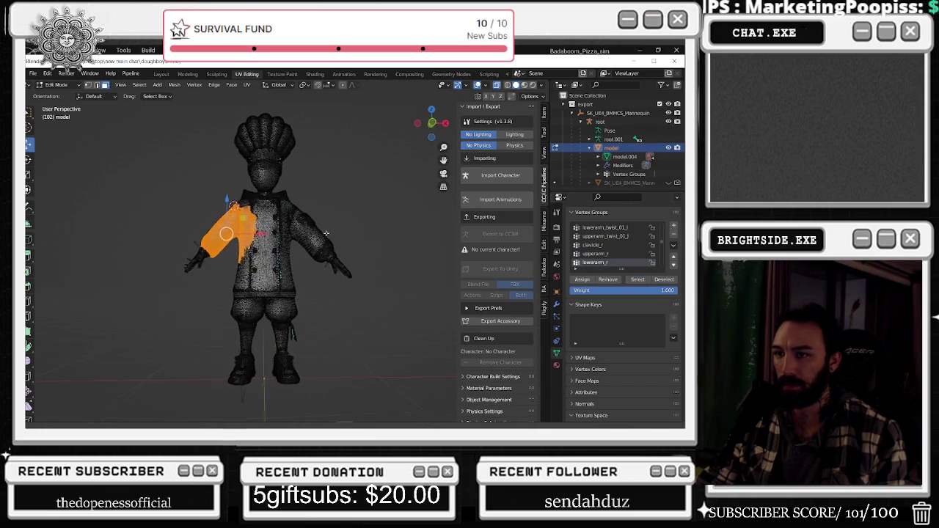
key("alt+a")
scroll(609, 249, "down", 2)
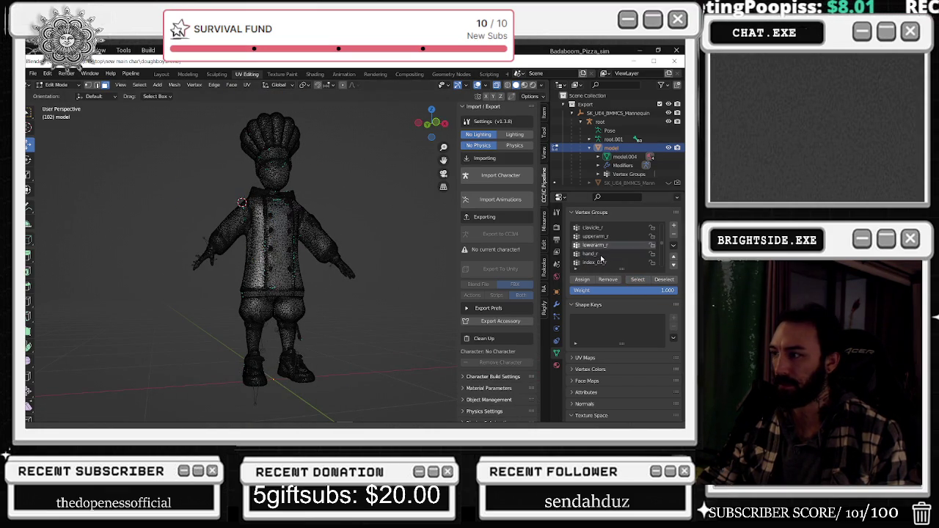
left_click(595, 254)
left_click(638, 279)
middle_click_drag(389, 256, 381, 256)
key("alt+a")
left_click_drag(357, 118, 250, 216)
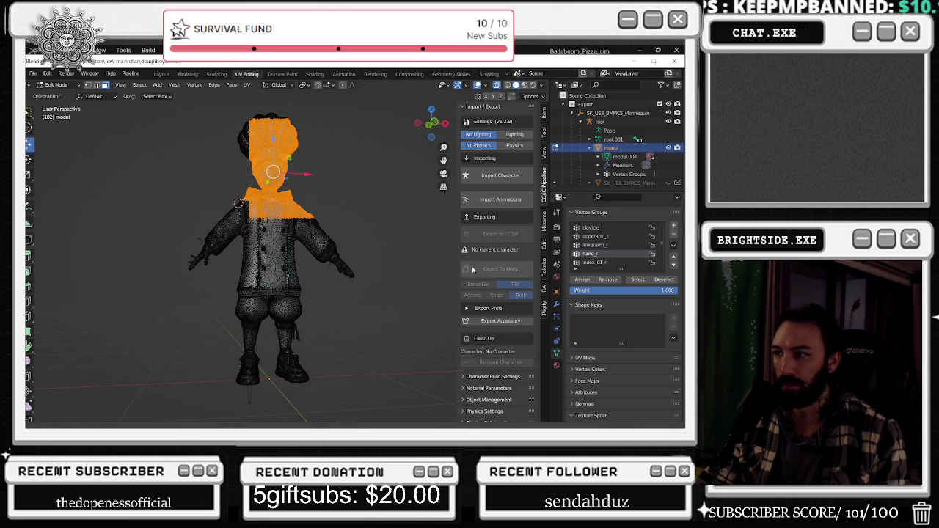
key("alt+a")
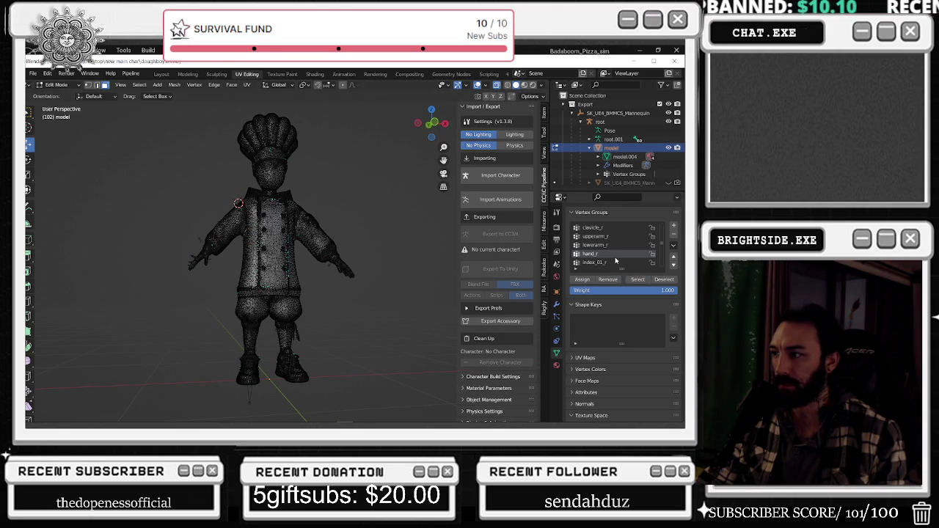
left_click(594, 262)
left_click(638, 279)
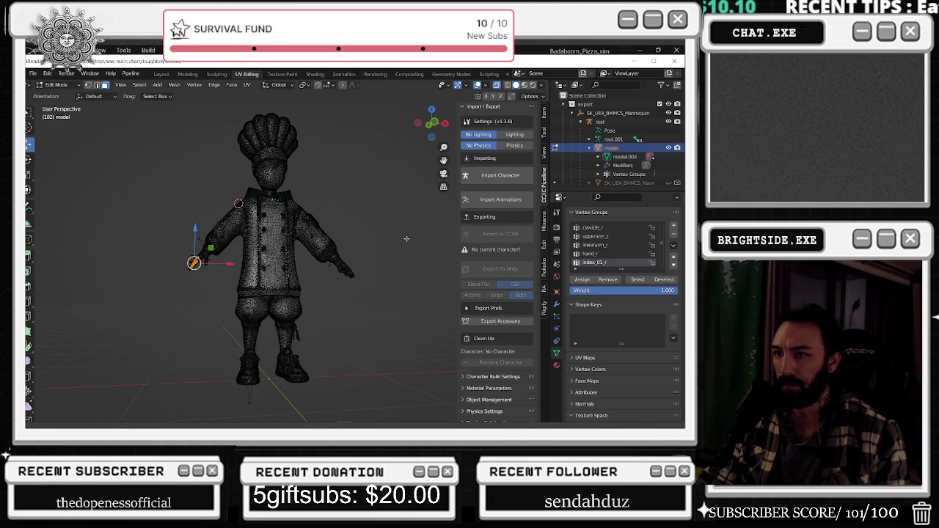
key("alt+a")
scroll(609, 250, "down", 2)
left_click(610, 254)
left_click(637, 280)
key("alt+a")
scroll(616, 246, "down", 2)
left_click(616, 245)
left_click(638, 280)
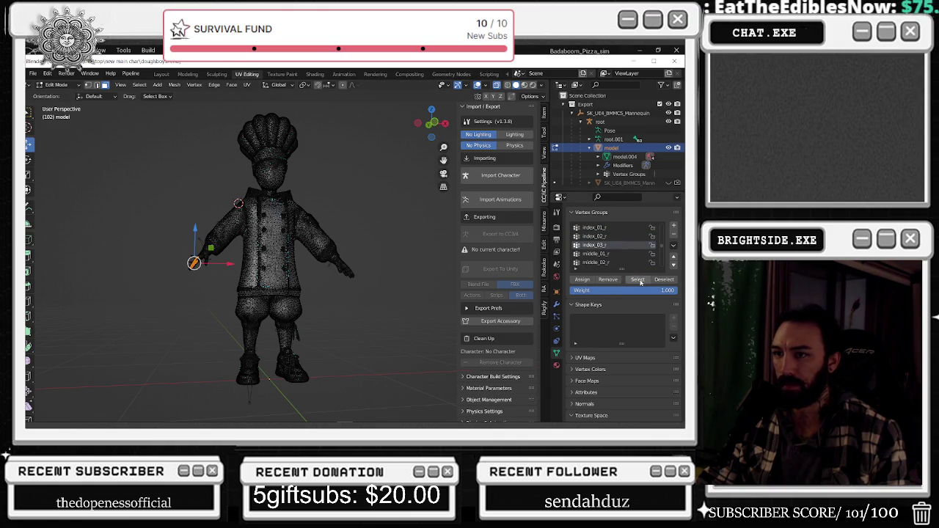
key("alt+a")
scroll(616, 248, "down", 1)
left_click(618, 248)
left_click(638, 280)
key("alt+a")
left_click(613, 253)
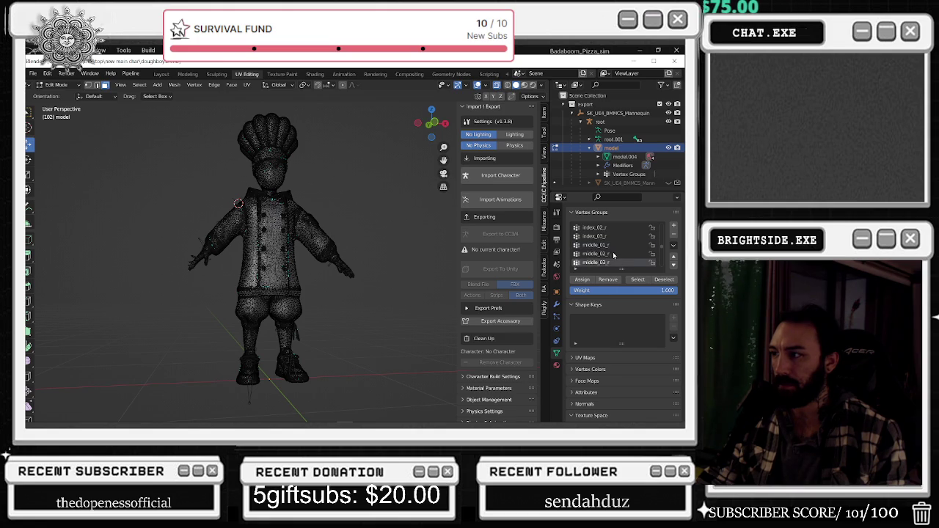
left_click(614, 254)
left_click(637, 279)
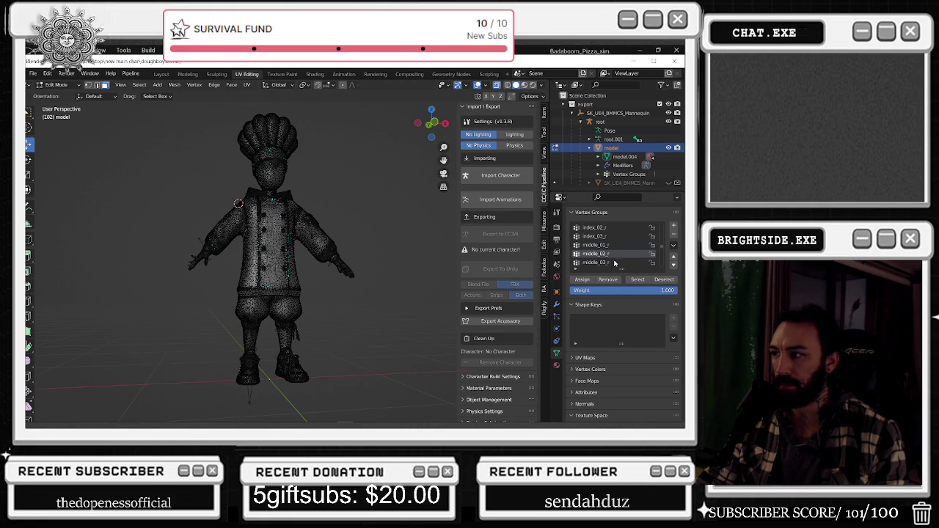
left_click(615, 262)
left_click(638, 279)
scroll(580, 237, "down", 3)
left_click(595, 244)
left_click(638, 279)
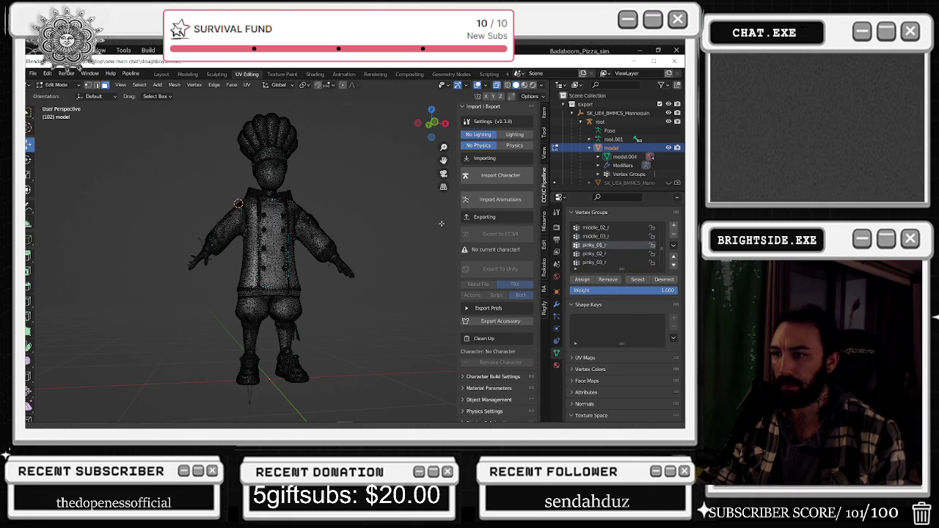
scroll(602, 242, "down", 2)
left_click(598, 236)
left_click(636, 281)
left_click(664, 280)
left_click(593, 245)
left_click(636, 280)
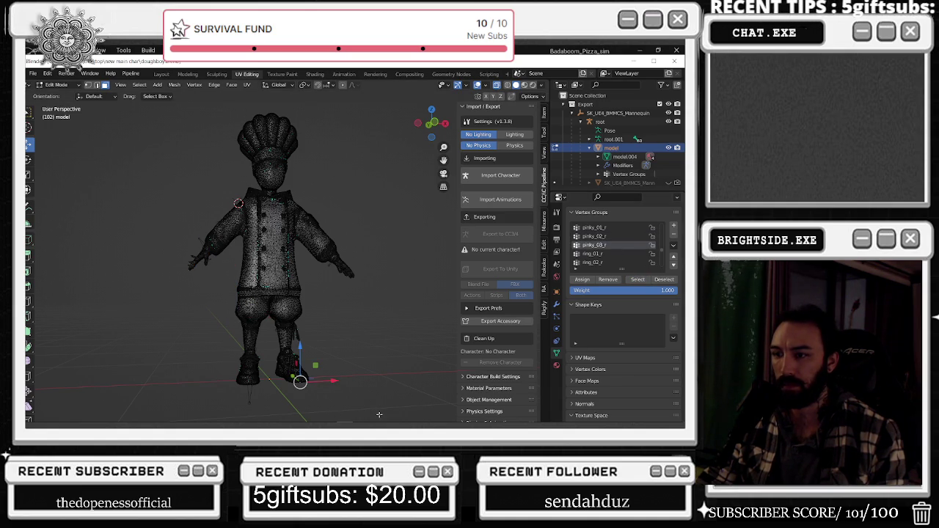
mouse_move(368, 405)
left_mouse_down()
mouse_move(210, 197)
mouse_move(215, 180)
left_mouse_up()
Box-select the entire chef mesh and remove it from the pinky_03_r vertex group
key("l")
middle_click_drag(242, 154, 406, 205)
mouse_move(369, 194)
left_mouse_down()
mouse_move(340, 237)
mouse_move(352, 226)
left_mouse_up()
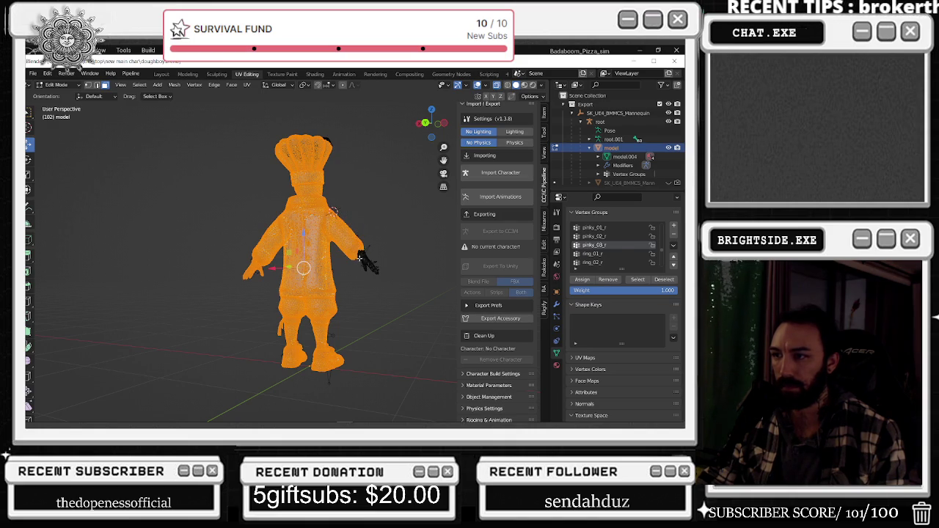
left_click_drag(226, 222, 346, 386)
middle_click_drag(242, 154, 227, 195)
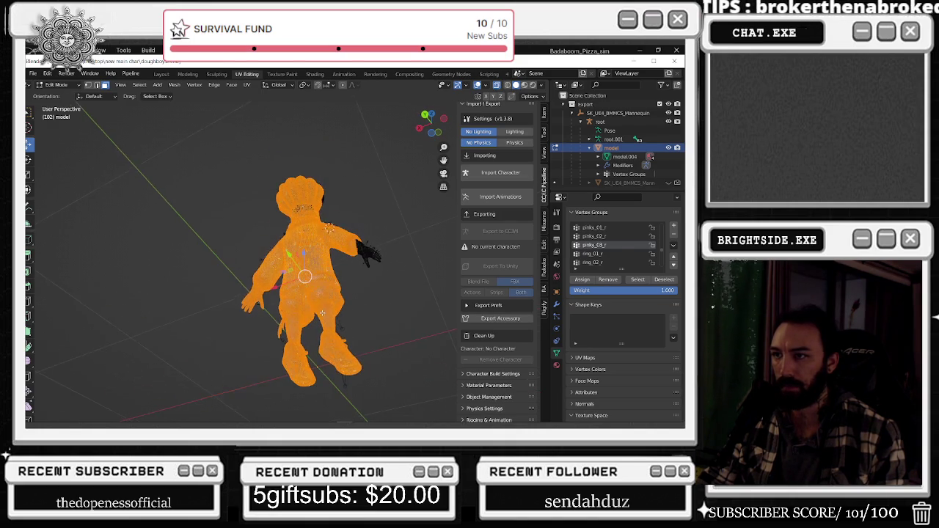
left_click_drag(209, 158, 344, 404)
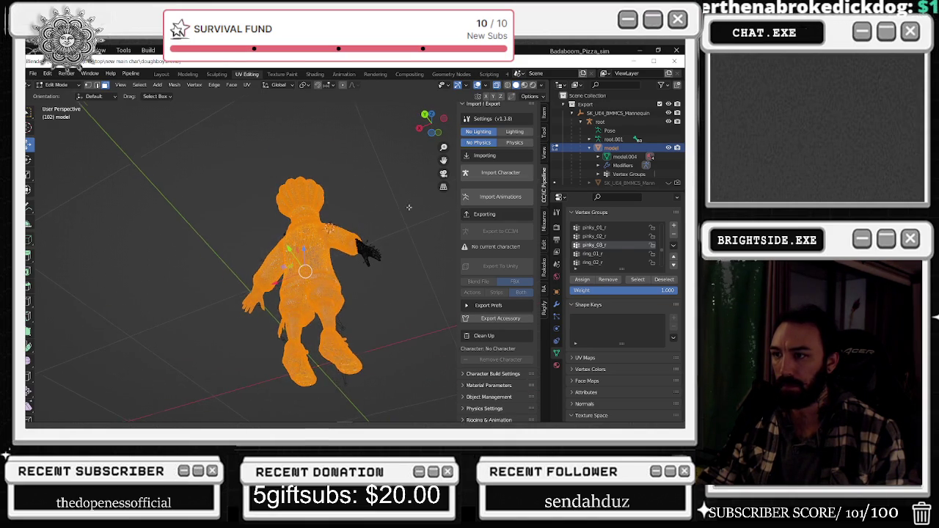
middle_click_drag(412, 208, 271, 215)
left_click_drag(404, 144, 237, 362)
middle_click_drag(236, 362, 264, 345)
mouse_move(242, 197)
middle_mouse_down()
mouse_move(286, 303)
mouse_move(459, 300)
middle_mouse_up()
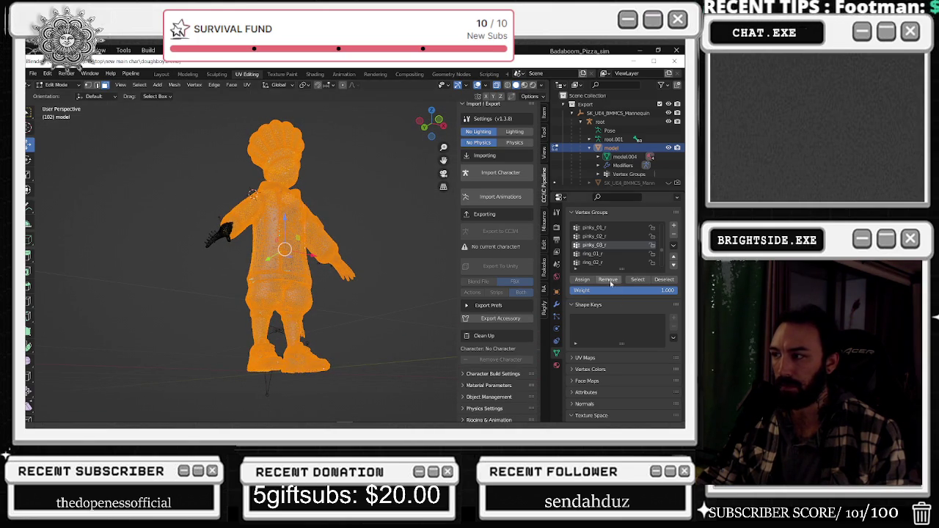
left_click(427, 239)
Step through the ring_01_r–ring_03_r and thumb_01_r–thumb_03_r vertex groups
left_click(598, 255)
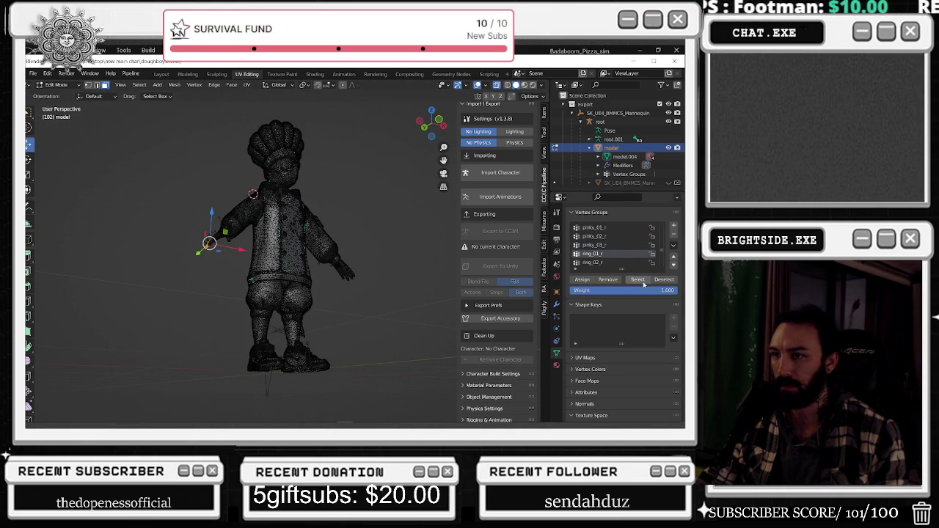
middle_click_drag(397, 245, 373, 269)
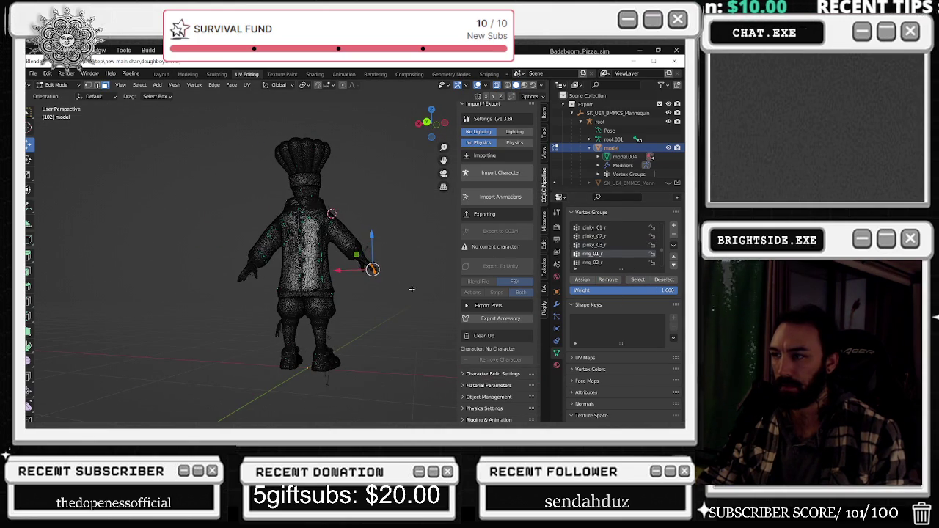
left_click(593, 262)
middle_click_drag(453, 286, 543, 280)
scroll(639, 260, "down", 2)
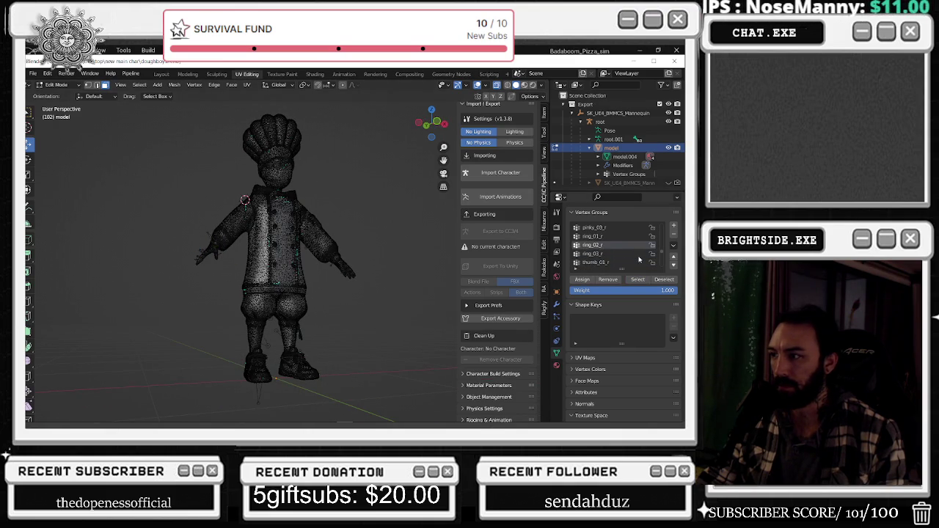
left_click(639, 257)
scroll(592, 261, "down", 1)
left_click(596, 255)
scroll(591, 258, "down", 1)
left_click(596, 255)
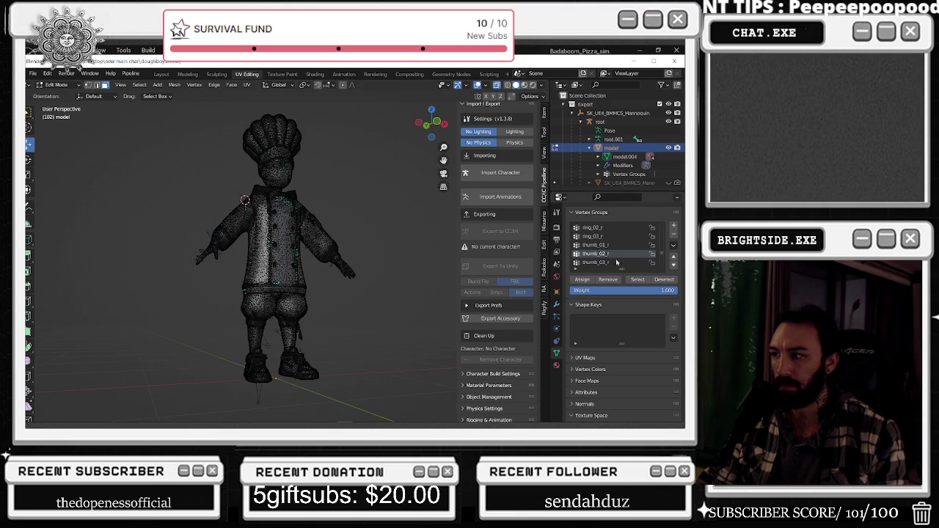
left_click(600, 262)
scroll(605, 264, "down", 2)
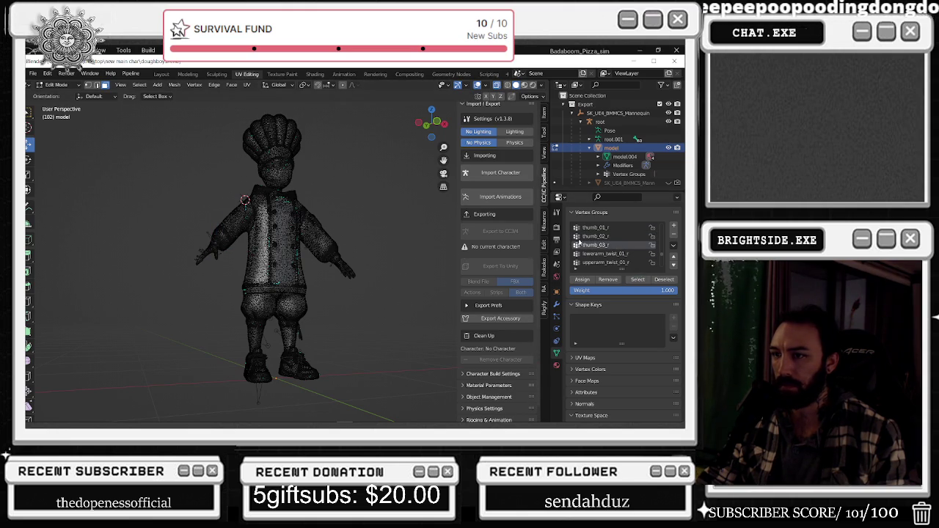
Remove the stray body vertices from lowerarm_twist_01_r, leaving only the right arm
left_click(620, 254)
left_click(637, 281)
middle_click_drag(334, 267, 484, 281)
left_click_drag(175, 236, 302, 371)
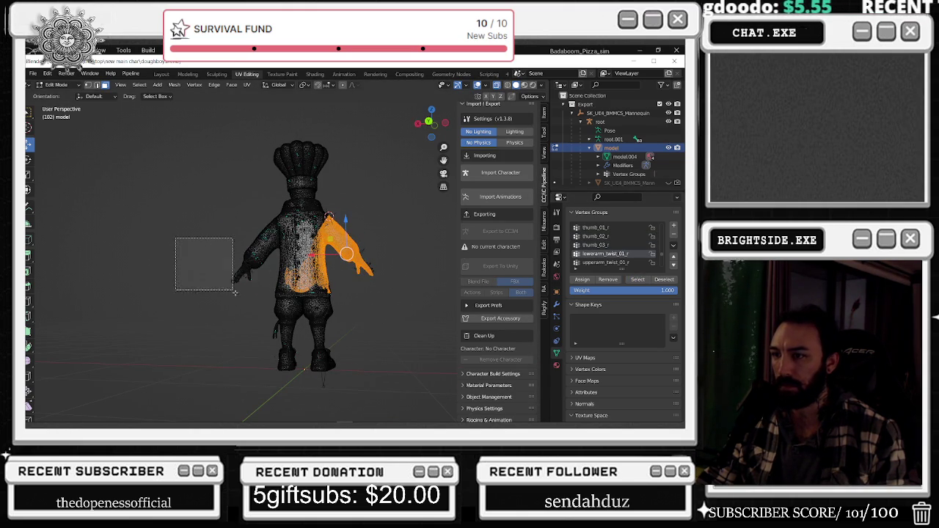
left_click_drag(153, 208, 314, 386)
left_click_drag(289, 277, 356, 358, "shift")
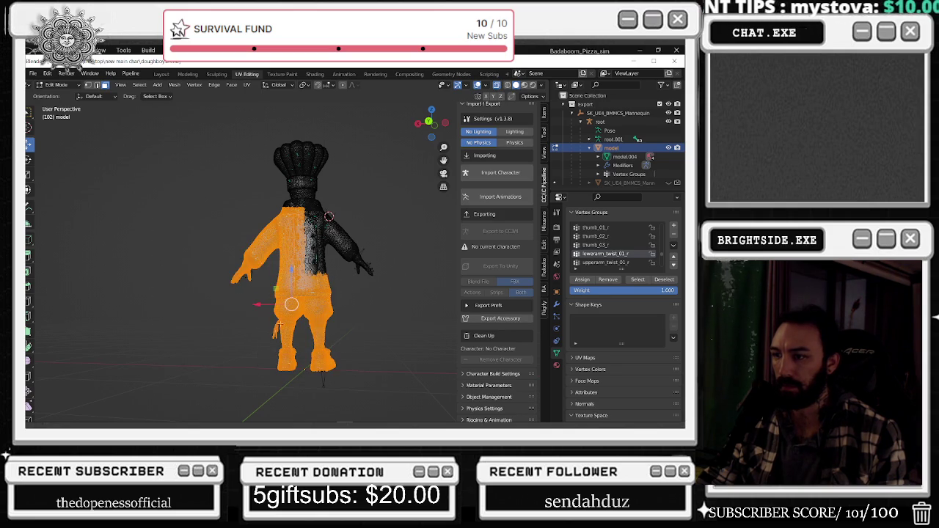
left_click(394, 313)
Strip everything but the right arm from upperarm_twist_01_r and verify what remains
left_click(605, 262)
left_click(638, 279)
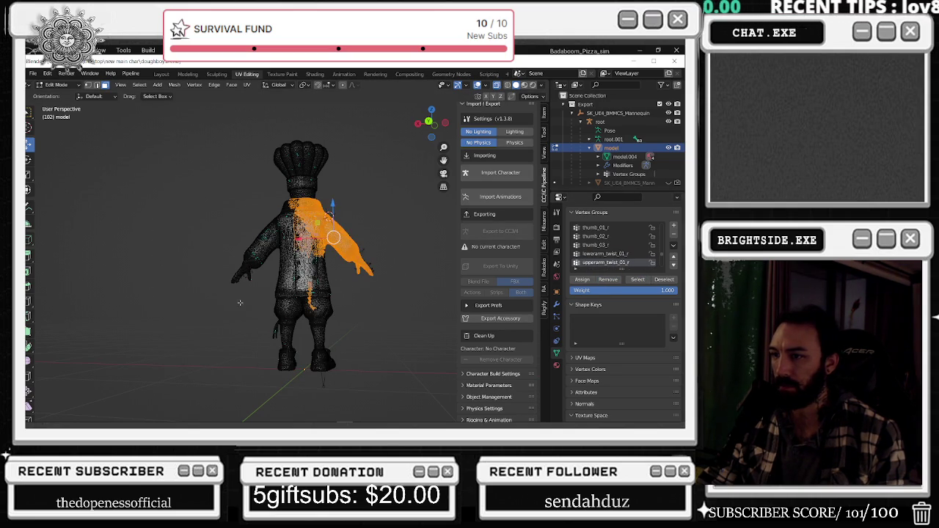
left_click(176, 272)
left_click_drag(176, 272, 336, 370)
middle_click_drag(336, 370, 256, 342)
left_click_drag(367, 385, 259, 120, "shift")
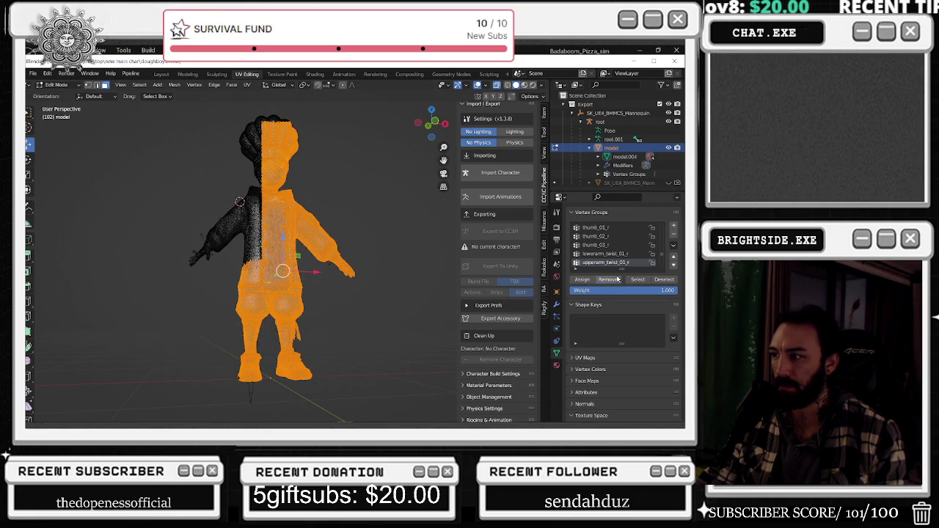
left_click(415, 215)
left_click(639, 280)
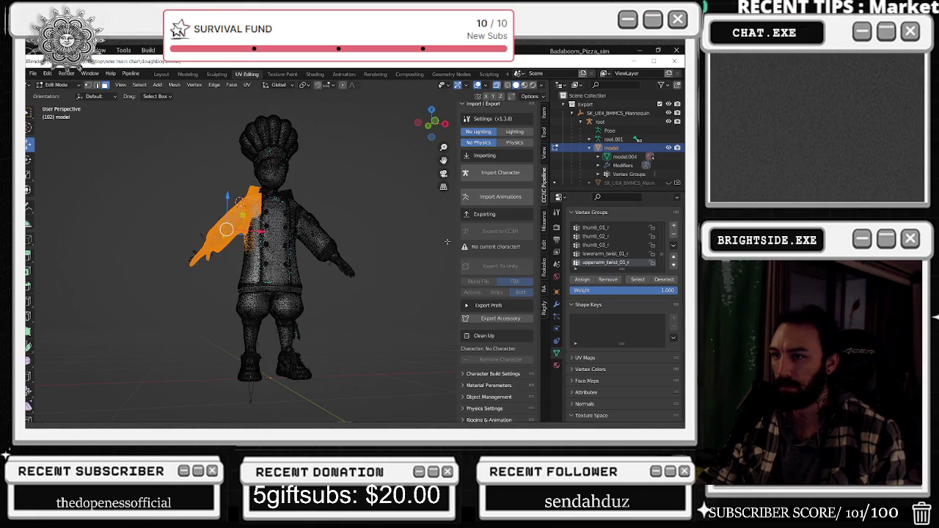
left_click(408, 217)
Remove one body half from neck_01 and check the remaining collar vertices
scroll(624, 260, "down", 1)
left_click(638, 280)
middle_click_drag(396, 271, 376, 272)
left_click(361, 333)
left_click_drag(383, 182, 286, 331)
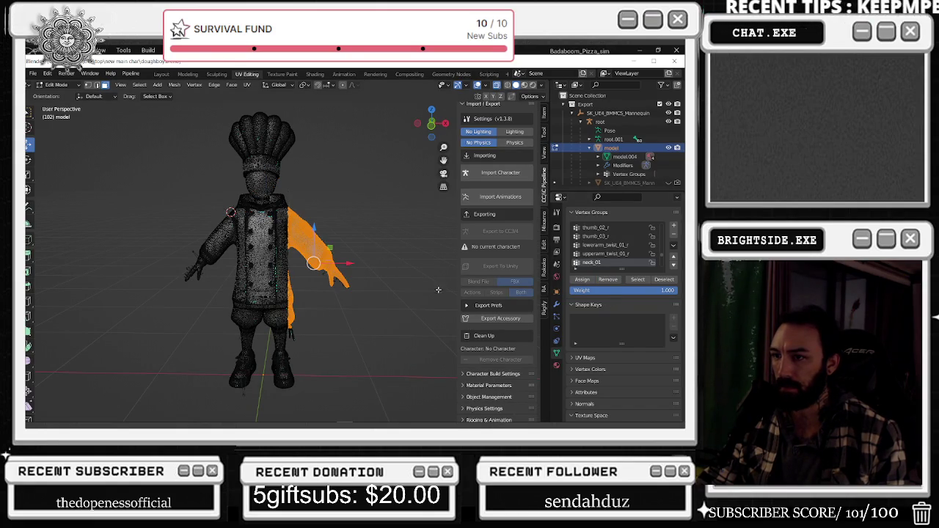
left_click(393, 306)
left_click(637, 280)
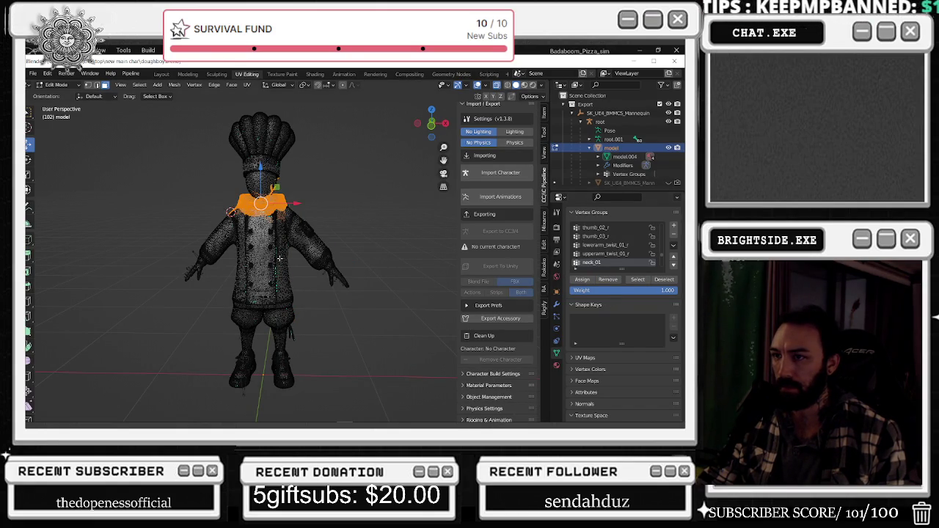
left_click(359, 208)
Confirm the head vertex group covers the chef's head and hat
left_click_drag(363, 105, 212, 191)
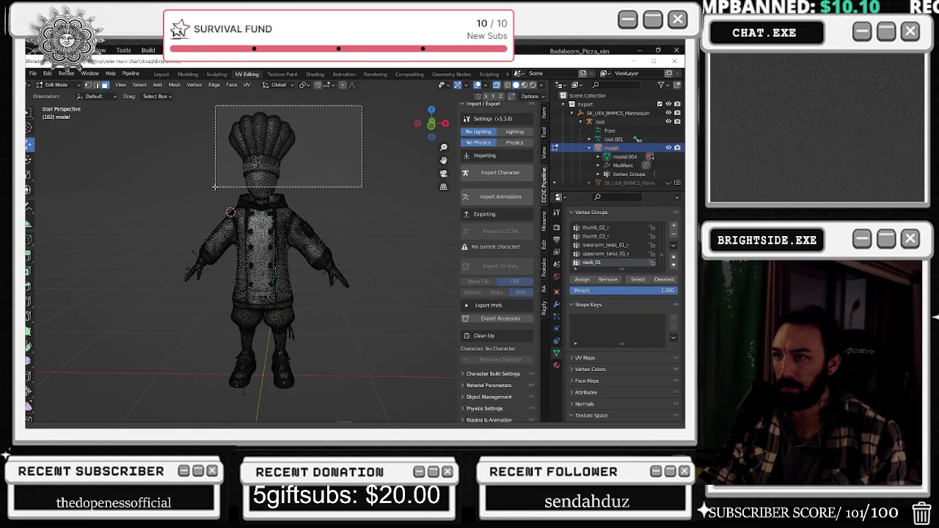
key("ctrl+KP_Add")
key("ctrl+KP_Add")
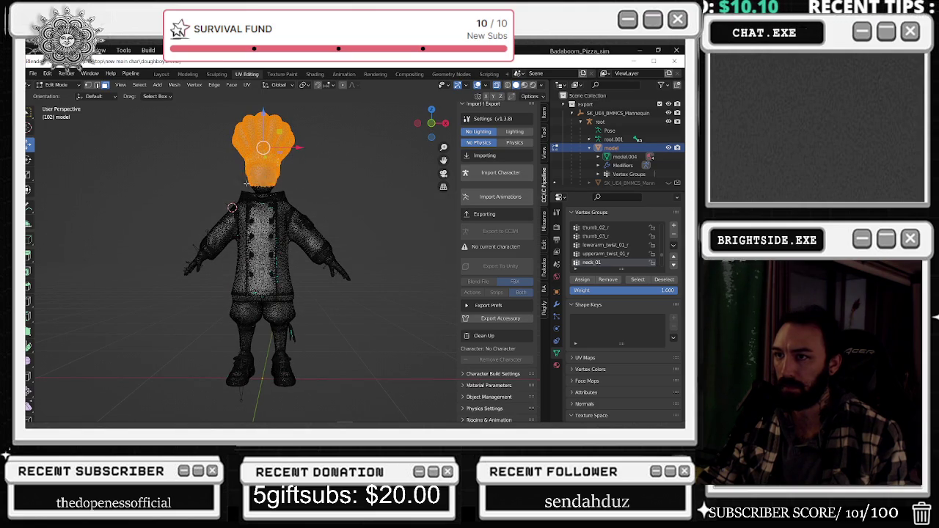
left_click(427, 235)
scroll(609, 249, "down", 1)
scroll(608, 249, "down", 1)
left_click(589, 253)
left_click(638, 280)
middle_click_drag(299, 238, 359, 194)
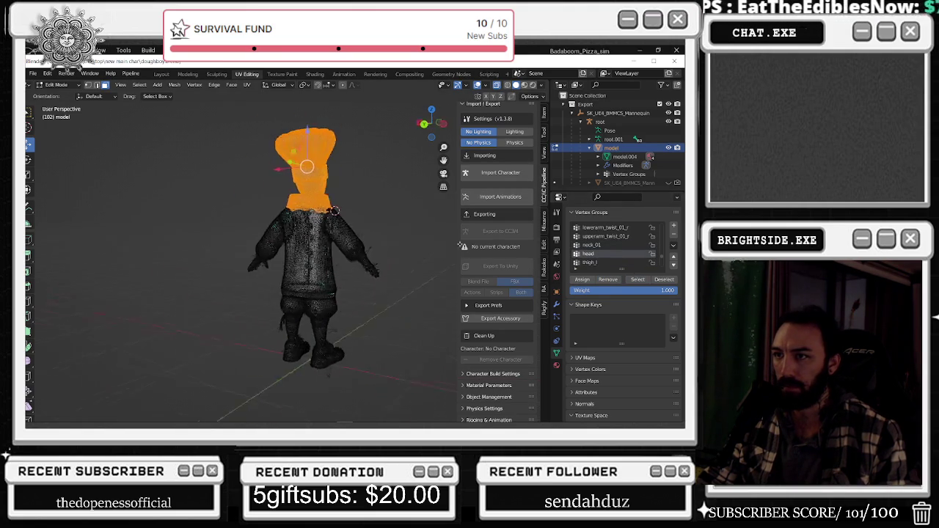
left_click(359, 194)
scroll(582, 246, "down", 1)
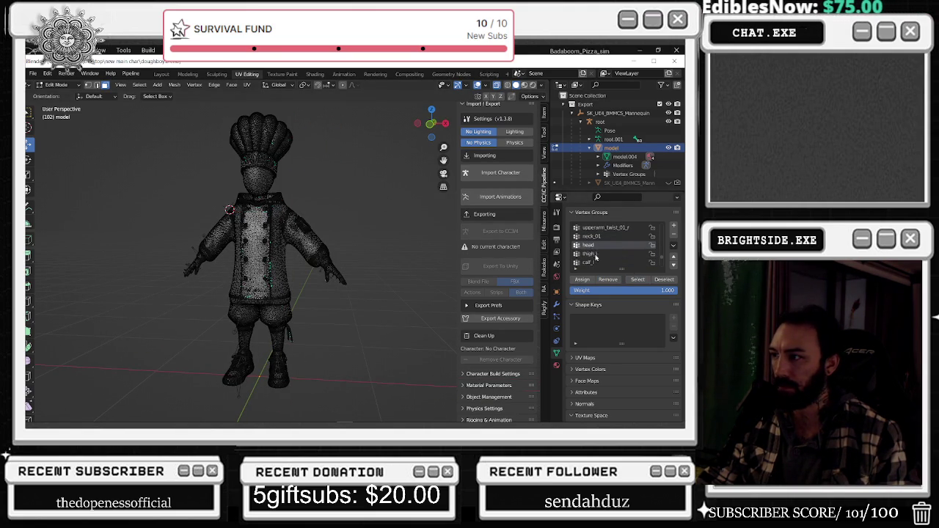
Inspect which vertices are assigned to the thigh_l and calf_l groups
left_click(594, 254)
left_click(637, 280)
mouse_move(401, 277)
middle_mouse_down()
mouse_move(368, 256)
mouse_move(353, 271)
middle_mouse_up()
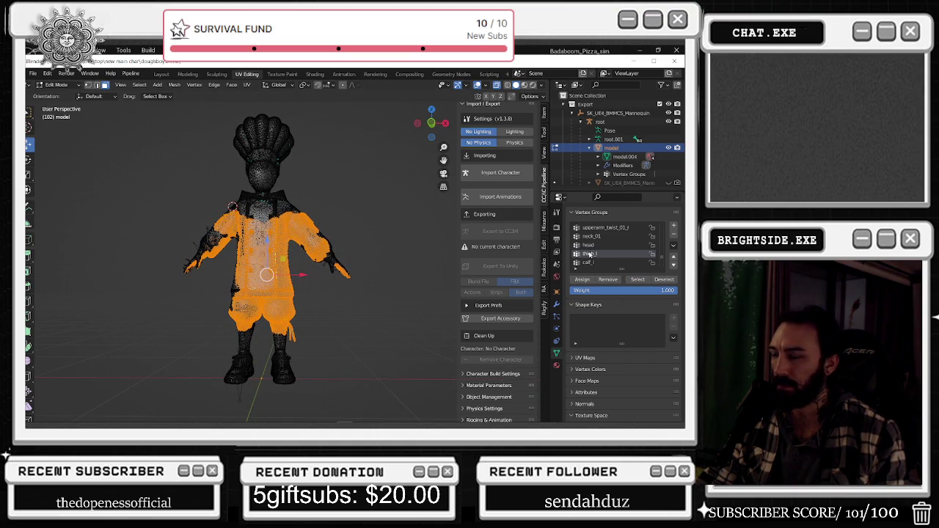
scroll(604, 257, "down", 1)
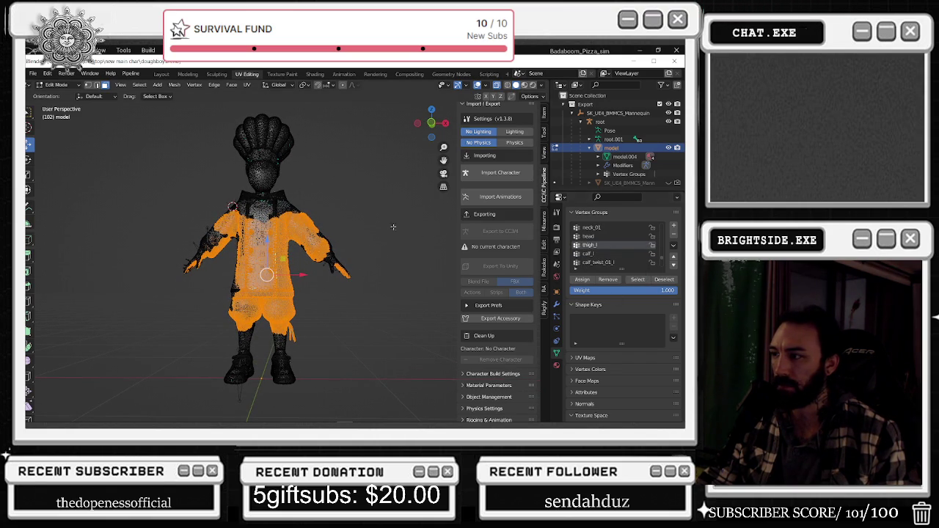
left_click(382, 226)
left_click(635, 280)
middle_click_drag(293, 299, 328, 299)
Box-select the chef's torso, arms, lower-left leg and right leg
left_click(346, 300)
left_click_drag(211, 215, 383, 300)
mouse_move(137, 220)
left_mouse_down()
mouse_move(246, 399)
mouse_move(261, 401)
left_mouse_up()
middle_click_drag(261, 402, 171, 281)
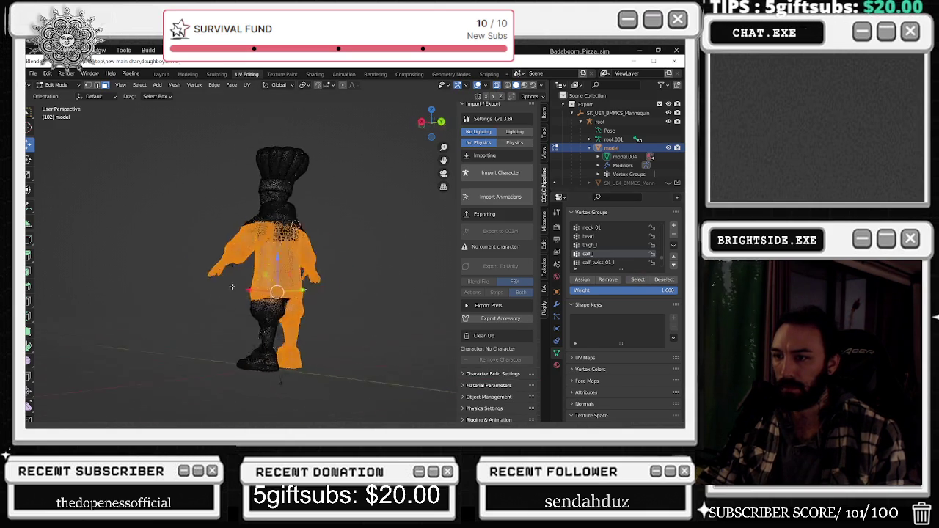
middle_click_drag(361, 303, 399, 311)
left_click_drag(379, 284, 292, 340)
scroll(323, 330, "up", 1)
scroll(315, 328, "up", 2)
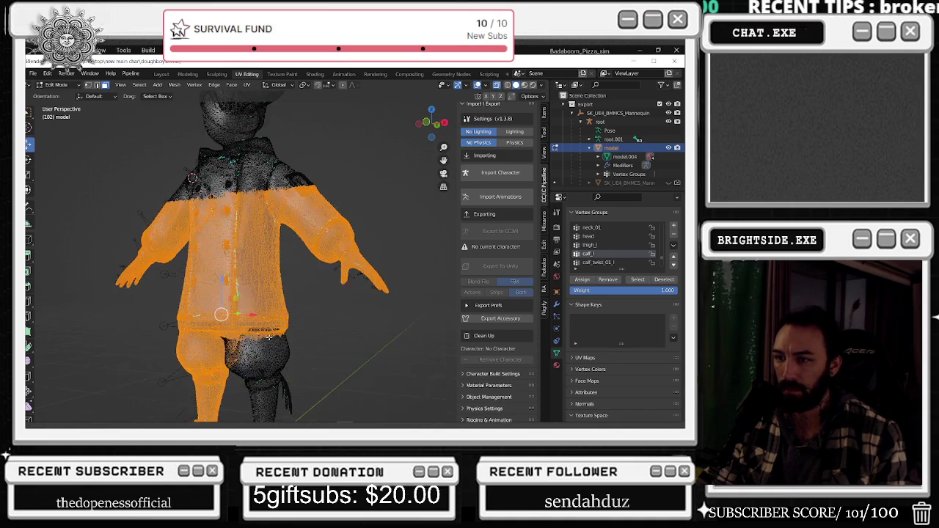
scroll(305, 326, "up", 2)
scroll(297, 324, "up", 1)
middle_click_drag(294, 324, 317, 333)
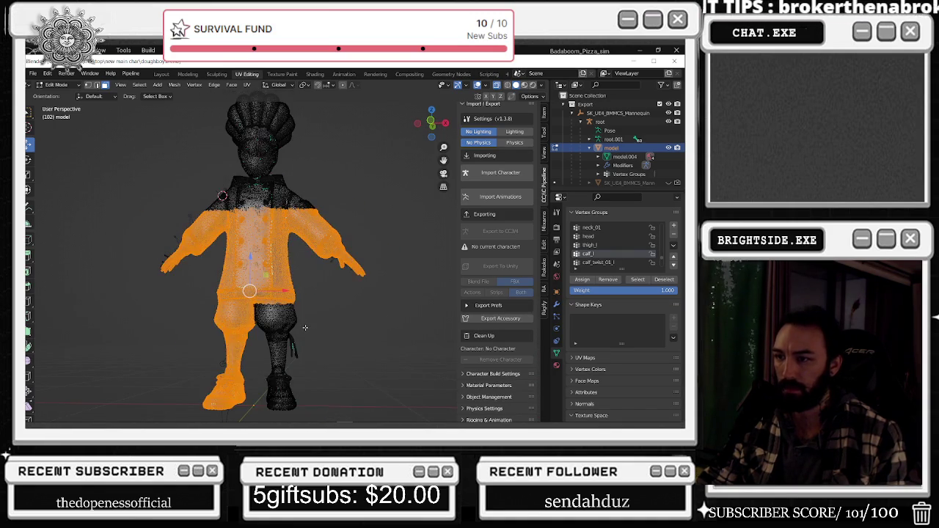
Frame the chef, display thigh_l's vertices, then reselect the upper body and right leg
key("Home")
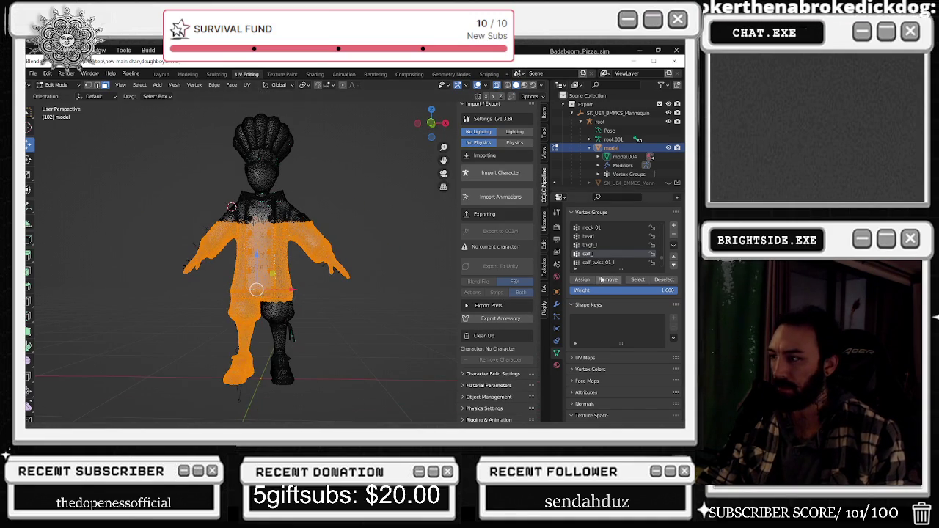
key("alt+a")
left_click(589, 244)
left_click(638, 279)
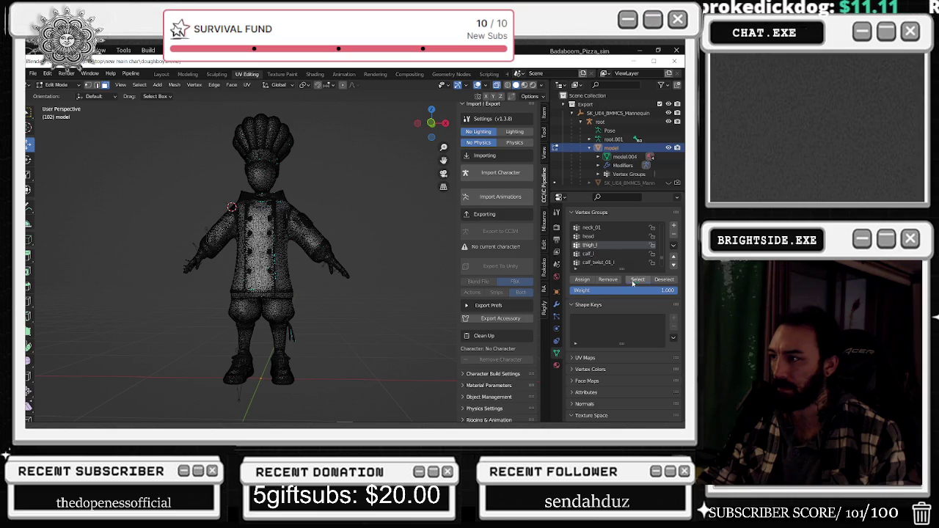
middle_click_drag(329, 283, 333, 279)
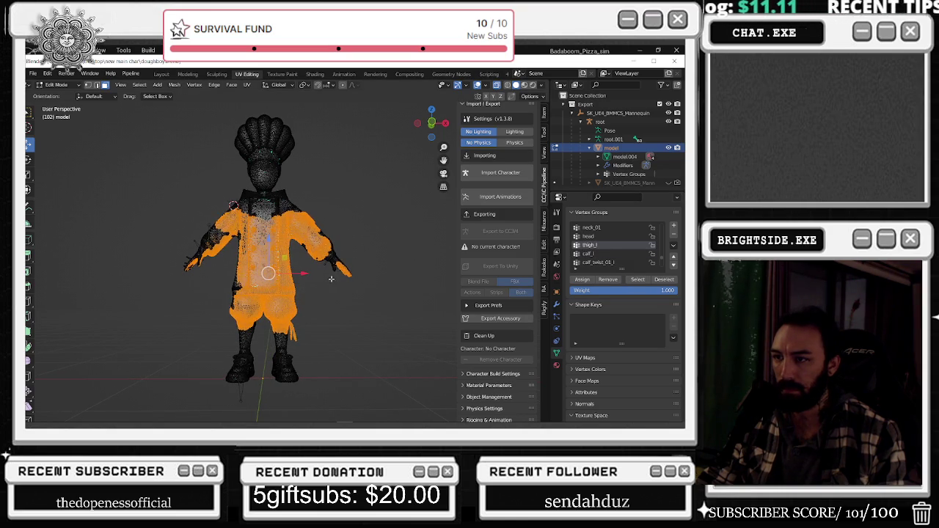
key("alt+a")
mouse_move(408, 172)
left_mouse_down()
mouse_move(144, 287)
mouse_move(259, 405)
left_mouse_up()
mouse_move(260, 405)
middle_mouse_down()
mouse_move(245, 378)
mouse_move(392, 248)
middle_mouse_up()
left_click_drag(393, 247, 303, 365)
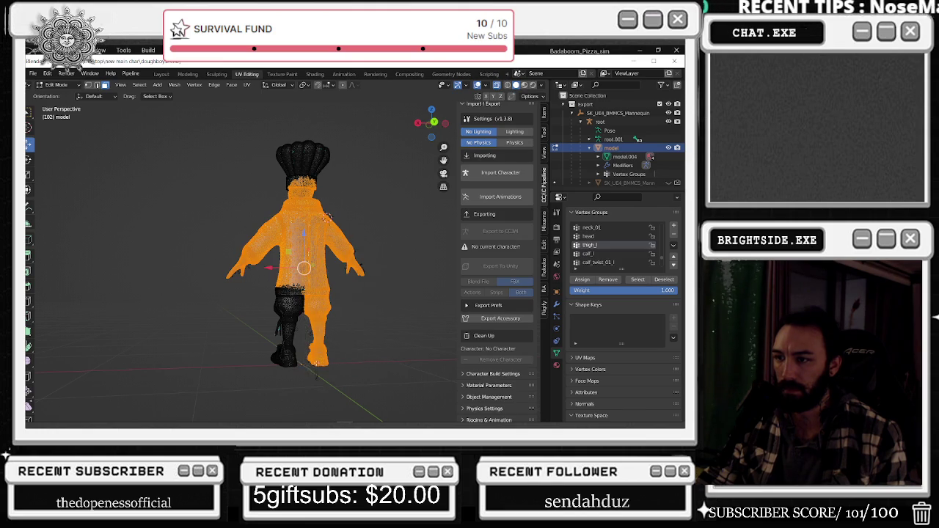
middle_click_drag(303, 365, 523, 360)
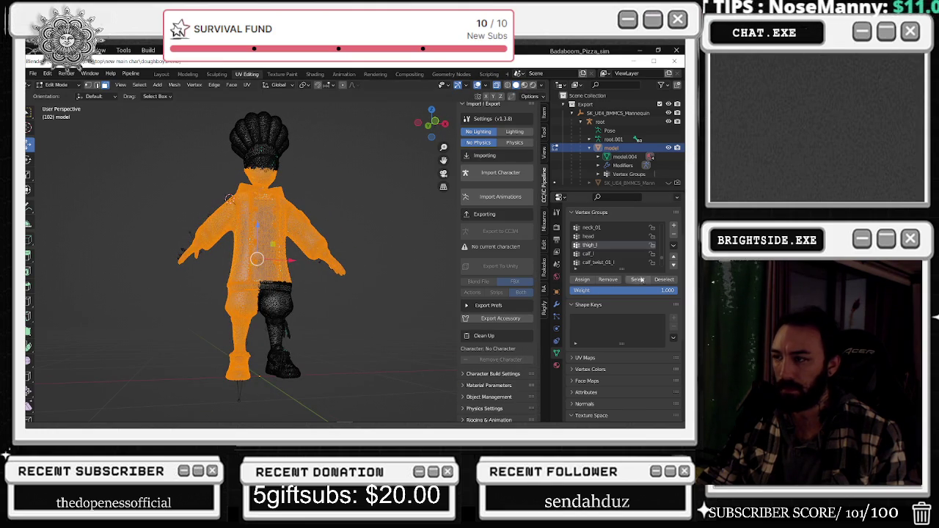
key("alt+a")
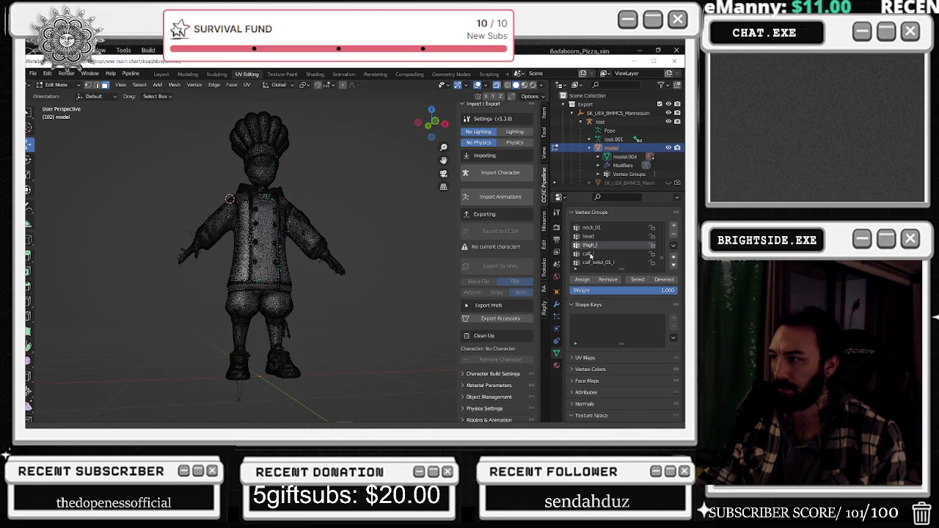
Review the vertices in the thigh_l, calf_l and calf_twist_01_l groups
left_click(637, 280)
mouse_move(345, 286)
middle_mouse_down()
mouse_move(303, 286)
mouse_move(294, 314)
mouse_move(356, 272)
mouse_move(342, 266)
middle_mouse_up()
key("alt+a")
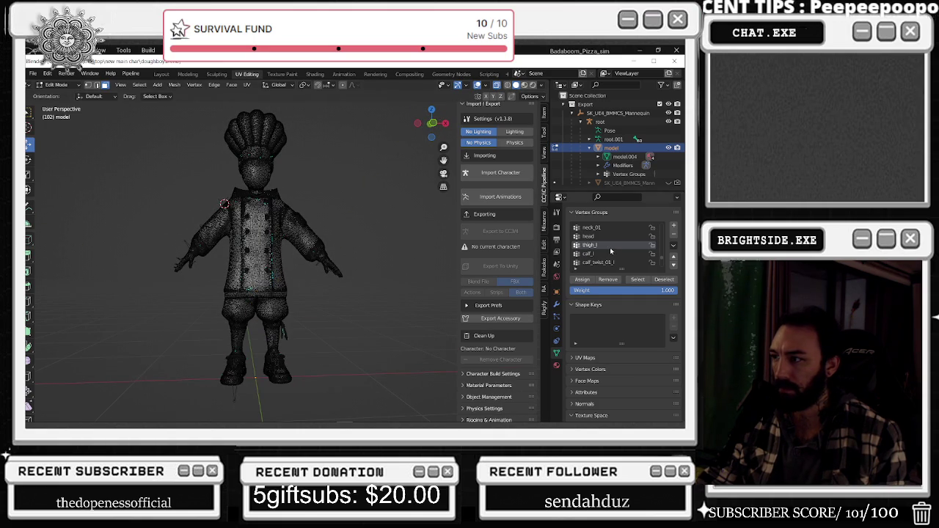
left_click(611, 253)
left_click(638, 279)
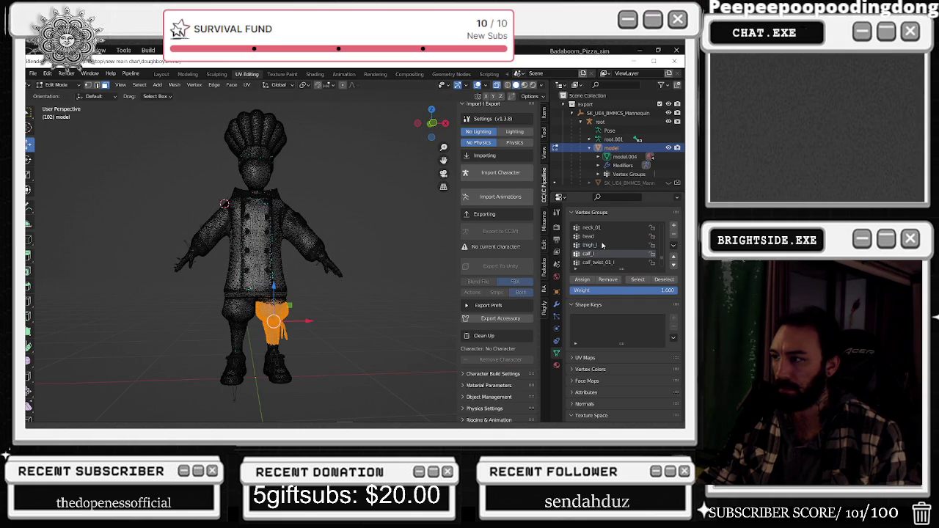
left_click(602, 245)
left_click(639, 279)
key("alt+a")
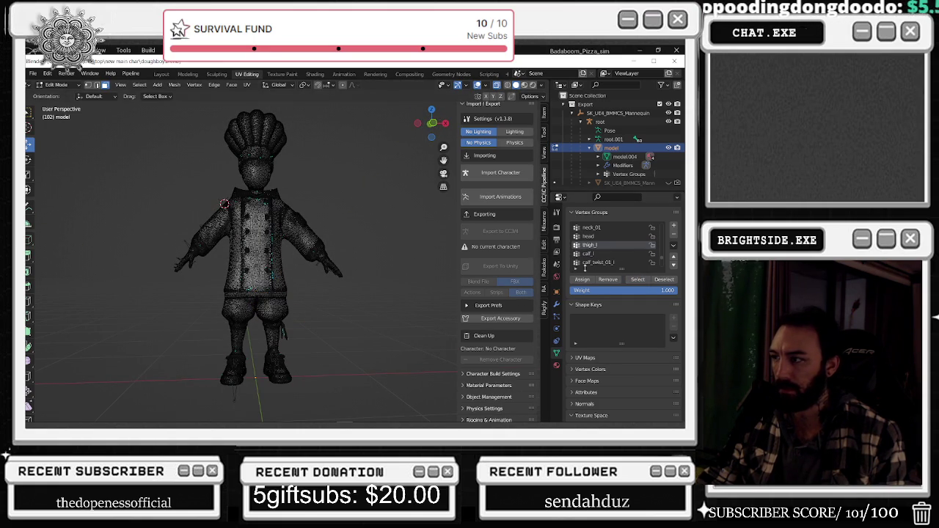
left_click(601, 262)
left_click(637, 279)
middle_click_drag(360, 301, 360, 321)
key("alt+a")
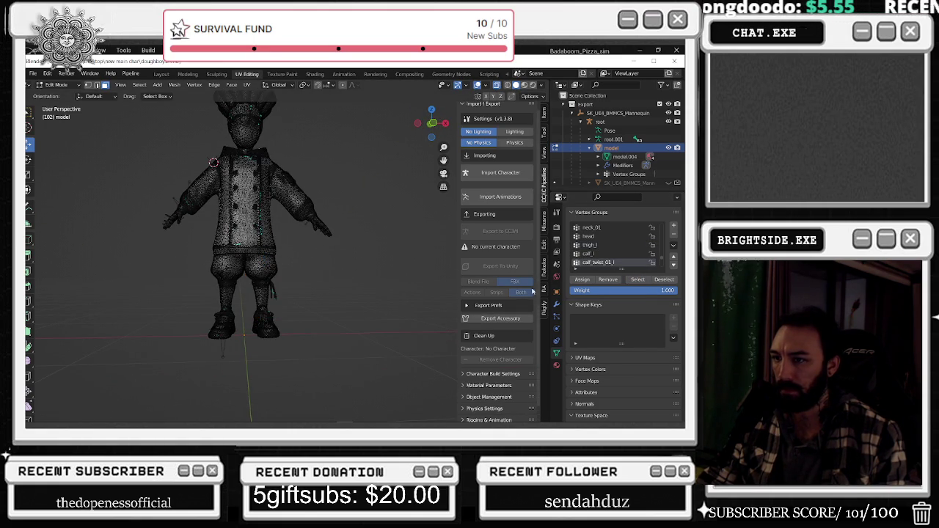
Remove the right foot's vertices from the foot_l group
scroll(608, 255, "down", 1)
scroll(609, 255, "down", 1)
left_click(638, 281)
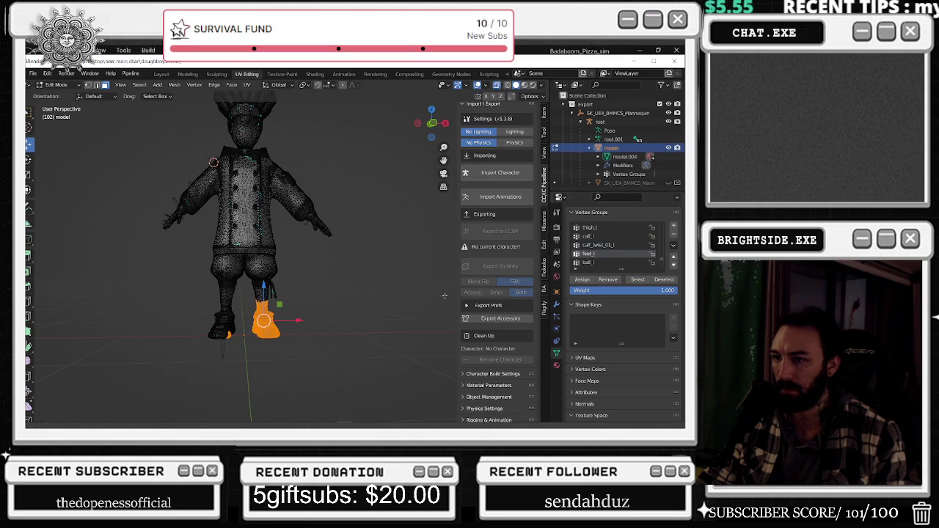
middle_click_drag(351, 324, 220, 300)
left_click_drag(143, 285, 232, 366)
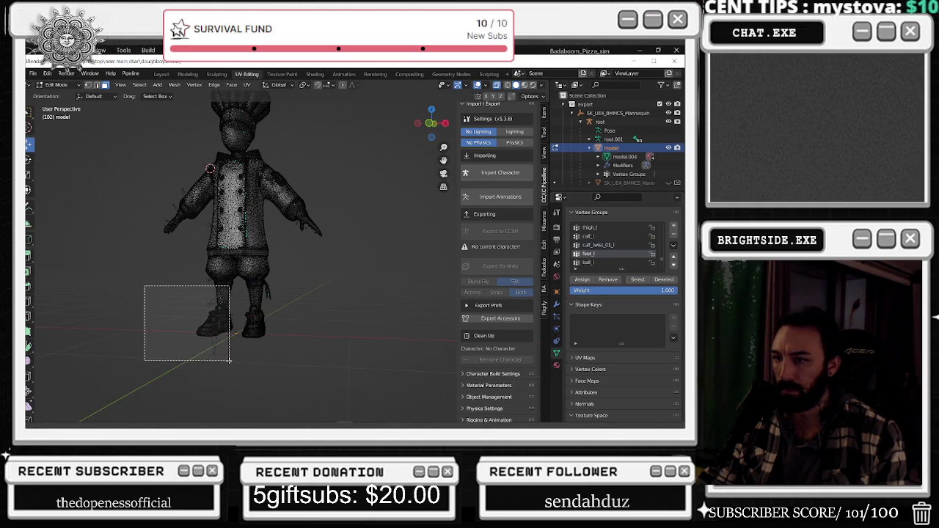
left_click_drag(178, 284, 232, 337)
left_click(605, 282)
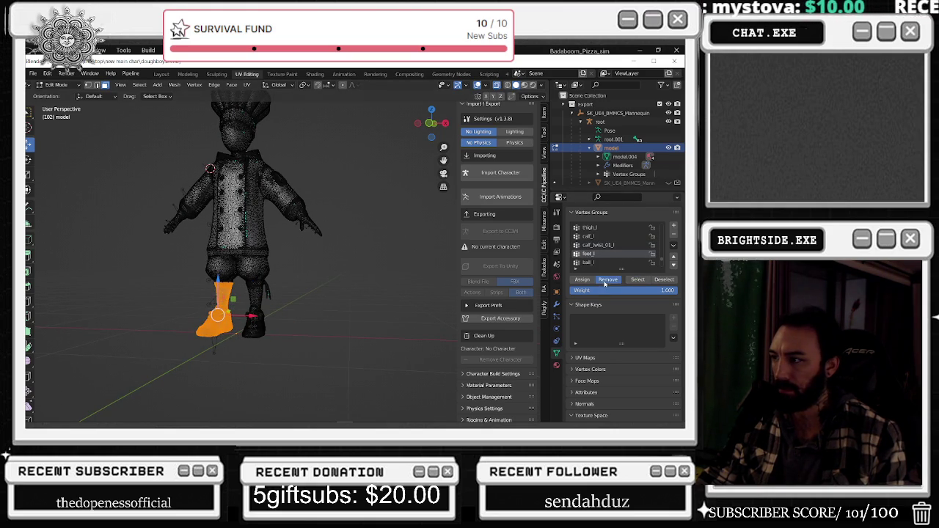
left_click(396, 282)
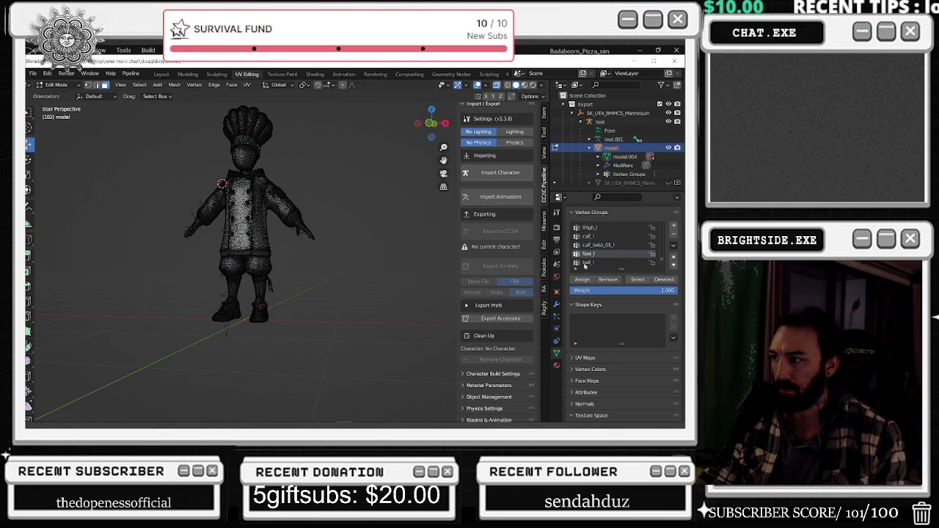
Inspect the vertices currently in the ball_l and foot_l groups
left_click(589, 262)
left_click(637, 280)
middle_click_drag(404, 259, 377, 271)
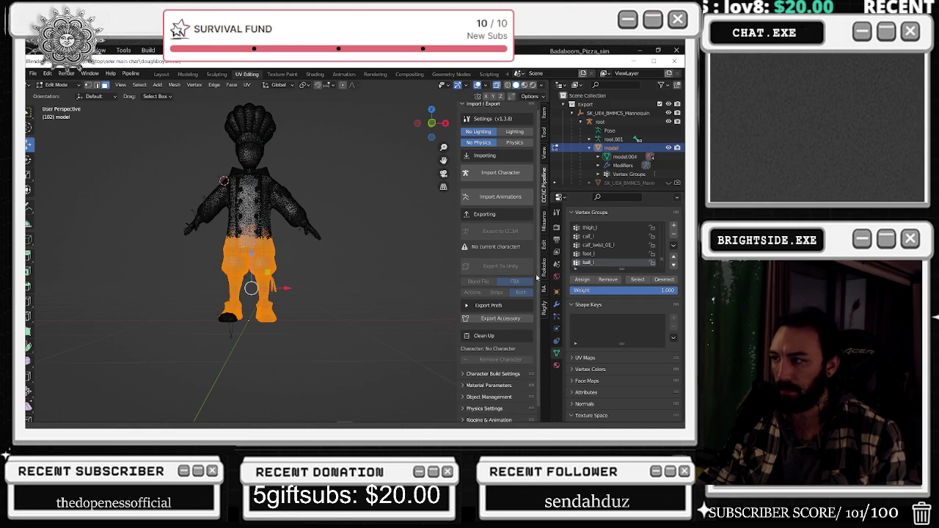
left_click(394, 286)
left_click(593, 254)
left_click(630, 281)
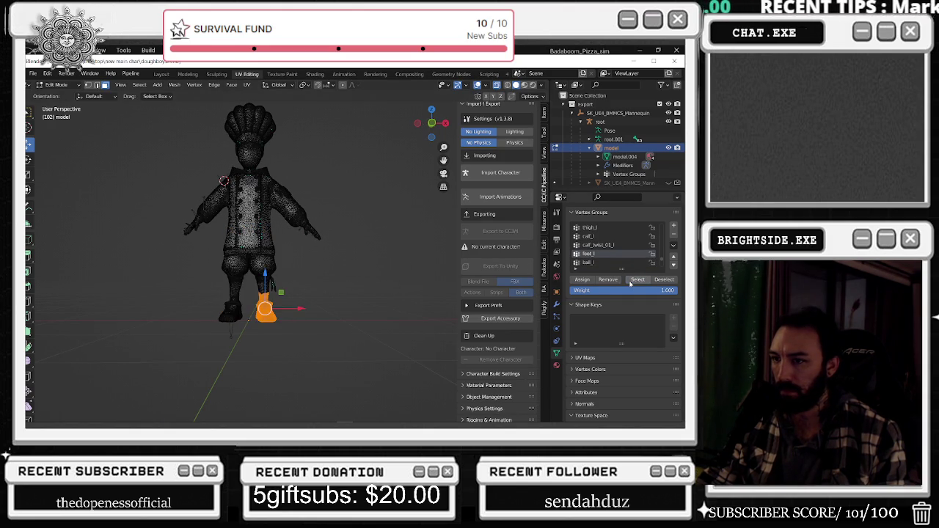
left_click(365, 287)
Select the right leg, torso, head and lower shin, and remove them from foot_l
middle_click_drag(364, 287, 341, 290)
left_click_drag(177, 269, 243, 337)
left_click_drag(150, 233, 331, 295)
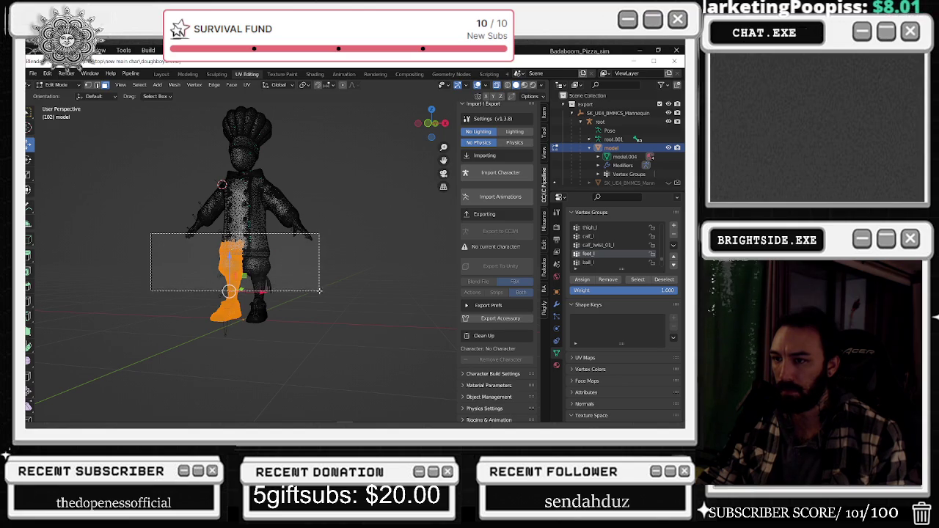
left_click_drag(378, 143, 171, 262)
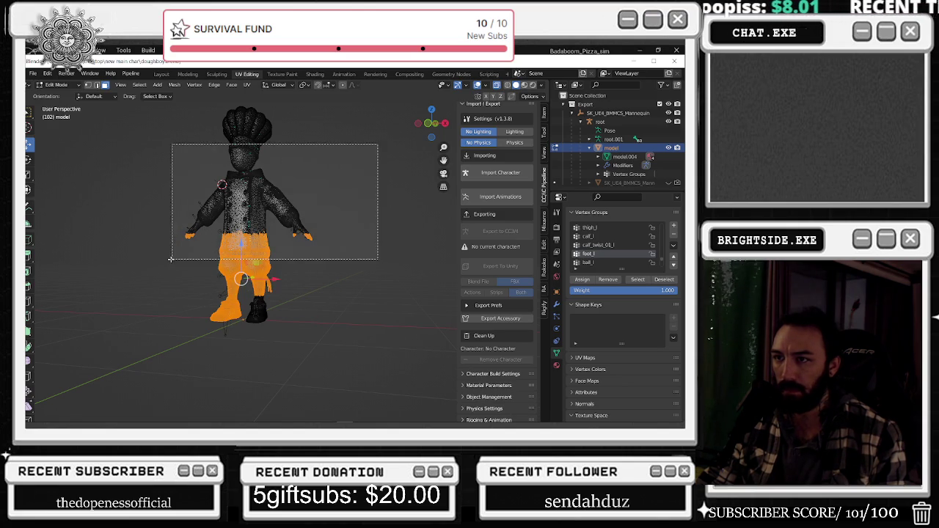
left_click_drag(369, 103, 195, 154)
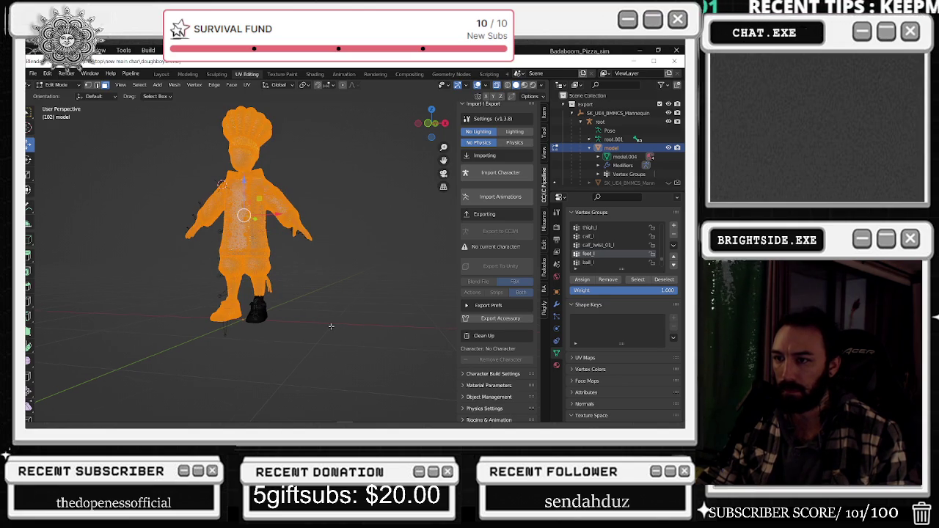
middle_click_drag(335, 326, 294, 334)
left_click_drag(306, 276, 260, 318)
mouse_move(260, 318)
middle_mouse_down()
mouse_move(357, 268)
mouse_move(362, 292)
middle_mouse_up()
mouse_move(289, 304)
middle_mouse_down()
mouse_move(293, 333)
mouse_move(303, 331)
middle_mouse_up()
left_click_drag(303, 331, 259, 279)
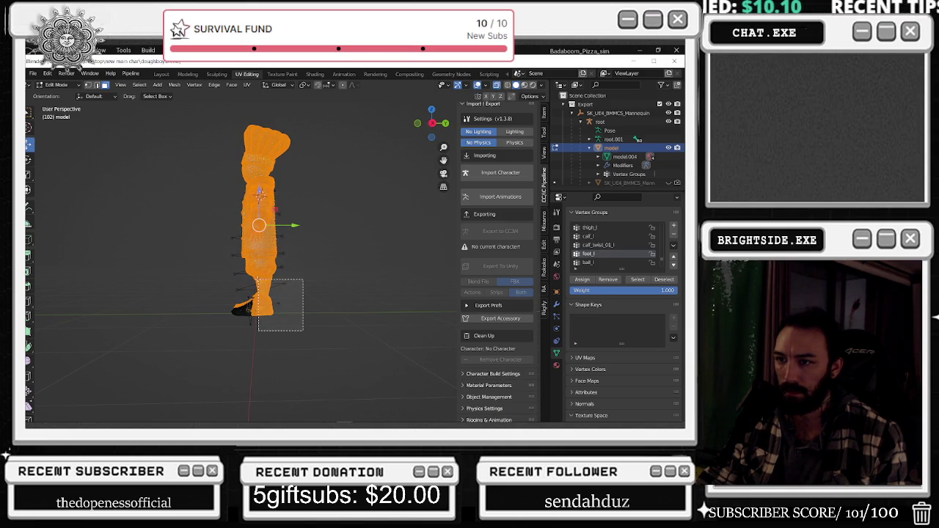
left_click(608, 280)
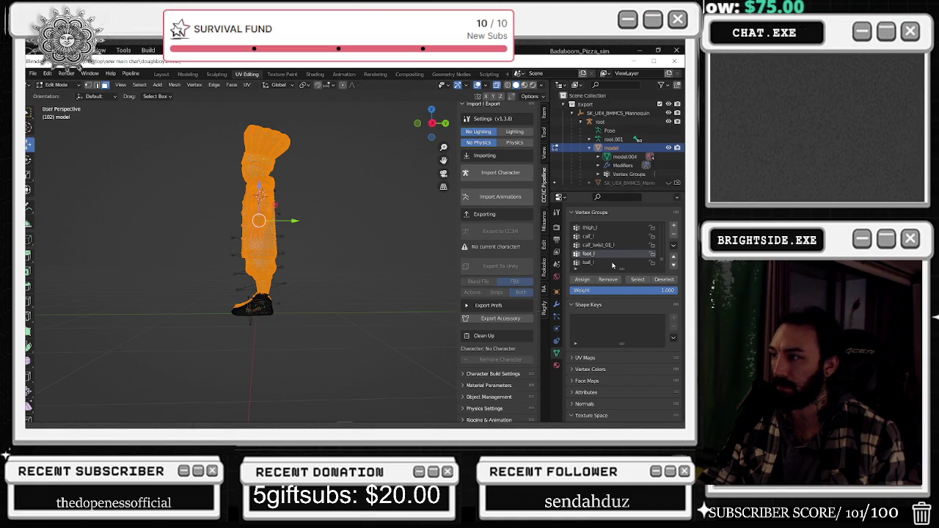
Verify that foot_l and ball_l now cover only the left foot
left_click(627, 281)
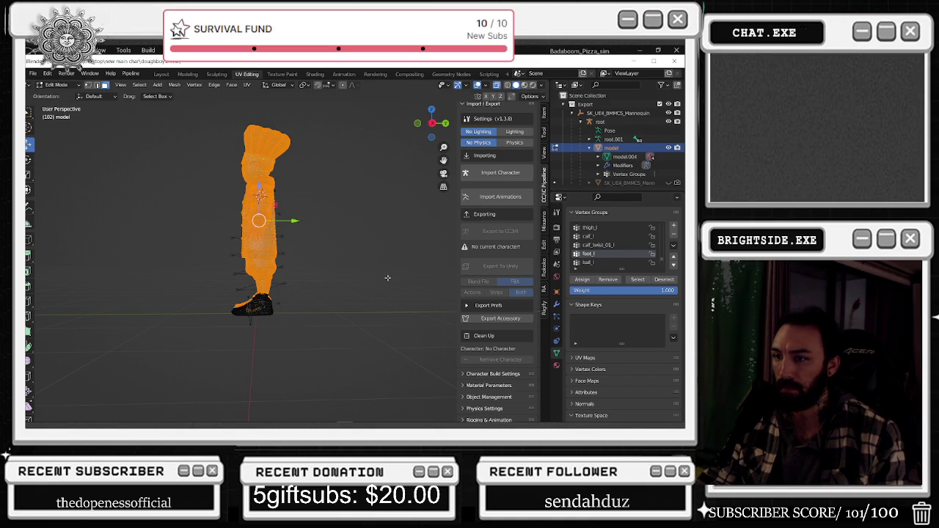
left_click(590, 266)
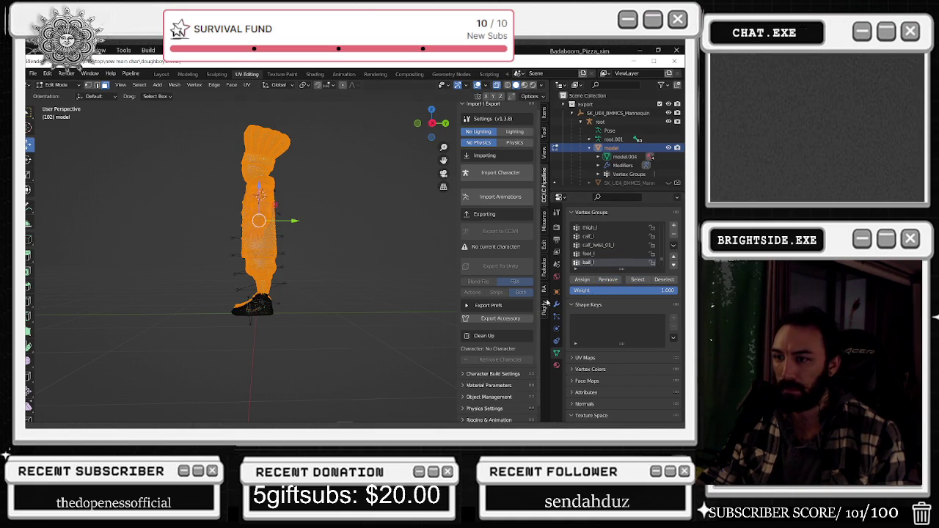
left_click_drag(321, 358, 255, 266)
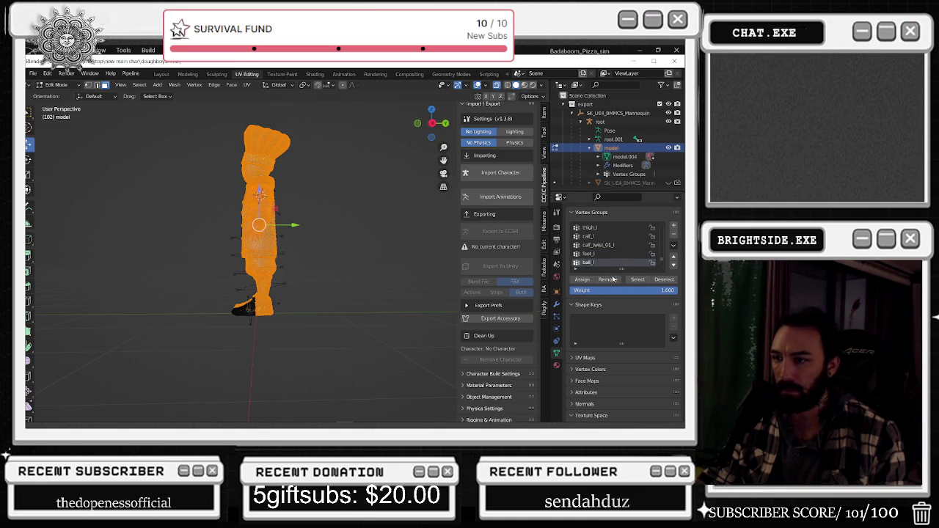
key("alt+a")
middle_click_drag(353, 264, 411, 265)
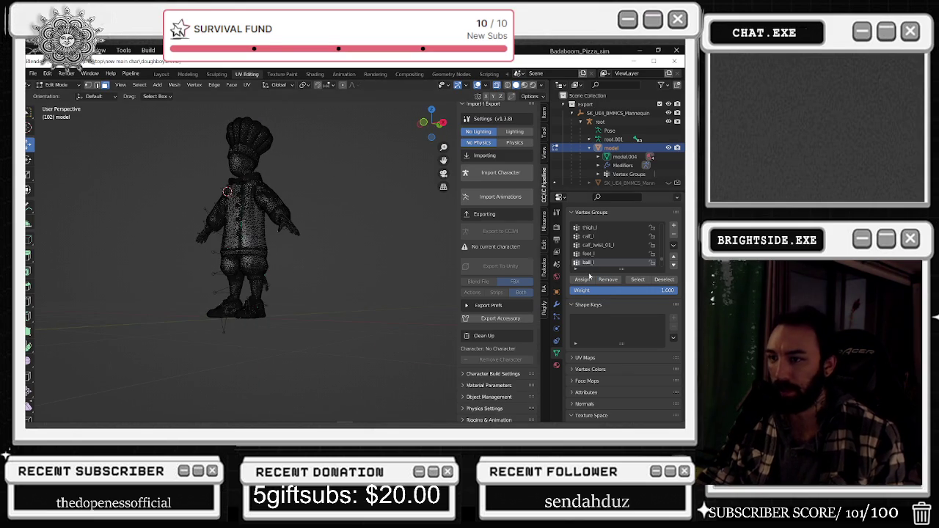
left_click(637, 280)
middle_click_drag(352, 264, 308, 264)
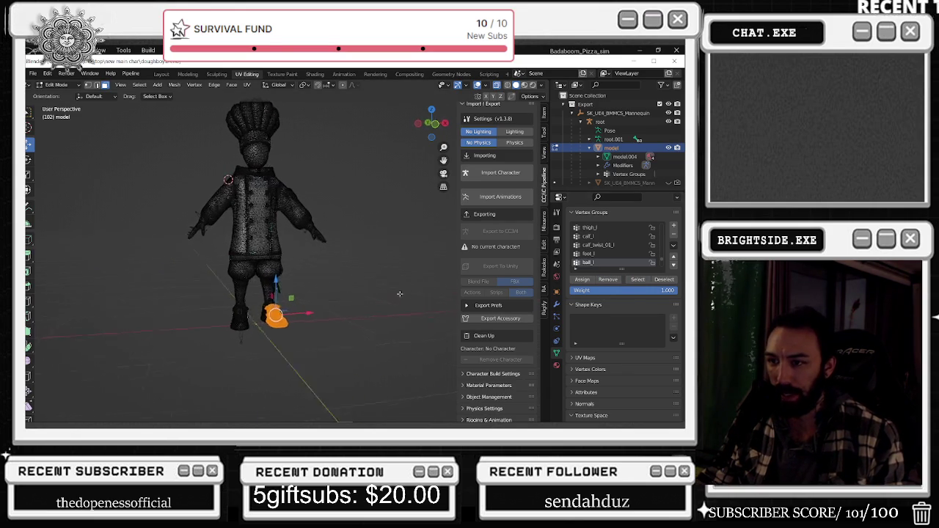
key("alt+a")
scroll(609, 249, "down", 1)
left_click(599, 262)
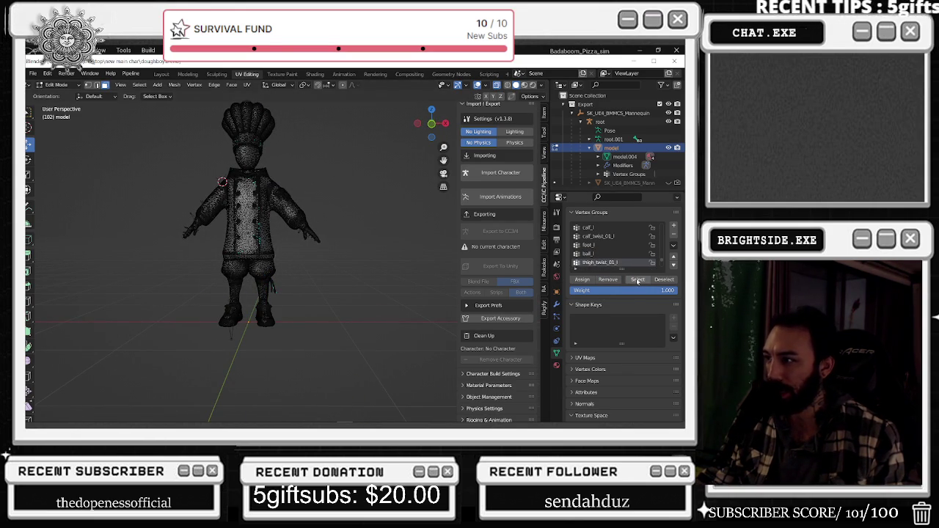
Box-select the body outside the right leg, remove it from the active leg group, and verify the group
left_click(638, 279)
middle_click_drag(407, 279, 406, 273)
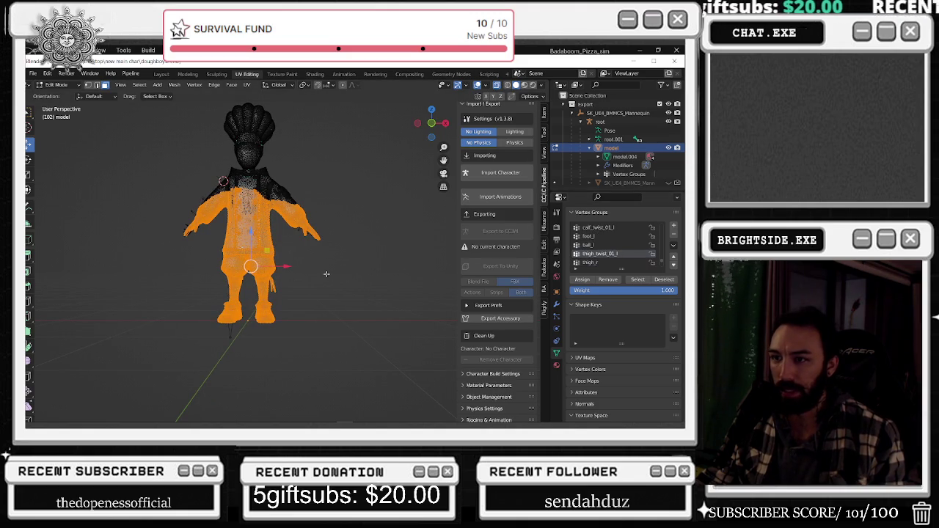
left_click_drag(242, 335, 168, 198)
left_click_drag(136, 160, 247, 360)
left_click_drag(392, 156, 189, 251)
left_click_drag(339, 104, 223, 182)
mouse_move(195, 232)
middle_mouse_down()
mouse_move(274, 246)
mouse_move(206, 234)
middle_mouse_up()
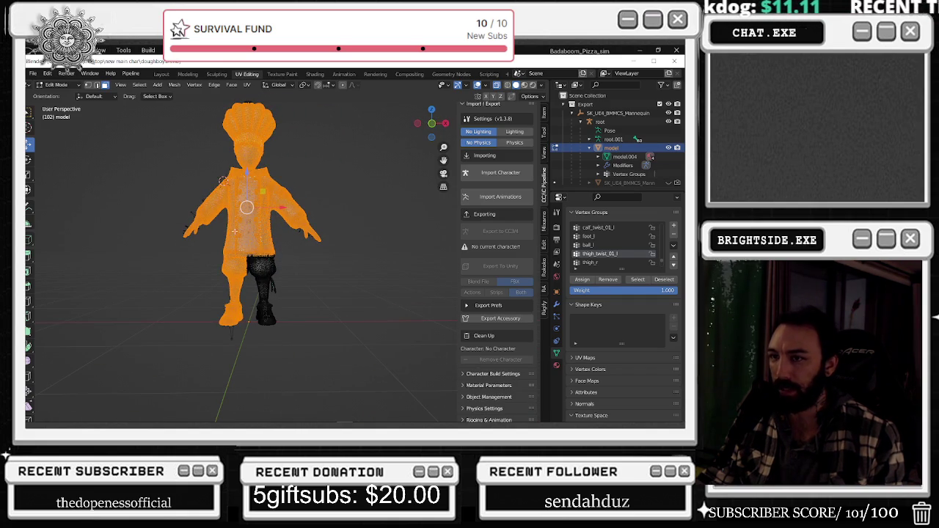
left_click(615, 282)
left_click(403, 278)
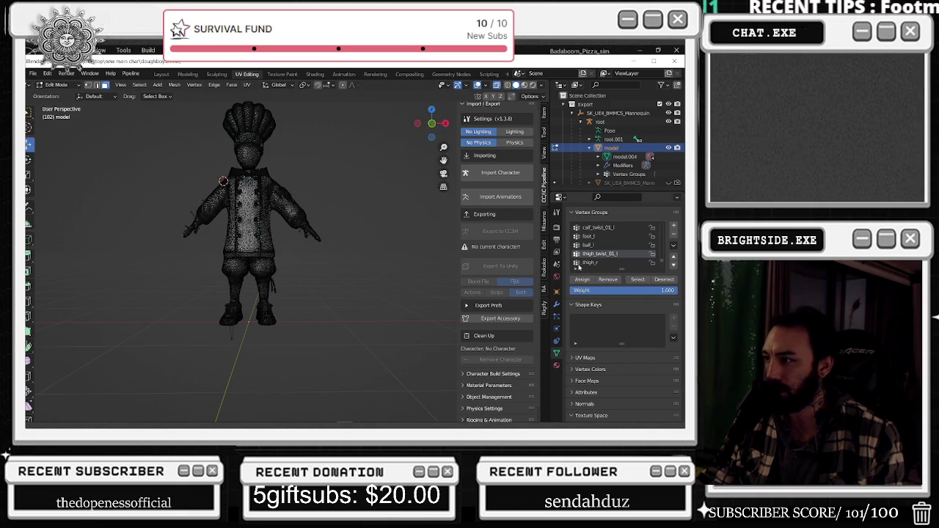
left_click(640, 281)
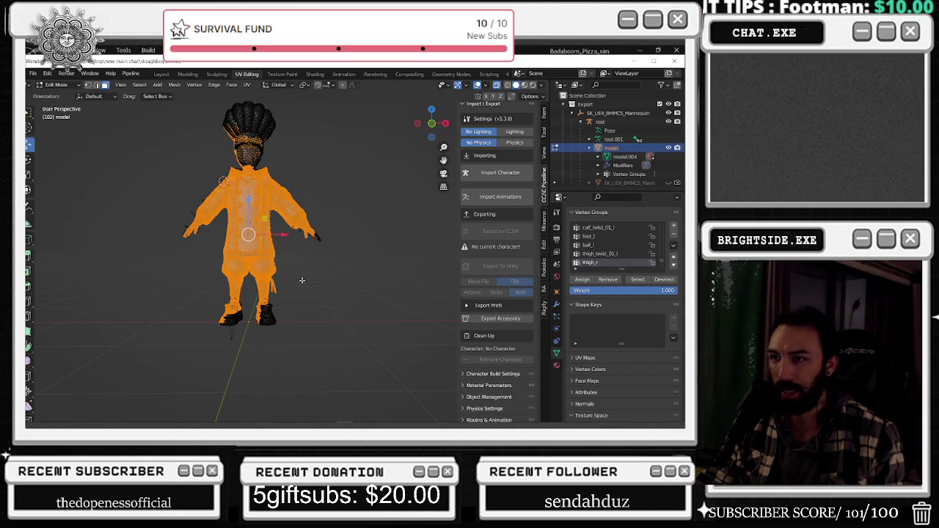
Reselect the non-leg body and remove it from calf_r and calf_twist_01_r
mouse_move(357, 273)
middle_mouse_down()
mouse_move(330, 275)
mouse_move(359, 261)
middle_mouse_up()
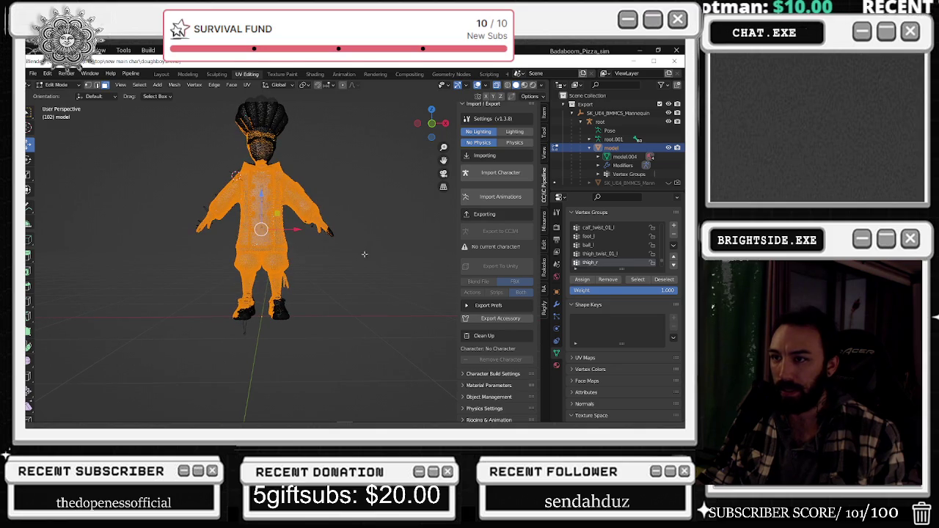
left_click(284, 348)
left_click_drag(393, 338, 263, 174)
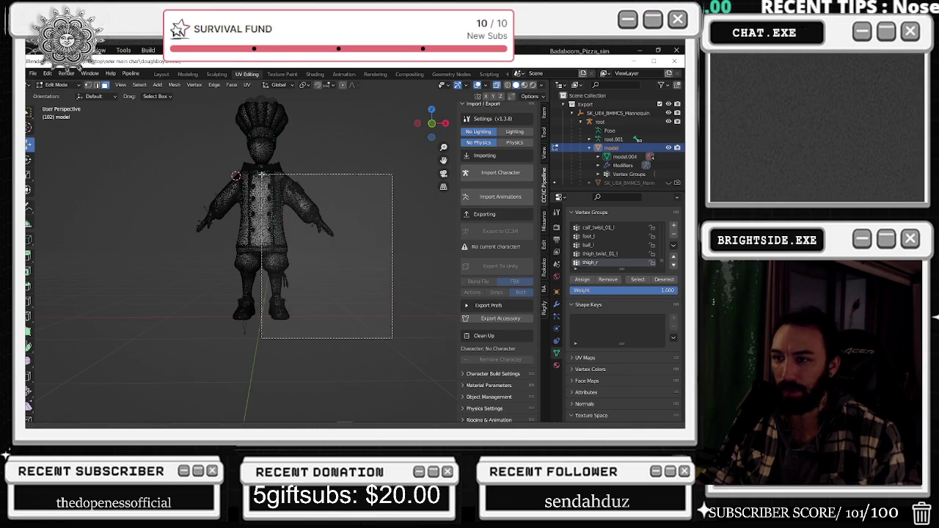
left_click_drag(324, 111, 143, 246)
mouse_move(295, 245)
middle_mouse_down()
mouse_move(386, 266)
mouse_move(341, 260)
middle_mouse_up()
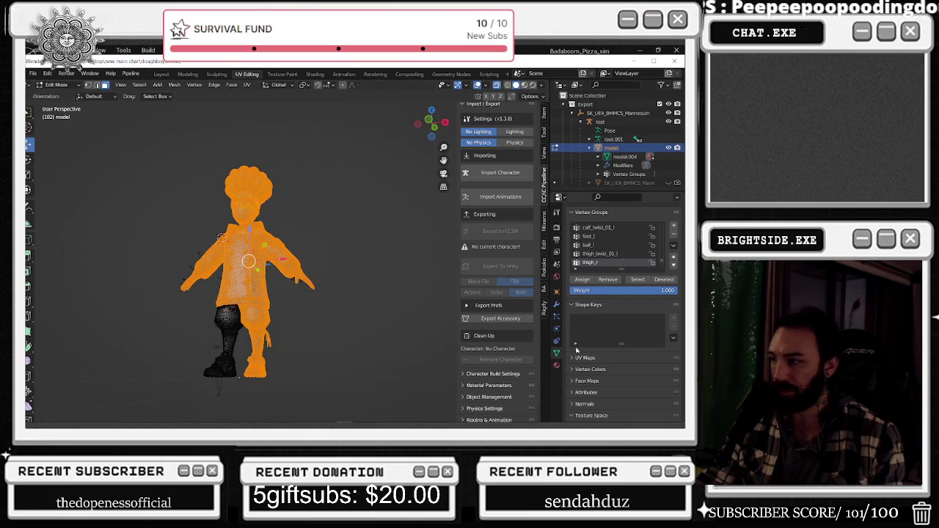
scroll(606, 260, "down", 1)
left_click(606, 261)
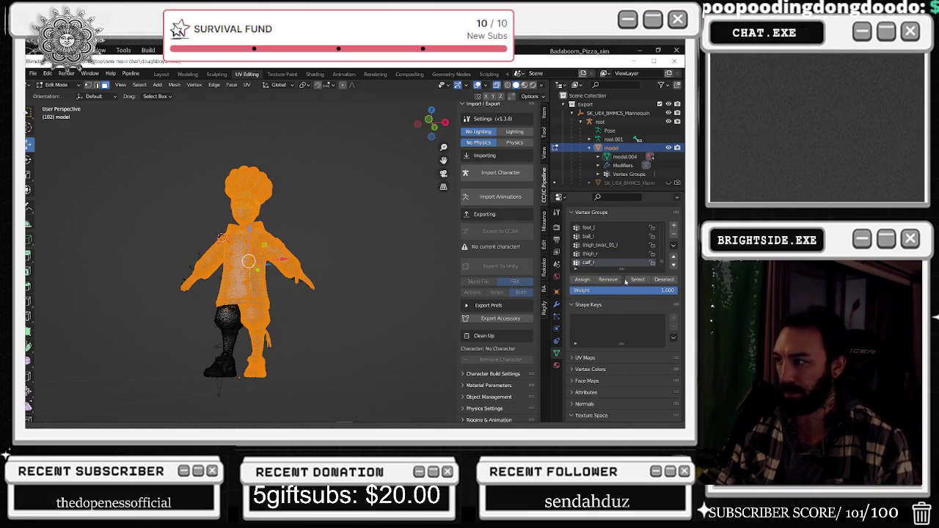
middle_click_drag(360, 239, 375, 251)
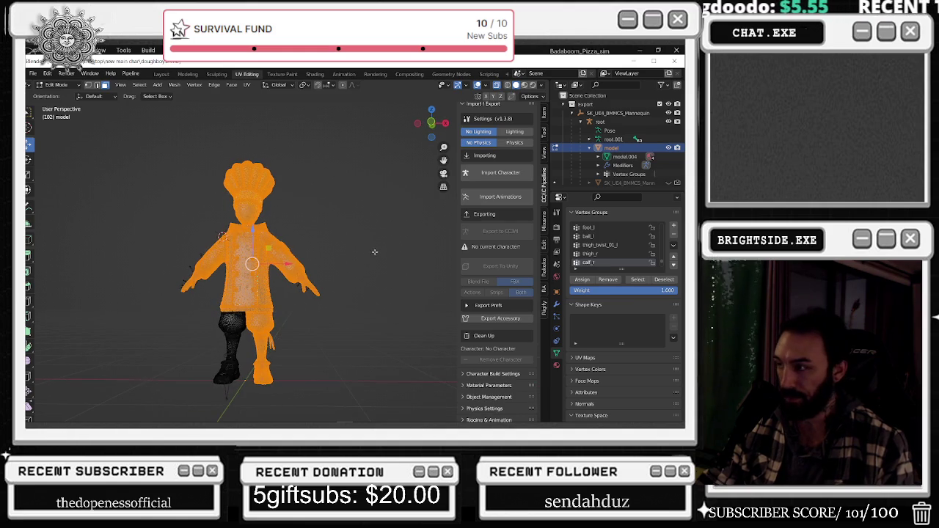
scroll(609, 253, "down", 1)
left_click(598, 262)
left_click(611, 281)
Step through the foot_r and ball_r groups and clear the mesh selection
scroll(602, 257, "down", 1)
double_click(589, 261)
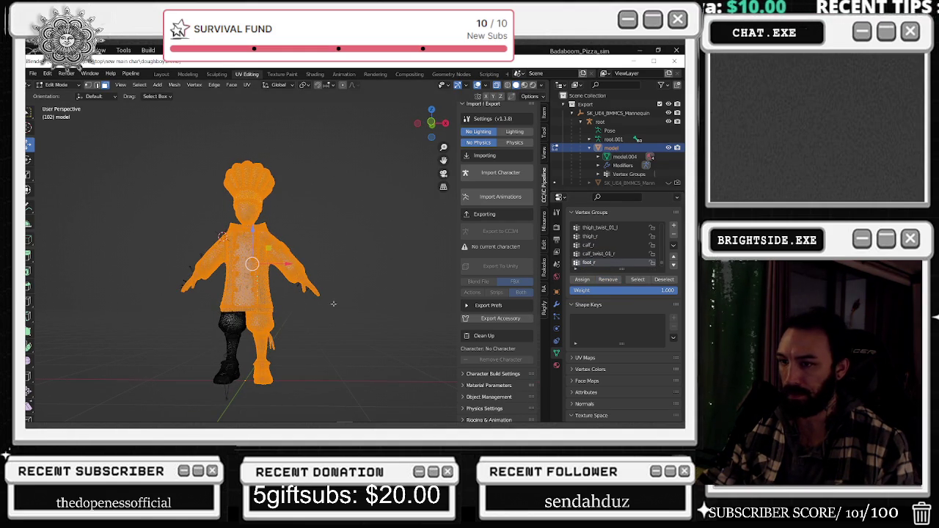
scroll(609, 253, "down", 1)
left_click(589, 262)
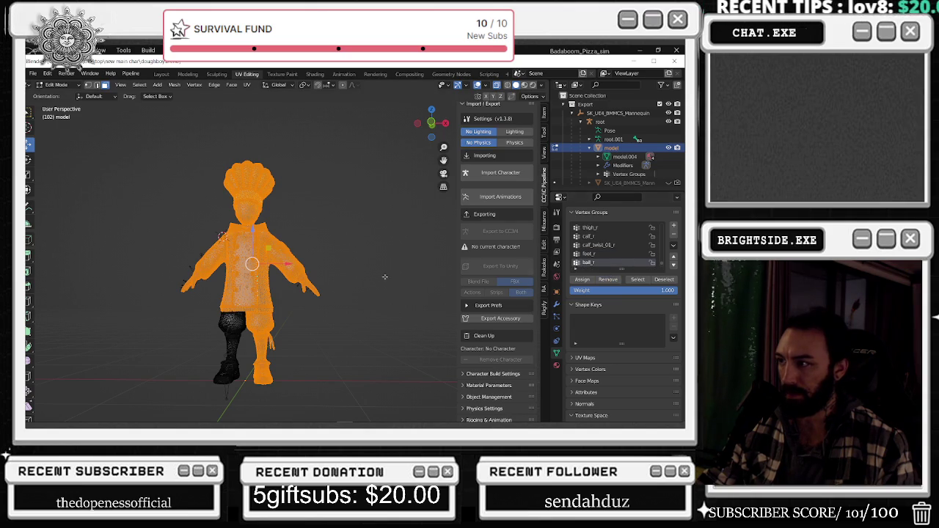
key("alt+a")
Select foot_r's vertices and box-select around the right foot and hips to check them
left_click(589, 253)
left_click(644, 280)
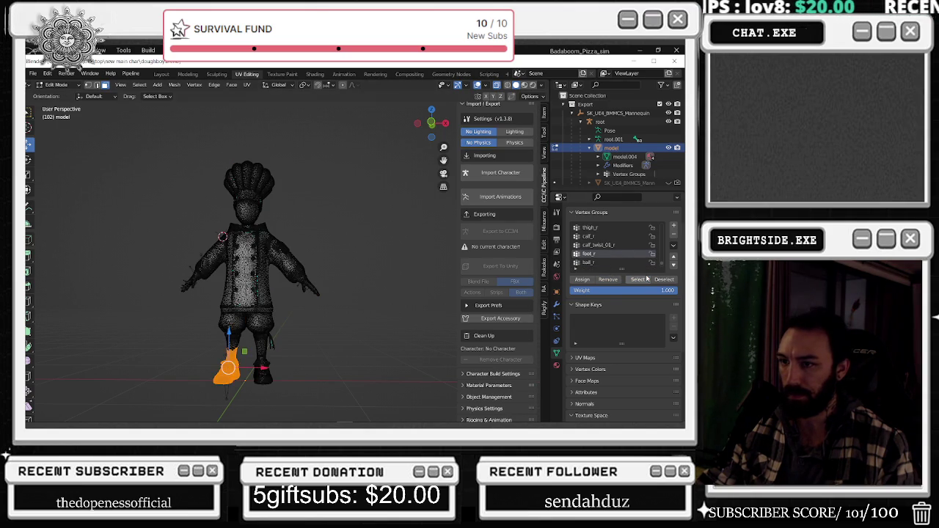
left_click(598, 244)
left_click(638, 280)
mouse_move(308, 279)
middle_mouse_down()
mouse_move(376, 279)
mouse_move(344, 280)
mouse_move(412, 298)
middle_mouse_up()
left_click_drag(256, 262, 315, 339)
mouse_move(413, 239)
middle_mouse_down()
mouse_move(339, 250)
mouse_move(331, 298)
mouse_move(345, 288)
middle_mouse_up()
mouse_move(352, 279)
left_mouse_down()
mouse_move(287, 305)
mouse_move(288, 368)
left_mouse_up()
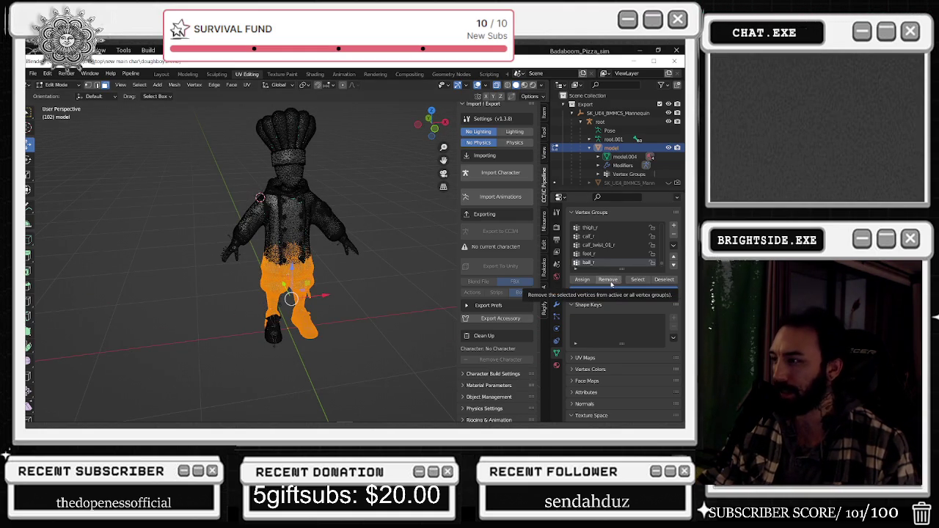
scroll(597, 252, "down", 1)
Activate thigh_twist_01_r and select its vertices to reveal the stray ones
key("alt+a")
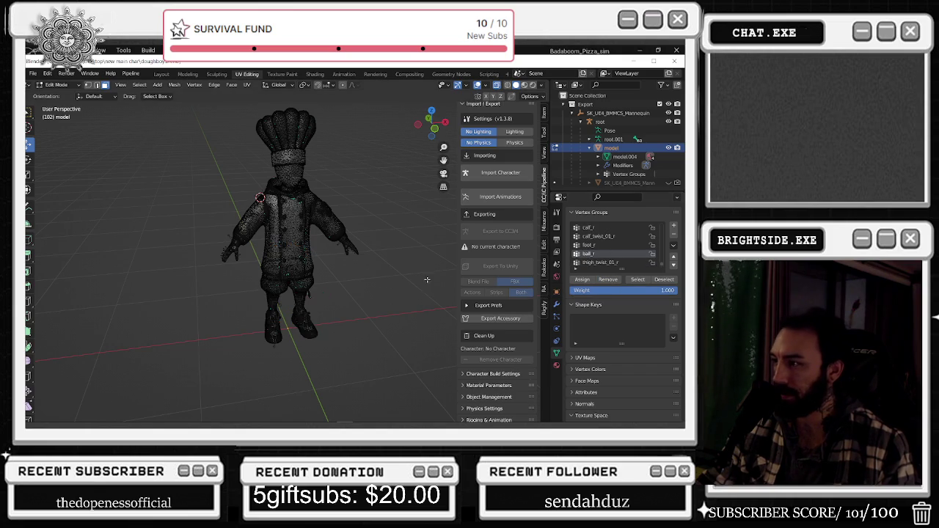
left_click(600, 262)
left_click(637, 279)
mouse_move(447, 273)
middle_mouse_down()
mouse_move(363, 247)
mouse_move(377, 259)
middle_mouse_up()
key("alt+a")
Box-select the body outside the right leg, extending over the head with Ctrl+L
left_click_drag(396, 371, 280, 180)
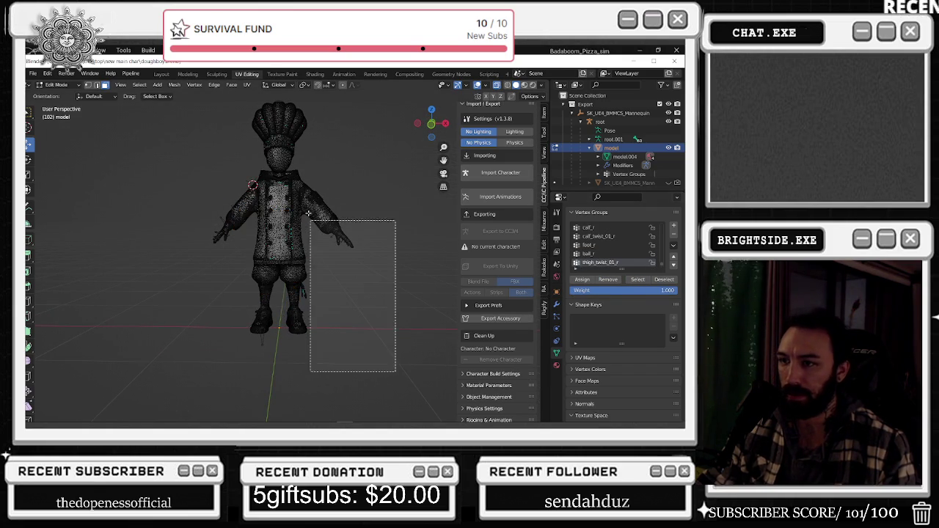
left_click_drag(186, 163, 362, 265, "shift")
middle_click_drag(371, 236, 269, 179)
key("ctrl+l")
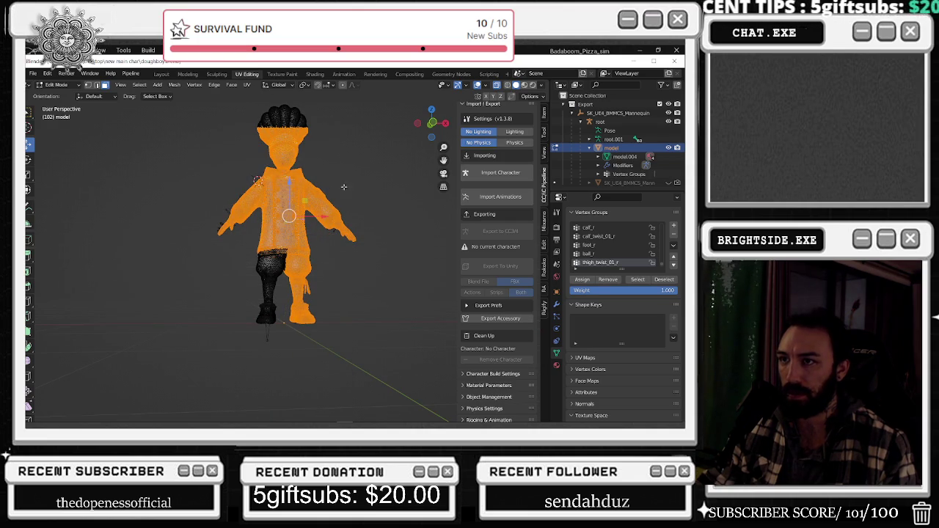
left_click_drag(164, 197, 377, 244, "shift")
mouse_move(377, 244)
middle_mouse_down()
mouse_move(493, 231)
mouse_move(470, 229)
middle_mouse_up()
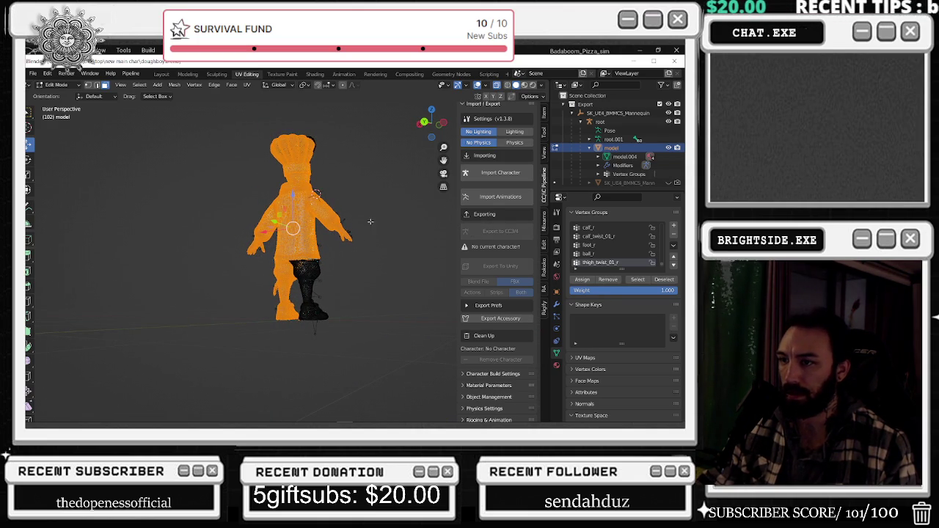
middle_click_drag(356, 227, 172, 226)
Refine the selection to the torso, both arms and head, then deselect the mesh
left_click_drag(246, 118, 302, 164, "ctrl")
left_click_drag(182, 232, 295, 159, "ctrl")
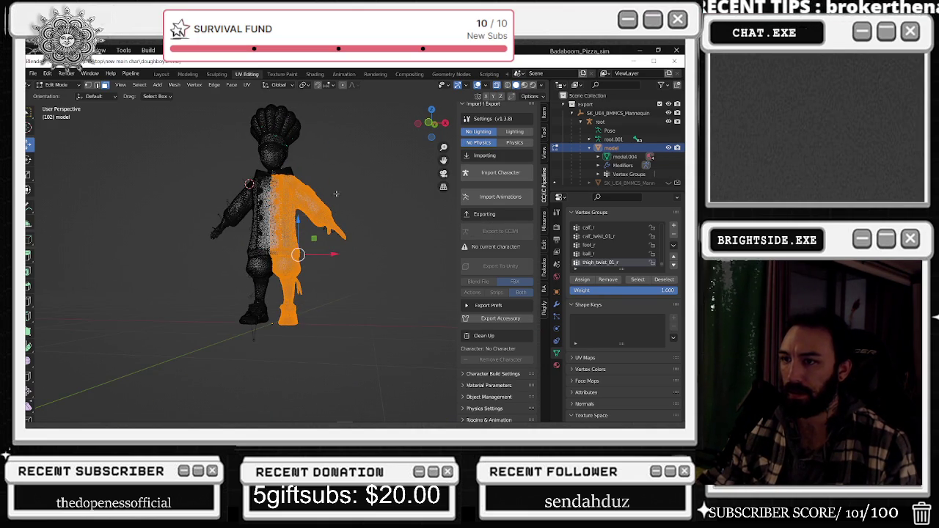
left_click_drag(379, 163, 212, 266, "shift")
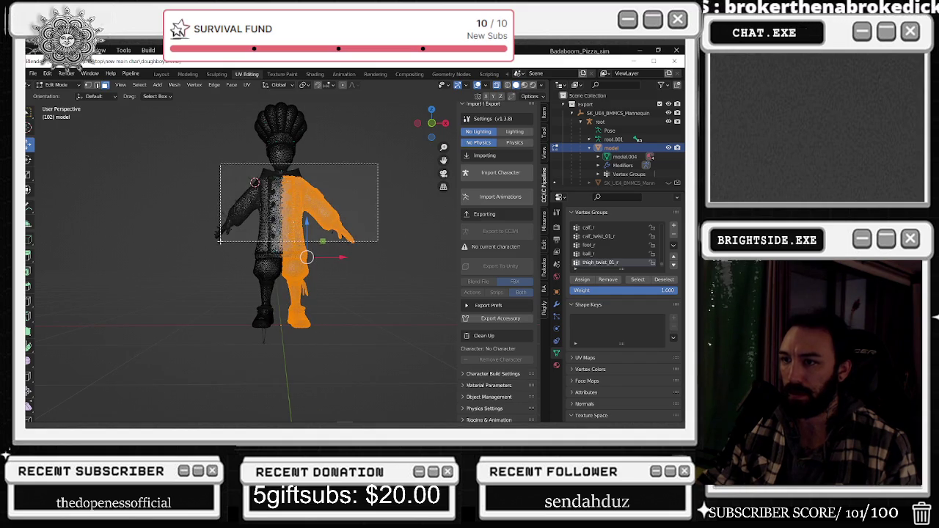
left_click_drag(156, 161, 233, 251, "shift")
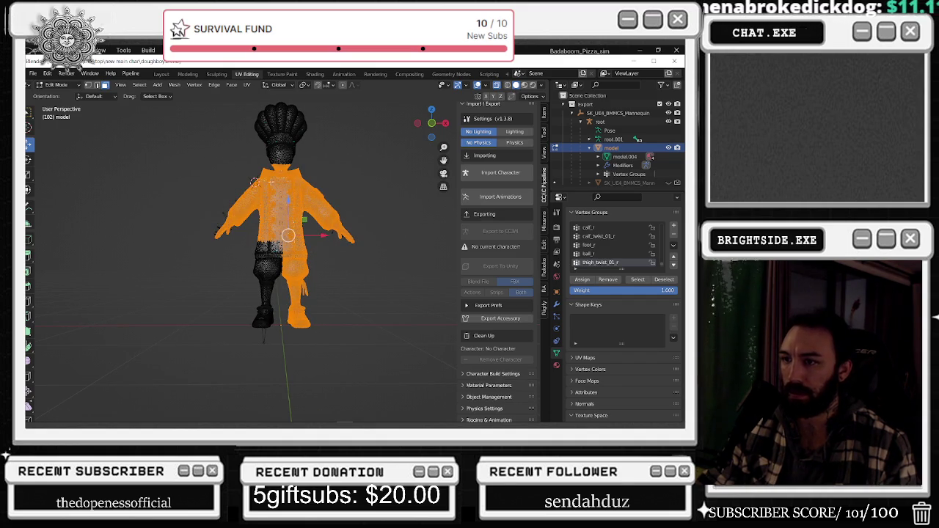
left_click_drag(208, 103, 355, 166, "shift")
left_click_drag(346, 91, 232, 178, "shift")
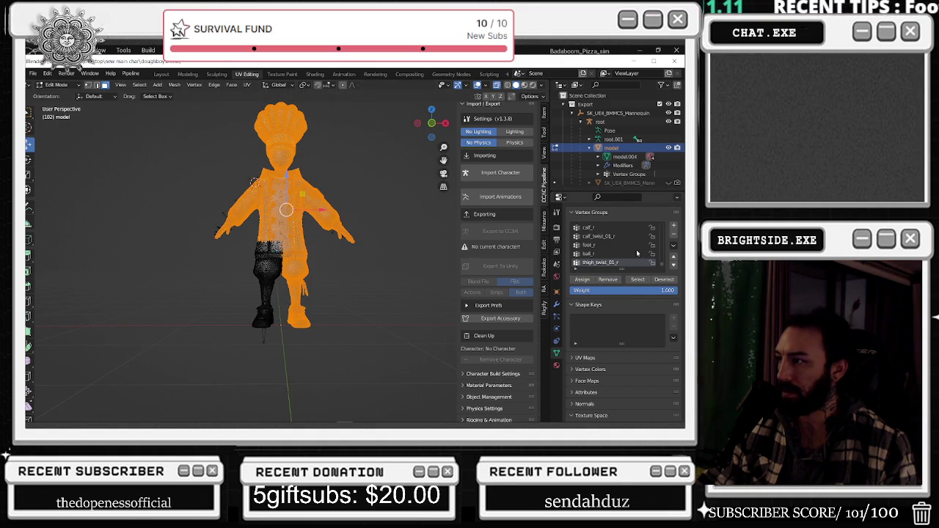
scroll(627, 254, "down", 2)
left_click(392, 287)
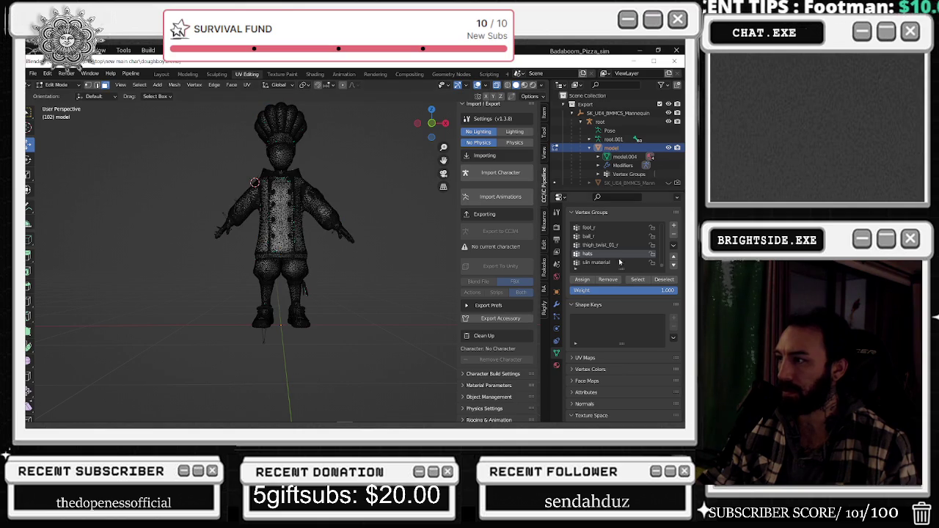
Toggle the chef mesh to Object Mode and back into Edit Mode
scroll(621, 249, "down", 5)
left_click(57, 85)
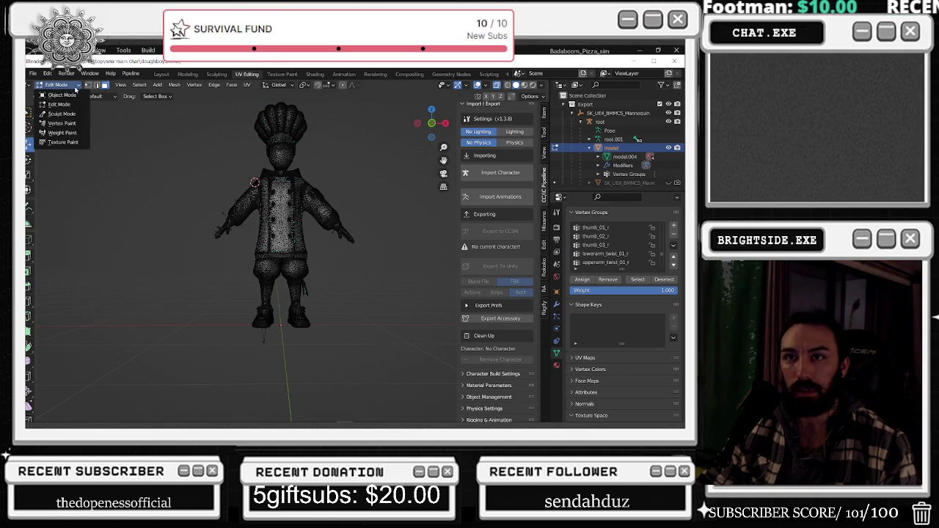
left_click(58, 93)
scroll(341, 241, "up", 2)
scroll(341, 241, "up", 2)
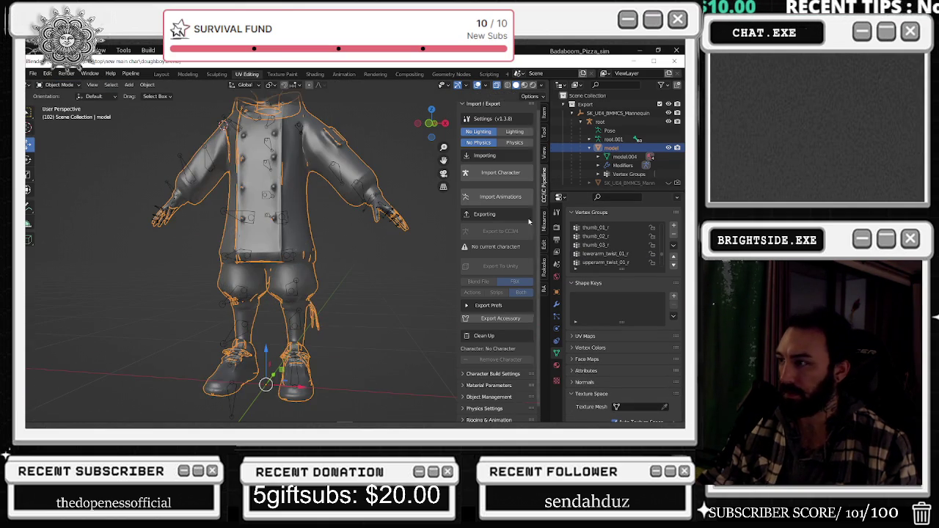
left_click(58, 85)
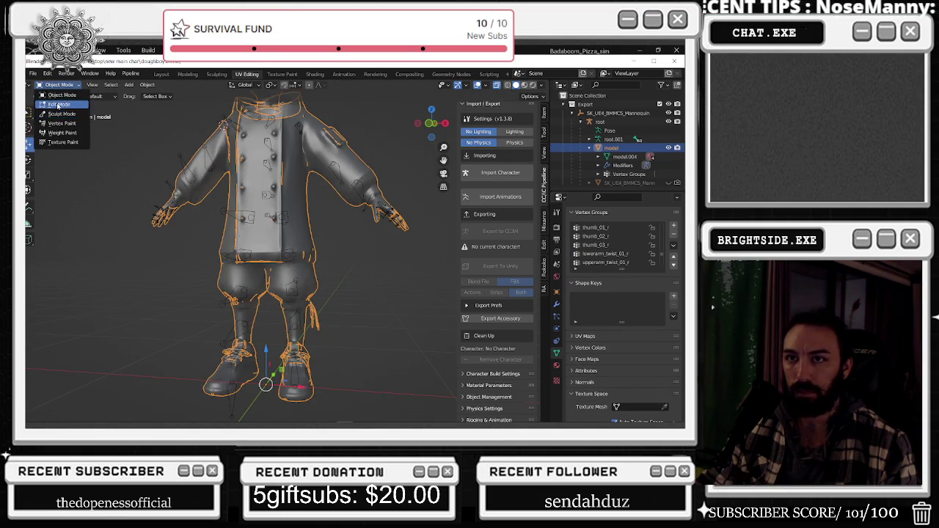
left_click(59, 104)
scroll(609, 256, "up", 5)
scroll(612, 252, "up", 5)
scroll(612, 247, "up", 5)
scroll(615, 243, "up", 5)
scroll(614, 243, "up", 5)
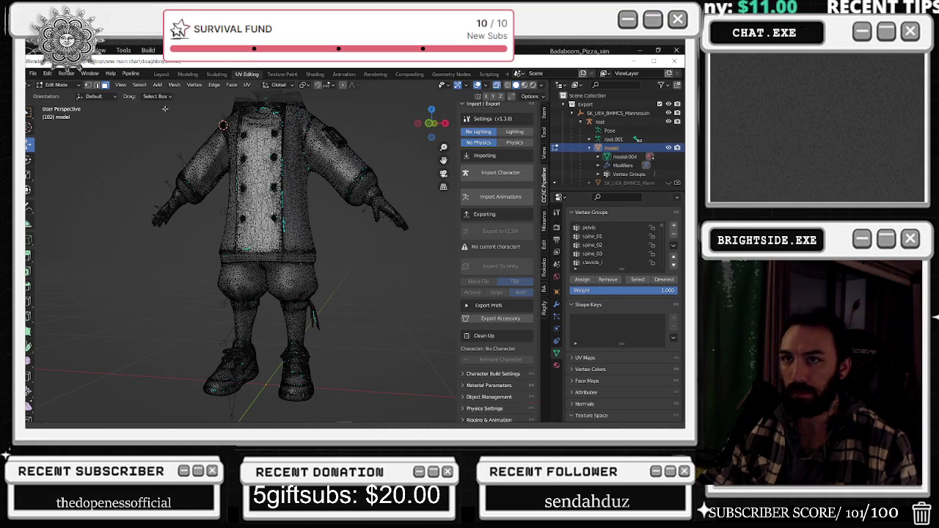
Switch to edge select mode and view the hips closely from behind
left_click(96, 85)
left_click(87, 85)
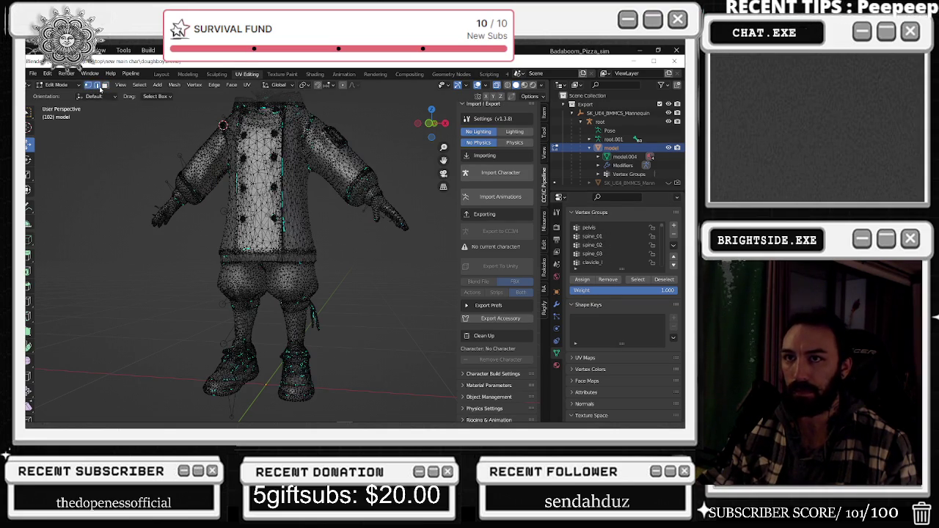
left_click(97, 85)
middle_click_drag(294, 249, 354, 253)
scroll(345, 254, "up", 5)
scroll(345, 254, "down", 2)
scroll(354, 254, "down", 3)
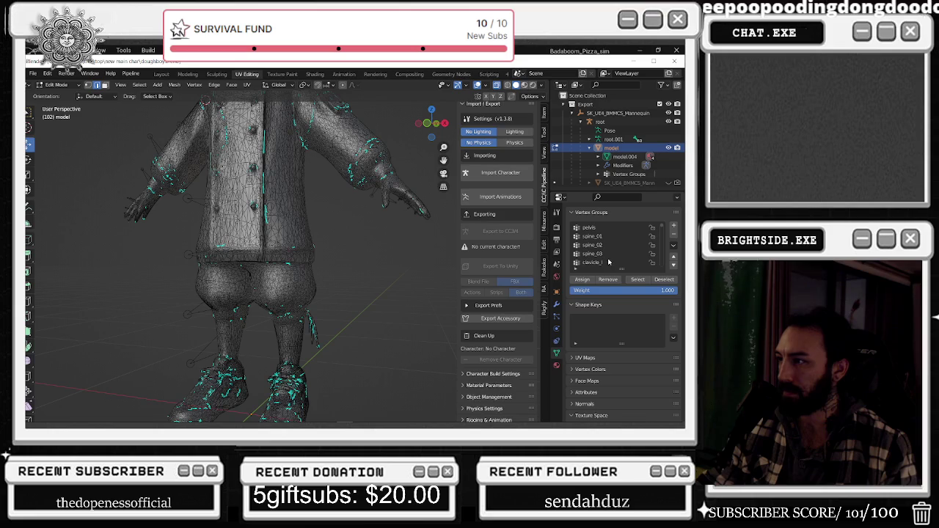
scroll(606, 250, "down", 1)
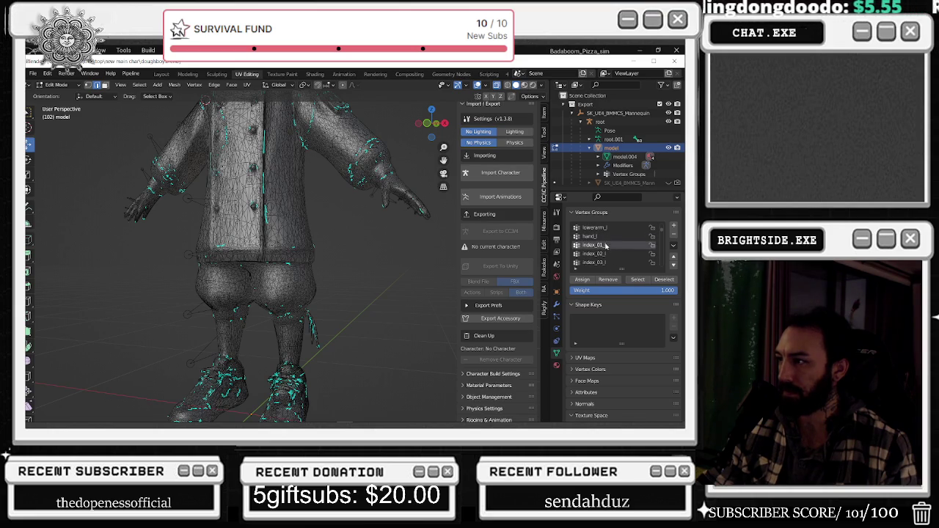
scroll(605, 257, "down", 1)
scroll(605, 259, "down", 4)
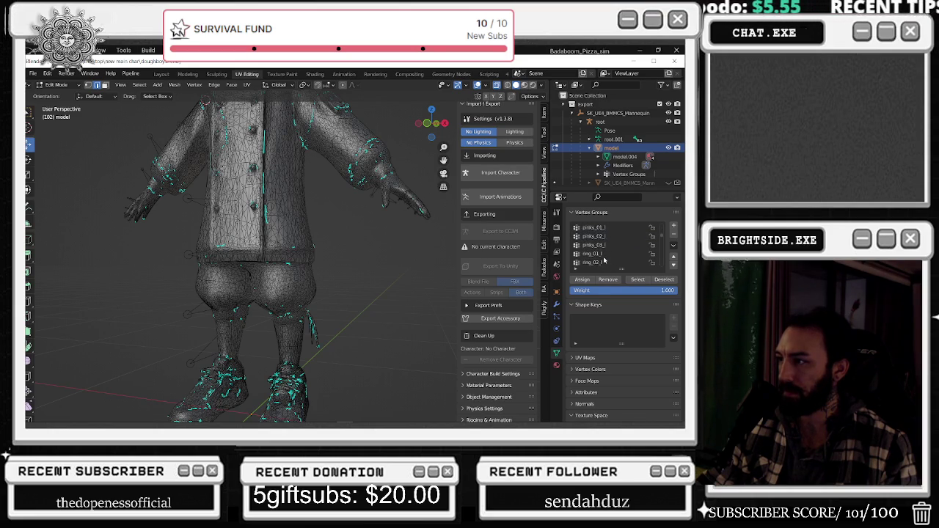
scroll(604, 258, "down", 2)
Select the vertices of the lowerarm_twist_01_l group
left_click(605, 245)
left_click(638, 279)
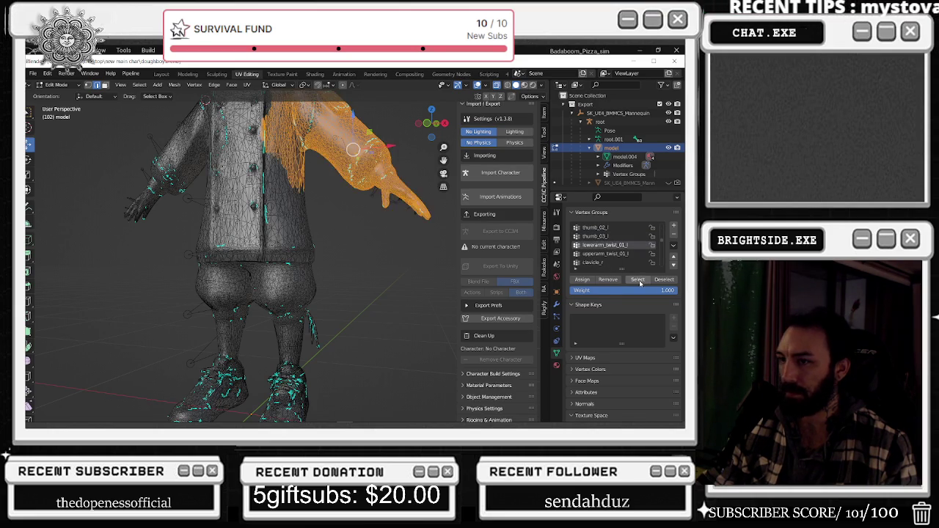
left_click(302, 257)
scroll(603, 254, "down", 3)
scroll(607, 248, "down", 3)
scroll(608, 250, "down", 3)
scroll(610, 252, "down", 3)
scroll(612, 252, "down", 3)
scroll(608, 262, "down", 1)
scroll(607, 262, "down", 1)
scroll(607, 262, "down", 2)
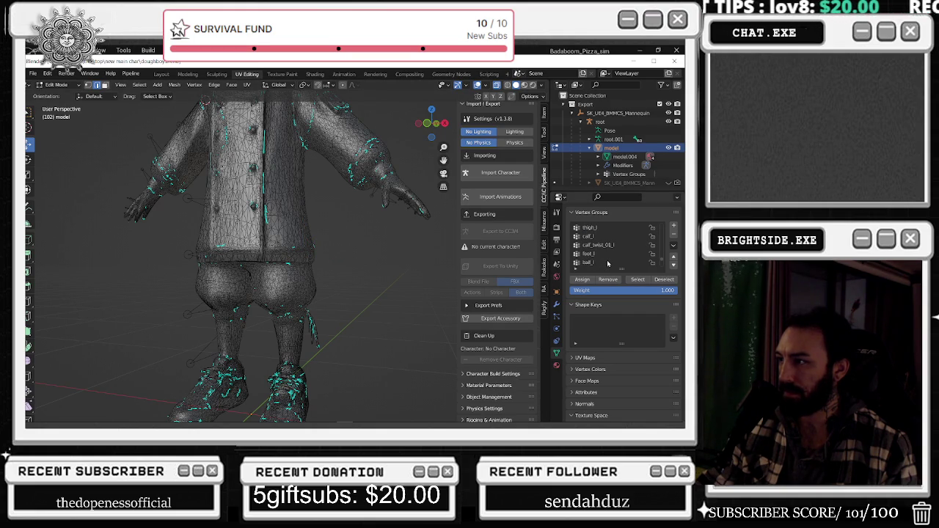
Select calf_twist_01_l, calf_l and thigh_l in turn to confirm each stays on the left leg
left_click(638, 281)
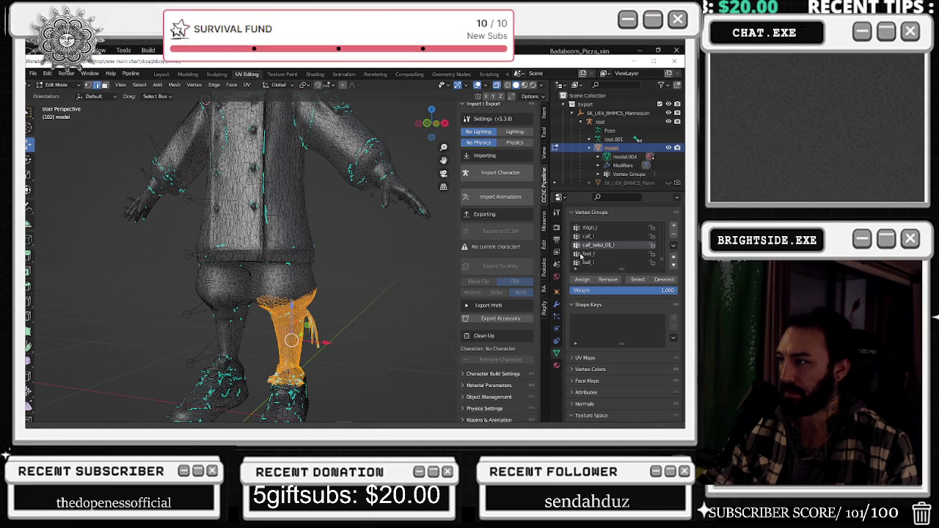
left_click(595, 236)
left_click(638, 280)
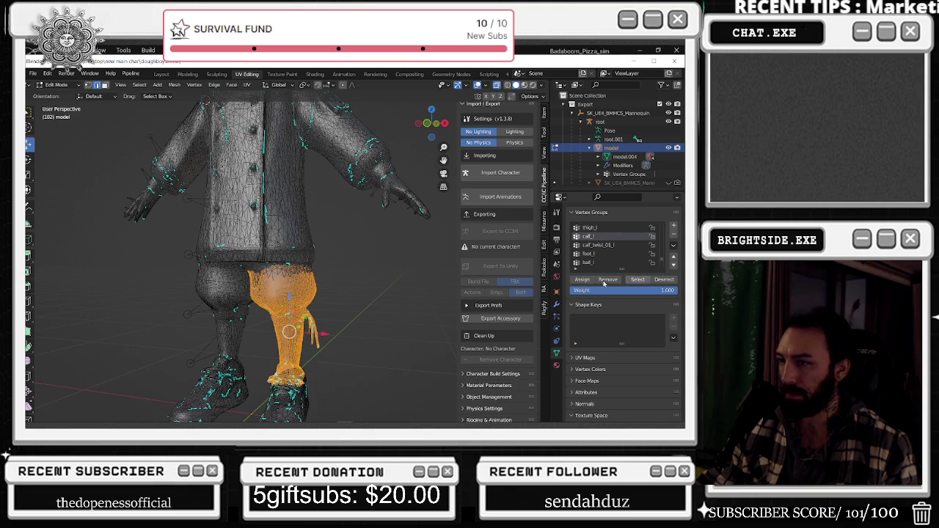
left_click(406, 268)
left_click(590, 228)
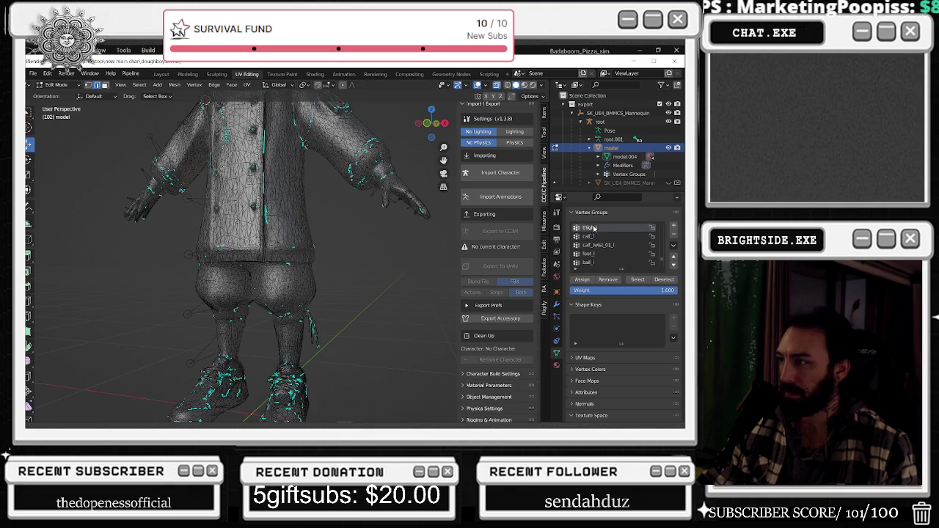
left_click(639, 280)
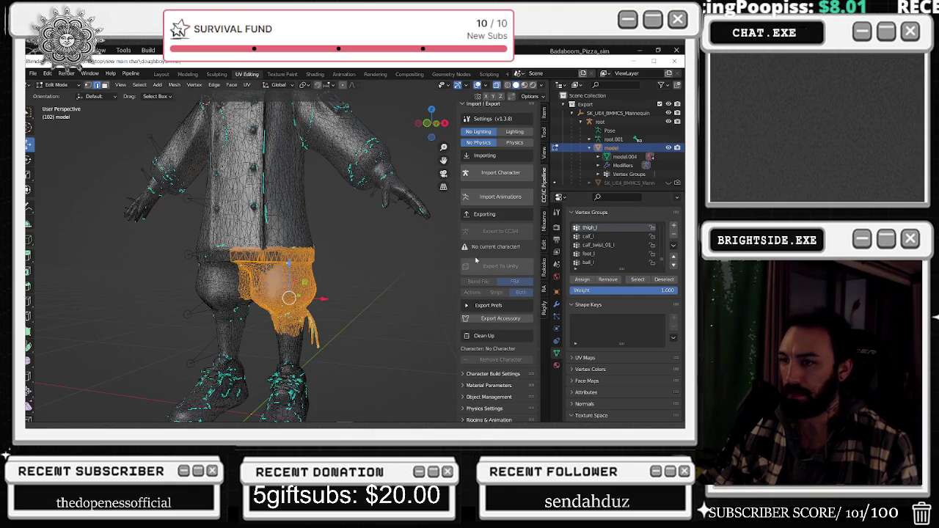
middle_click_drag(331, 257, 353, 254)
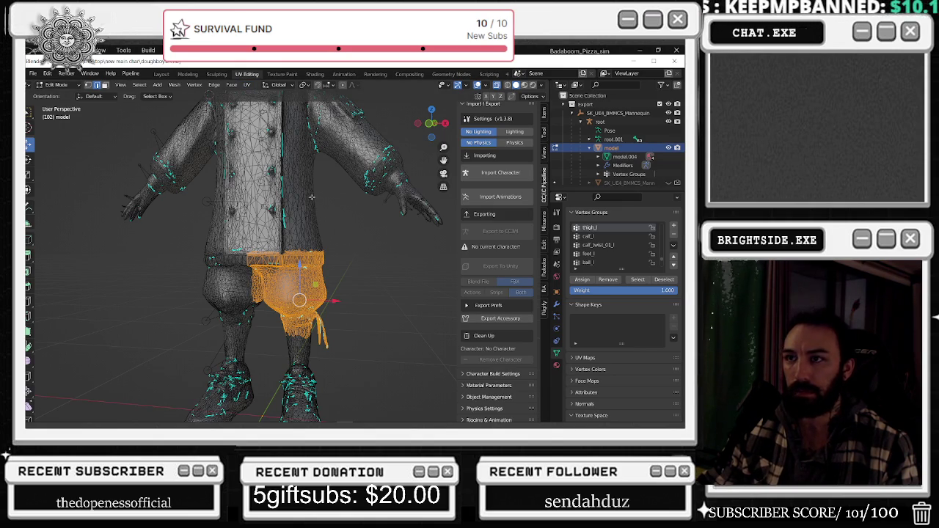
key("alt+a")
left_click(56, 84)
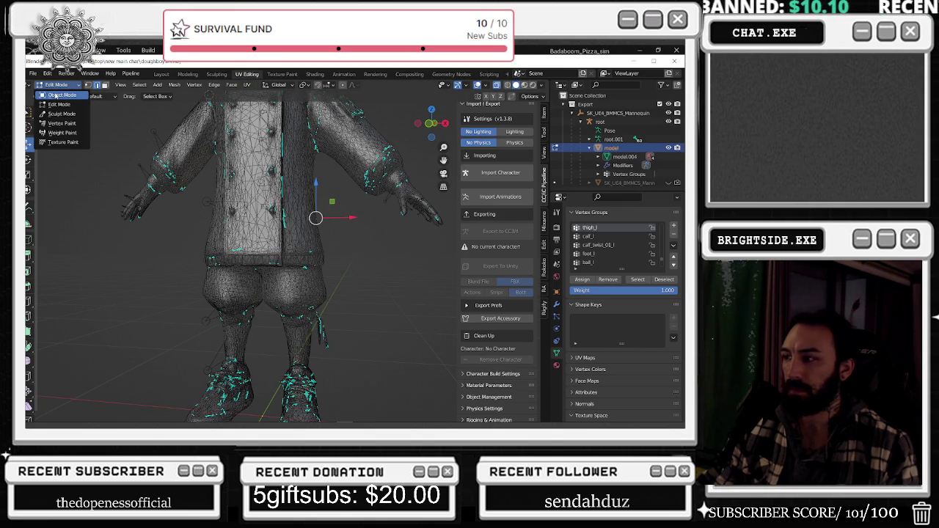
Inspect the chef's thigh_l weights in Weight Paint, then hide the chef model in the Outliner
left_click(55, 95)
left_click(59, 85)
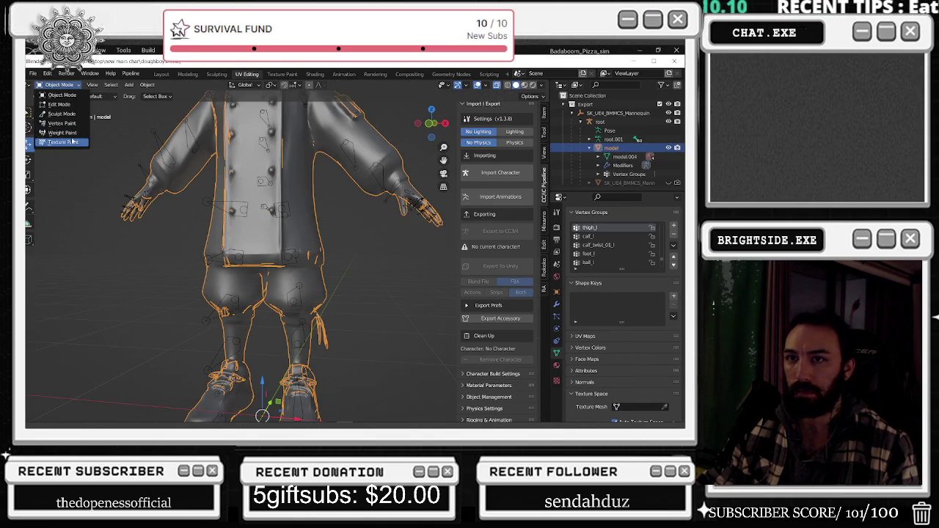
left_click(63, 133)
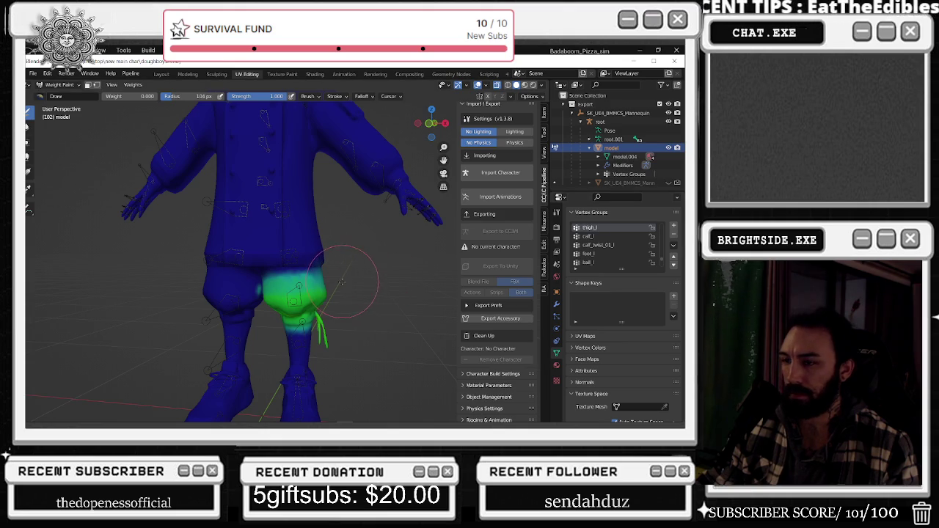
middle_click_drag(344, 297, 360, 288)
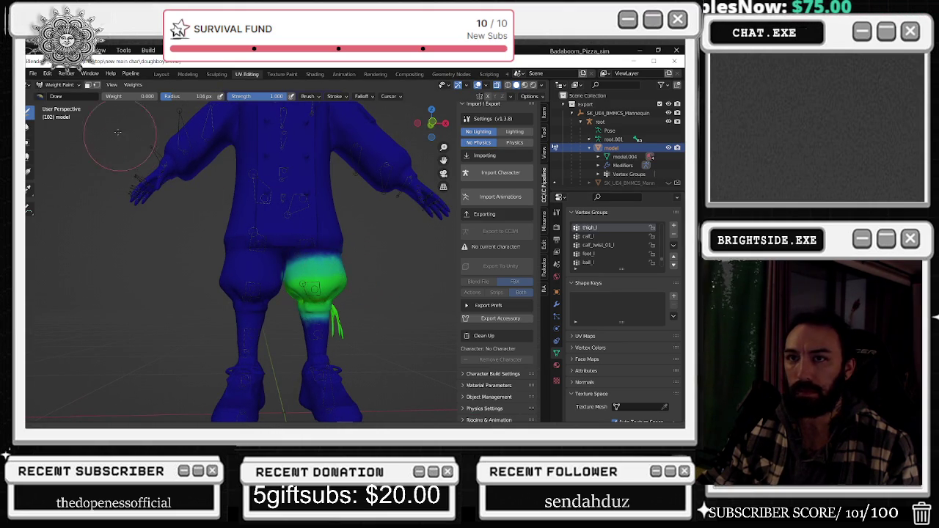
left_click(668, 148)
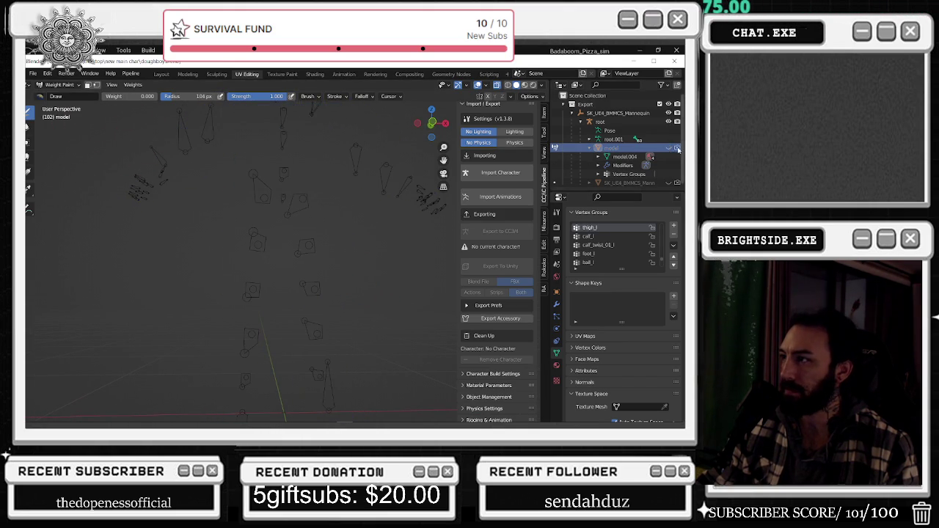
left_click(667, 182)
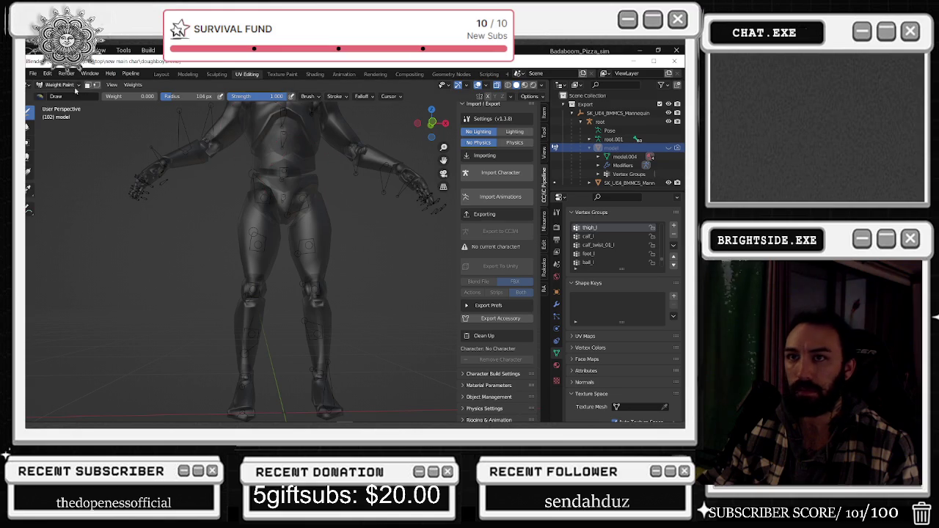
Select the mannequin mesh and enter Weight Paint mode
left_click(60, 85)
left_click(61, 95)
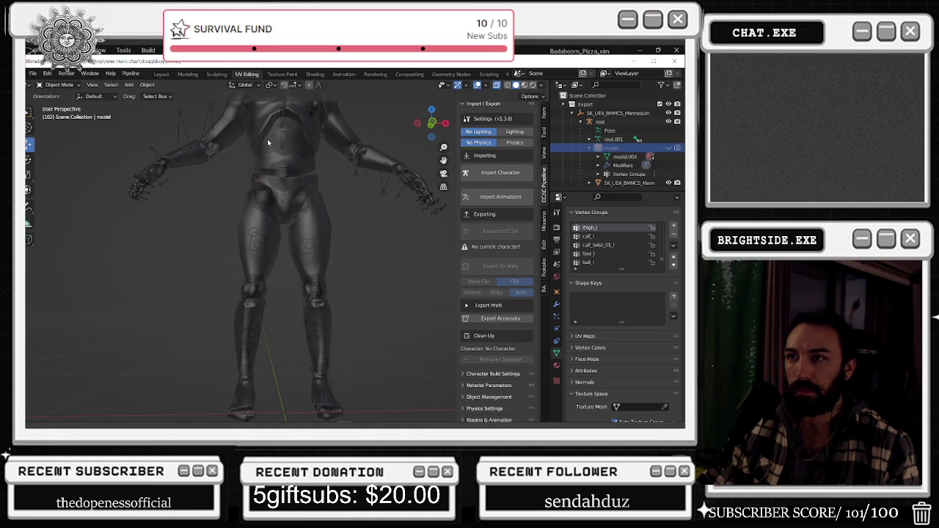
left_click(260, 134)
left_click(65, 85)
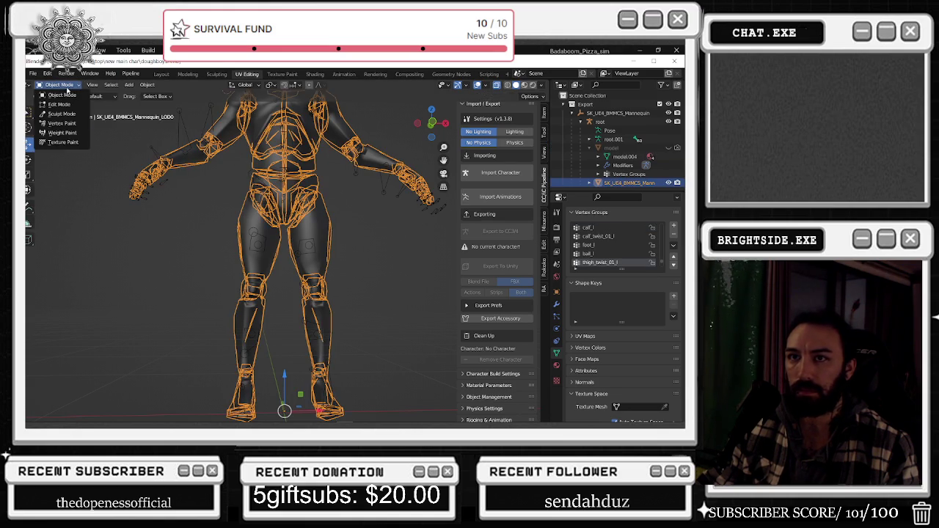
left_click(62, 133)
scroll(614, 257, "down", 1)
scroll(615, 257, "down", 1)
Show the mannequin's thigh_l weights and unhide the chef model as an overlay
left_click(612, 254)
scroll(611, 256, "down", 2)
scroll(611, 256, "down", 2)
scroll(612, 255, "down", 2)
scroll(612, 255, "up", 3)
scroll(611, 255, "up", 3)
scroll(612, 255, "up", 3)
scroll(612, 255, "up", 5)
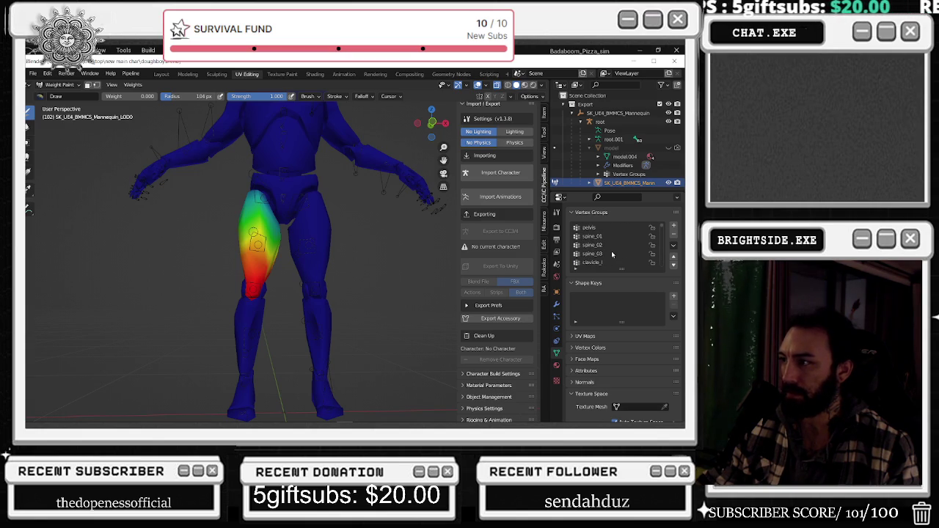
scroll(613, 255, "down", 5)
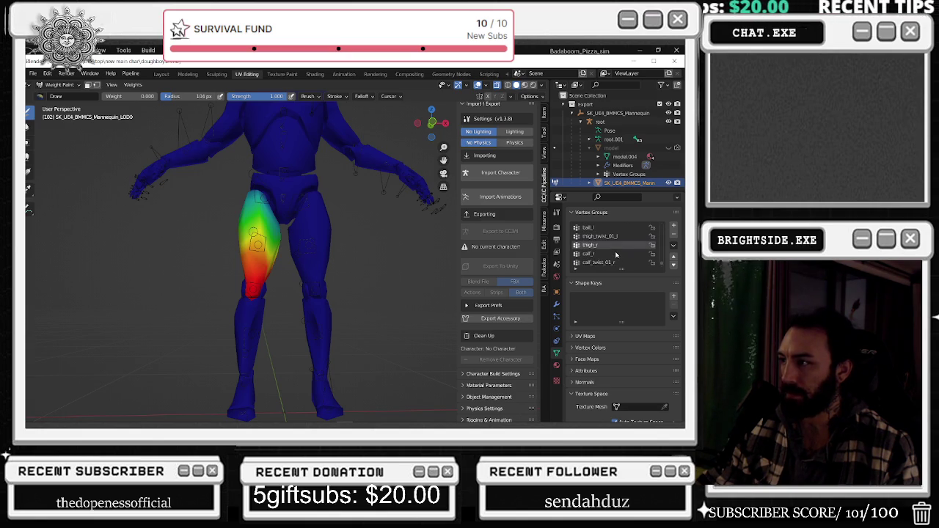
scroll(616, 255, "down", 3)
scroll(615, 254, "up", 3)
scroll(616, 254, "up", 3)
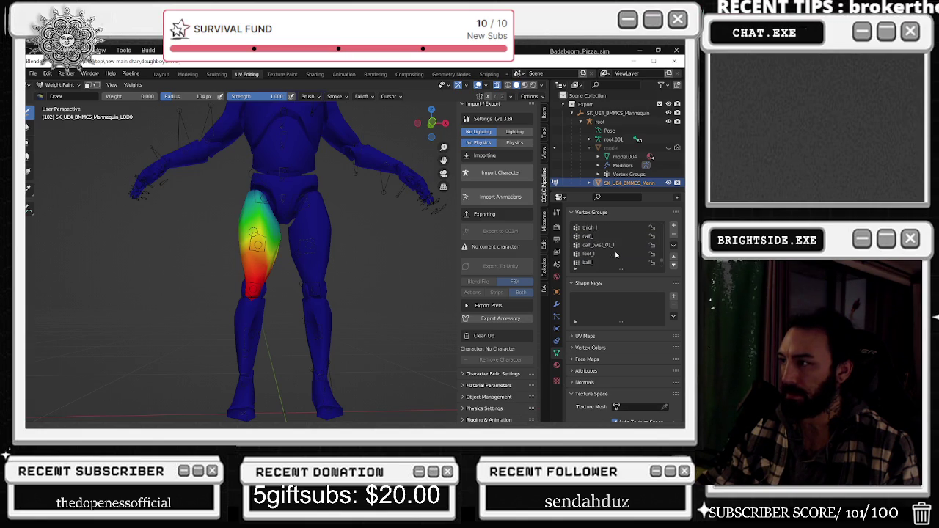
left_click(613, 245)
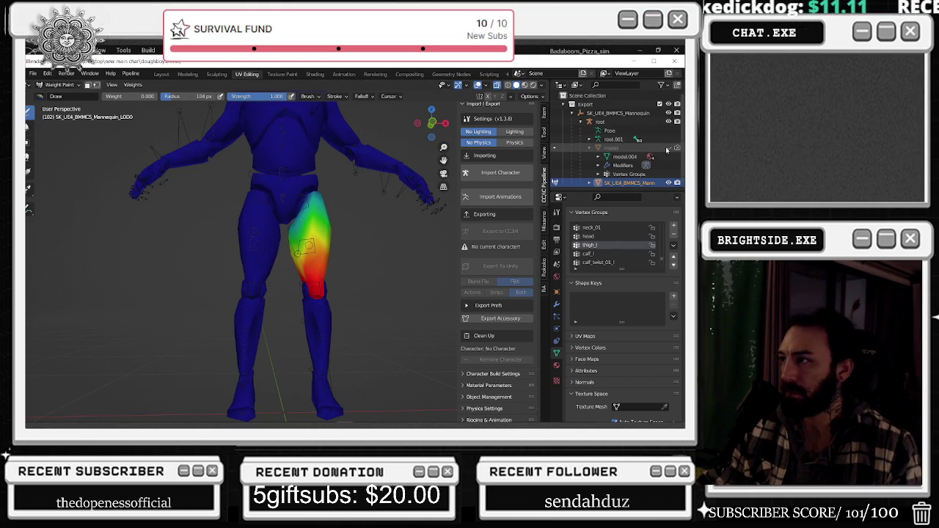
left_click(677, 147)
left_click(59, 85)
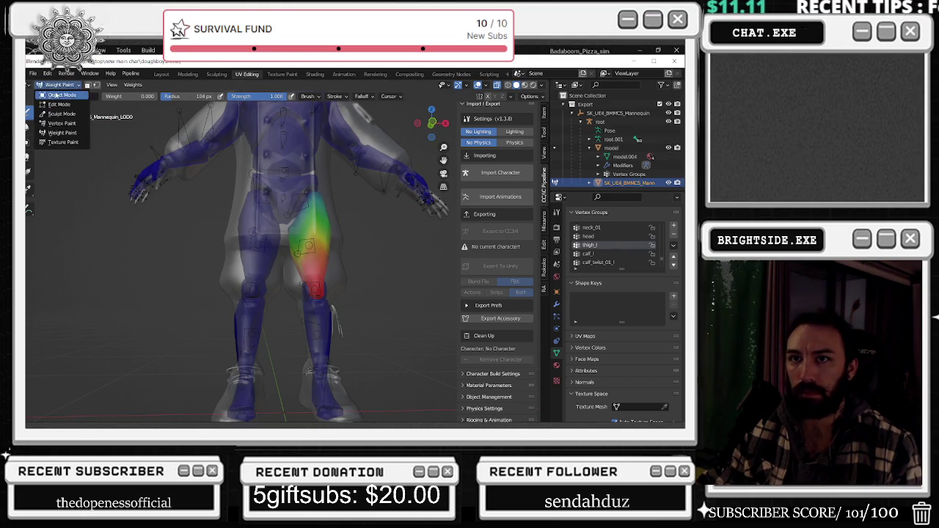
Select the chef model, enter Weight Paint mode and zoom in on the legs
left_click(60, 95)
left_click(194, 129)
left_click(57, 86)
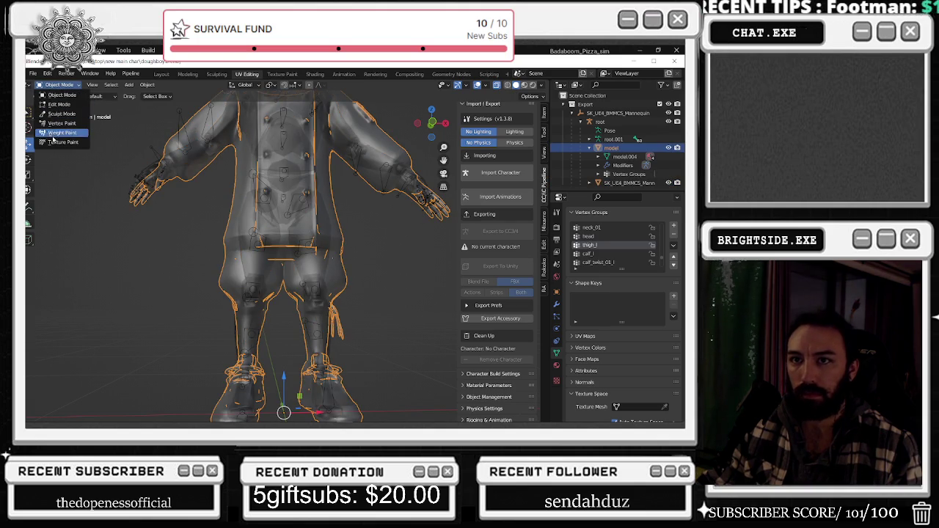
left_click(61, 133)
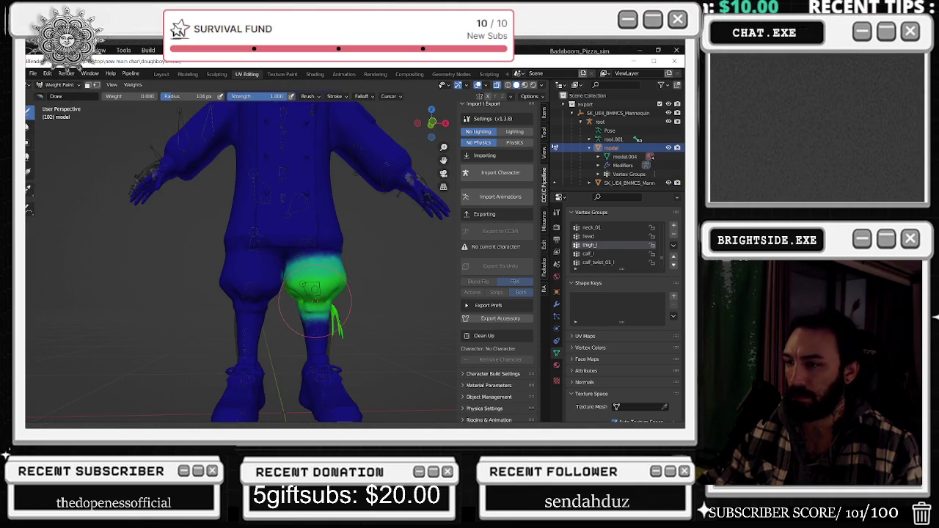
scroll(312, 297, "up", 2)
scroll(311, 297, "up", 1)
scroll(311, 297, "up", 1)
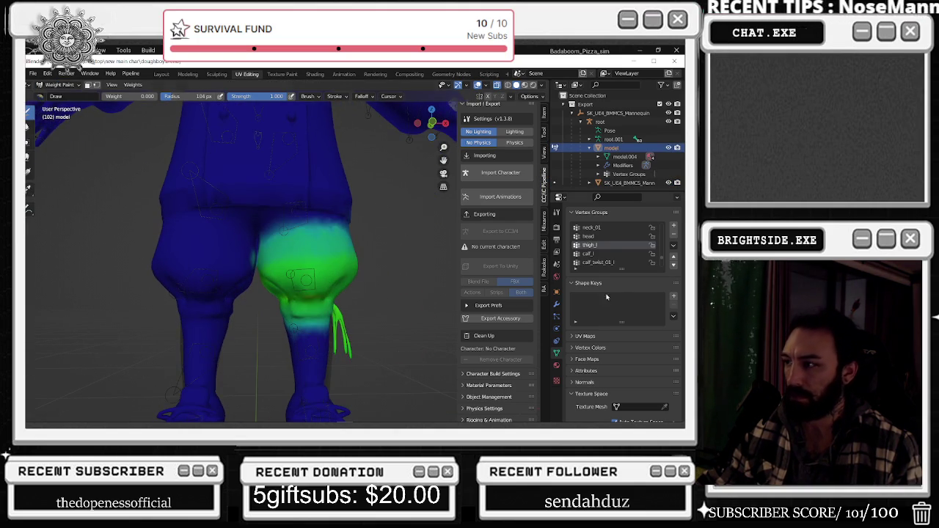
Paint 1.000 weight across the knee with thigh_l active, then undo it and re-enter Weight Paint
left_click(603, 254)
left_click(593, 247)
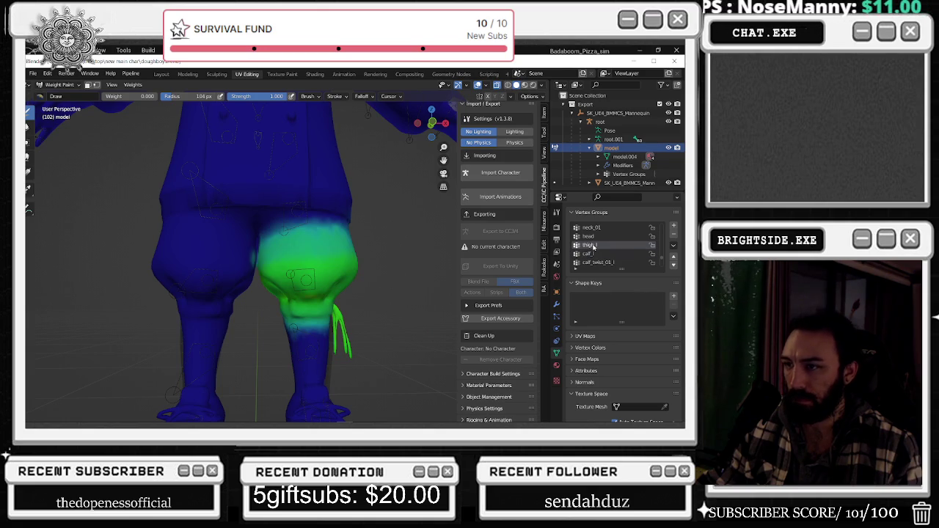
left_click_drag(117, 96, 158, 96)
mouse_move(290, 304)
left_mouse_down()
mouse_move(336, 293)
mouse_move(309, 302)
mouse_move(297, 294)
mouse_move(337, 277)
mouse_move(355, 290)
left_mouse_up()
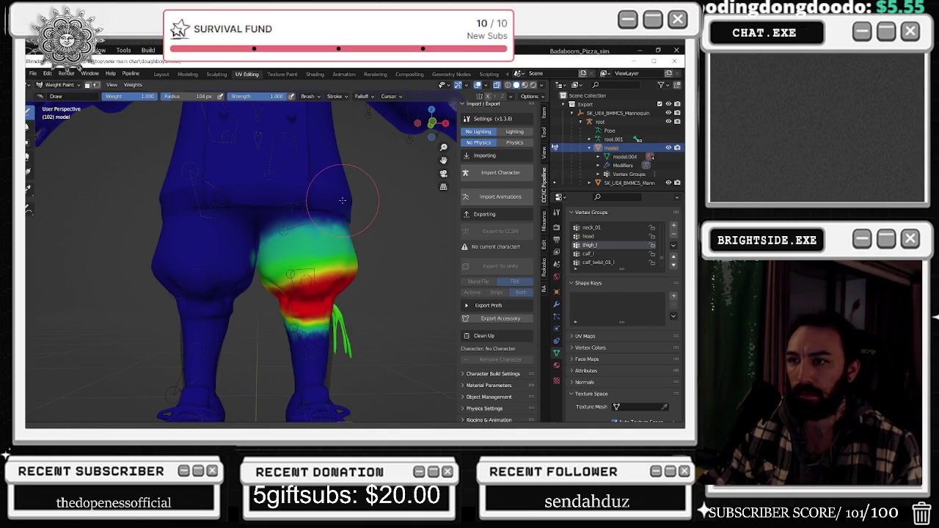
key("ctrl+z")
key("ctrl+Tab")
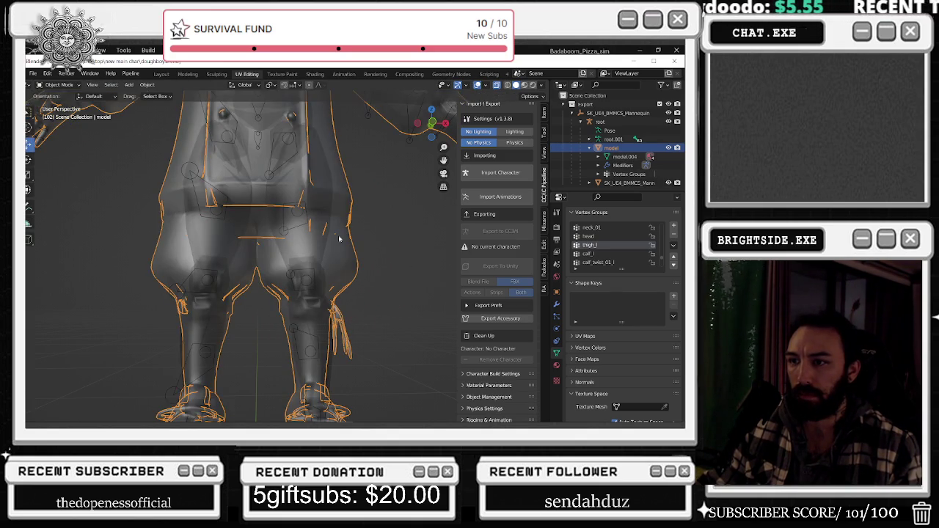
left_click(44, 85)
left_click(62, 133)
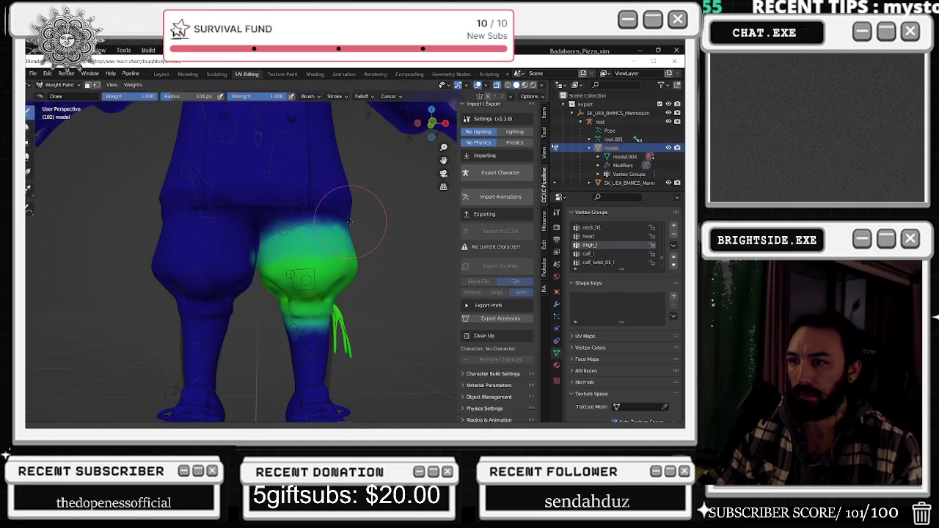
Set paint weight to 0.000 and clear weight from the thigh's left side with a 79 px brush
left_click(147, 96)
type("0")
key("Return")
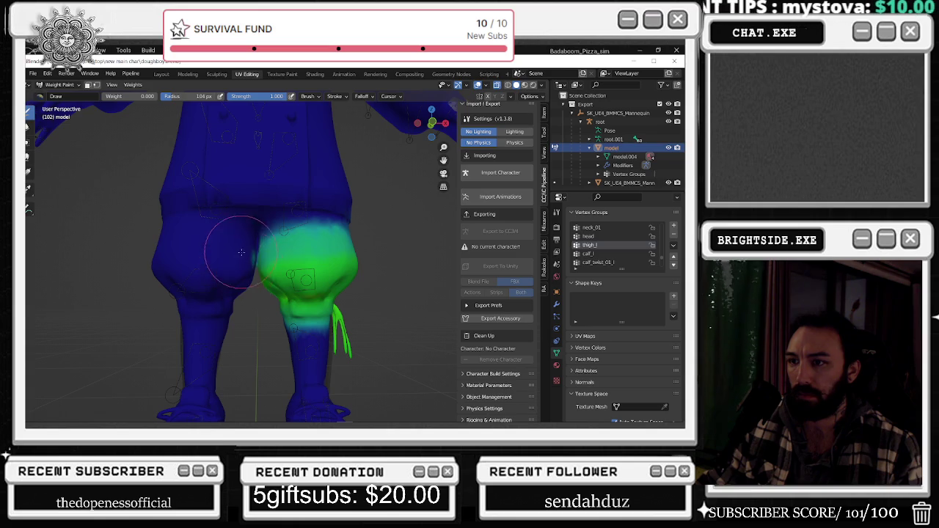
left_click_drag(251, 267, 292, 279)
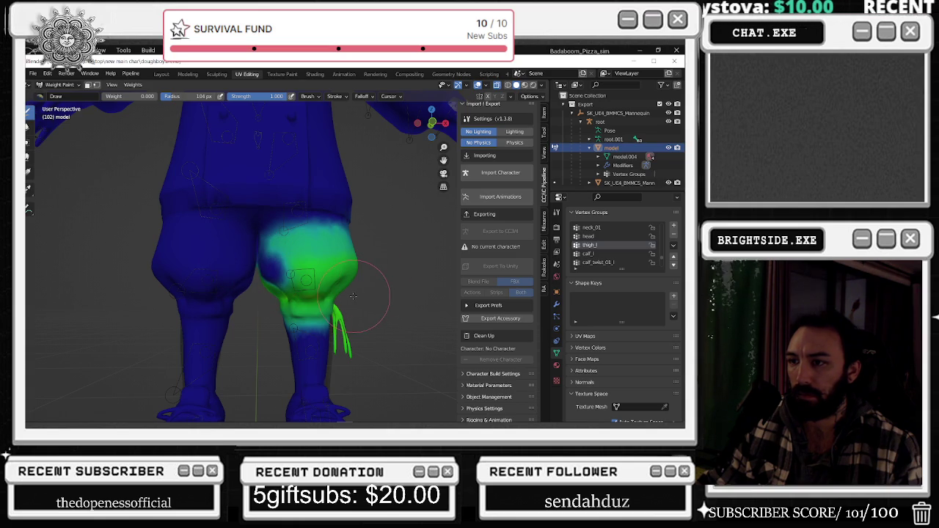
key("f")
left_click(348, 255)
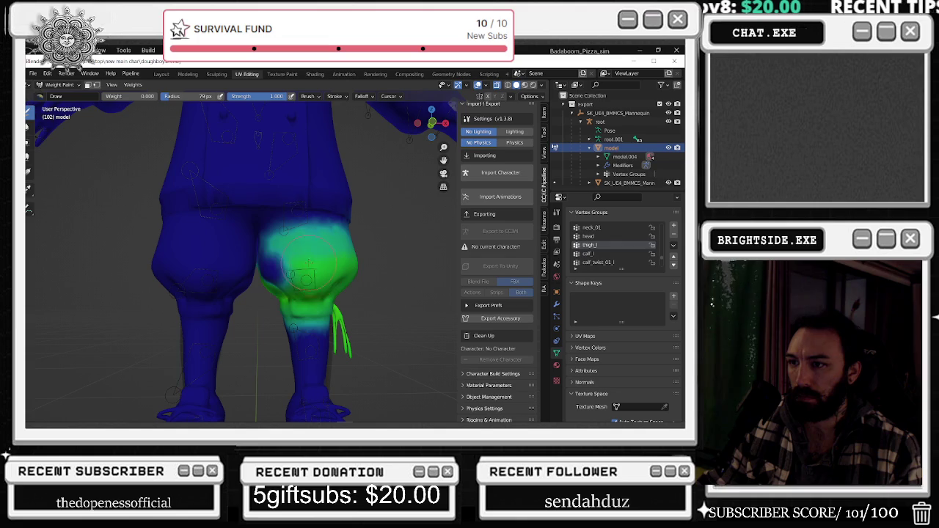
left_click_drag(306, 268, 292, 262)
Paint 1.000 weight around the knee and thigh, then lower weight on the upper thigh
left_click_drag(110, 96, 157, 96)
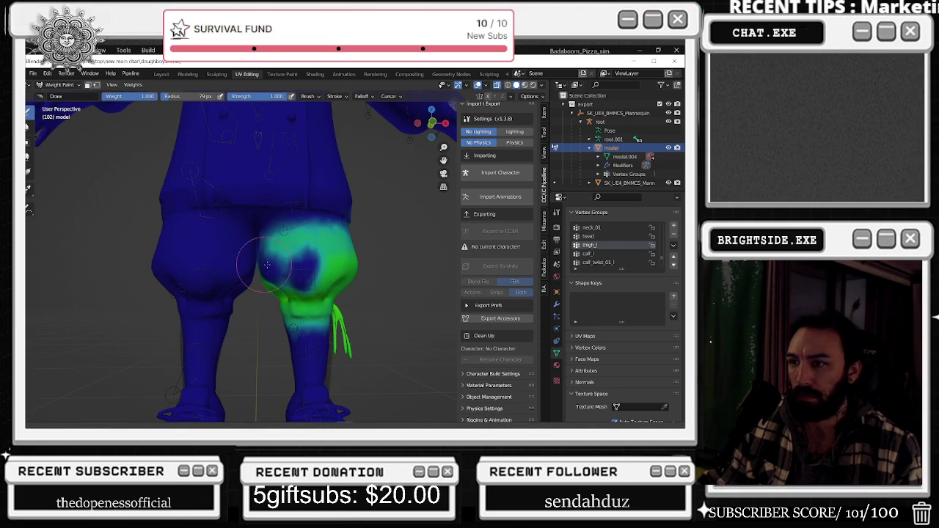
mouse_move(277, 284)
left_mouse_down()
mouse_move(363, 277)
mouse_move(294, 278)
left_mouse_up()
middle_click_drag(293, 279, 264, 282)
left_click_drag(253, 271, 273, 285)
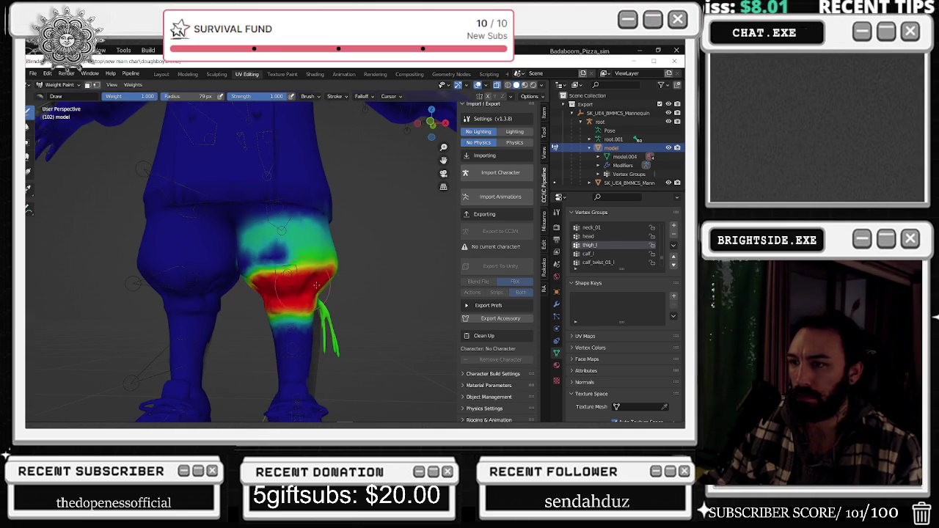
mouse_move(251, 284)
left_mouse_down()
mouse_move(324, 277)
mouse_move(256, 270)
left_mouse_up()
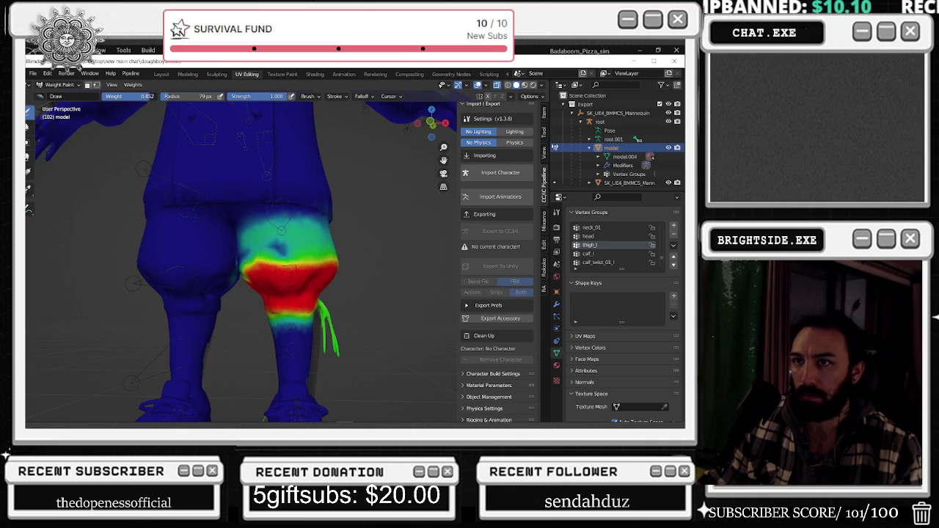
mouse_move(303, 272)
left_mouse_down()
mouse_move(286, 274)
mouse_move(308, 257)
mouse_move(243, 247)
left_mouse_up()
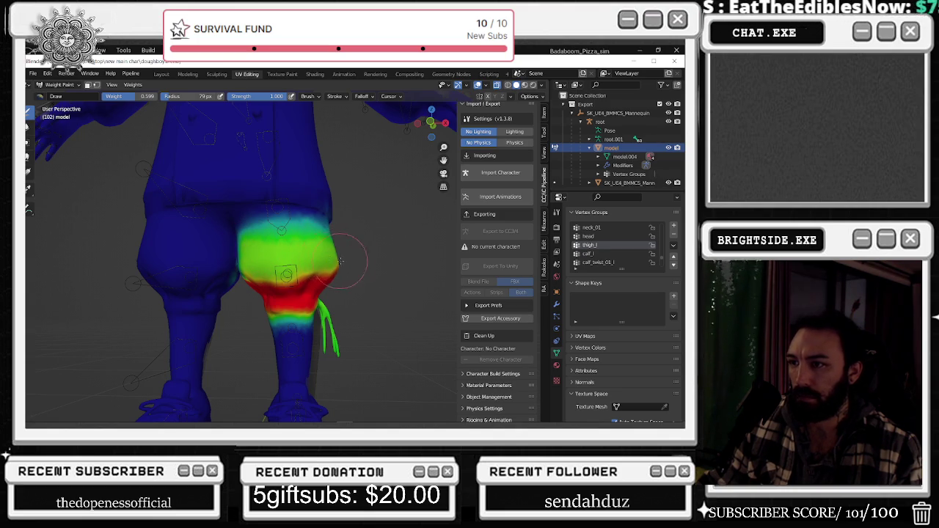
left_click_drag(154, 101, 136, 100)
left_click_drag(242, 202, 320, 214)
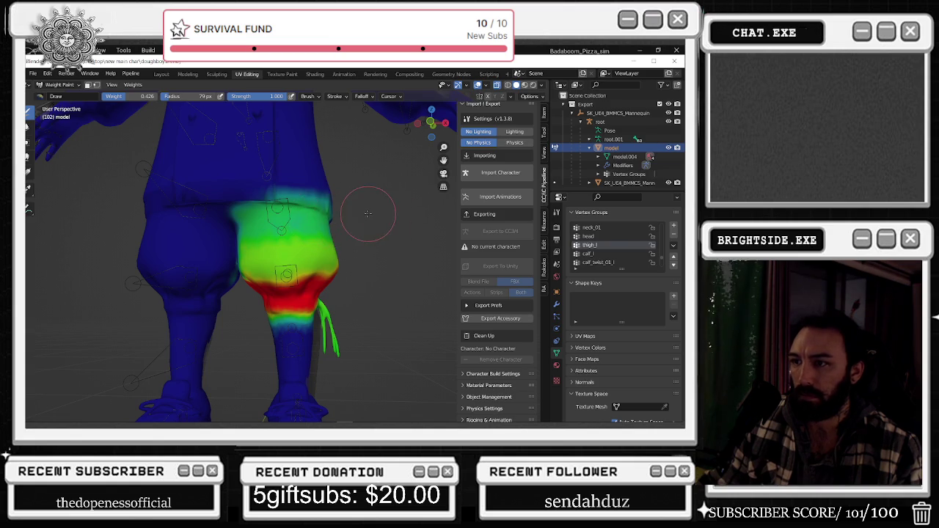
Paint the back of the left thigh, extend green upward and spread red across the front
middle_click_drag(367, 210, 213, 242)
left_click_drag(189, 242, 238, 242)
middle_click_drag(238, 242, 251, 259)
left_click_drag(254, 263, 277, 259)
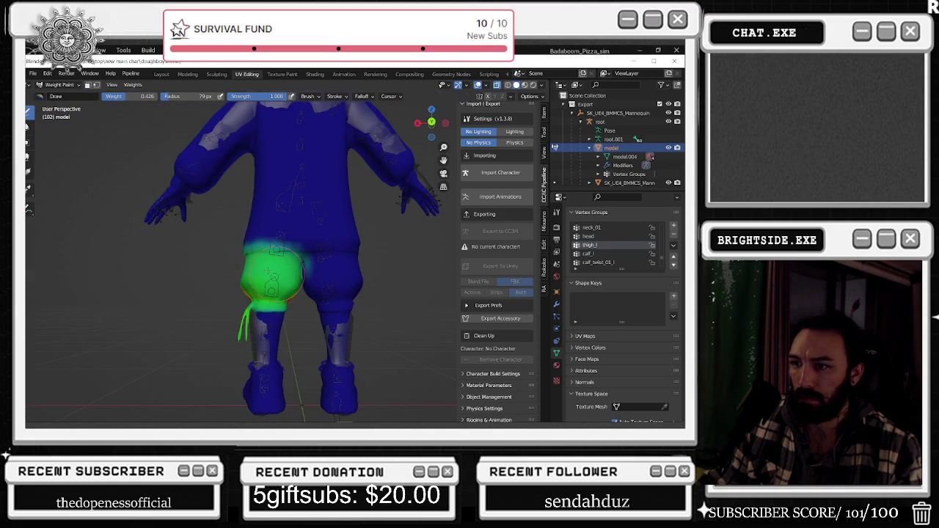
mouse_move(221, 293)
left_mouse_down()
mouse_move(308, 300)
mouse_move(250, 299)
mouse_move(250, 291)
left_mouse_up()
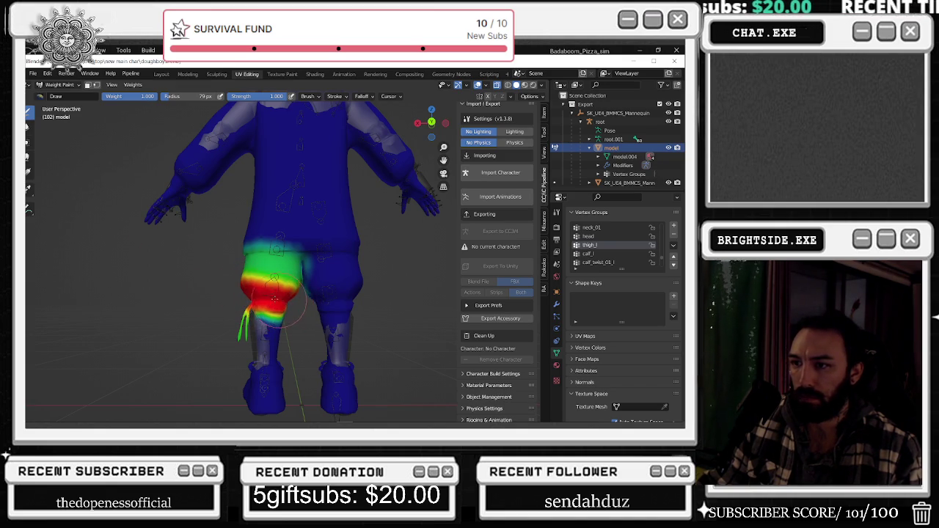
left_click_drag(249, 282, 291, 293)
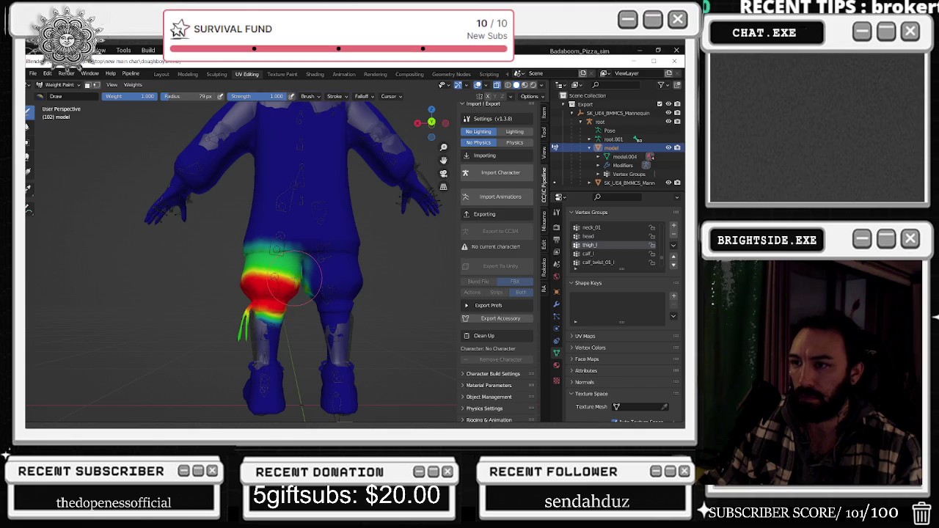
Zoom in and clear thigh_l weight from the inner thigh near the crotch
scroll(234, 220, "up", 3)
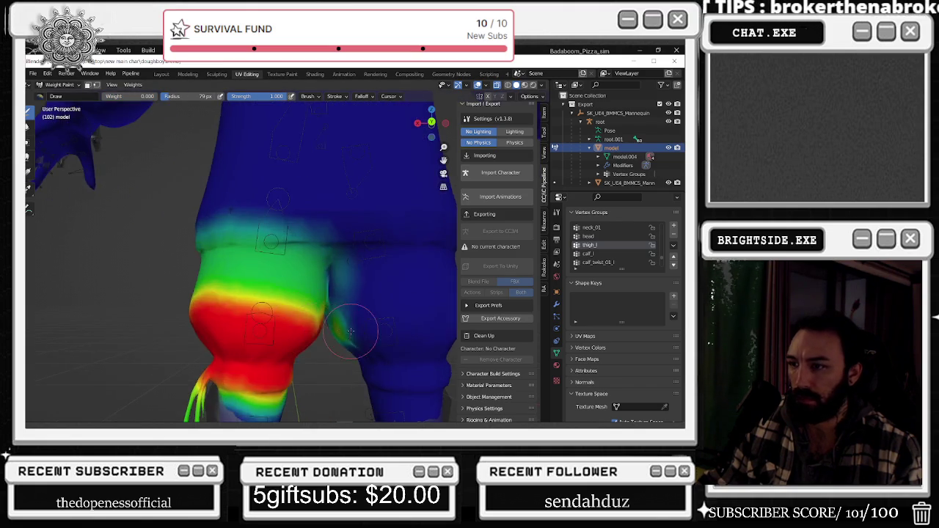
scroll(234, 242, "up", 2)
scroll(233, 257, "up", 2)
left_click_drag(233, 262, 207, 280)
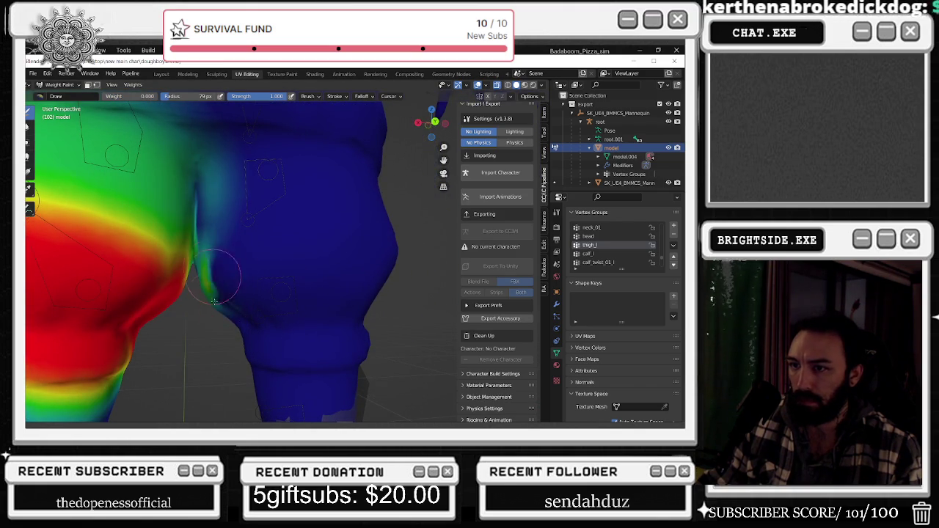
mouse_move(199, 321)
left_mouse_down()
mouse_move(227, 176)
mouse_move(210, 201)
mouse_move(214, 251)
mouse_move(225, 198)
mouse_move(218, 220)
mouse_move(222, 149)
mouse_move(200, 259)
left_mouse_up()
Reframe the legs and fade the top of the left thigh toward zero weight
middle_click_drag(251, 227, 531, 205, "shift")
scroll(506, 204, "down", 1)
mouse_move(373, 226)
middle_mouse_down("shift")
mouse_move(316, 243)
mouse_move(354, 248)
middle_mouse_up("shift")
scroll(345, 250, "down", 2)
scroll(354, 248, "up", 2)
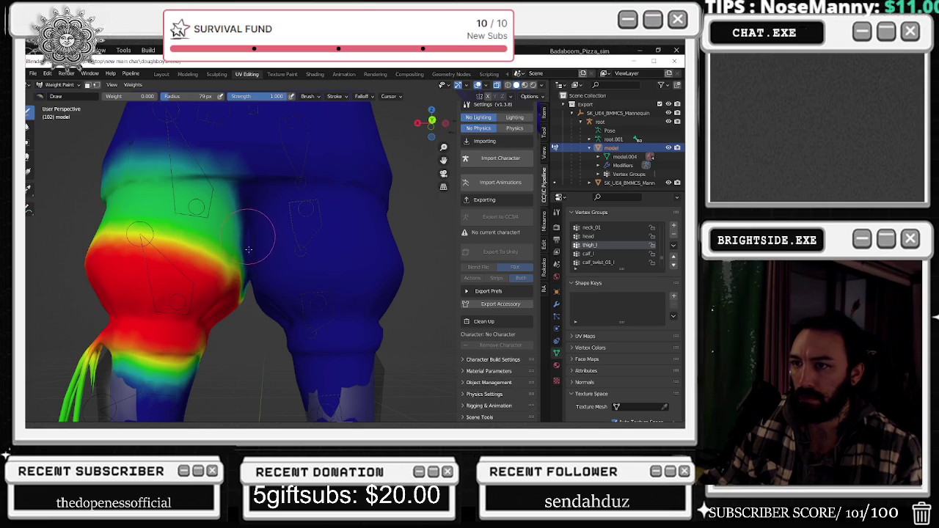
left_click_drag(257, 165, 112, 155)
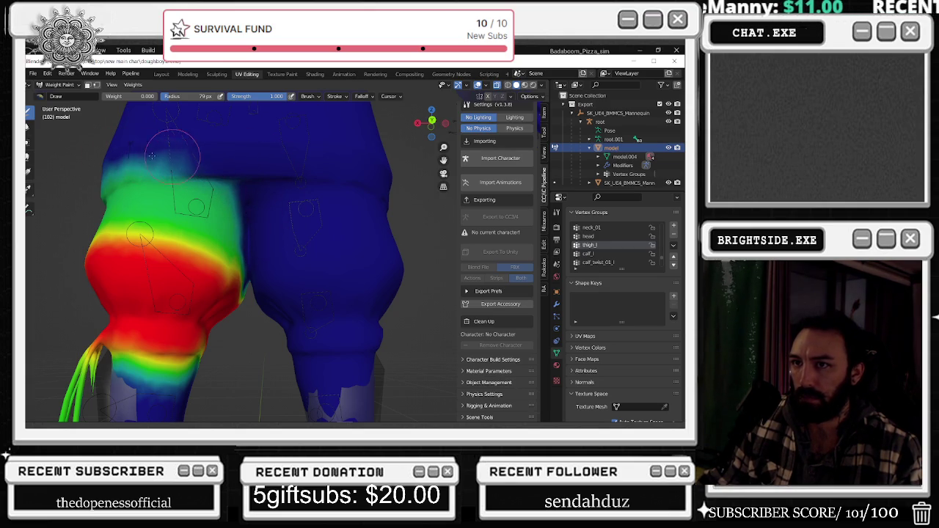
left_click_drag(245, 178, 110, 163)
Set the paint weight to 0.265 and paint light weight above the thigh's green area
mouse_move(183, 143)
middle_mouse_down()
mouse_move(218, 179)
mouse_move(198, 187)
mouse_move(213, 151)
middle_mouse_up()
scroll(226, 151, "up", 3)
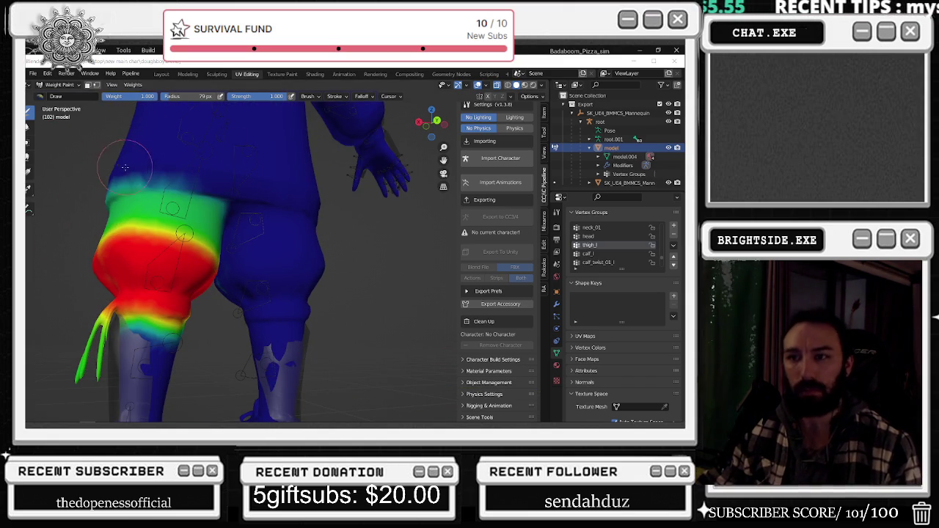
key("shift+x")
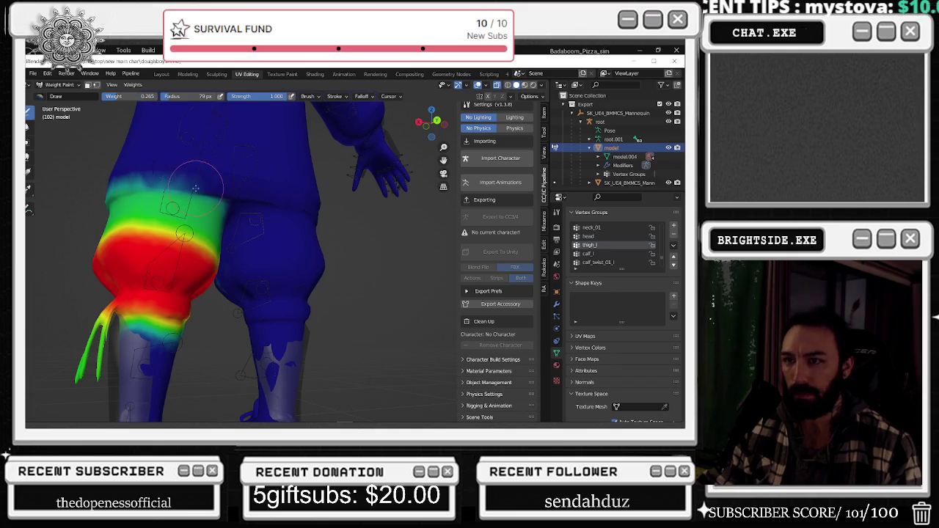
middle_click_drag(195, 189, 176, 184)
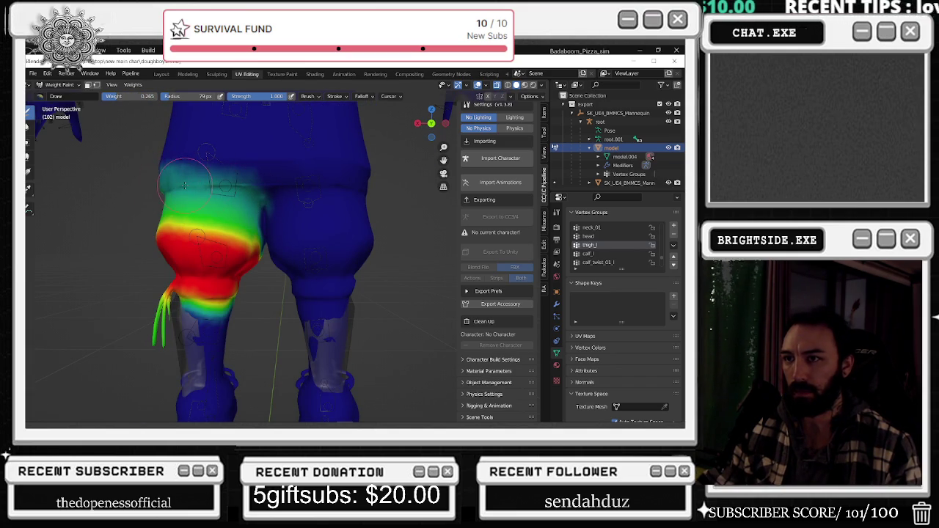
middle_click_drag(255, 206, 245, 192)
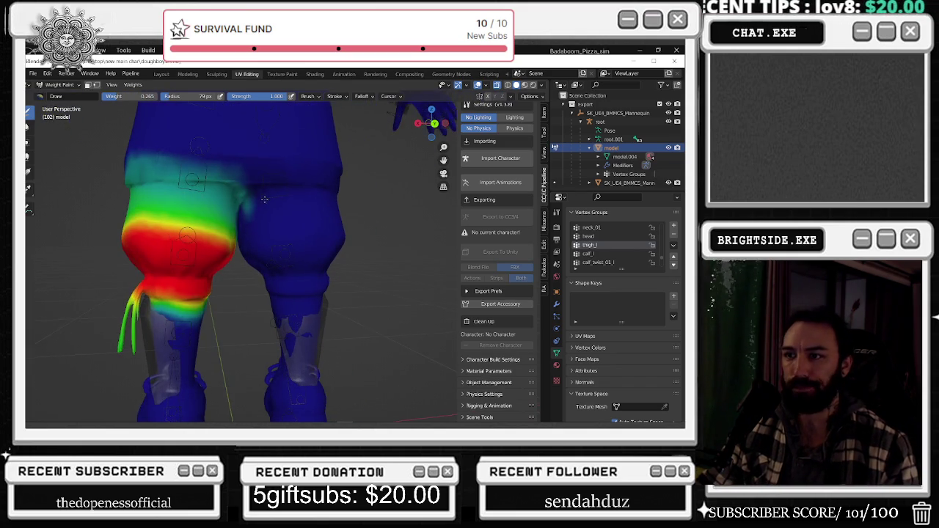
scroll(219, 179, "up", 3)
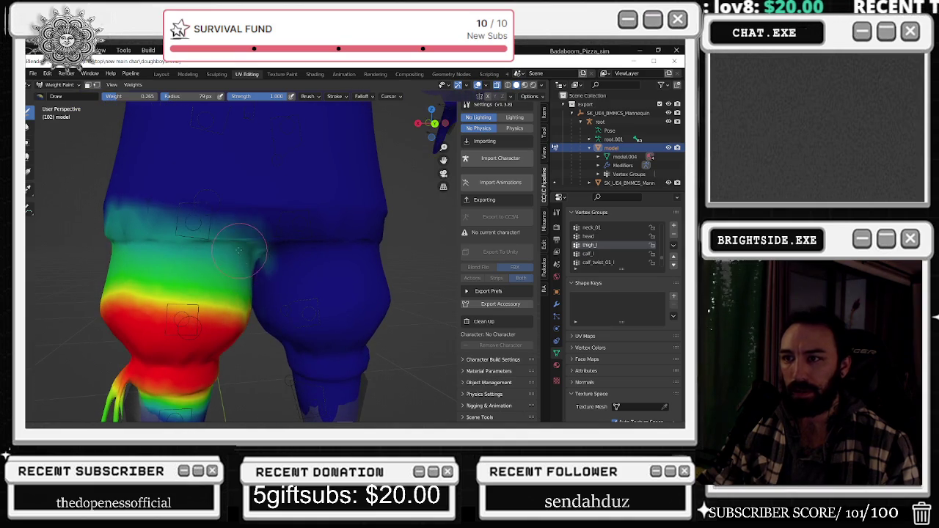
mouse_move(186, 228)
middle_mouse_down()
mouse_move(334, 226)
mouse_move(282, 224)
middle_mouse_up()
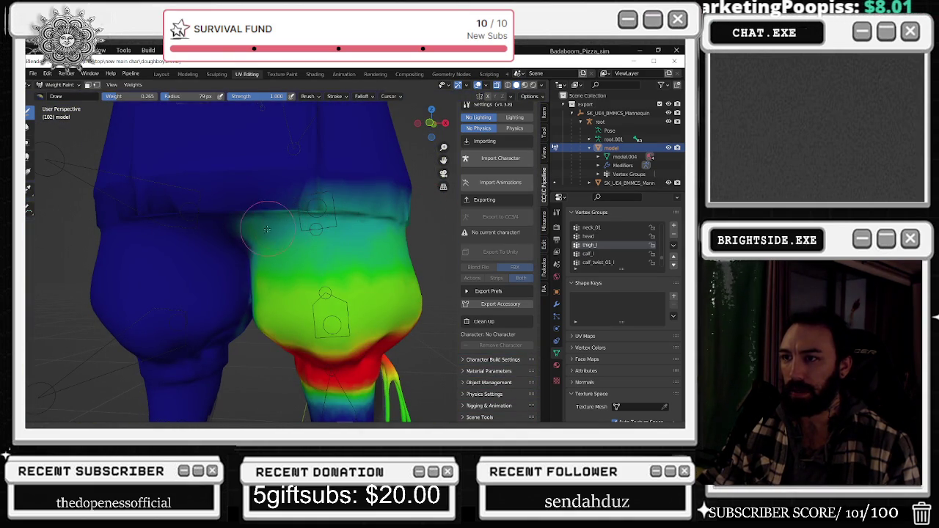
left_click_drag(268, 228, 285, 209)
middle_click_drag(374, 215, 332, 196)
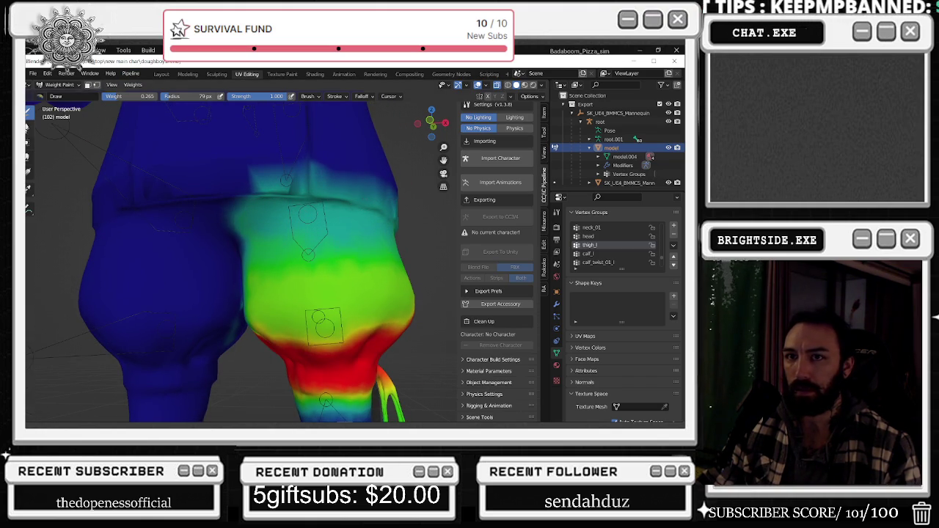
Switch to the Blur tool and smooth the weight gradient around the knee
left_click(28, 124)
scroll(247, 122, "down", 5)
mouse_move(312, 293)
left_mouse_down()
mouse_move(290, 311)
mouse_move(312, 307)
mouse_move(299, 310)
mouse_move(295, 259)
left_mouse_up()
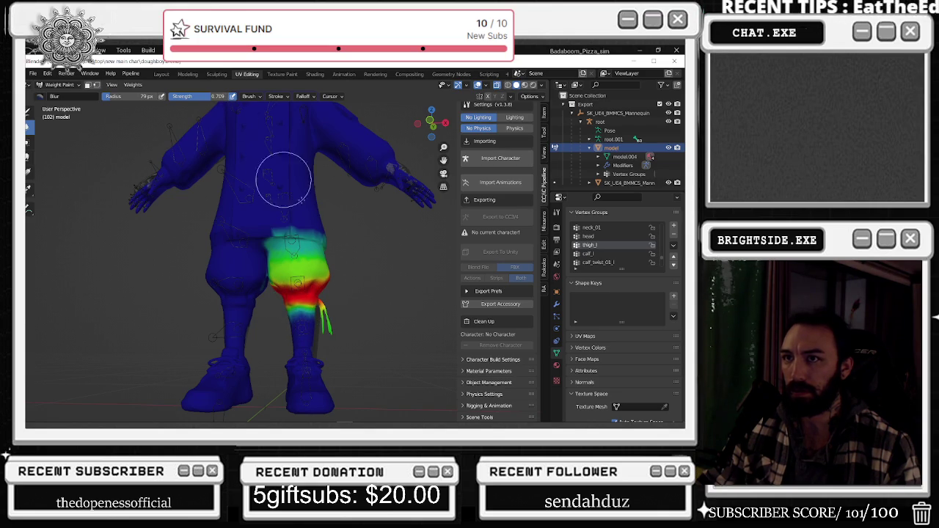
Blur the thigh_l weights further at the knee and on the back of the left thigh
mouse_move(342, 310)
left_mouse_down()
mouse_move(311, 304)
mouse_move(335, 272)
mouse_move(284, 269)
mouse_move(283, 247)
mouse_move(325, 238)
left_mouse_up()
middle_click_drag(323, 238, 146, 220)
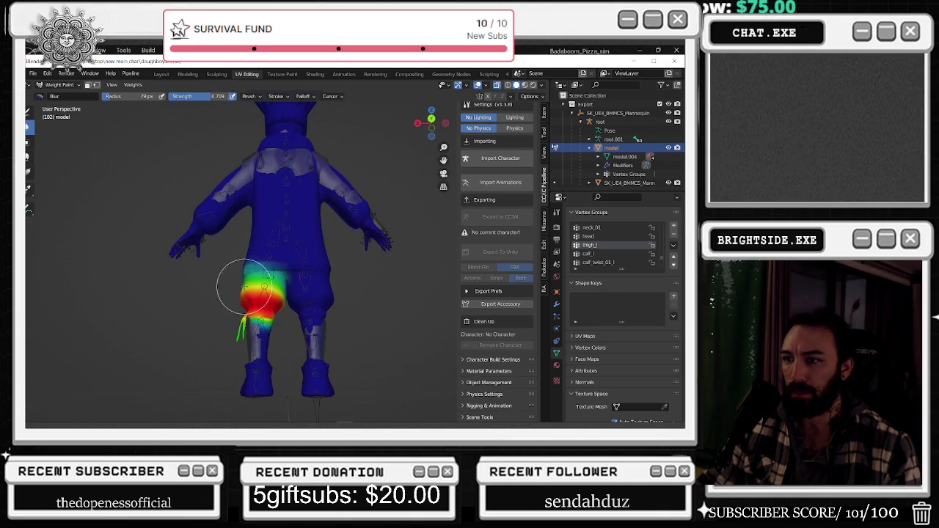
left_click_drag(255, 297, 258, 315)
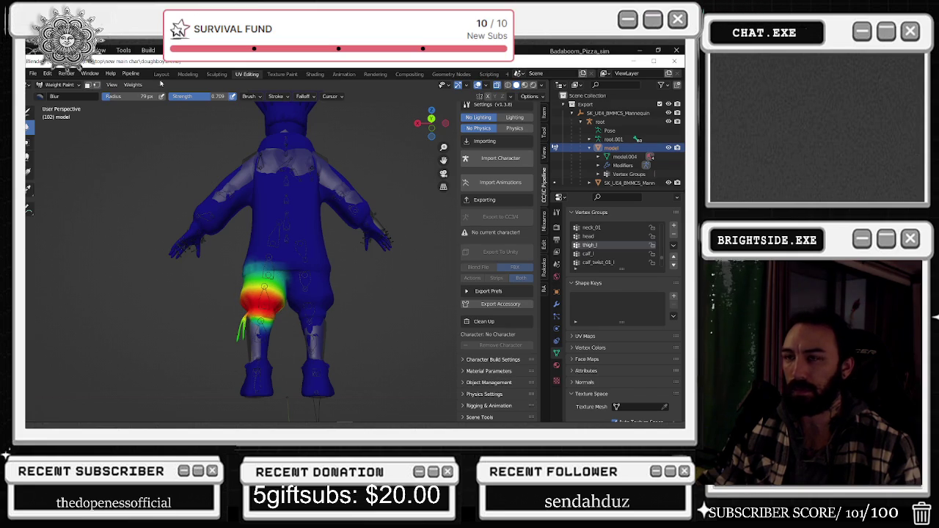
Switch to Object Mode, then Edit Mode, and return to Weight Paint
left_click(58, 85)
left_click(61, 95)
left_click(59, 85)
left_click(68, 104)
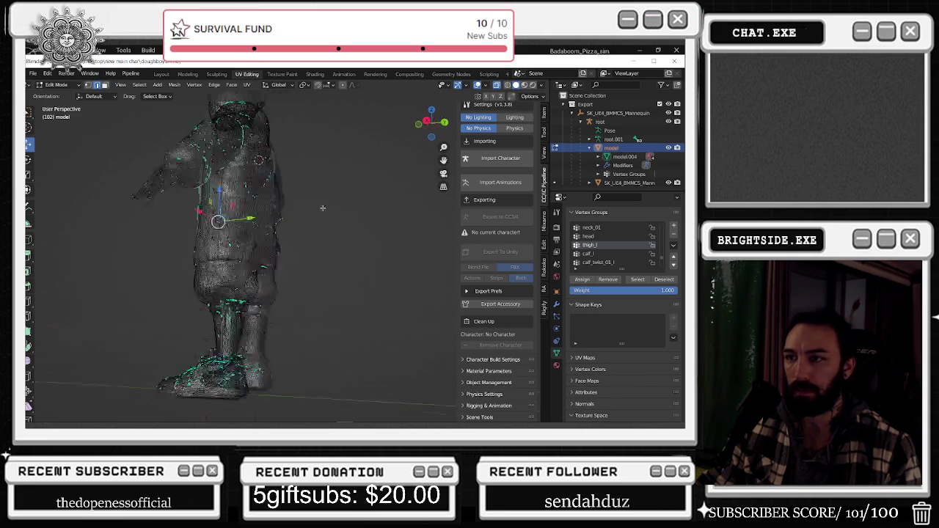
left_click(58, 84)
left_click(63, 132)
scroll(370, 250, "down", 3)
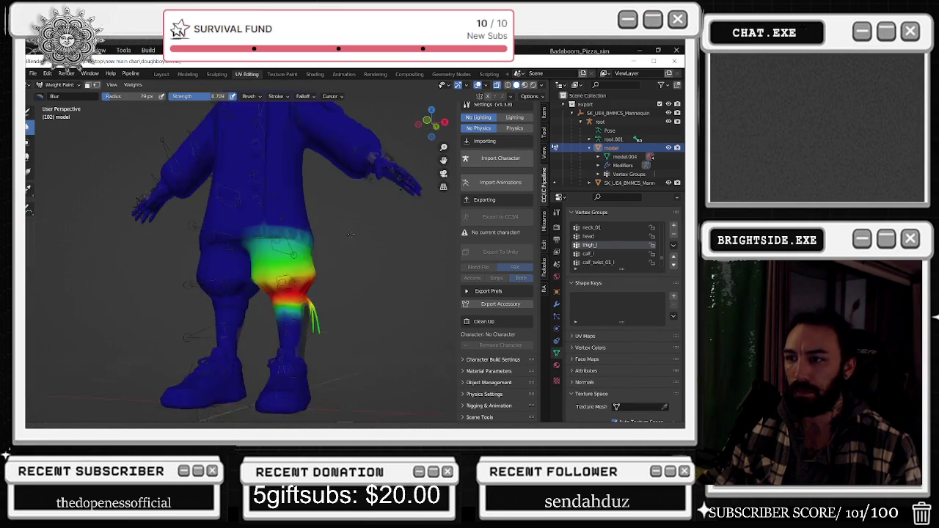
Show the calf_l weights and blur them up the leg
middle_click_drag(357, 195, 493, 273)
left_click(612, 253)
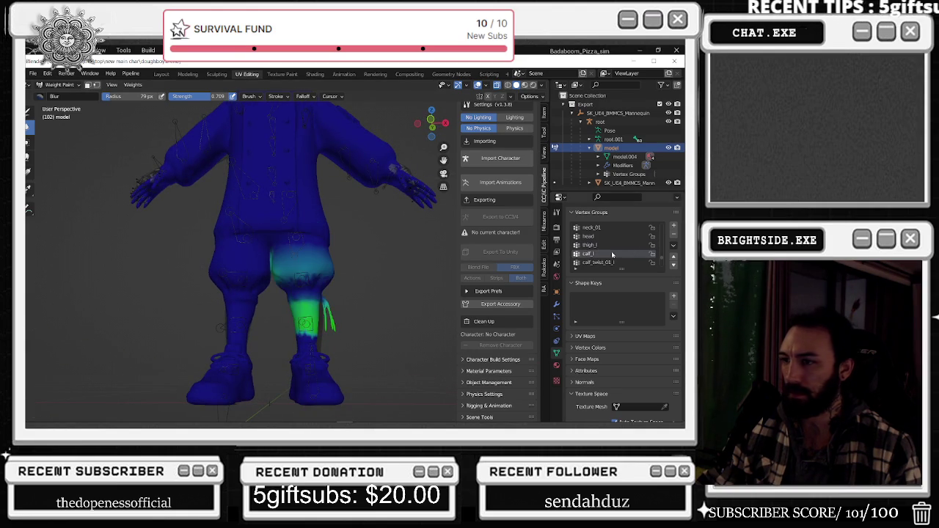
mouse_move(409, 275)
middle_mouse_down()
mouse_move(433, 284)
mouse_move(349, 275)
middle_mouse_up()
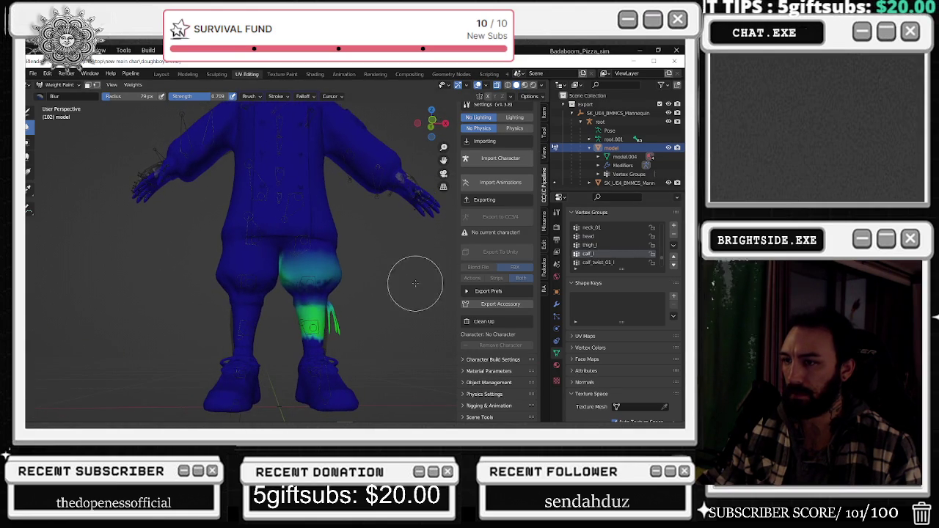
left_click_drag(285, 281, 287, 272)
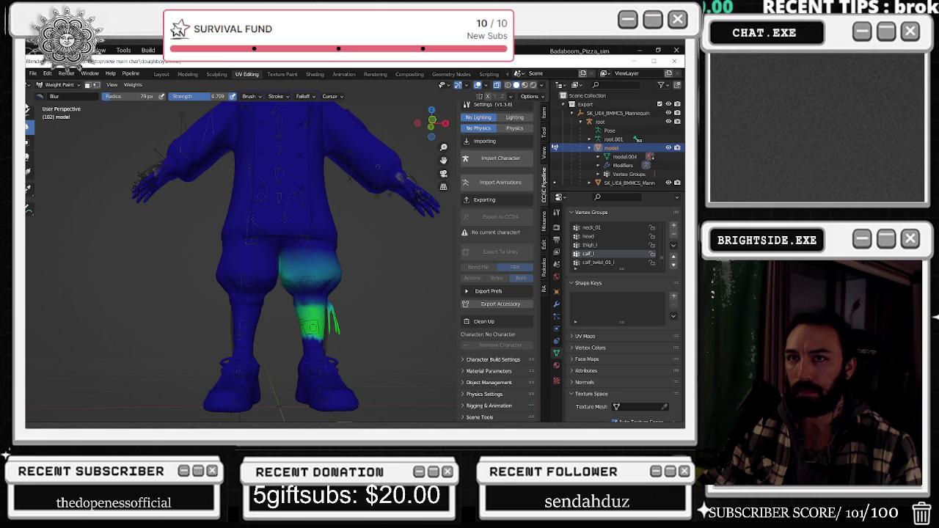
Return to the Draw brush, erase stray calf_l weight on the upper leg and paint the upper calf and knee
left_click(28, 110)
left_click(132, 84)
left_click(155, 94)
left_click_drag(140, 97, 102, 96)
mouse_move(293, 282)
left_mouse_down()
mouse_move(275, 269)
mouse_move(315, 275)
left_mouse_up()
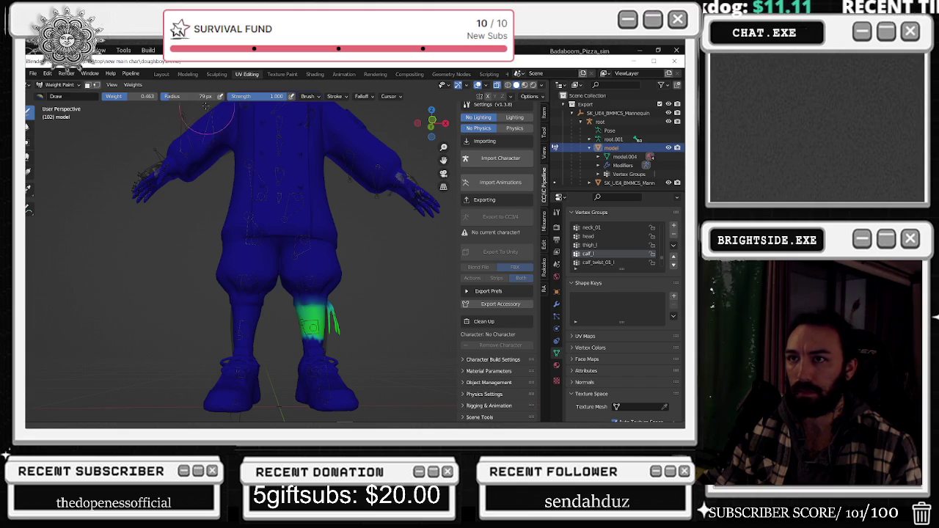
mouse_move(345, 314)
left_mouse_down()
mouse_move(314, 293)
mouse_move(288, 304)
left_mouse_up()
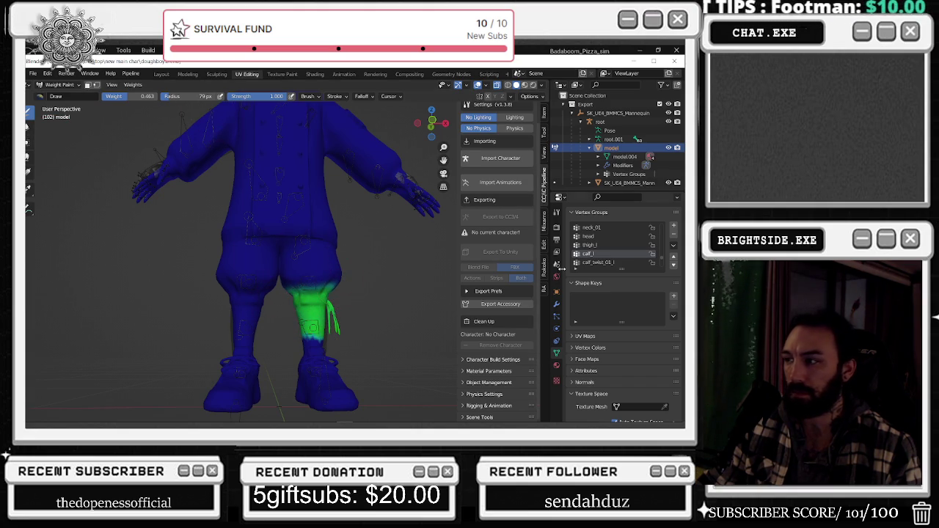
Compare calf_twist_01_l and thigh_l weights, then make calf_l the active group
scroll(613, 254, "up", 3)
scroll(613, 254, "up", 2)
scroll(614, 254, "down", 3)
scroll(613, 254, "down", 2)
left_click(612, 254)
left_click(607, 247)
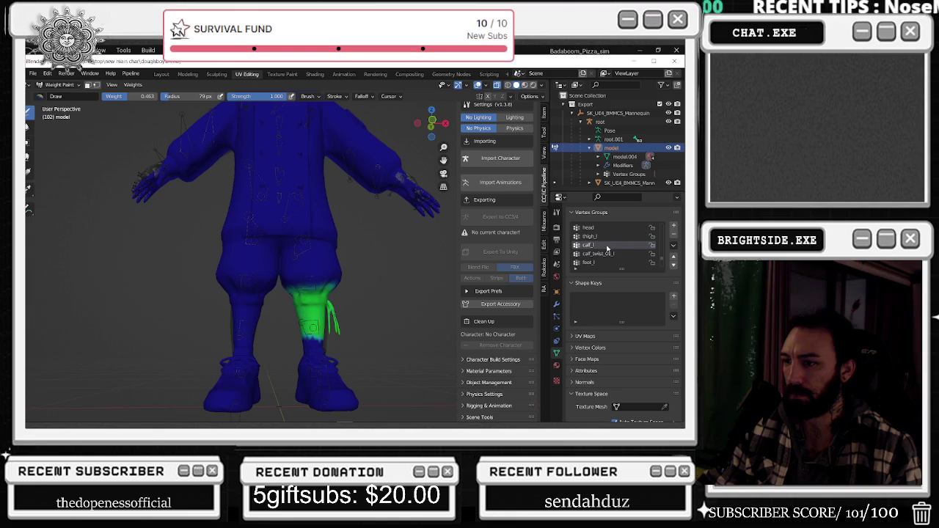
left_click(598, 254)
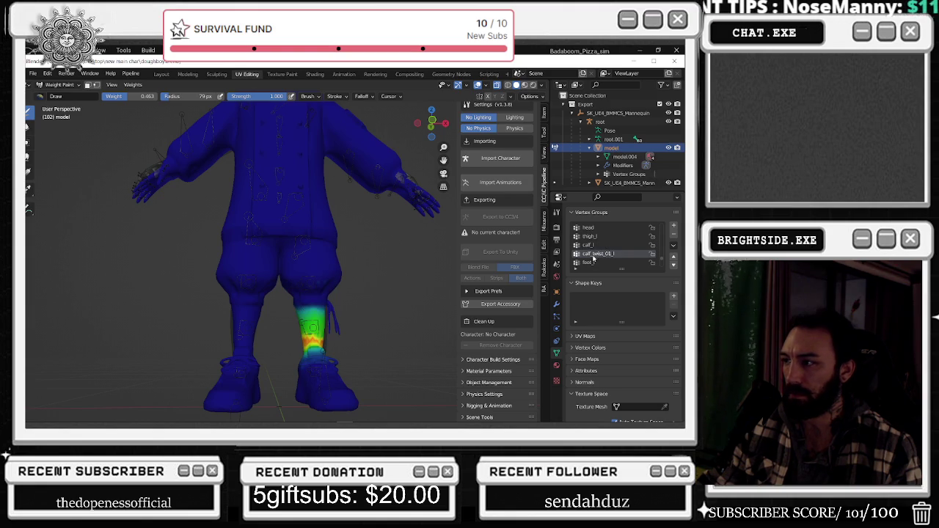
left_click(591, 245)
left_click(589, 237)
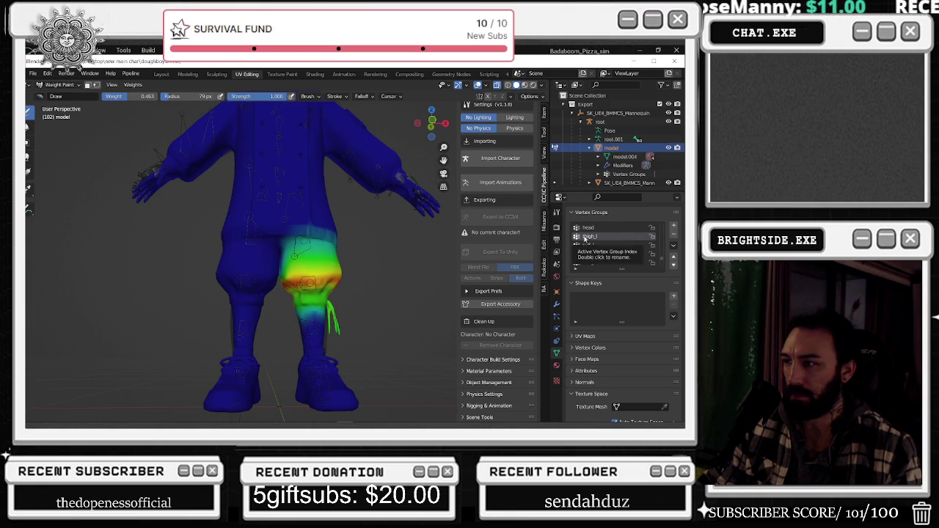
left_click(587, 247)
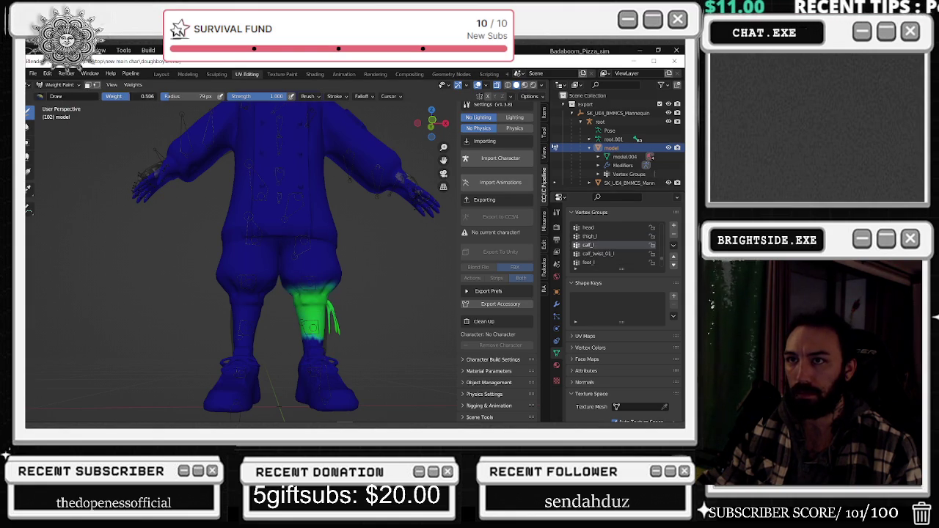
Paint higher calf_l weight on the front and back of the left calf
mouse_move(345, 285)
left_mouse_down()
mouse_move(277, 297)
mouse_move(357, 300)
left_mouse_up()
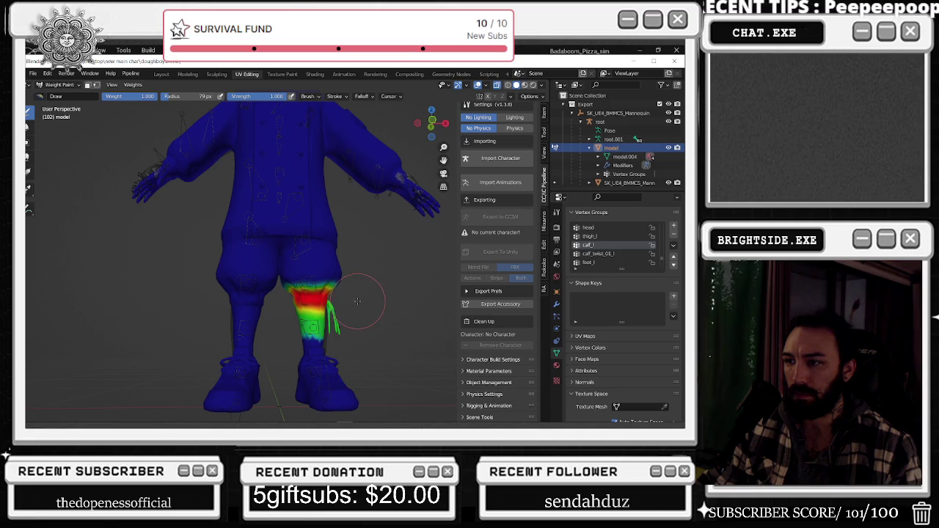
middle_click_drag(342, 300, 220, 300)
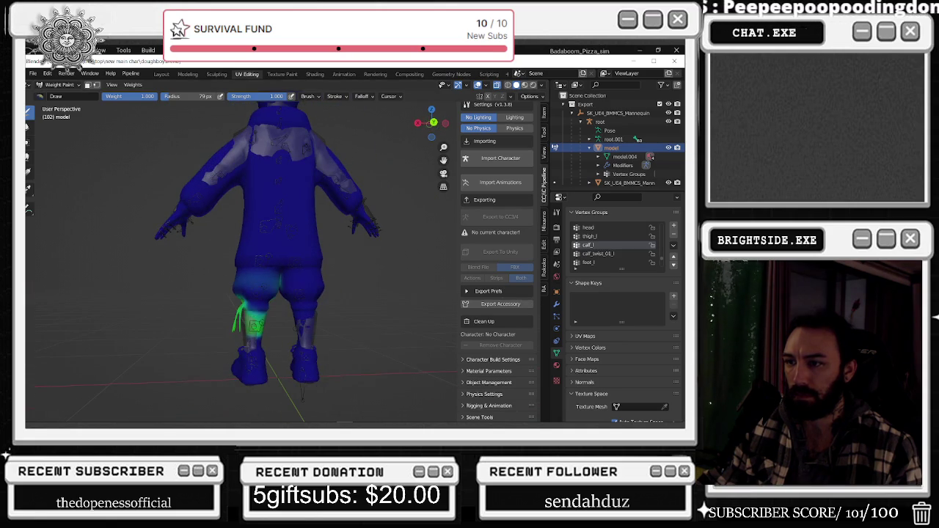
left_click_drag(267, 308, 237, 305)
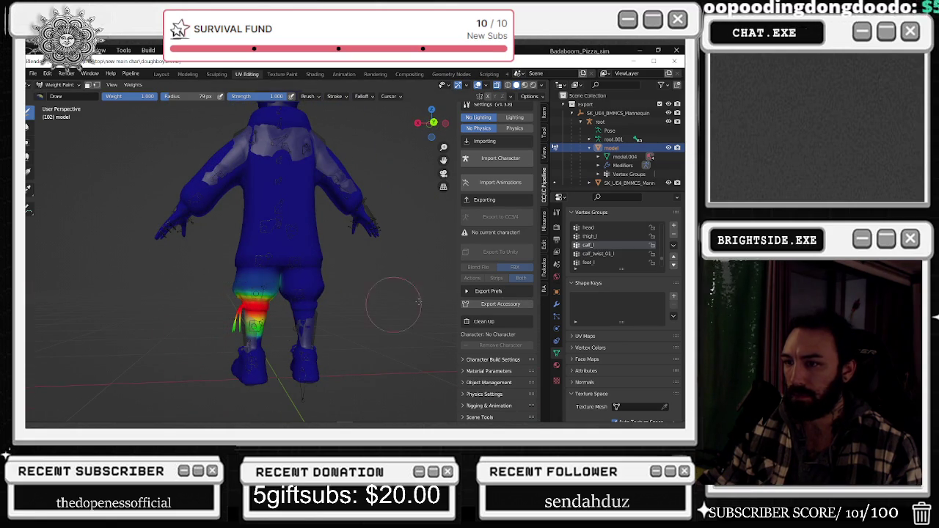
left_click(609, 236)
left_click(609, 245)
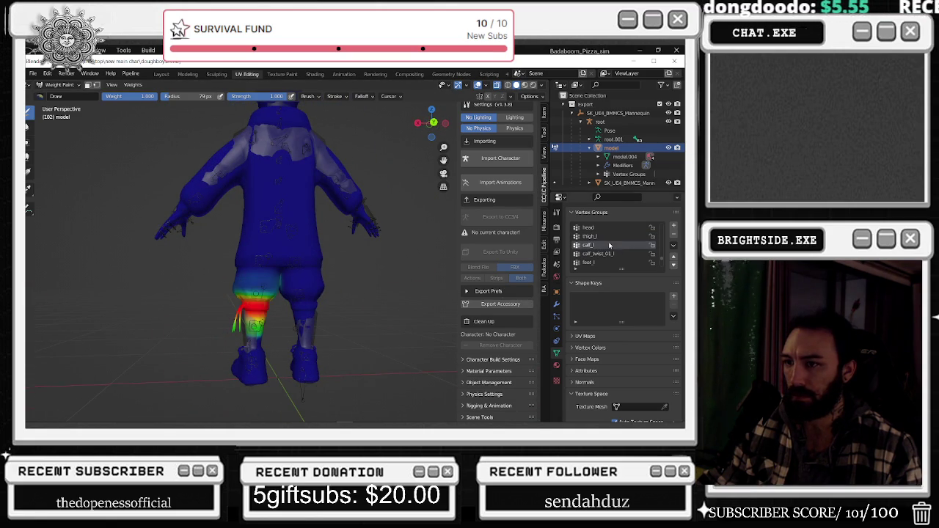
scroll(183, 301, "up", 3)
middle_click_drag(183, 301, 308, 294)
left_click(589, 236)
left_click(596, 245)
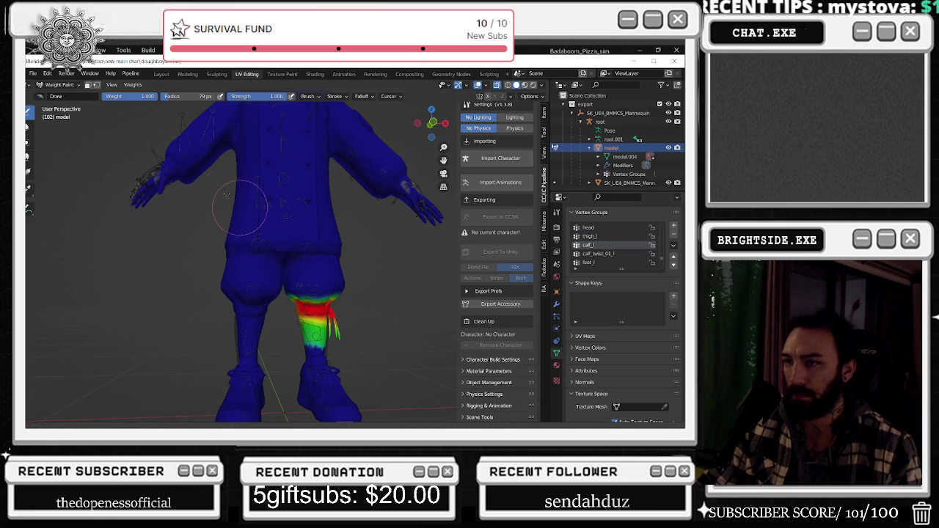
Orbit around the character to inspect the painted calf from three-quarter back and front
mouse_move(230, 229)
middle_mouse_down()
mouse_move(308, 271)
mouse_move(278, 310)
middle_mouse_up()
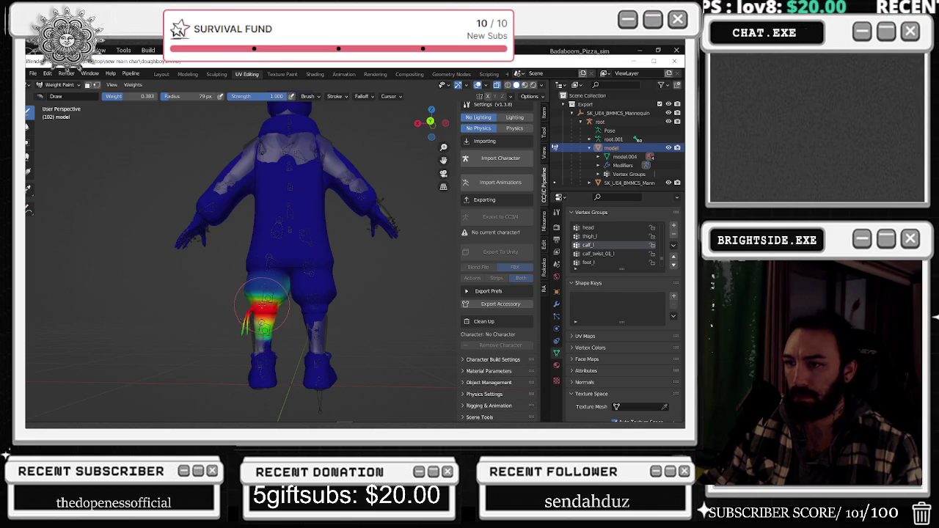
scroll(220, 364, "up", 3)
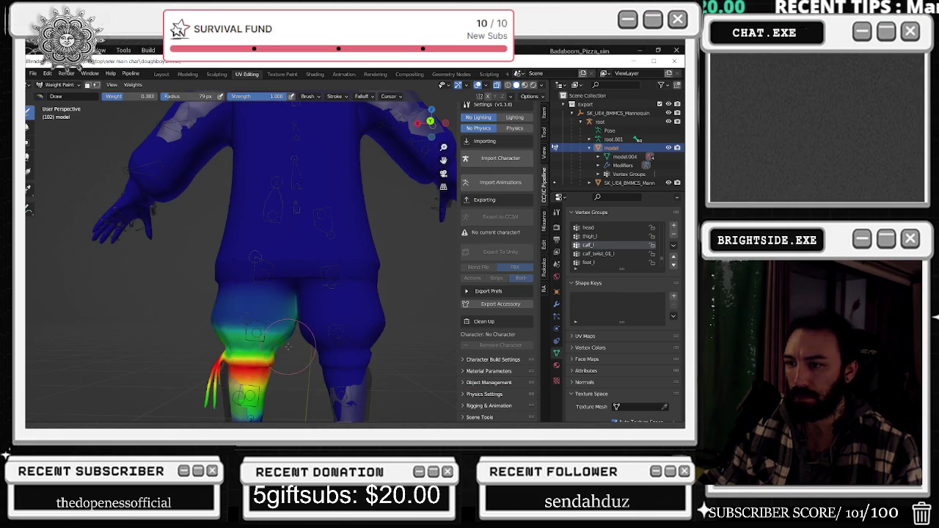
scroll(319, 354, "up", 5)
scroll(319, 354, "down", 5)
middle_click_drag(319, 354, 234, 188)
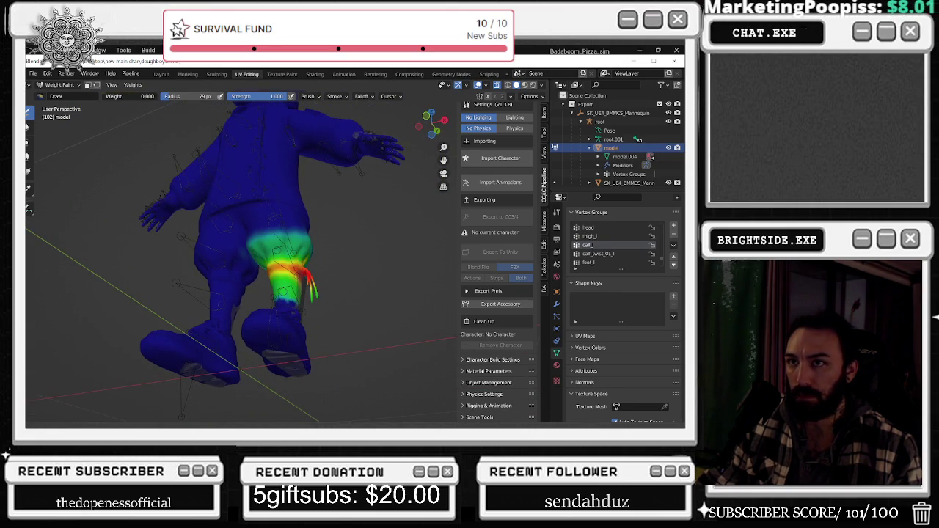
scroll(159, 258, "up", 5)
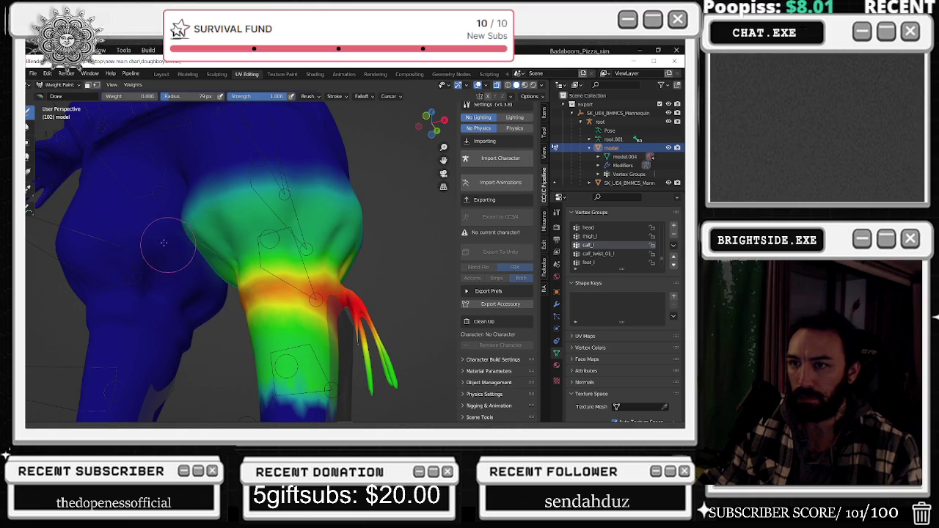
scroll(164, 242, "down", 5)
middle_click_drag(165, 242, 220, 242)
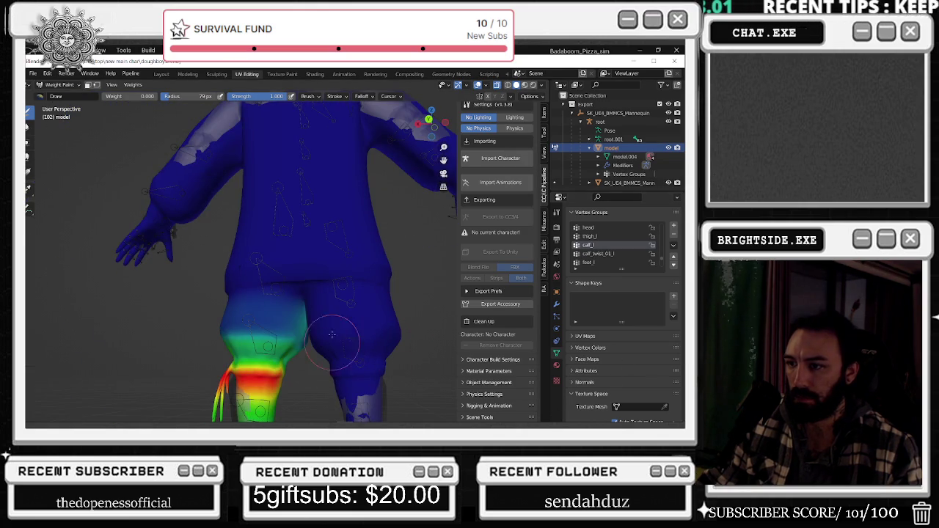
Inspect the legs from below and side-front, briefly previewing another group before returning to calf_l
middle_click_drag(346, 375, 312, 334)
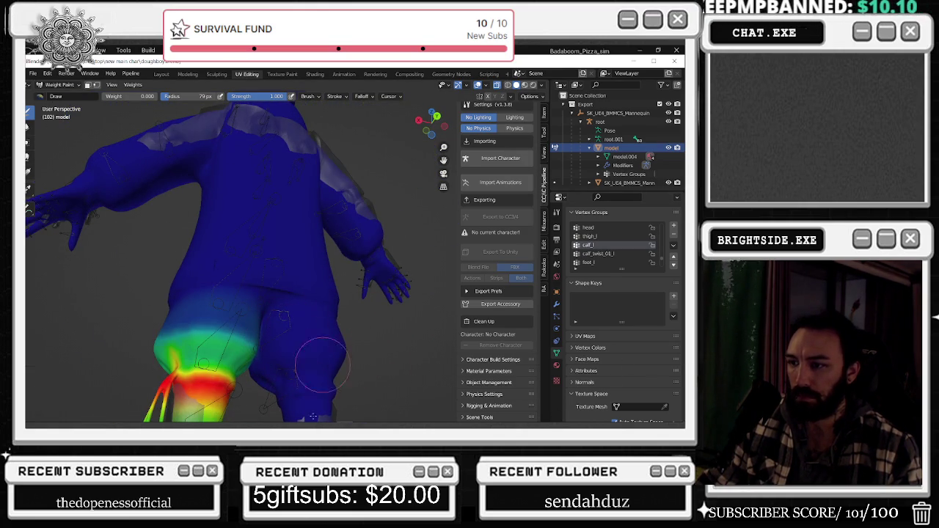
scroll(321, 372, "down", 4)
middle_click_drag(304, 360, 418, 329)
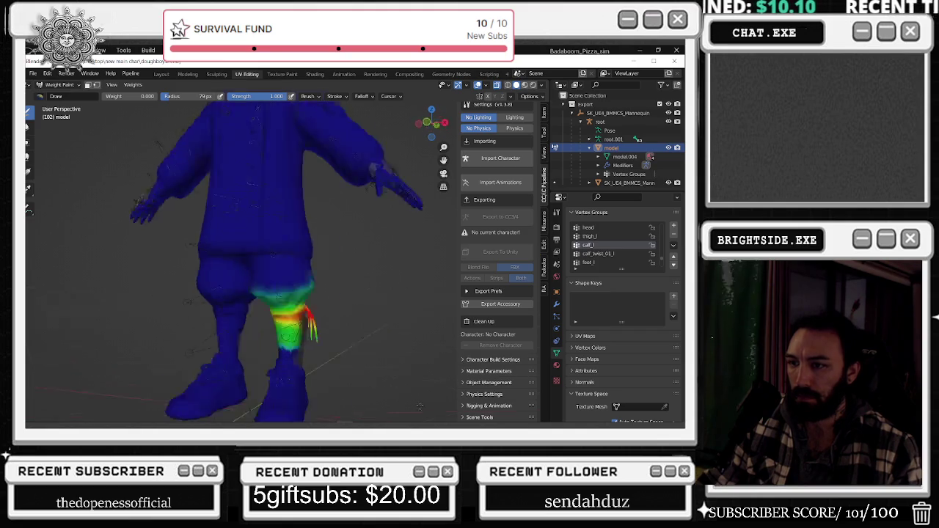
middle_click_drag(331, 299, 435, 248)
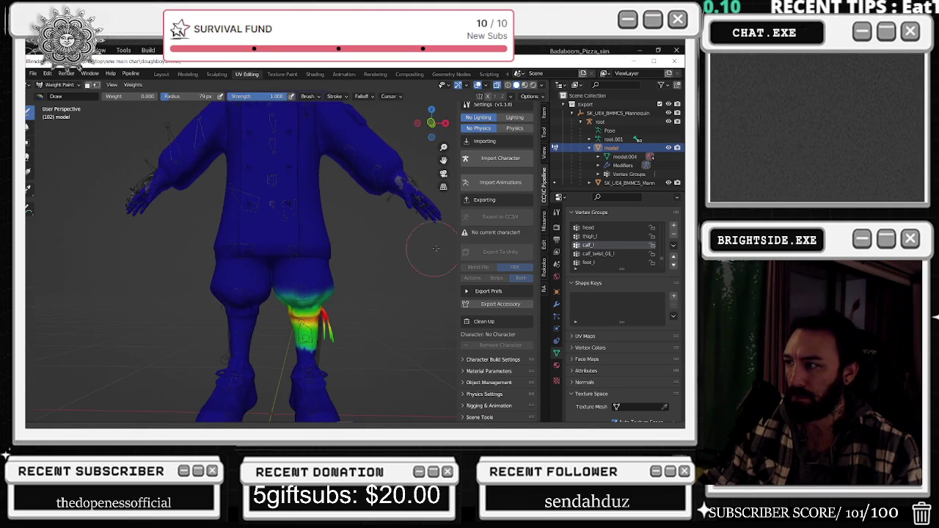
left_click(606, 254)
left_click(603, 245)
scroll(599, 245, "up", 5)
scroll(599, 245, "down", 5)
scroll(600, 244, "down", 5)
scroll(600, 243, "down", 5)
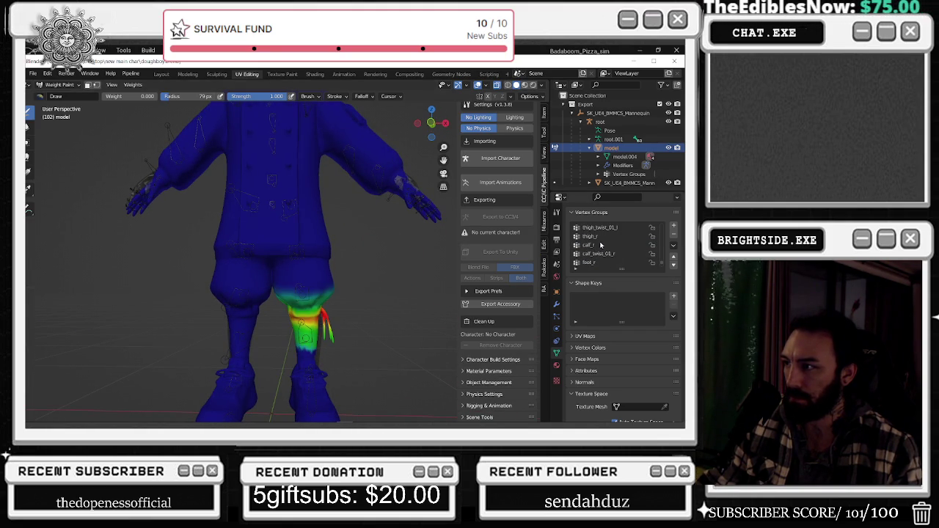
Paint a full-weight red band around the right calf in the calf_r group
left_click(600, 245)
scroll(229, 339, "up", 6)
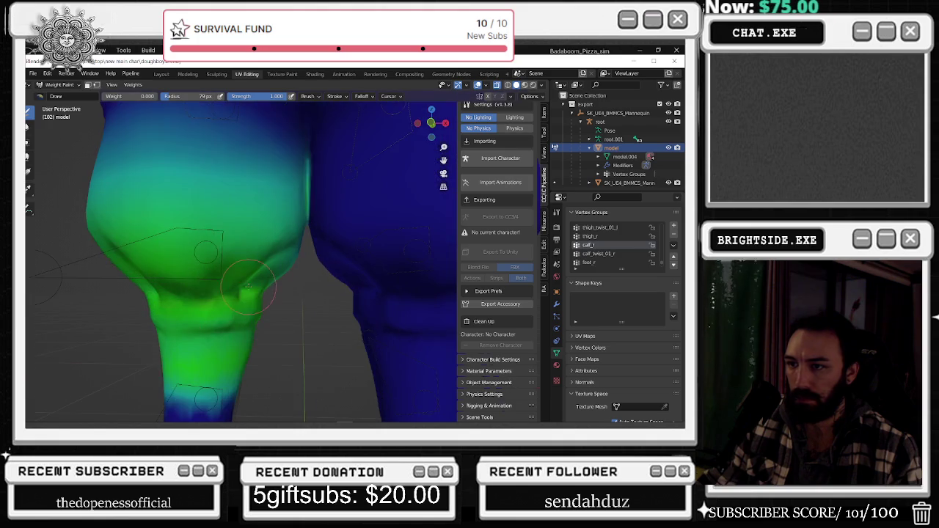
scroll(183, 220, "up", 1)
scroll(129, 117, "down", 2)
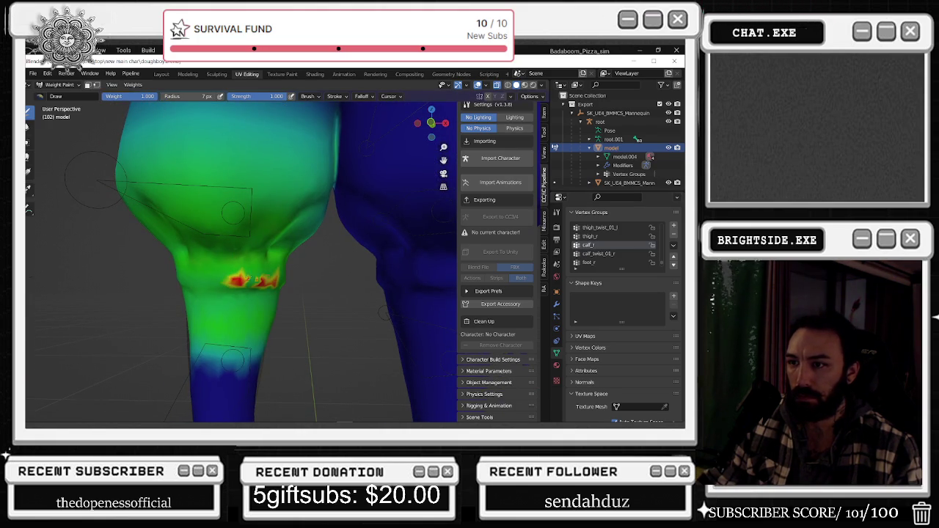
left_click_drag(247, 275, 308, 272)
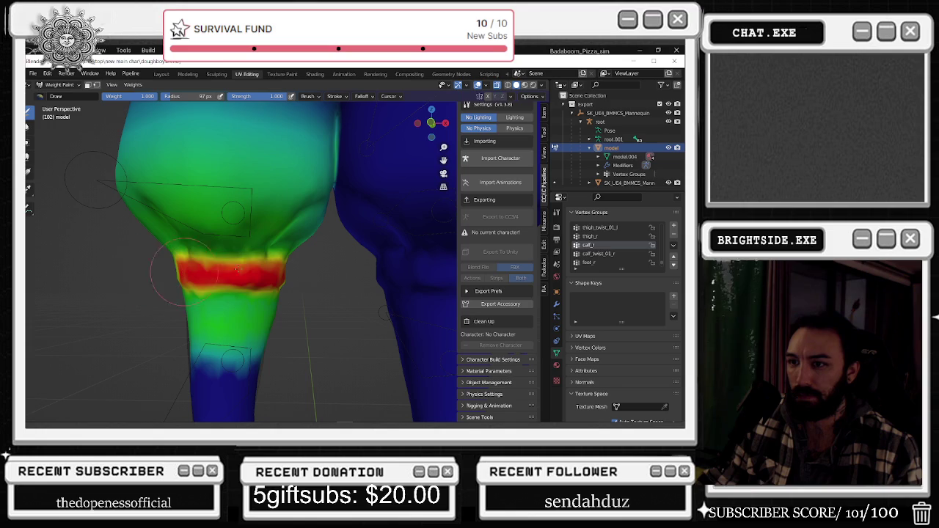
mouse_move(308, 271)
middle_mouse_down()
mouse_move(230, 279)
mouse_move(357, 274)
middle_mouse_up()
scroll(357, 275, "down", 2)
left_click_drag(335, 271, 278, 278)
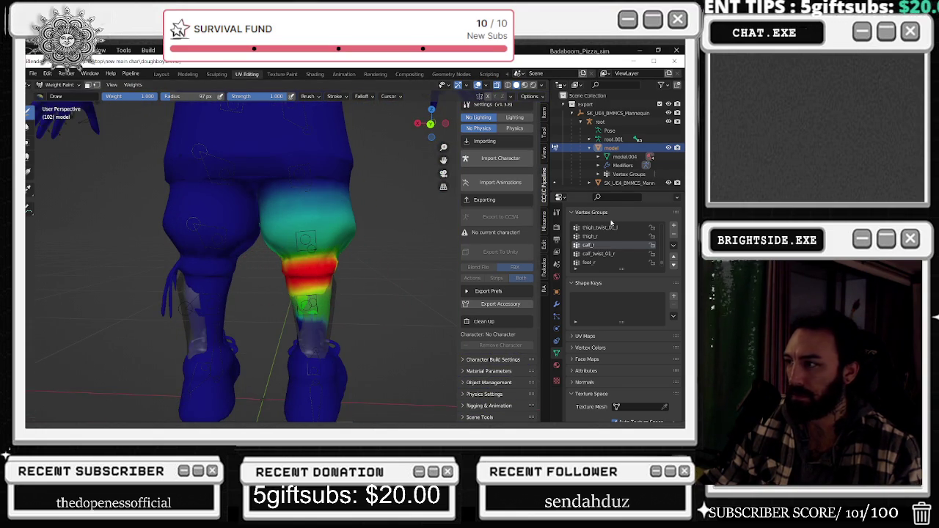
Compare the new calf_r band against the calf_l weights from a side view
scroll(617, 242, "up", 2)
scroll(614, 268, "up", 3)
left_click(603, 265)
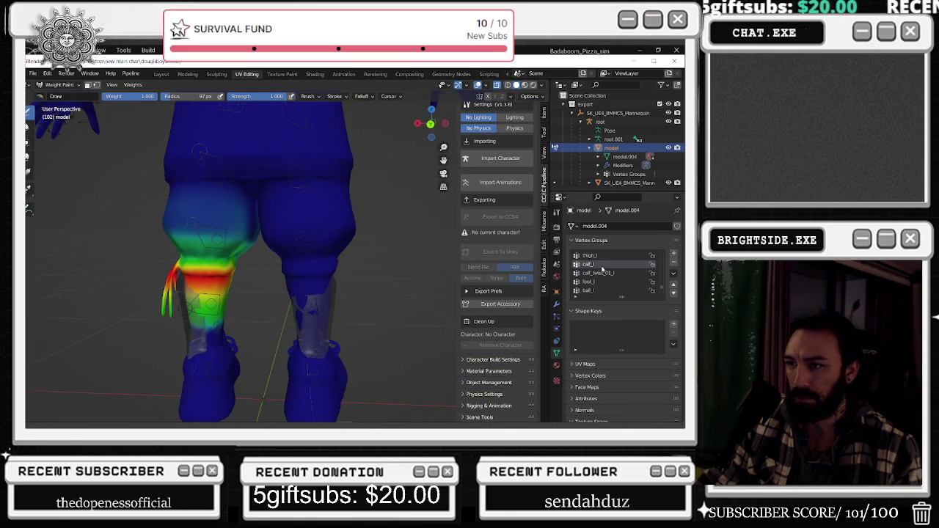
scroll(600, 269, "down", 1)
scroll(601, 270, "down", 1)
scroll(603, 272, "down", 1)
scroll(605, 273, "down", 1)
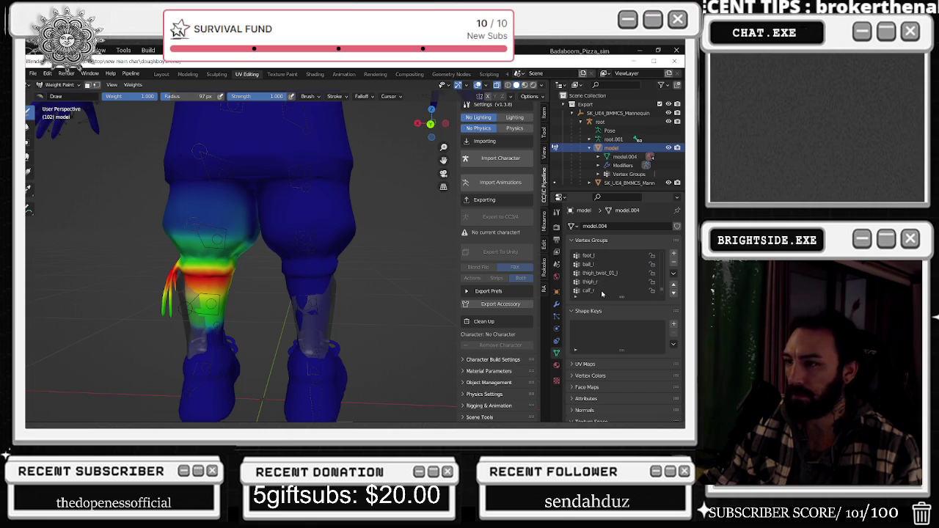
left_click(603, 291)
mouse_move(294, 257)
middle_mouse_down()
mouse_move(345, 249)
mouse_move(242, 264)
middle_mouse_up()
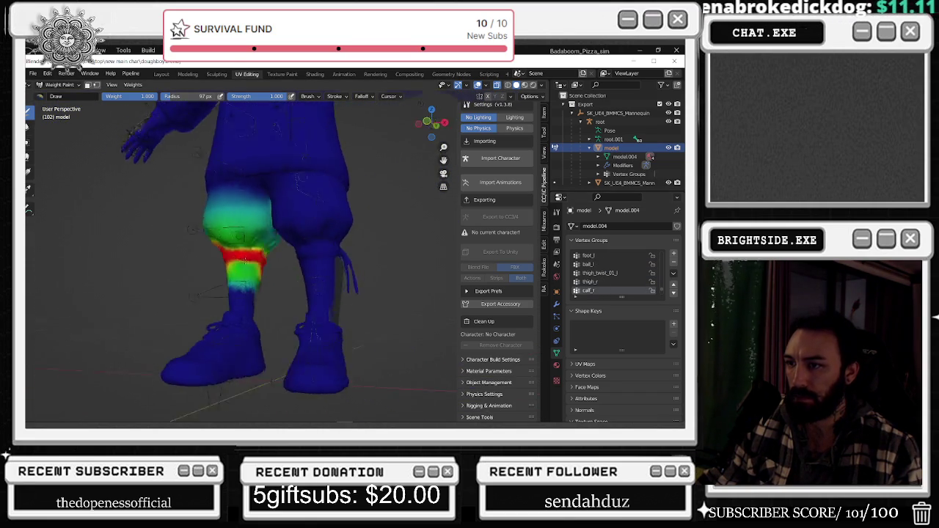
scroll(588, 288, "up", 2)
left_click(598, 272)
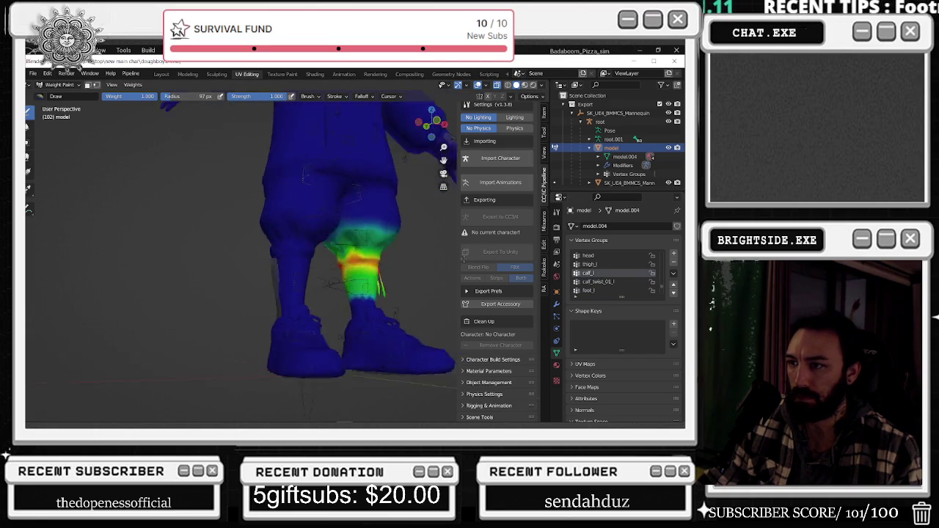
Switch to the Blur weight tool with calf_r as the active group
middle_click_drag(456, 251, 266, 257)
scroll(266, 257, "up", 5)
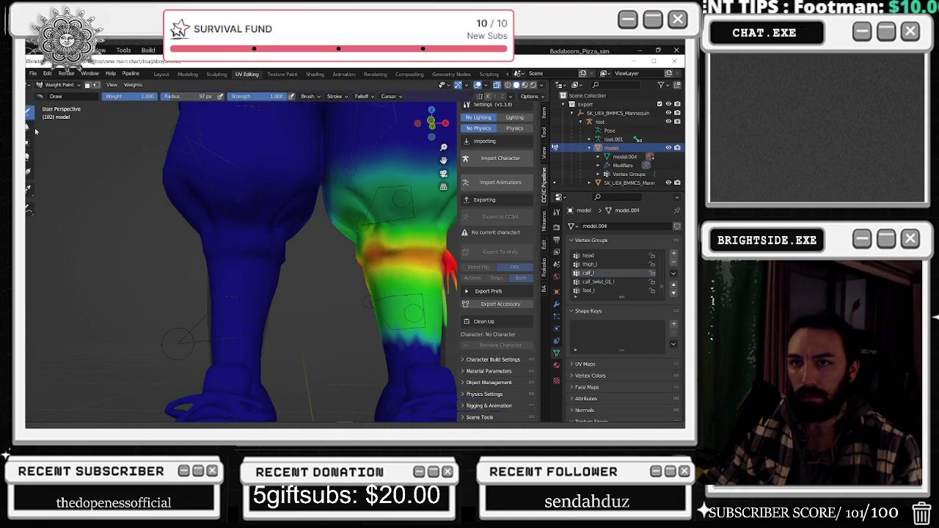
left_click(29, 127)
scroll(610, 275, "down", 5)
left_click(598, 273)
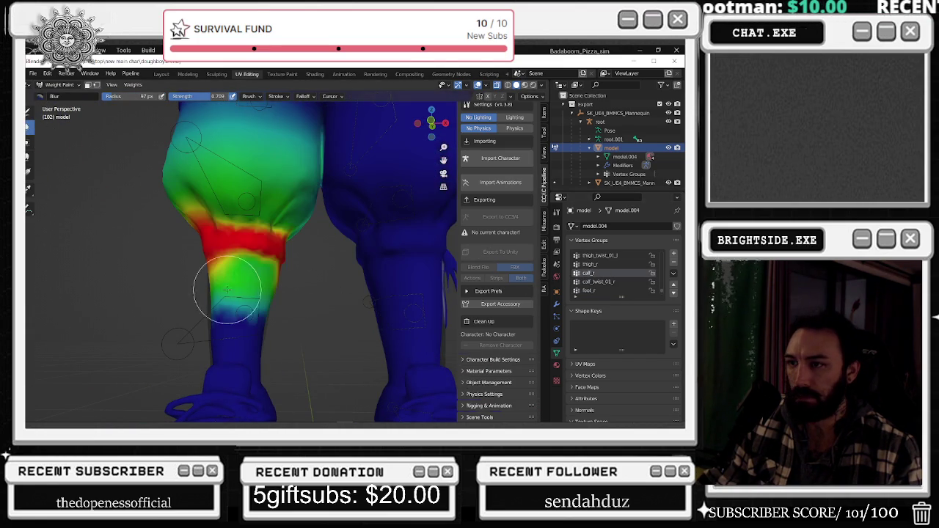
Blur the hard red calf_r band so it fades into yellow and green
mouse_move(206, 251)
left_mouse_down()
mouse_move(234, 234)
mouse_move(213, 229)
mouse_move(224, 245)
mouse_move(273, 266)
left_mouse_up()
middle_click_drag(273, 266, 399, 272)
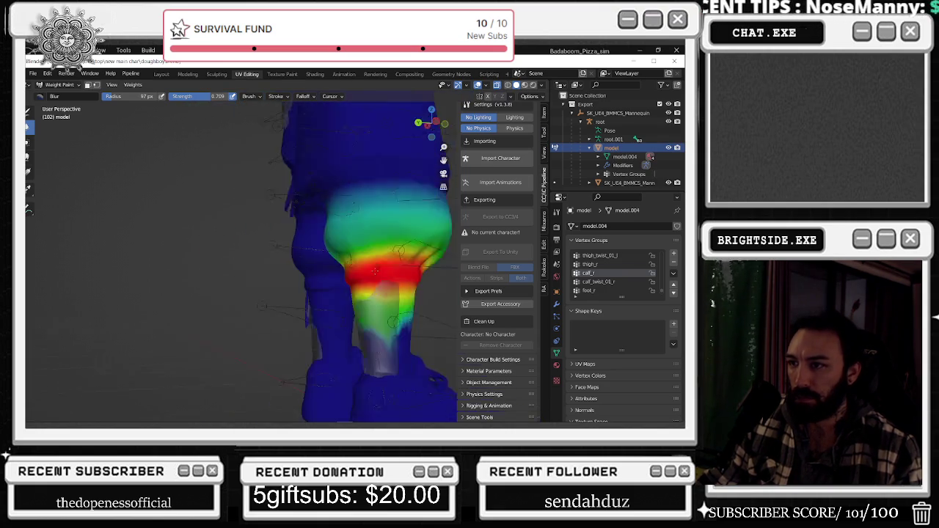
scroll(169, 229, "up", 5)
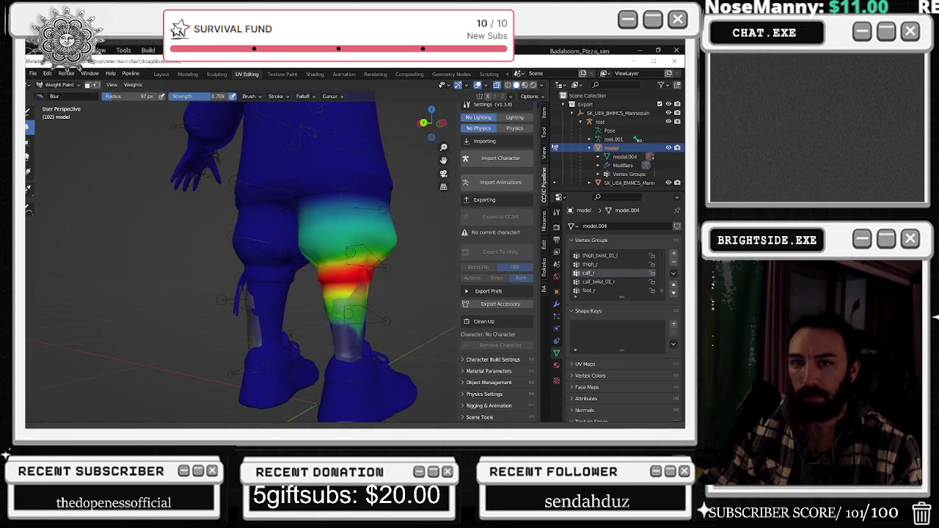
mouse_move(385, 295)
left_mouse_down()
mouse_move(367, 278)
mouse_move(409, 279)
mouse_move(419, 293)
mouse_move(380, 336)
left_mouse_up()
Check the calf_twist_01_l and foot_r weights, then return to Object Mode
left_click(598, 282)
scroll(421, 333, "down", 2)
middle_click_drag(420, 334, 430, 331)
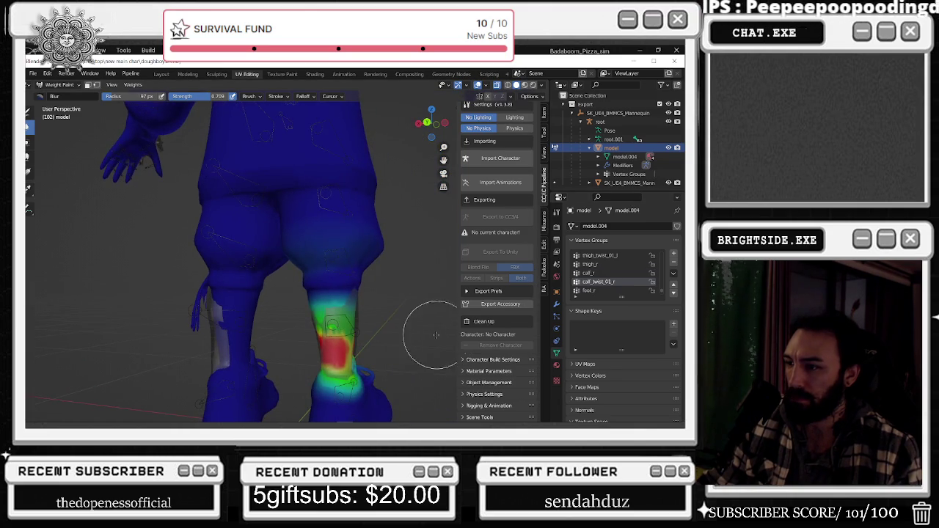
left_click(592, 291)
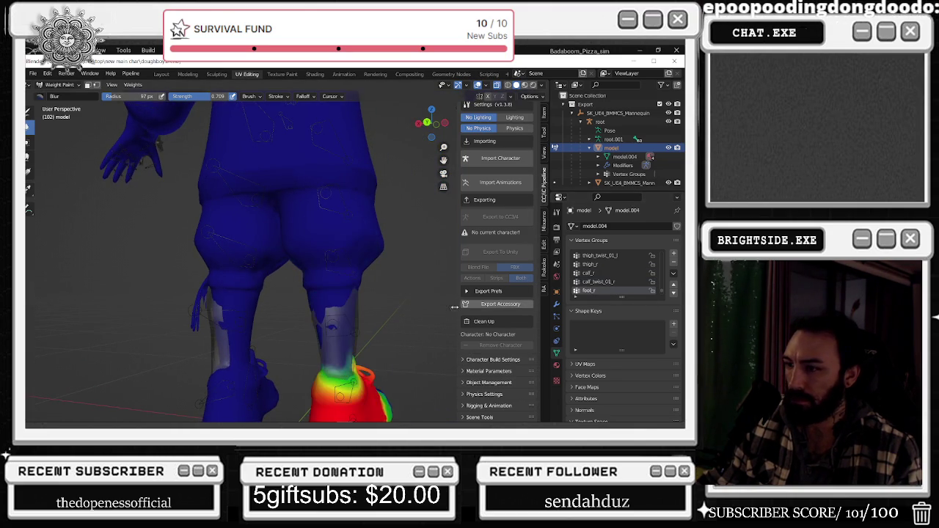
middle_click_drag(308, 293, 264, 308)
scroll(249, 314, "up", 2)
scroll(250, 314, "down", 3)
left_click(59, 84)
left_click(60, 93)
Hide the Mannequin mesh and switch the viewport to Material Preview shading
middle_click_drag(283, 191, 253, 229)
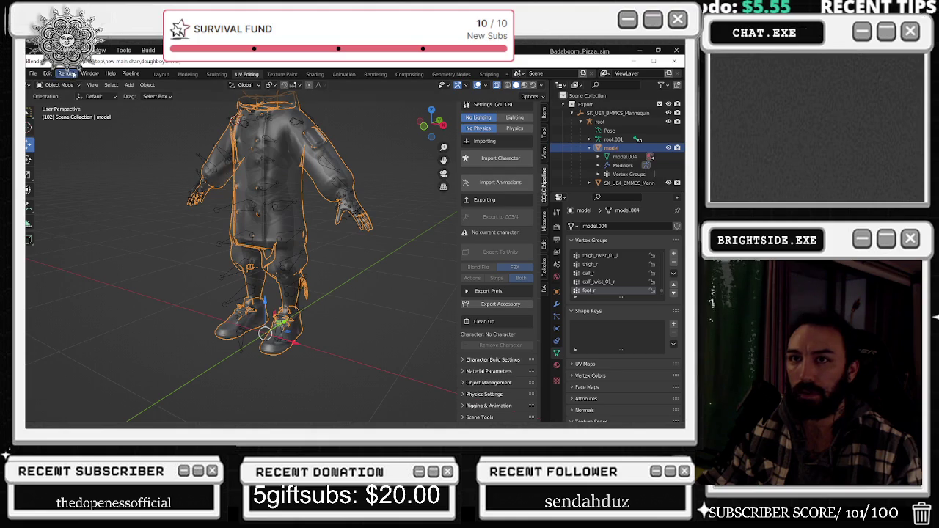
left_click(668, 183)
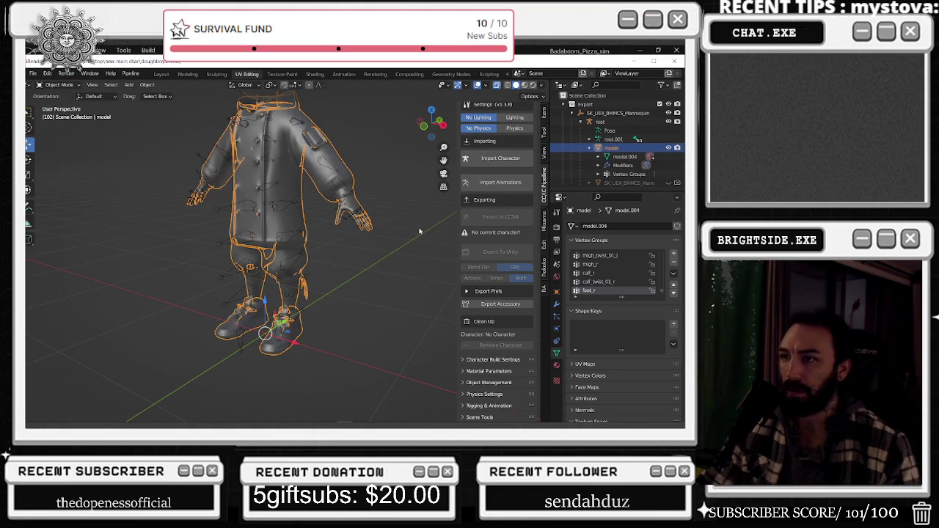
middle_click_drag(433, 234, 216, 152)
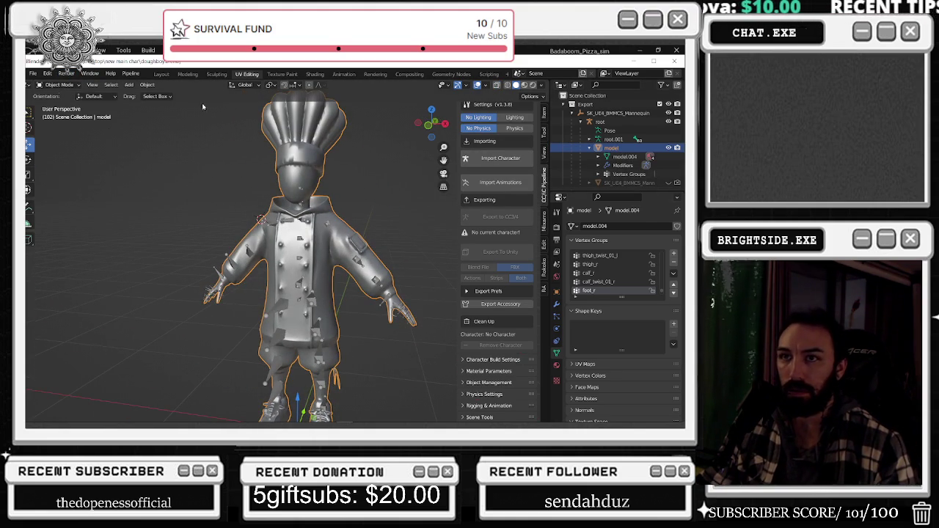
left_click(524, 85)
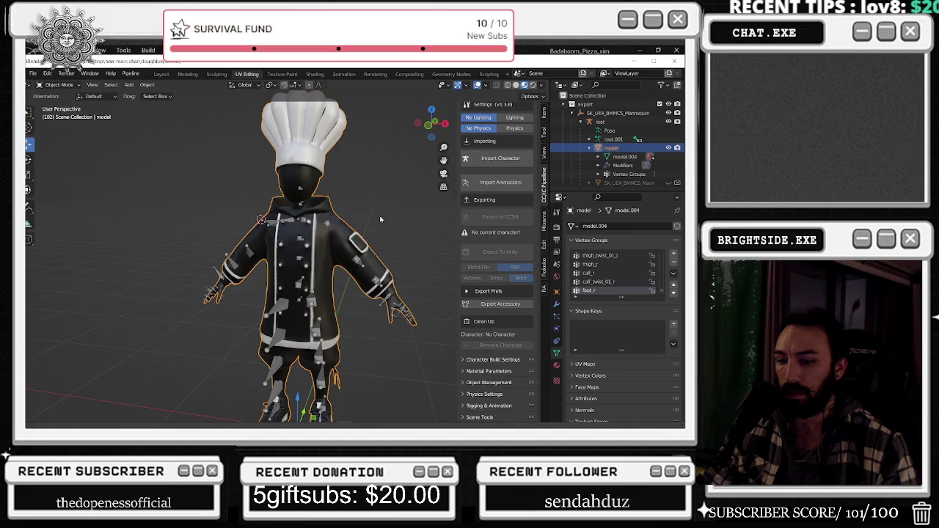
scroll(380, 219, "down", 3)
Look over the chef's black jacket and white hat, then reselect the model
left_click(363, 206)
middle_click_drag(361, 203, 243, 219)
scroll(244, 220, "up", 5)
mouse_move(168, 201)
middle_mouse_down()
mouse_move(360, 218)
mouse_move(253, 199)
middle_mouse_up()
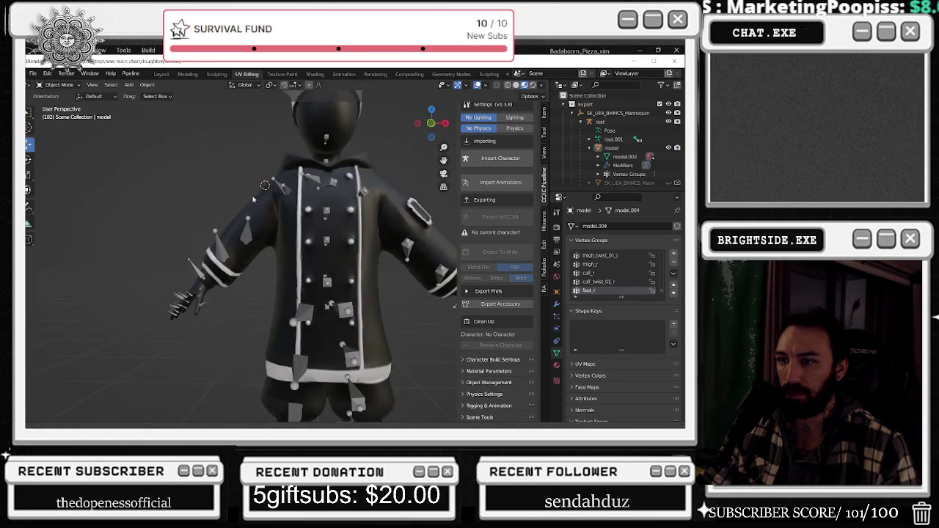
scroll(253, 199, "up", 5)
left_click(224, 252)
left_click(59, 84)
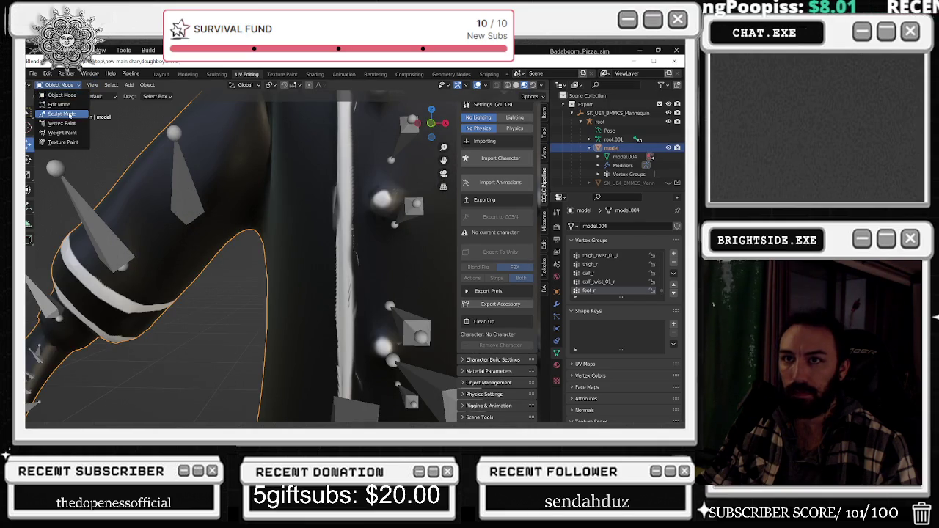
Enter Sculpt Mode, inspect the arm and coat, and set Smooth strength to 0.686
left_click(62, 113)
mouse_move(164, 262)
middle_mouse_down()
mouse_move(213, 311)
mouse_move(183, 293)
middle_mouse_up()
scroll(212, 310, "down", 3)
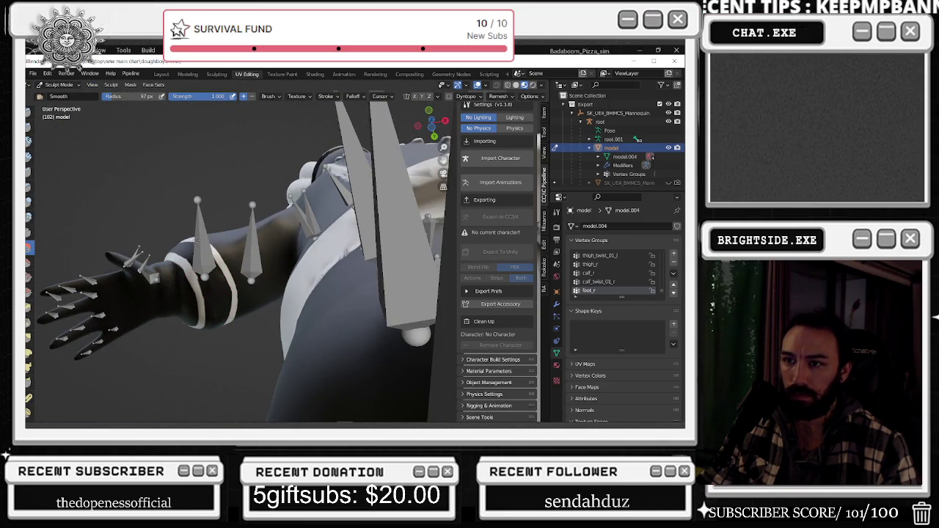
mouse_move(193, 236)
middle_mouse_down()
mouse_move(194, 273)
mouse_move(206, 283)
middle_mouse_up()
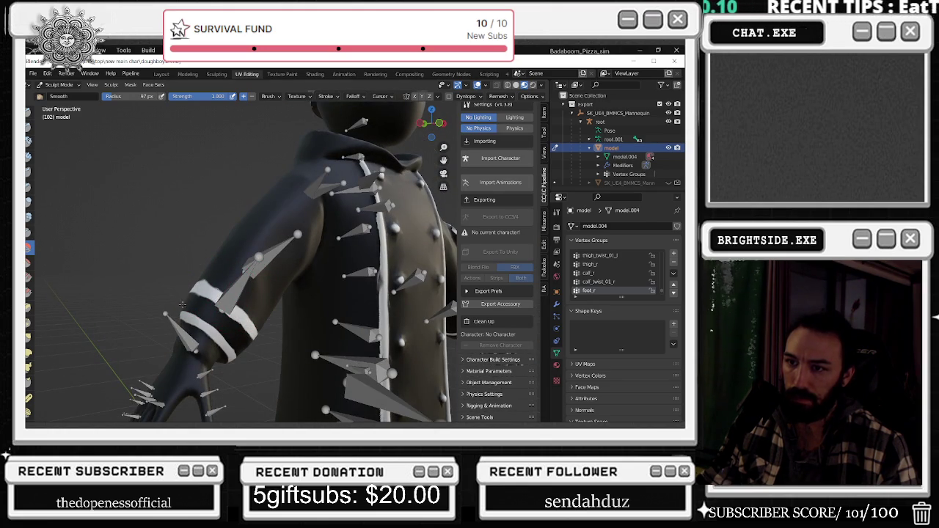
middle_click_drag(208, 264, 164, 223)
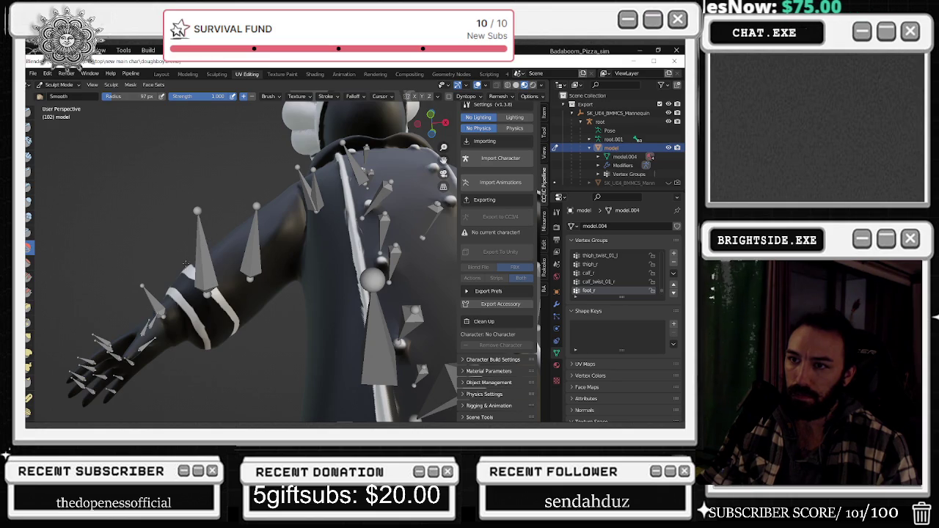
mouse_move(181, 268)
middle_mouse_down()
mouse_move(187, 250)
mouse_move(438, 303)
mouse_move(394, 305)
middle_mouse_up()
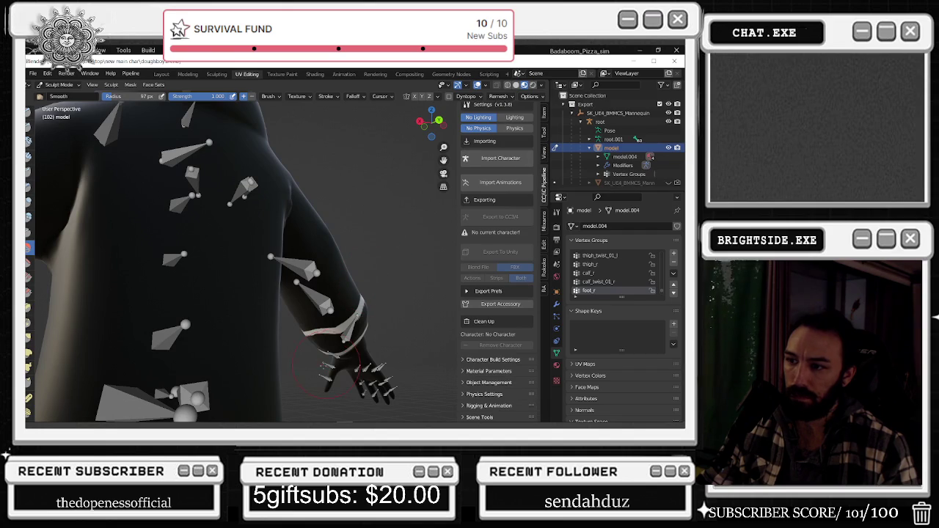
mouse_move(329, 329)
middle_mouse_down()
mouse_move(193, 295)
mouse_move(303, 289)
mouse_move(232, 250)
middle_mouse_up()
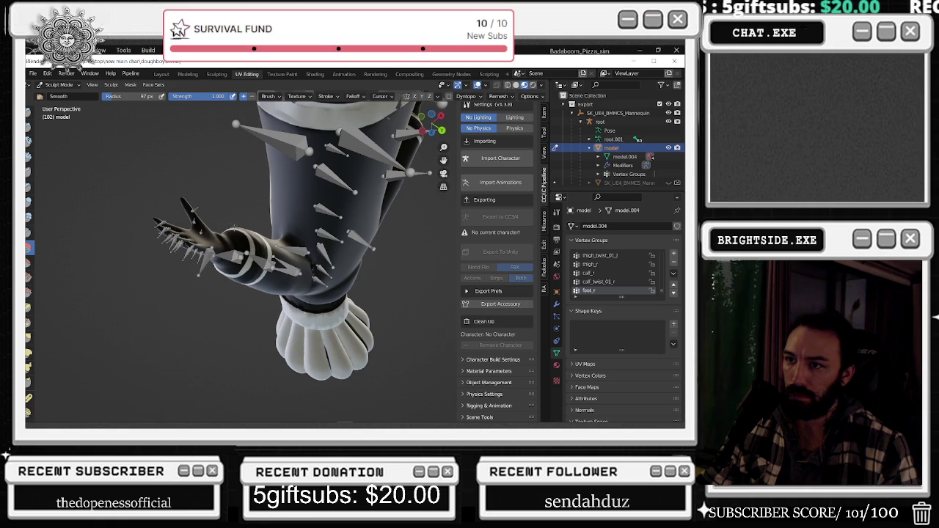
mouse_move(245, 219)
middle_mouse_down()
mouse_move(216, 156)
mouse_move(234, 394)
mouse_move(358, 212)
mouse_move(239, 163)
mouse_move(235, 192)
mouse_move(238, 103)
mouse_move(237, 240)
mouse_move(203, 290)
middle_mouse_up()
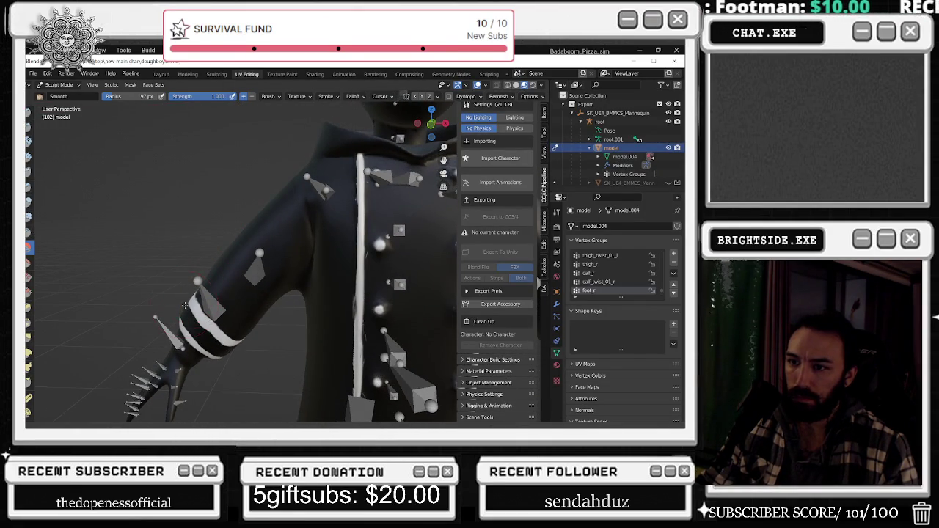
mouse_move(225, 258)
middle_mouse_down()
mouse_move(303, 236)
mouse_move(210, 172)
mouse_move(250, 226)
middle_mouse_up()
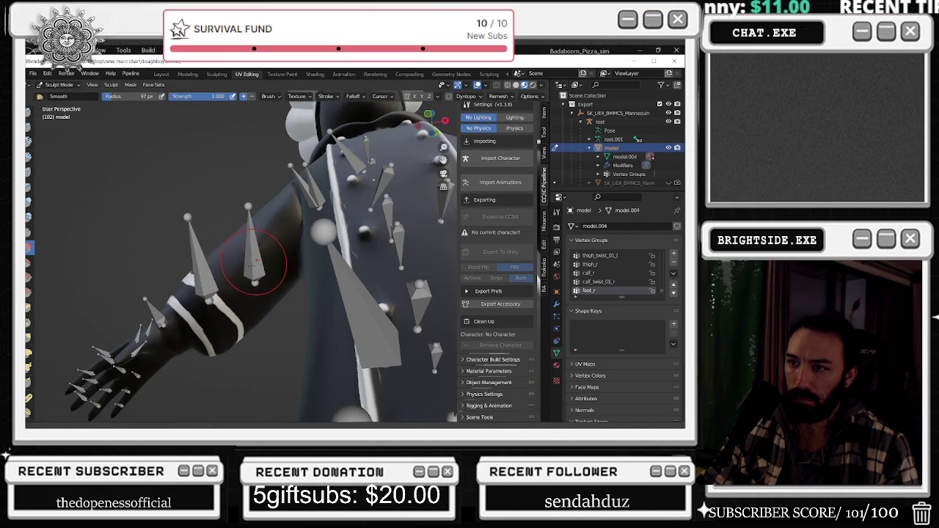
mouse_move(271, 260)
middle_mouse_down()
mouse_move(303, 320)
mouse_move(282, 275)
middle_mouse_up()
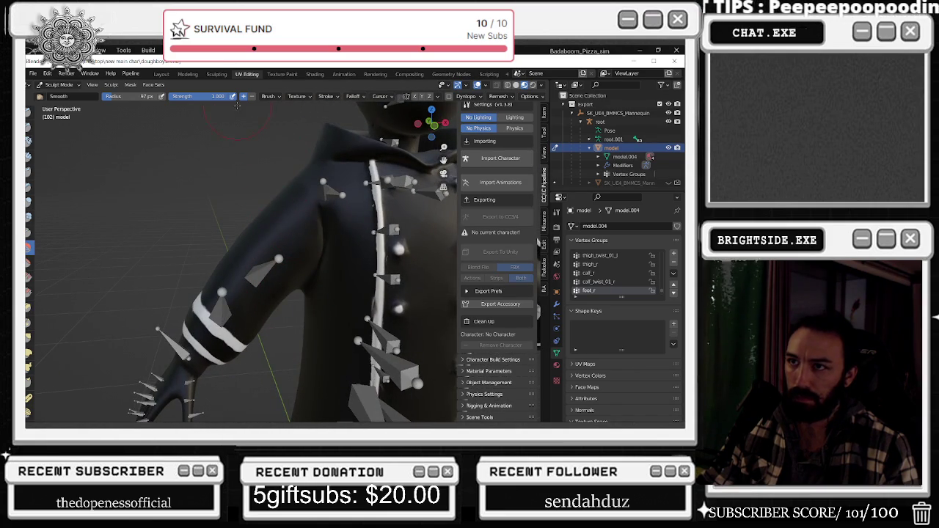
mouse_move(217, 263)
middle_mouse_down()
mouse_move(280, 271)
mouse_move(288, 263)
mouse_move(230, 254)
middle_mouse_up()
Lower Smooth strength to 0.378 and soften the underarm creases of the sleeve
left_click_drag(218, 96, 227, 257)
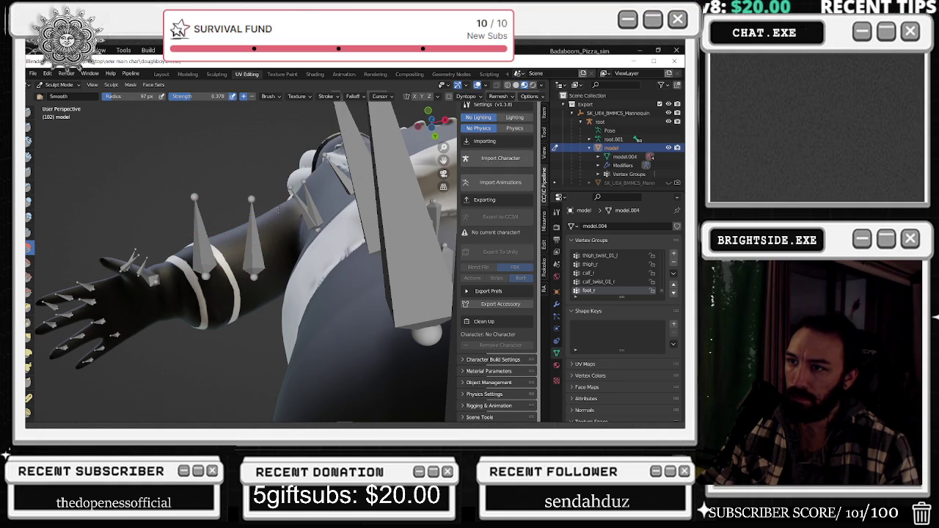
middle_click_drag(281, 204, 233, 259)
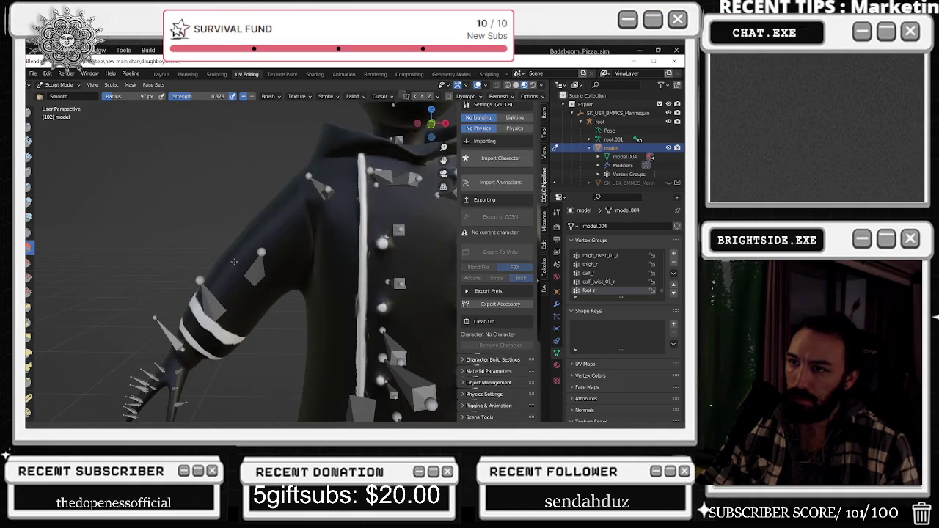
middle_click_drag(269, 191, 340, 253)
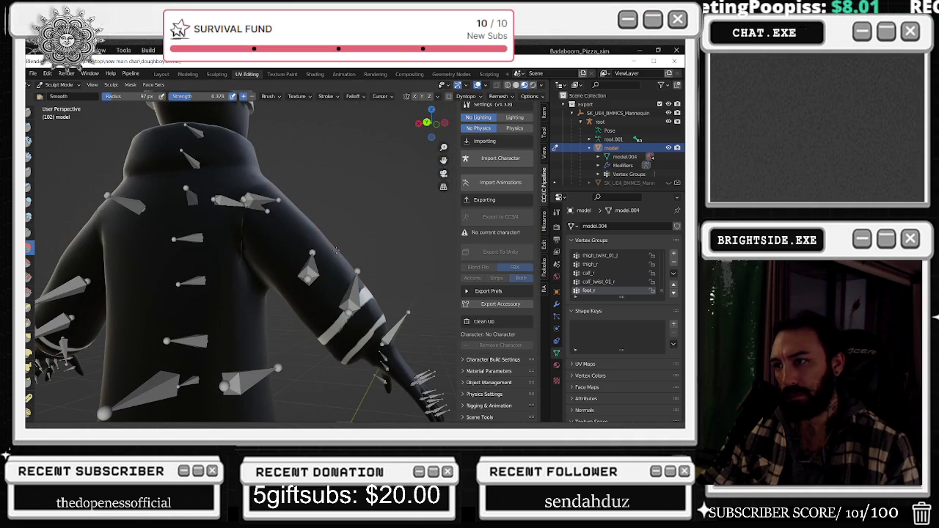
middle_click_drag(351, 262, 340, 254)
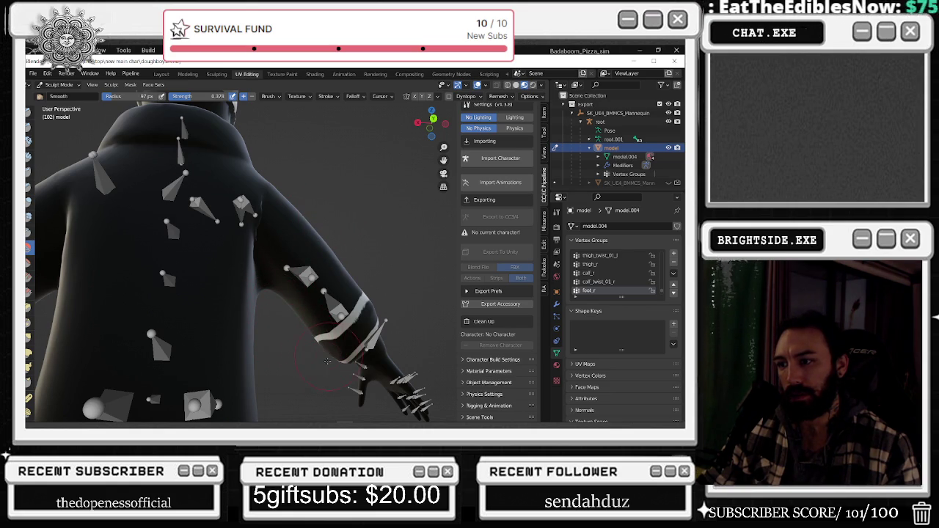
mouse_move(333, 362)
middle_mouse_down()
mouse_move(179, 306)
mouse_move(503, 267)
mouse_move(396, 242)
middle_mouse_up()
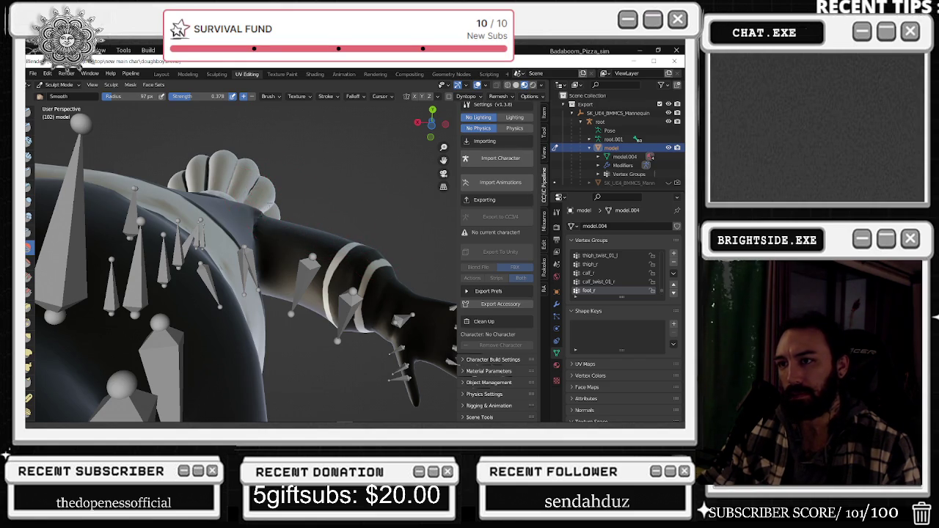
middle_click_drag(250, 211, 222, 230)
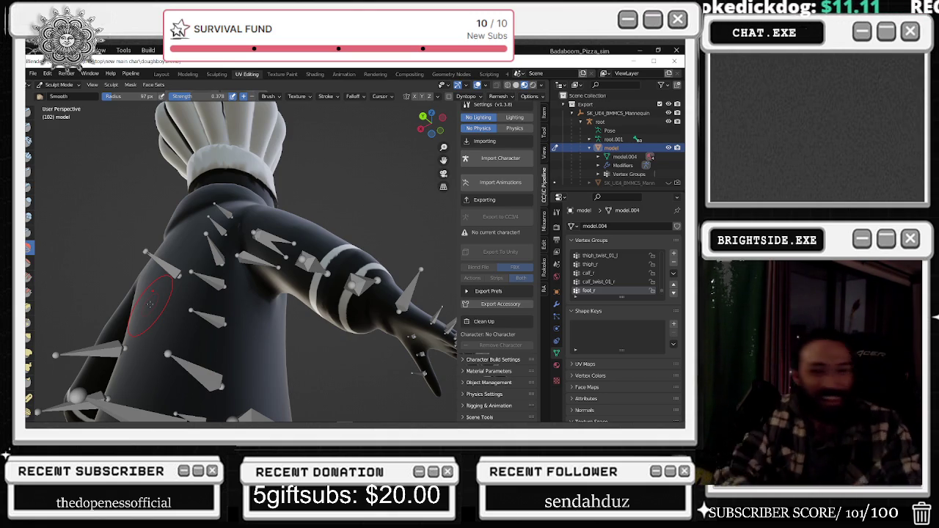
Smooth the sleeve edge and shoulder creases from closer angles
scroll(320, 203, "up", 3)
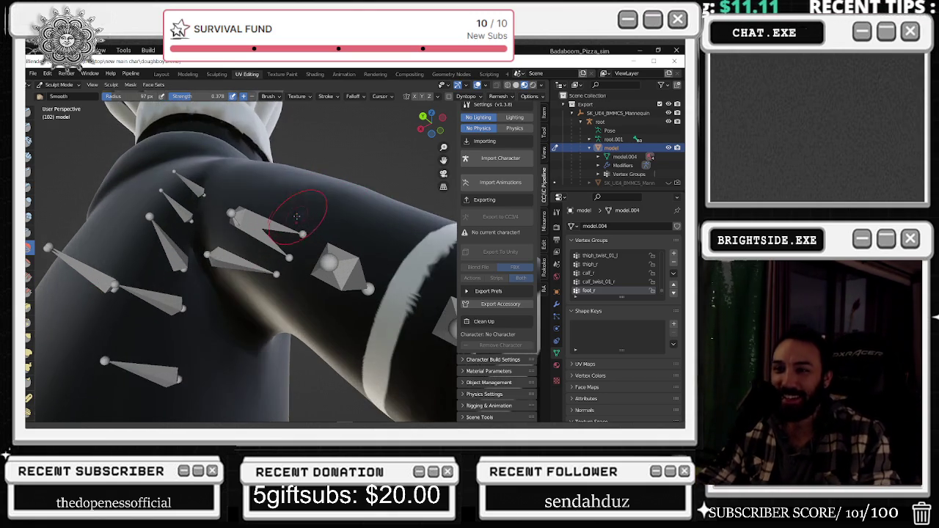
mouse_move(320, 204)
middle_mouse_down()
mouse_move(320, 155)
mouse_move(284, 137)
mouse_move(301, 136)
middle_mouse_up()
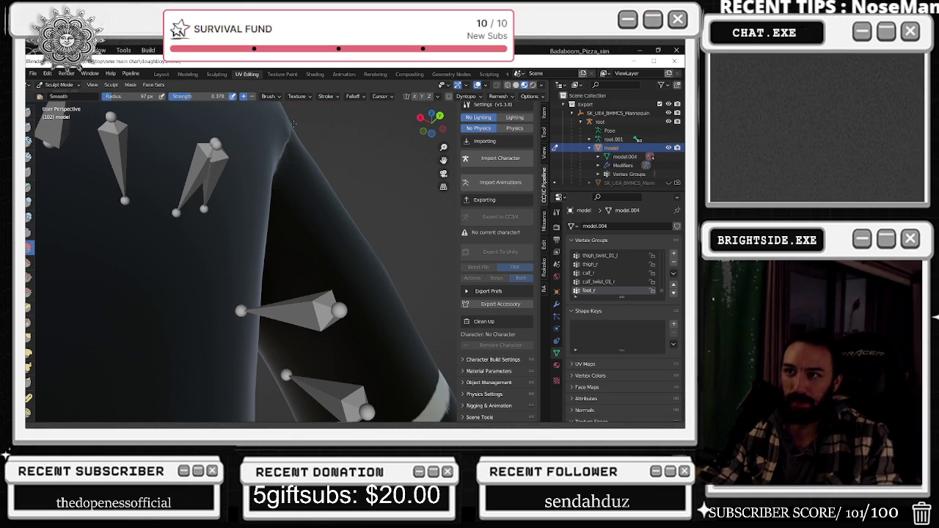
middle_click_drag(299, 124, 305, 123)
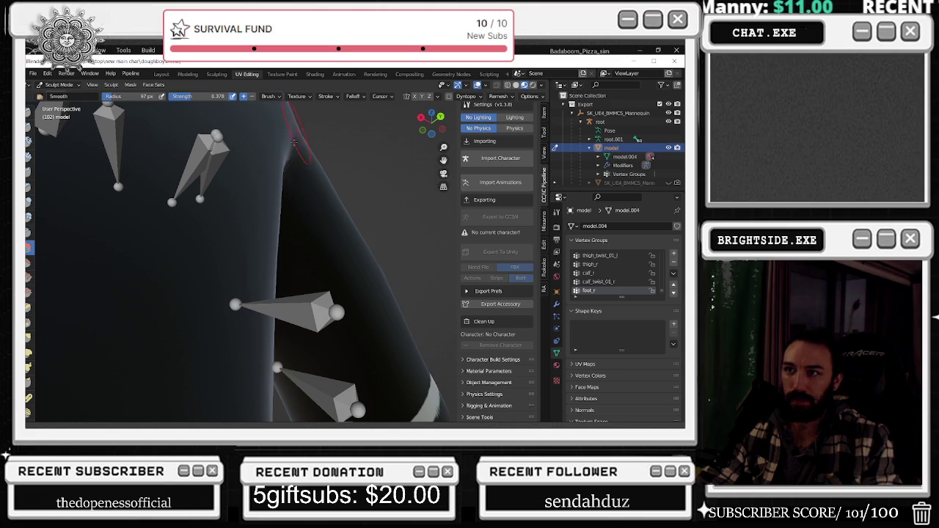
mouse_move(290, 155)
middle_mouse_down()
mouse_move(237, 164)
mouse_move(242, 135)
mouse_move(223, 132)
middle_mouse_up()
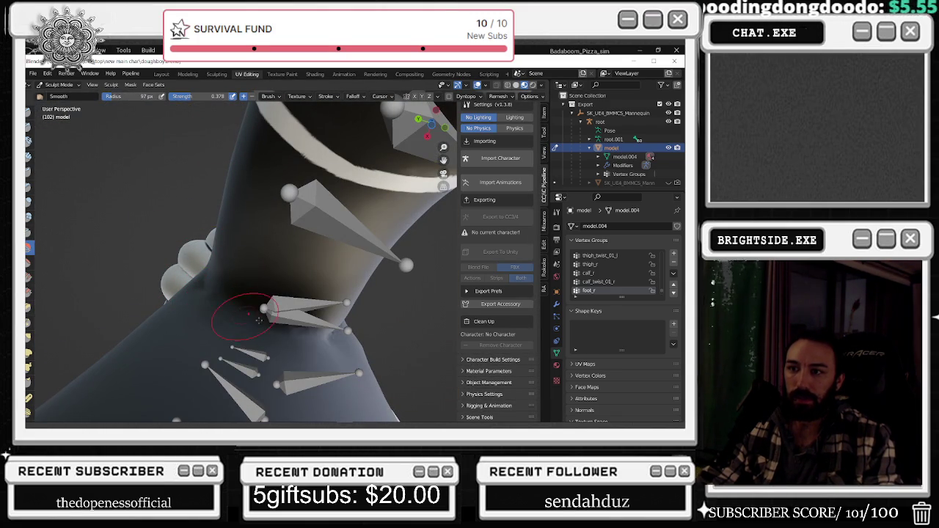
mouse_move(257, 314)
middle_mouse_down()
mouse_move(215, 300)
mouse_move(294, 278)
mouse_move(252, 272)
mouse_move(337, 254)
middle_mouse_up()
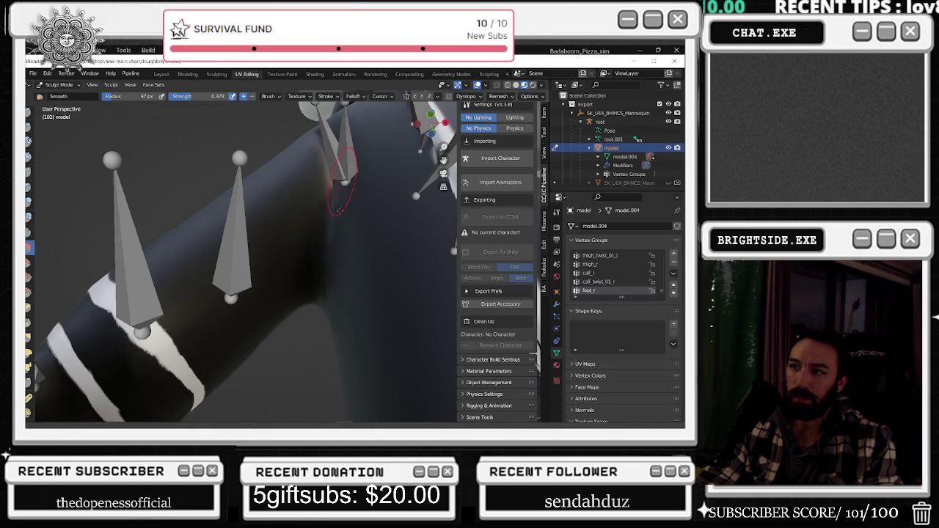
middle_click_drag(345, 160, 396, 170)
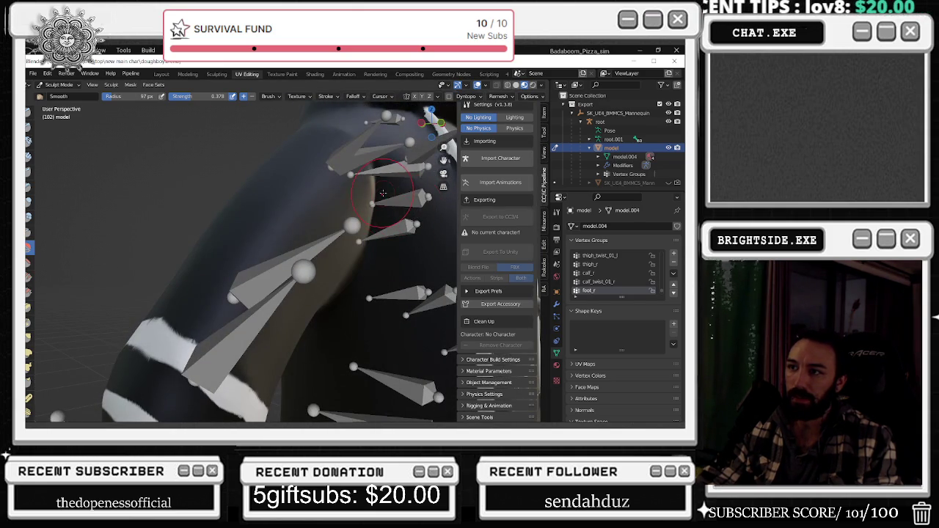
mouse_move(364, 250)
middle_mouse_down()
mouse_move(322, 213)
mouse_move(330, 231)
mouse_move(315, 229)
middle_mouse_up()
scroll(316, 202, "down", 5)
scroll(315, 228, "up", 4)
scroll(307, 228, "up", 2)
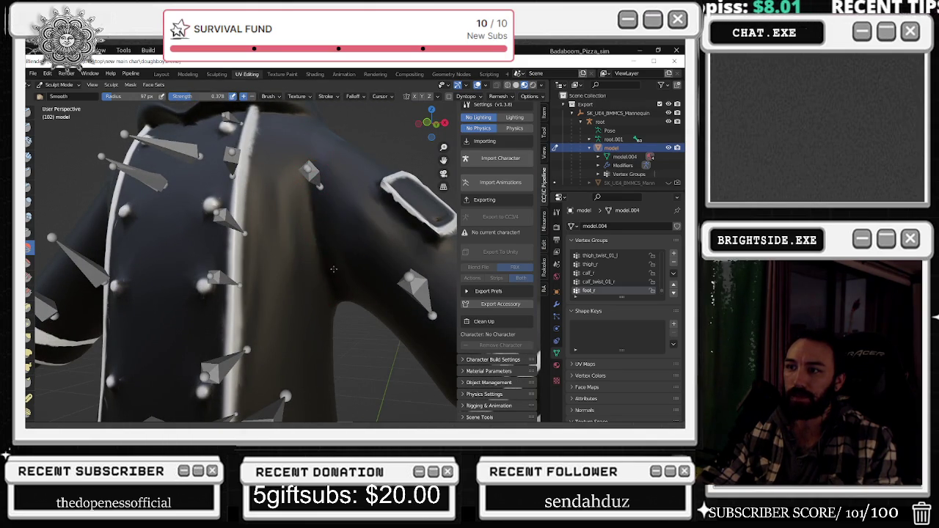
Smooth the bottom edge of the white ring patch on the upper arm
mouse_move(297, 340)
middle_mouse_down()
mouse_move(382, 290)
mouse_move(308, 242)
middle_mouse_up()
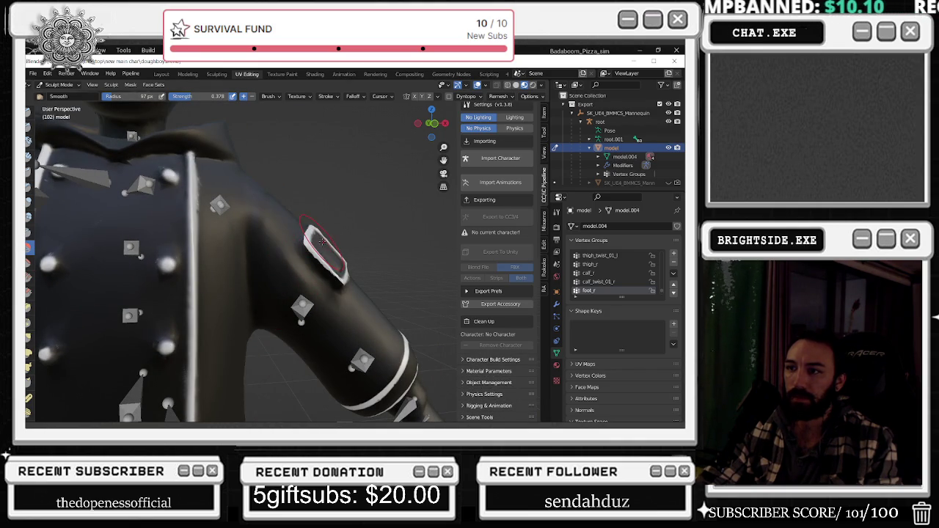
middle_click_drag(322, 241, 253, 257)
scroll(213, 262, "up", 3)
left_click_drag(155, 320, 114, 326)
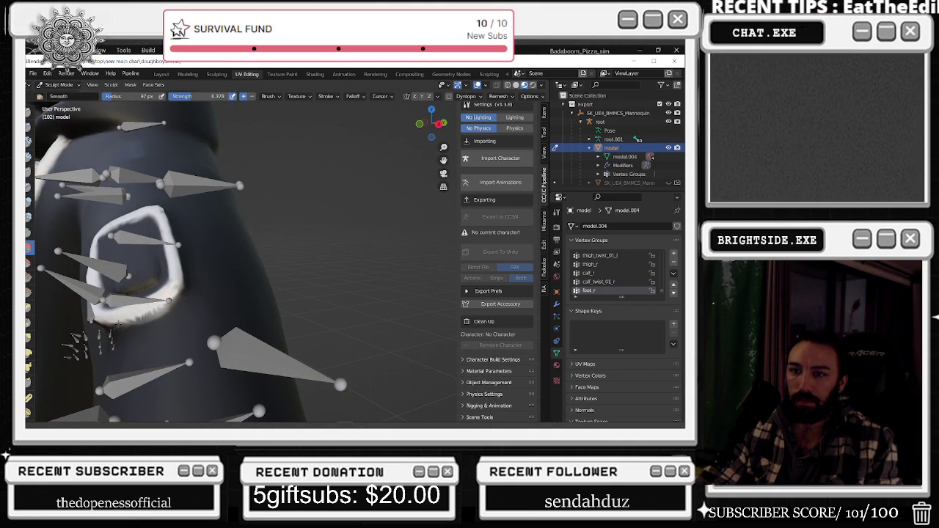
middle_click_drag(176, 299, 304, 313)
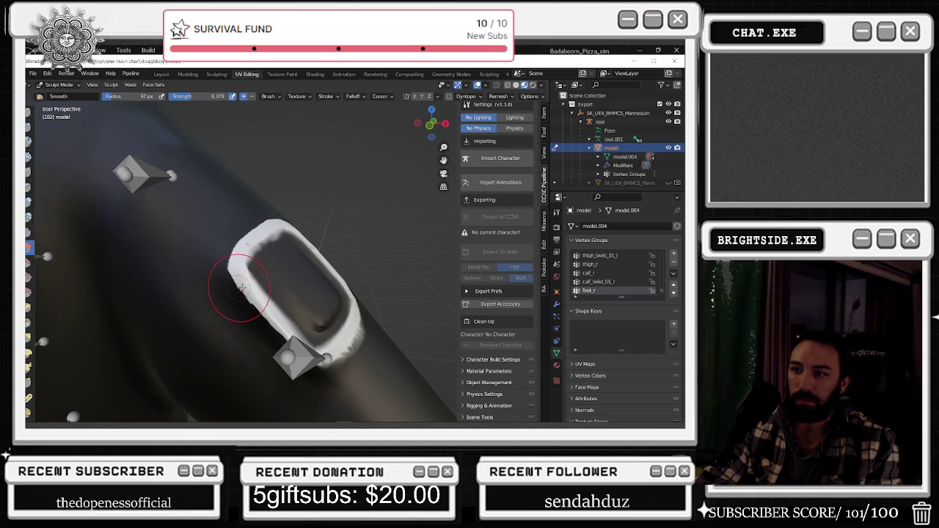
middle_click_drag(247, 302, 235, 314)
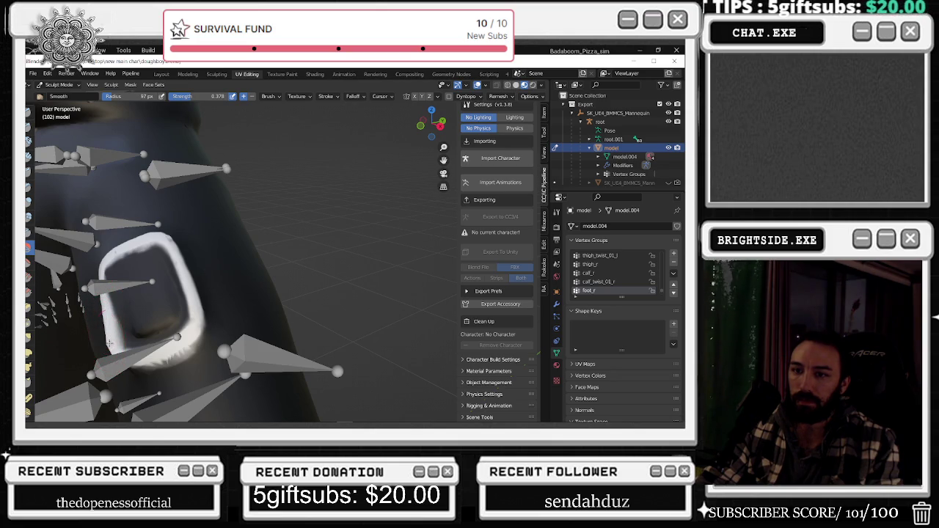
Smooth the ring's top edge and the shoulder beside the collar
middle_click_drag(109, 343, 313, 294)
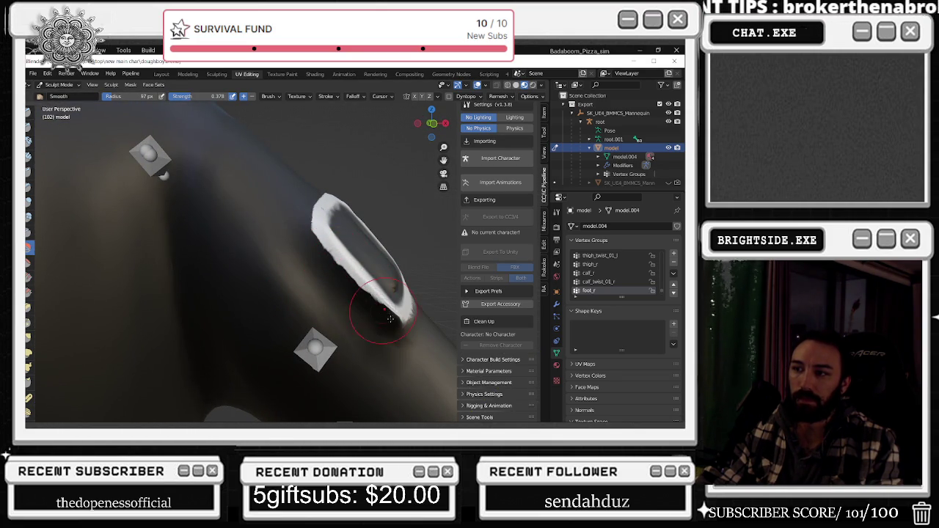
mouse_move(383, 329)
middle_mouse_down()
mouse_move(366, 320)
mouse_move(131, 340)
middle_mouse_up()
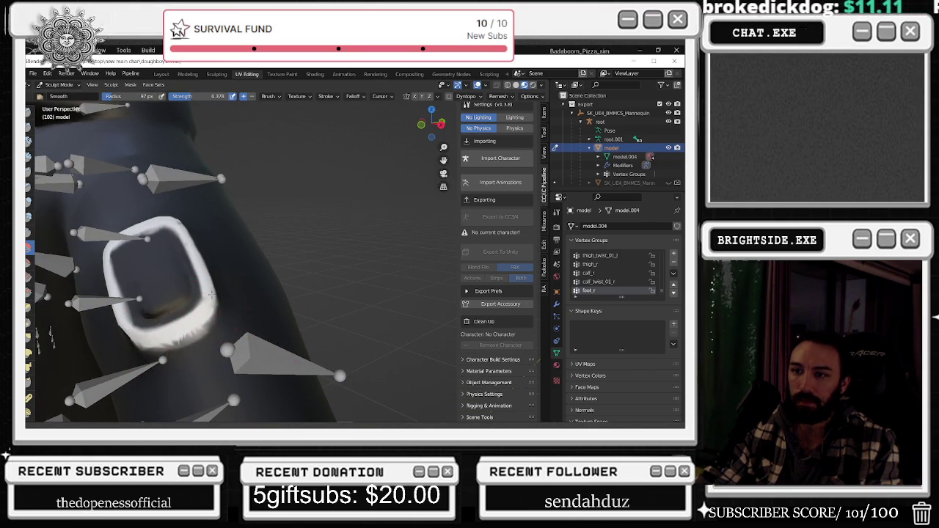
left_click_drag(206, 267, 179, 222)
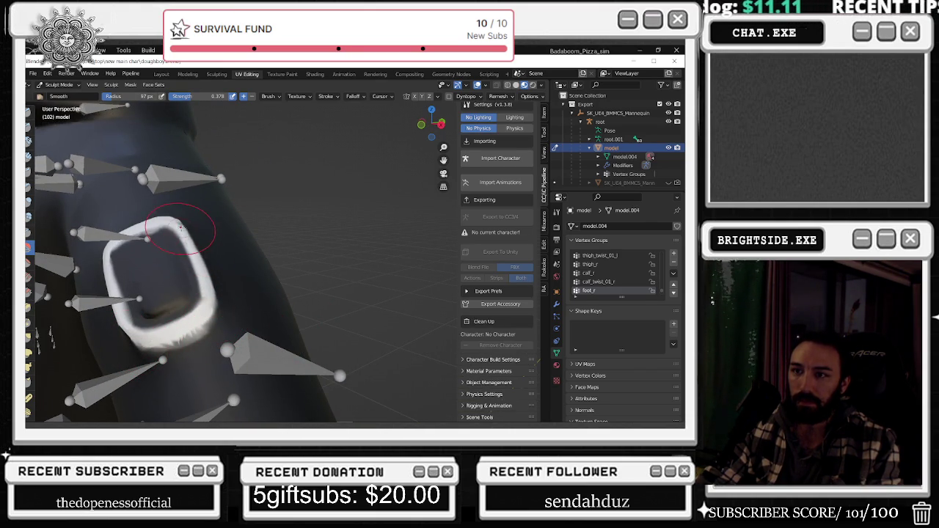
middle_click_drag(191, 220, 288, 268)
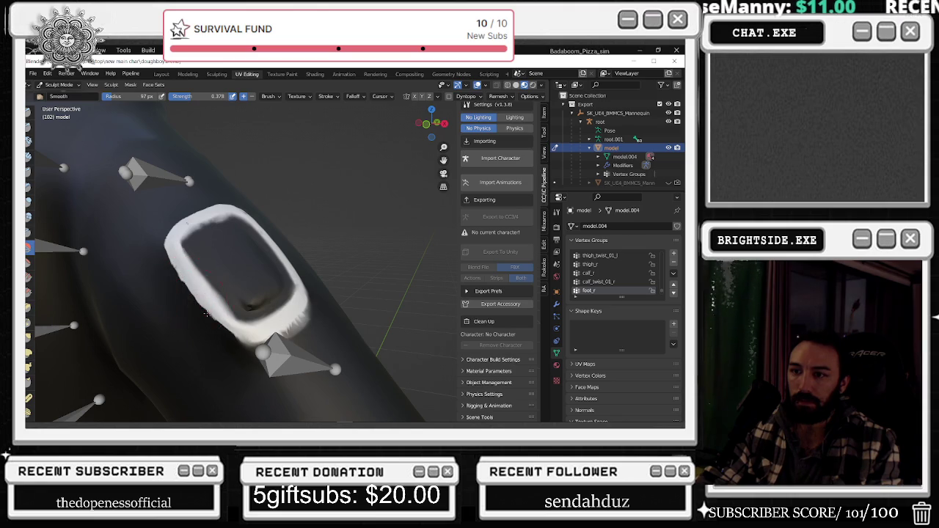
middle_click_drag(234, 346, 314, 304)
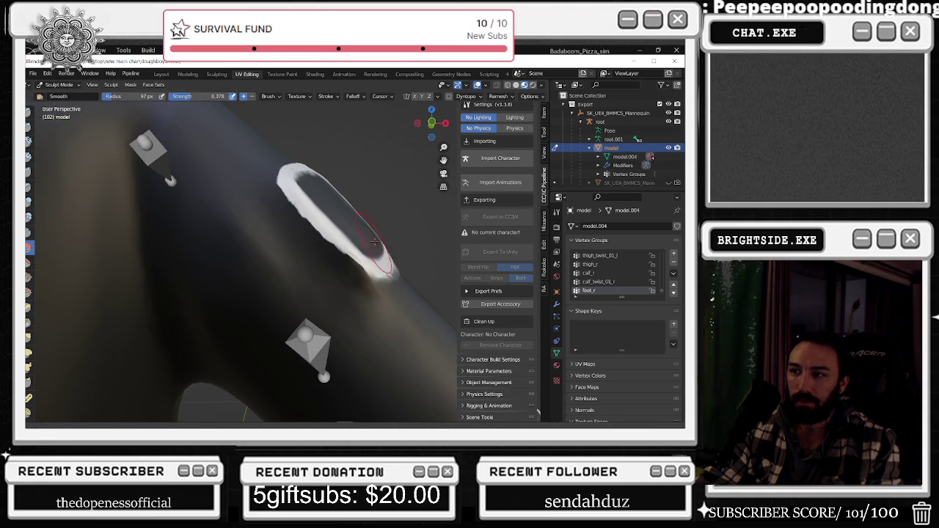
middle_click_drag(374, 249, 338, 266)
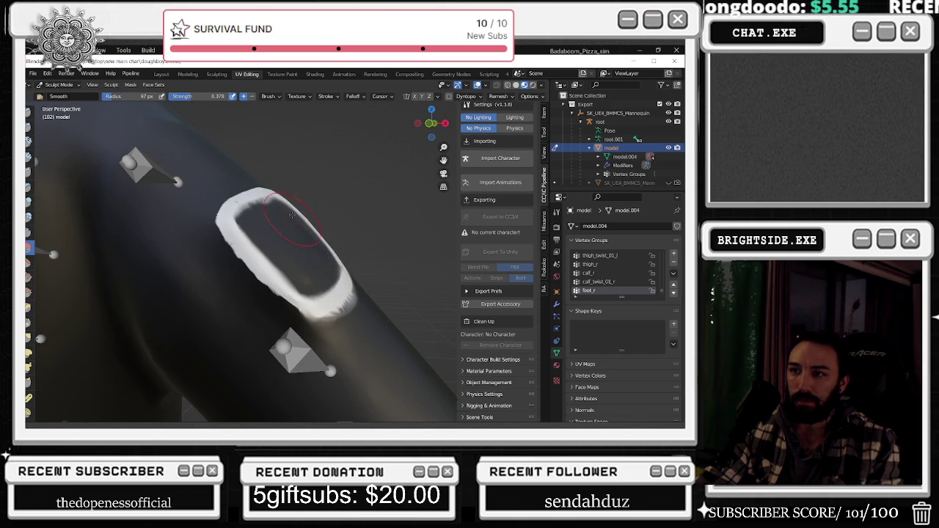
scroll(357, 292, "down", 3)
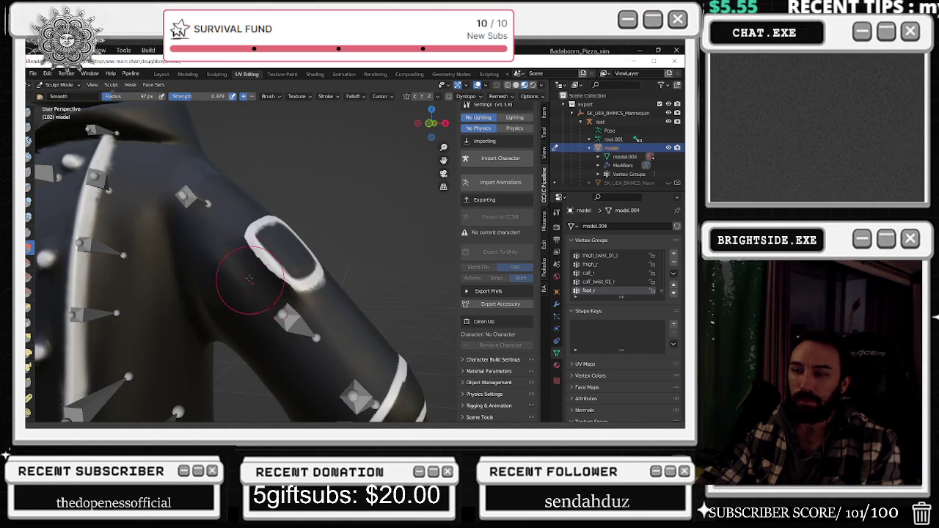
middle_click_drag(228, 166, 184, 150)
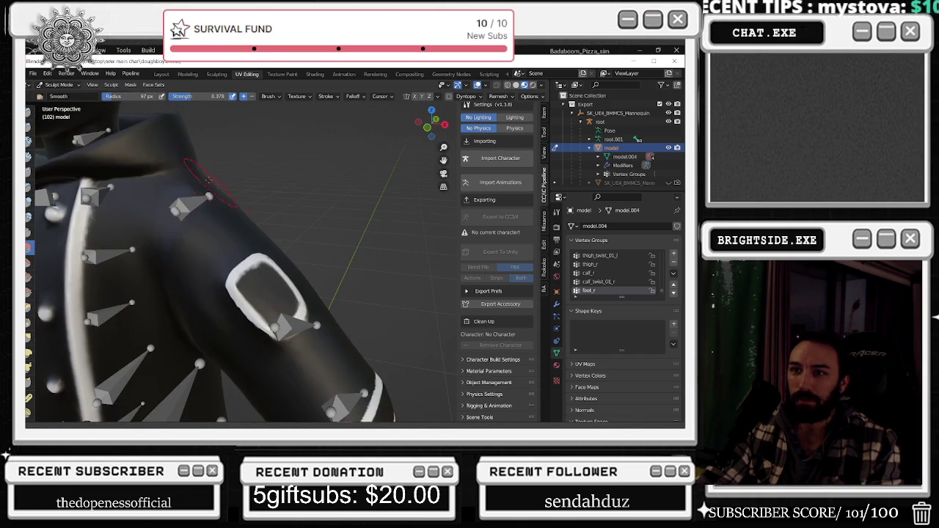
middle_click_drag(121, 177, 206, 184)
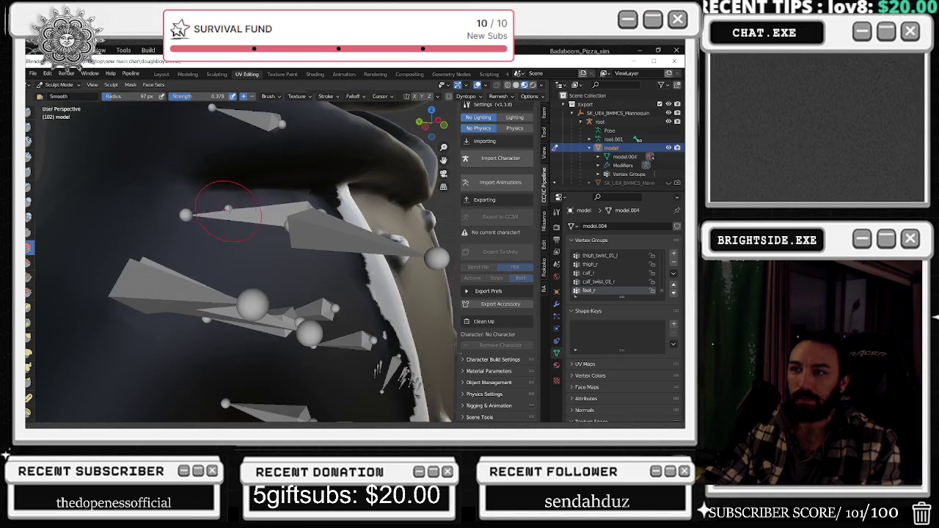
mouse_move(121, 201)
middle_mouse_down()
mouse_move(212, 204)
mouse_move(145, 222)
middle_mouse_up()
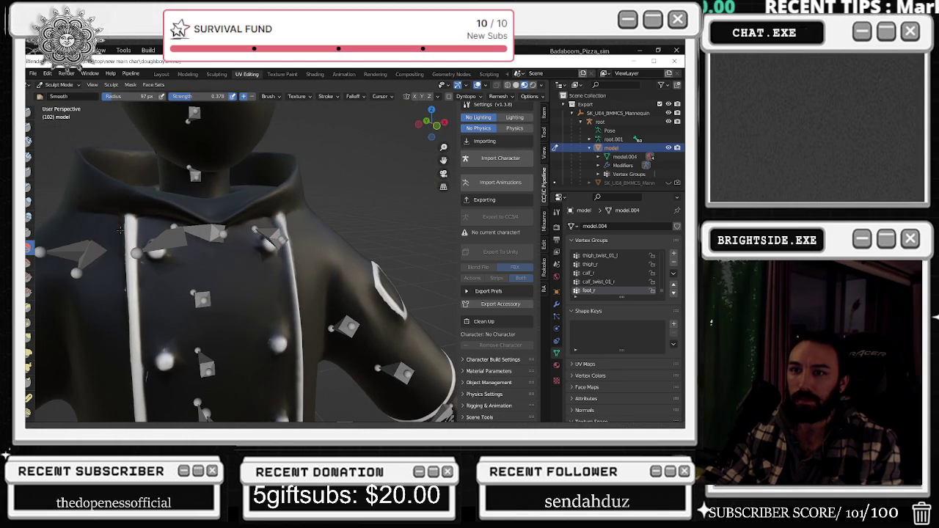
Look over the collar and torso, then set the Smooth brush Strength to 0.645
middle_click_drag(206, 251, 190, 262)
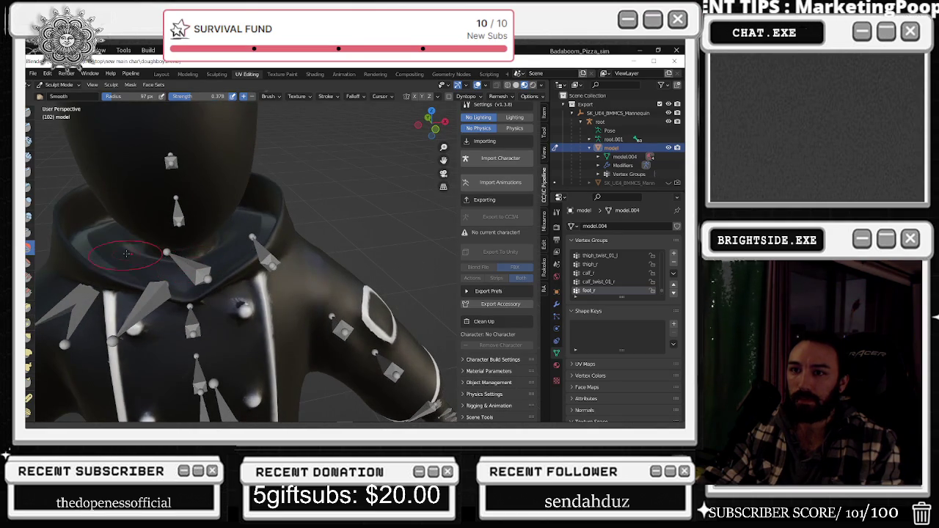
mouse_move(94, 261)
middle_mouse_down()
mouse_move(200, 301)
mouse_move(272, 259)
mouse_move(387, 334)
mouse_move(367, 301)
mouse_move(282, 309)
middle_mouse_up()
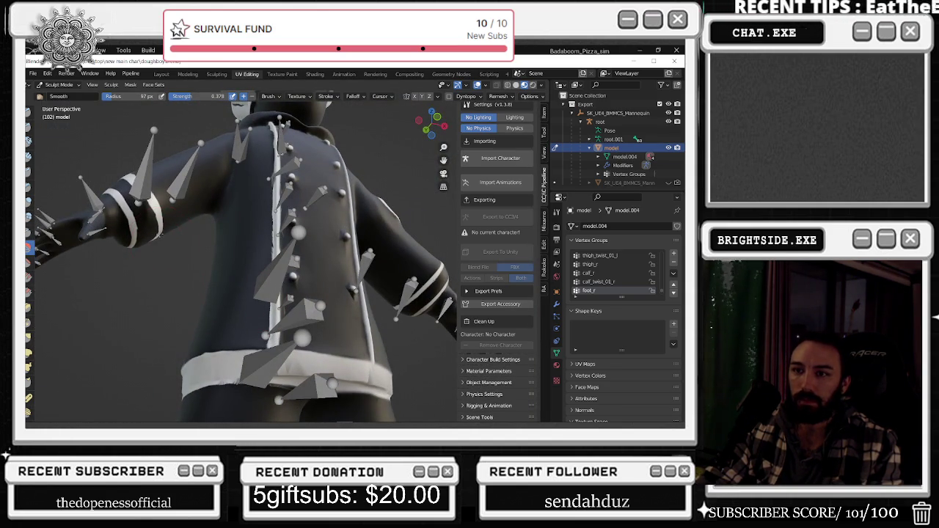
left_click_drag(219, 98, 249, 97)
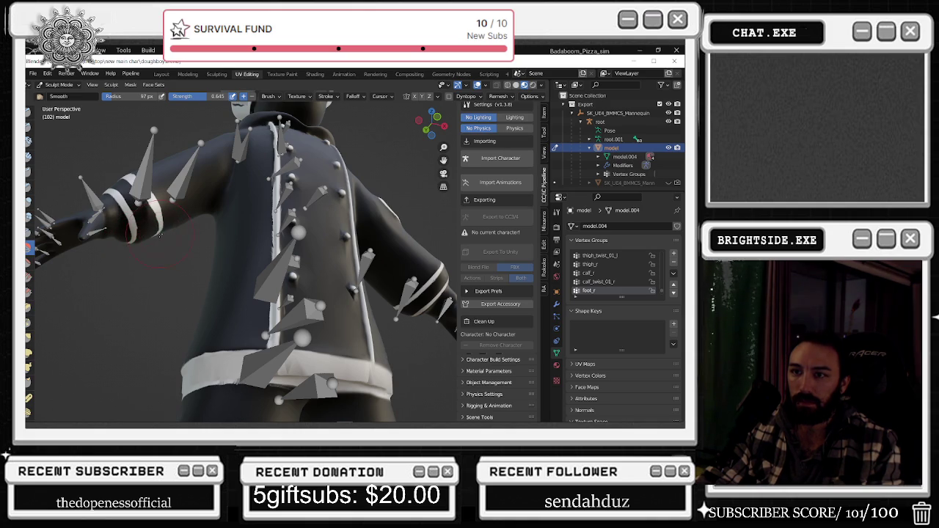
Smooth the sleeve fold beneath the white arm band at the stronger 0.645 setting
middle_click_drag(160, 235, 167, 268)
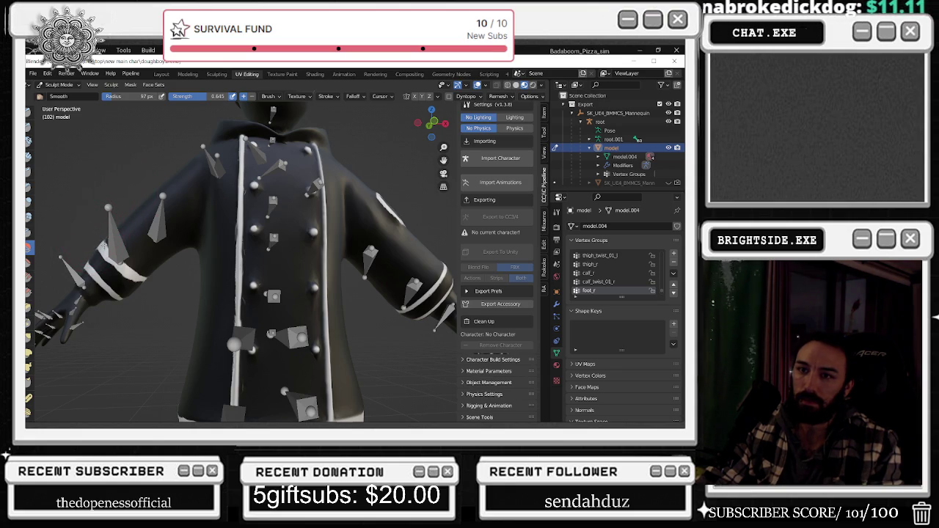
middle_click_drag(97, 232, 125, 277)
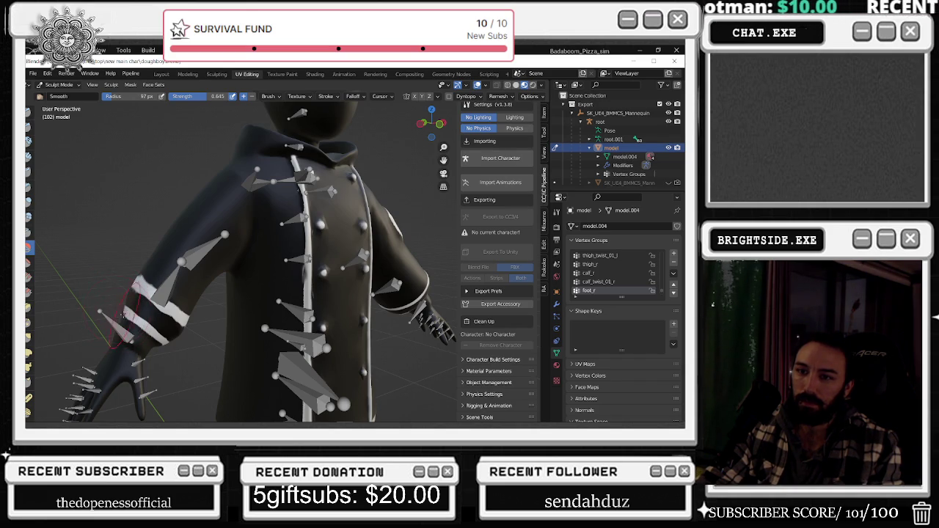
mouse_move(315, 250)
middle_mouse_down()
mouse_move(349, 290)
mouse_move(398, 277)
middle_mouse_up()
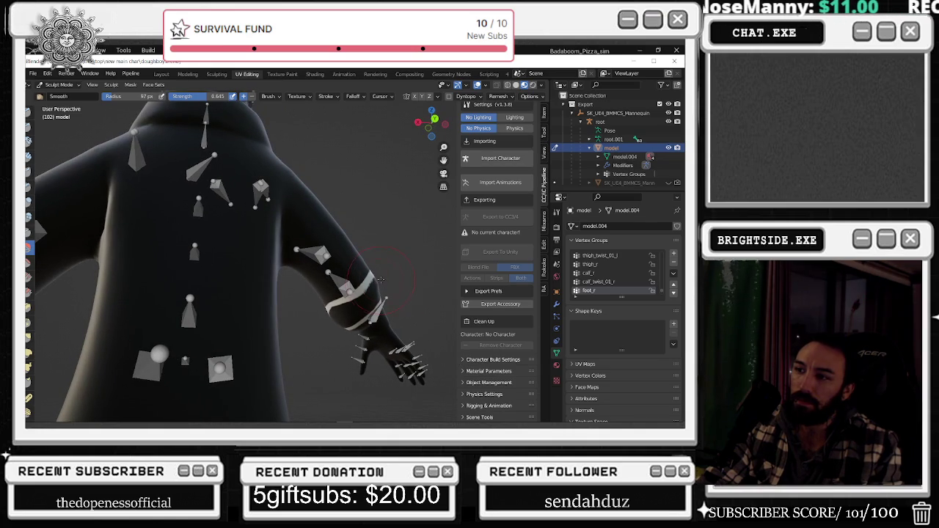
scroll(375, 289, "up", 2)
scroll(376, 297, "up", 2)
scroll(378, 307, "up", 2)
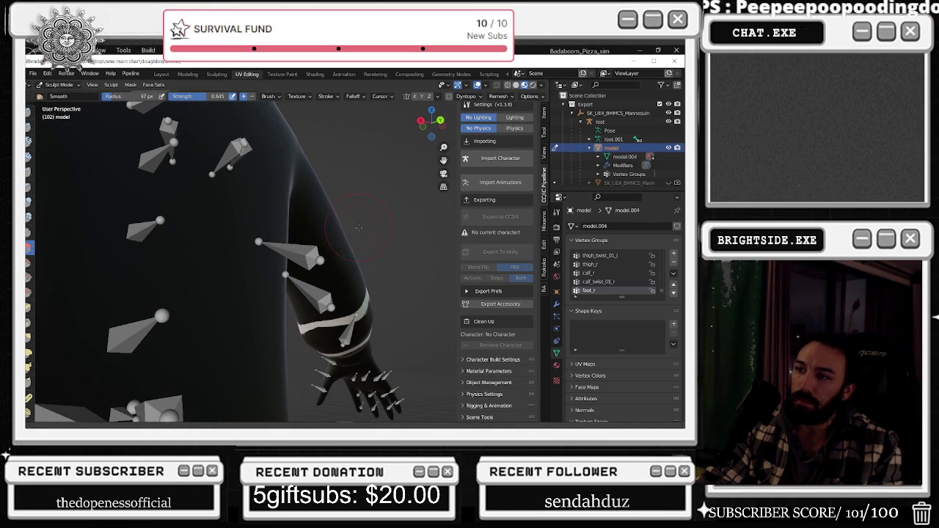
mouse_move(320, 191)
middle_mouse_down()
mouse_move(288, 298)
mouse_move(310, 290)
middle_mouse_up()
middle_click_drag(418, 359, 191, 336)
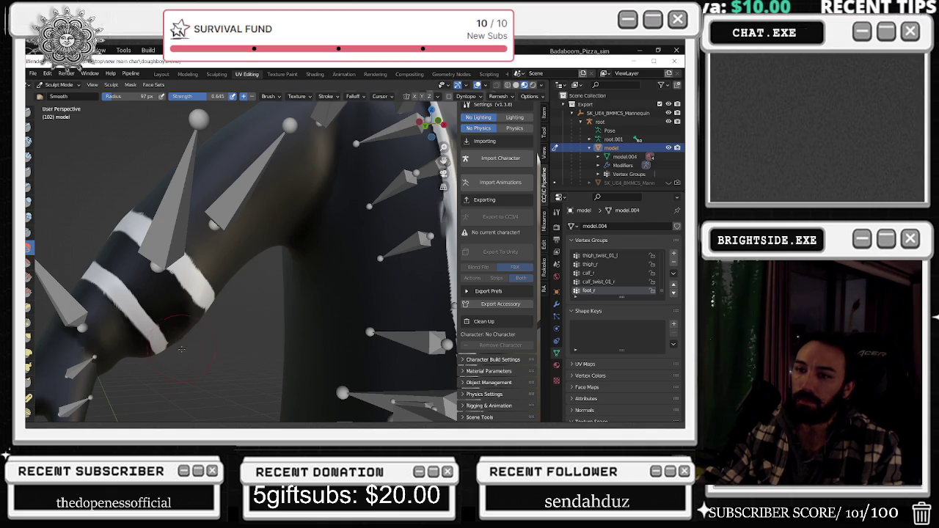
middle_click_drag(210, 334, 163, 319)
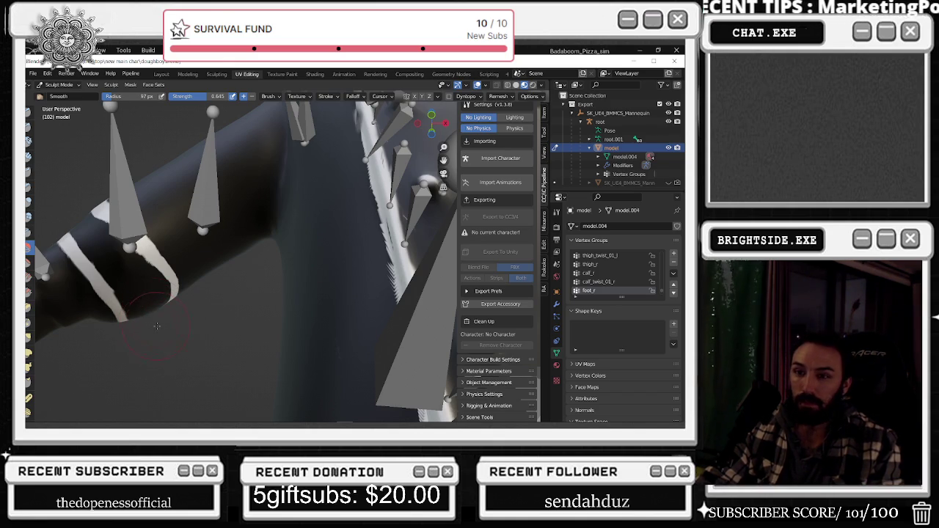
scroll(197, 303, "down", 5)
mouse_move(197, 304)
middle_mouse_down()
mouse_move(296, 298)
mouse_move(239, 199)
middle_mouse_up()
scroll(296, 299, "down", 2)
scroll(240, 199, "up", 2)
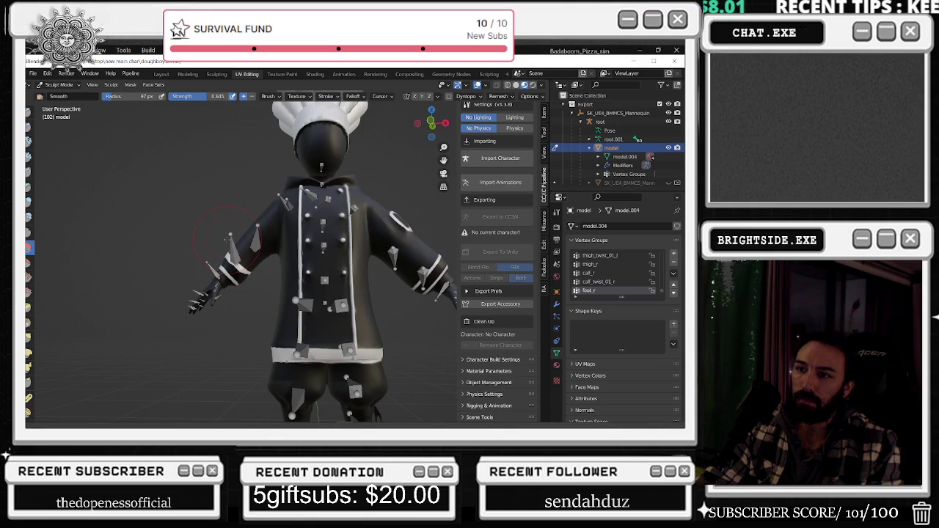
mouse_move(266, 247)
middle_mouse_down()
mouse_move(388, 302)
mouse_move(374, 284)
middle_mouse_up()
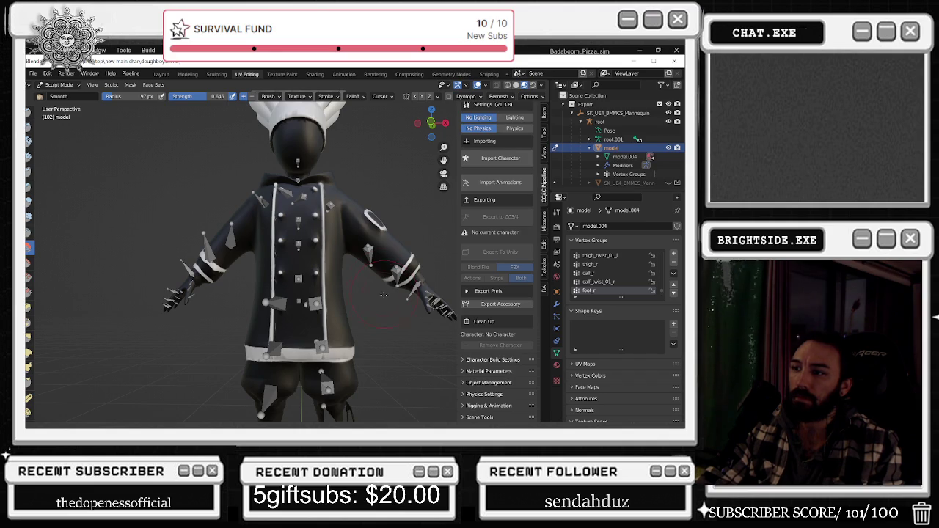
middle_click_drag(388, 270, 412, 256)
mouse_move(413, 303)
middle_mouse_down()
mouse_move(243, 311)
mouse_move(547, 347)
middle_mouse_up()
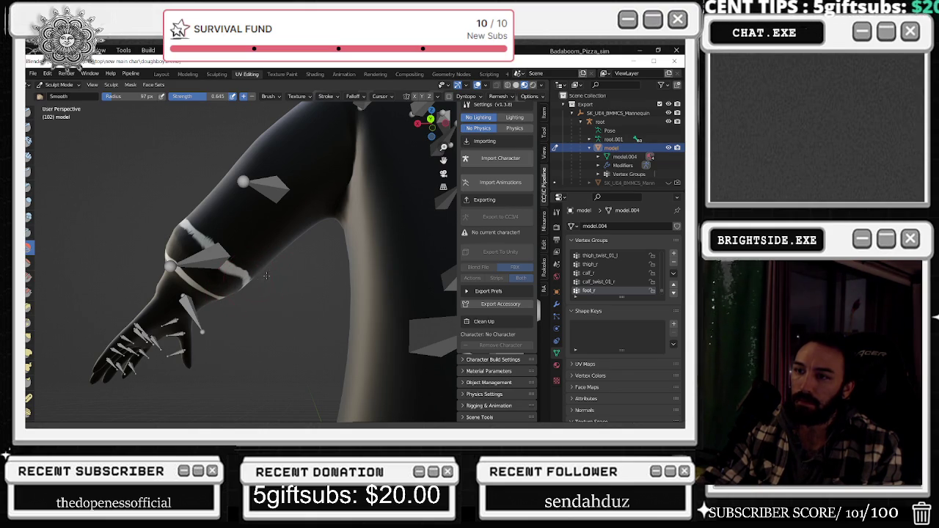
Smooth the folds above the two white cuff bands near the spiked hand
middle_click_drag(285, 246, 300, 285)
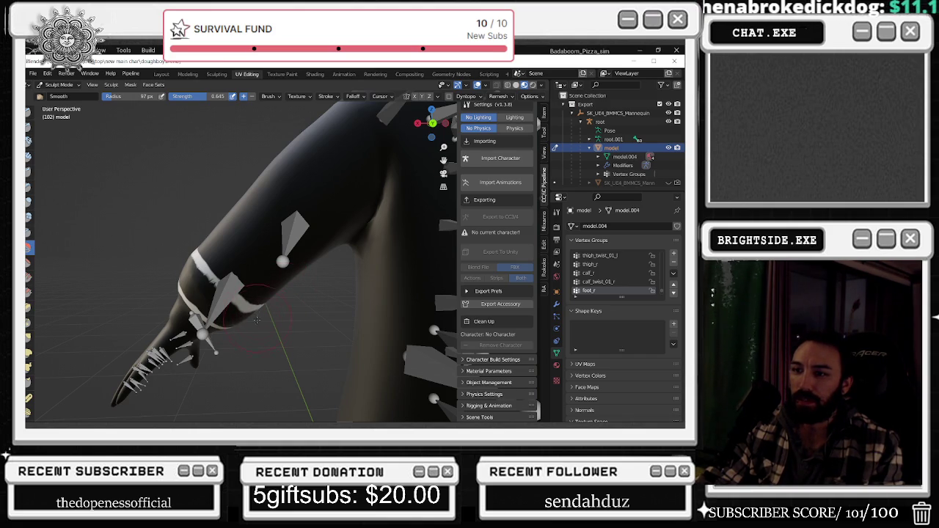
middle_click_drag(248, 321, 246, 312)
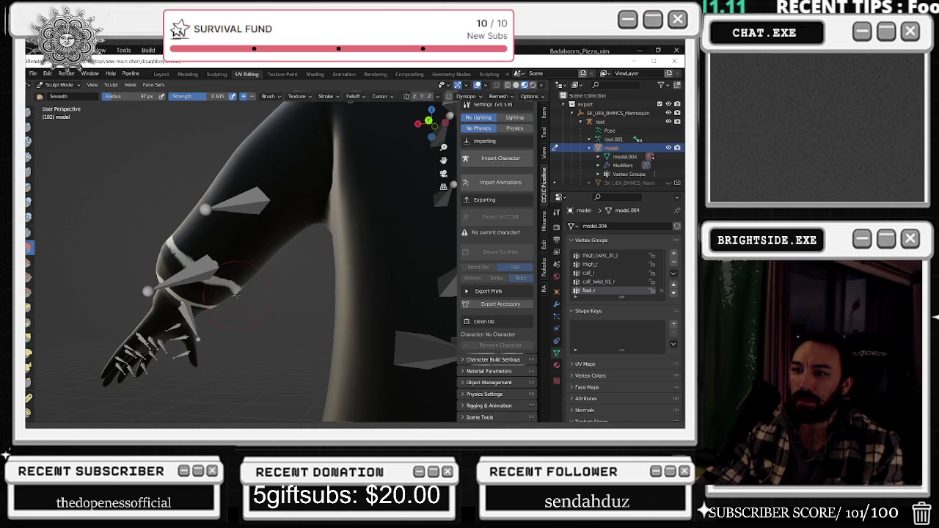
middle_click_drag(246, 312, 236, 285)
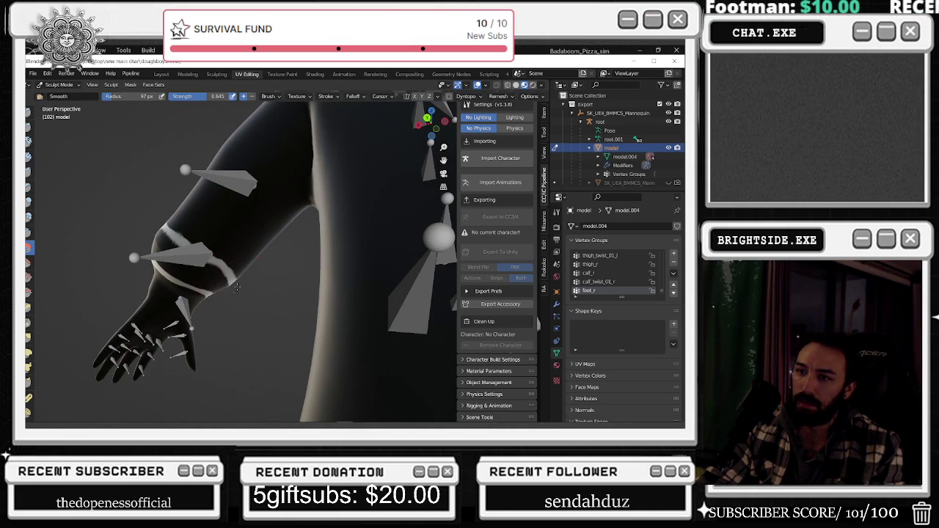
middle_click_drag(206, 297, 224, 310)
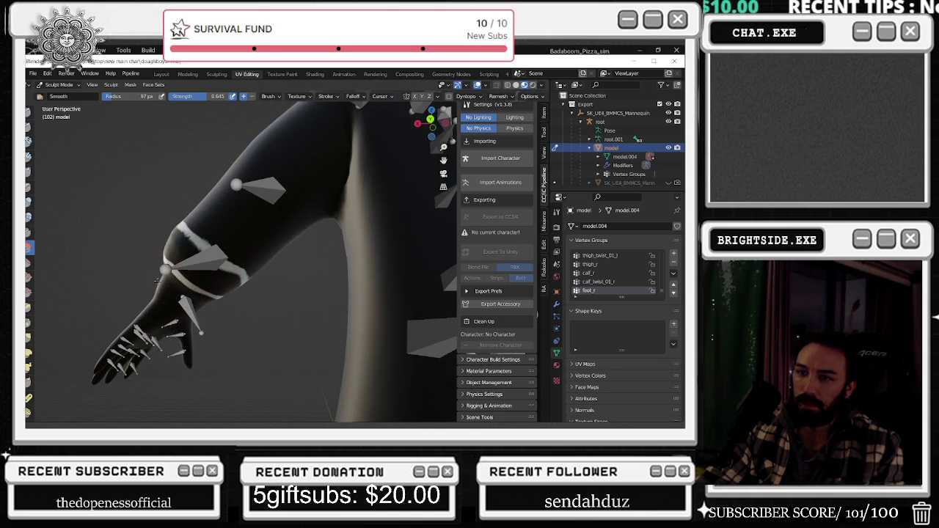
middle_click_drag(144, 269, 394, 286)
scroll(394, 287, "up", 2)
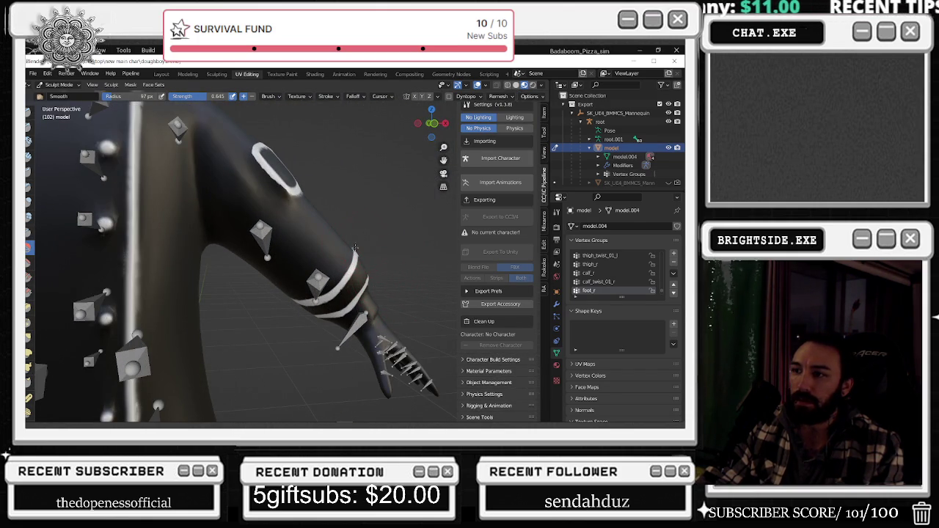
middle_click_drag(357, 221, 377, 217)
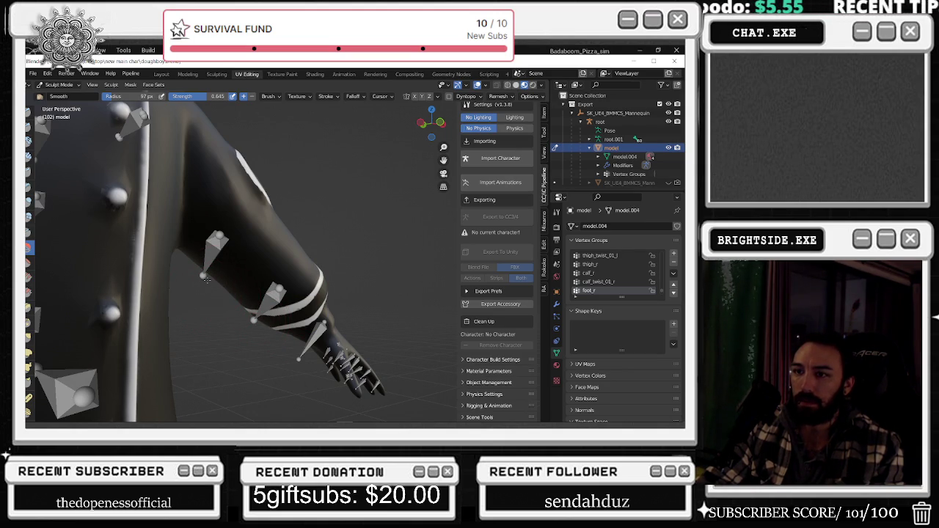
middle_click_drag(204, 290, 209, 271)
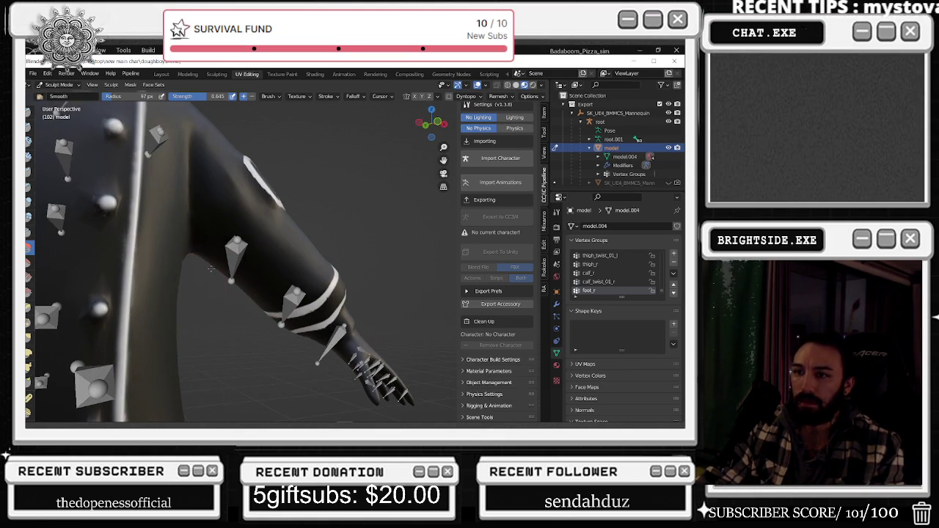
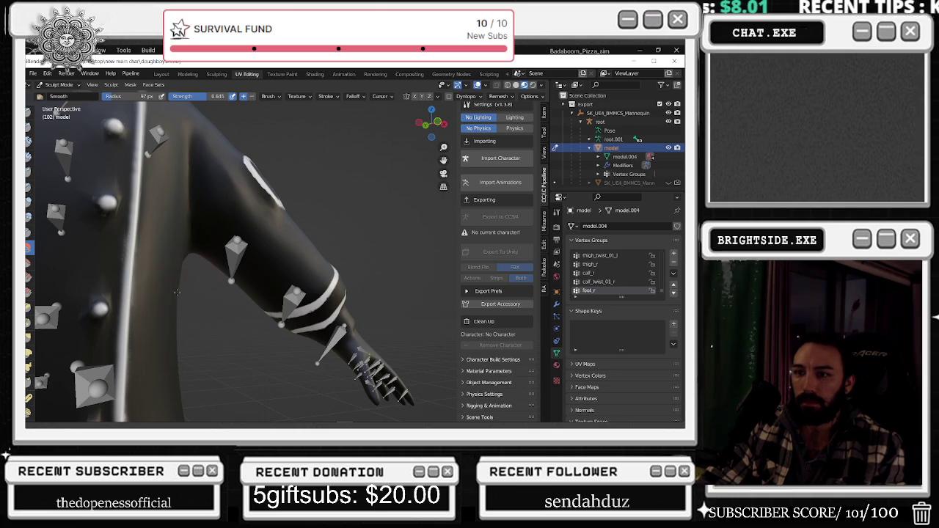
Inspect the chef's sleeve and jacket weights in Weight Paint mode, then open the interaction mode menu
middle_click_drag(187, 310, 241, 320)
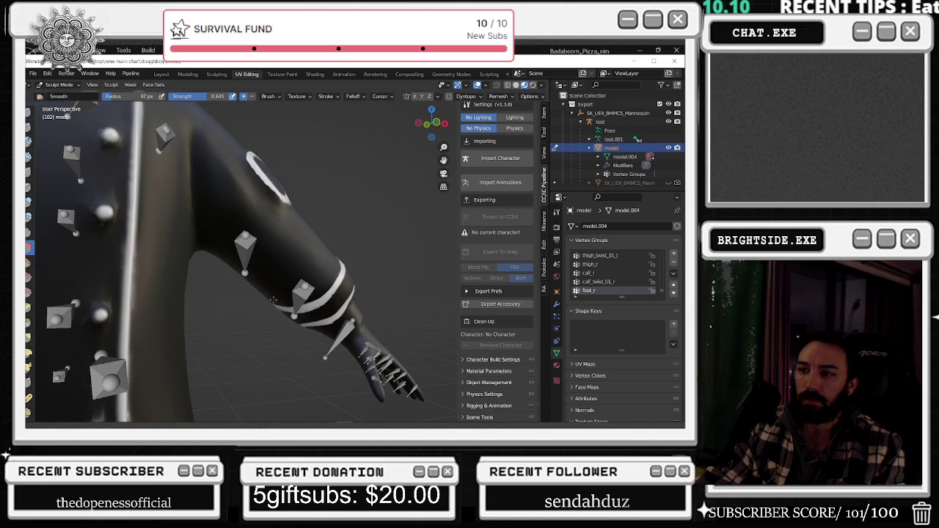
middle_click_drag(248, 320, 249, 319)
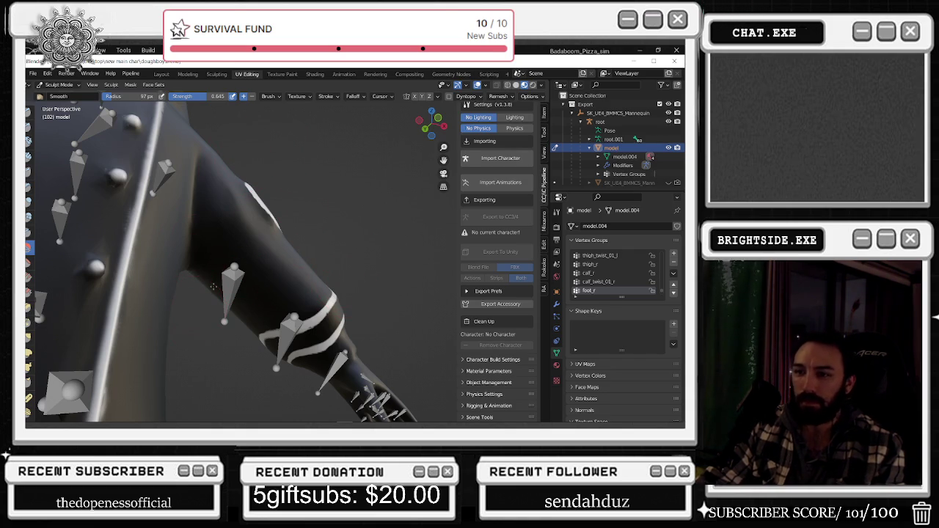
scroll(365, 243, "down", 5)
mouse_move(315, 242)
middle_mouse_down()
mouse_move(366, 243)
mouse_move(331, 236)
middle_mouse_up()
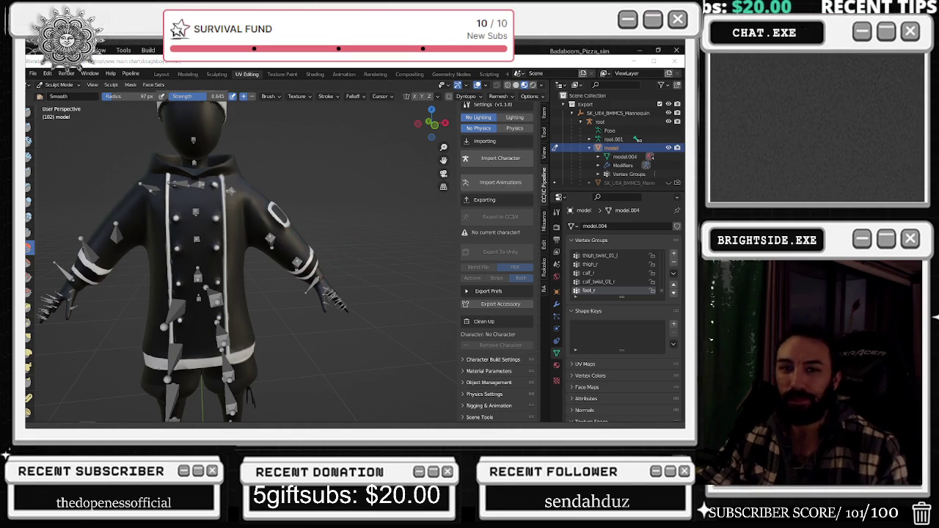
key("alt+Tab")
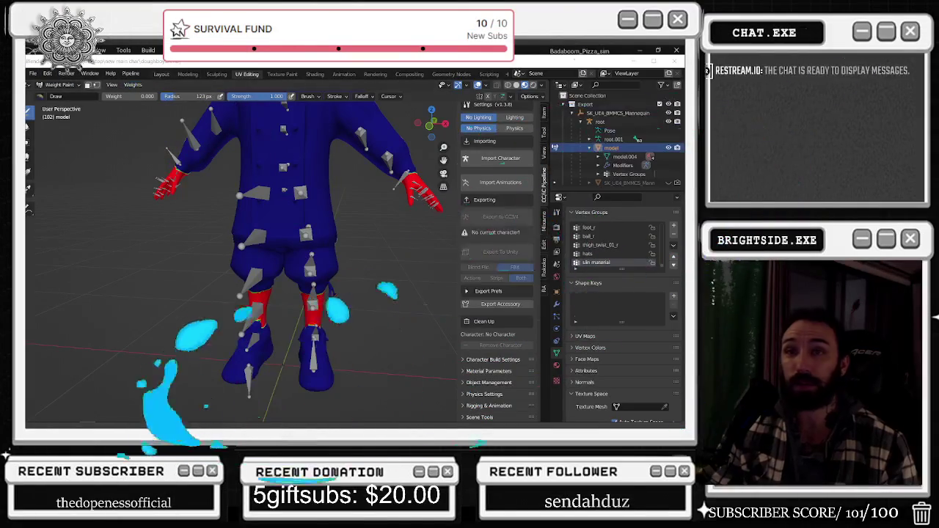
left_click(62, 72)
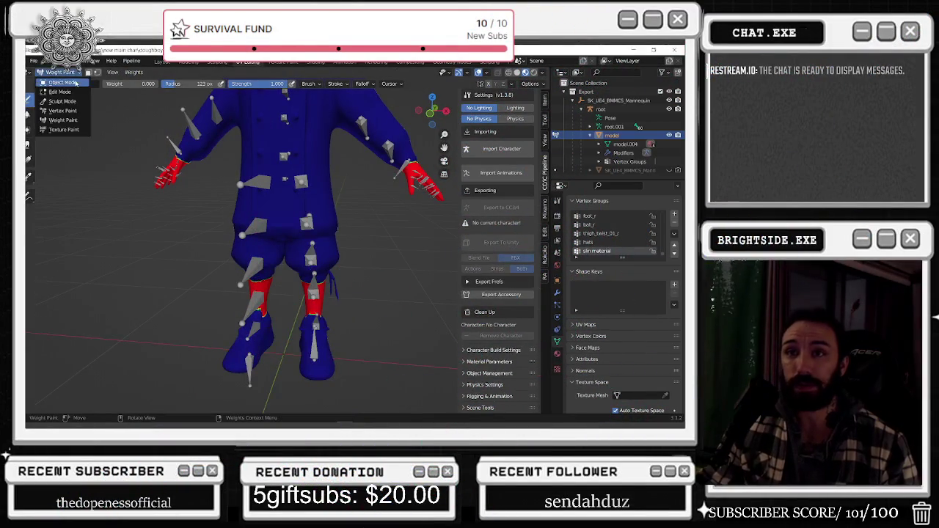
Return to Object Mode and select the root armature and chef mesh in the Outliner
left_click(74, 82)
scroll(272, 140, "down", 2)
scroll(272, 140, "down", 2)
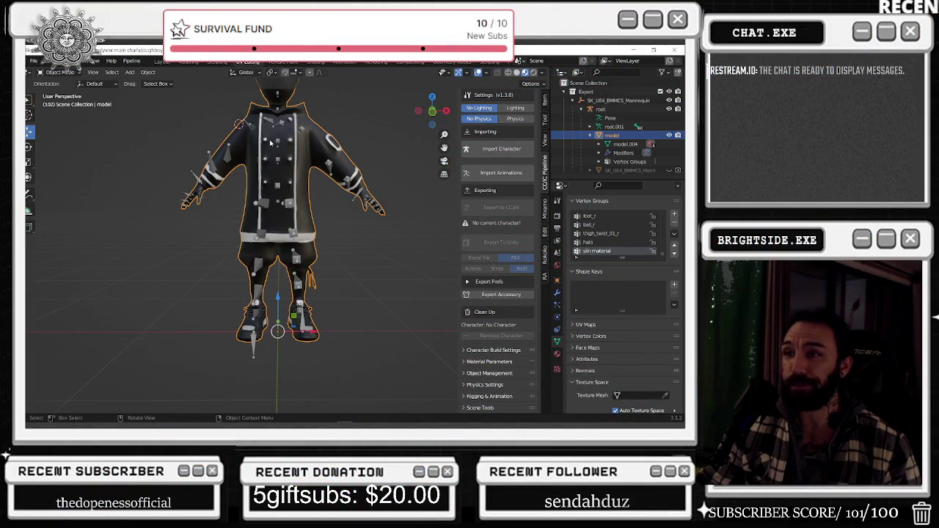
left_click(600, 110)
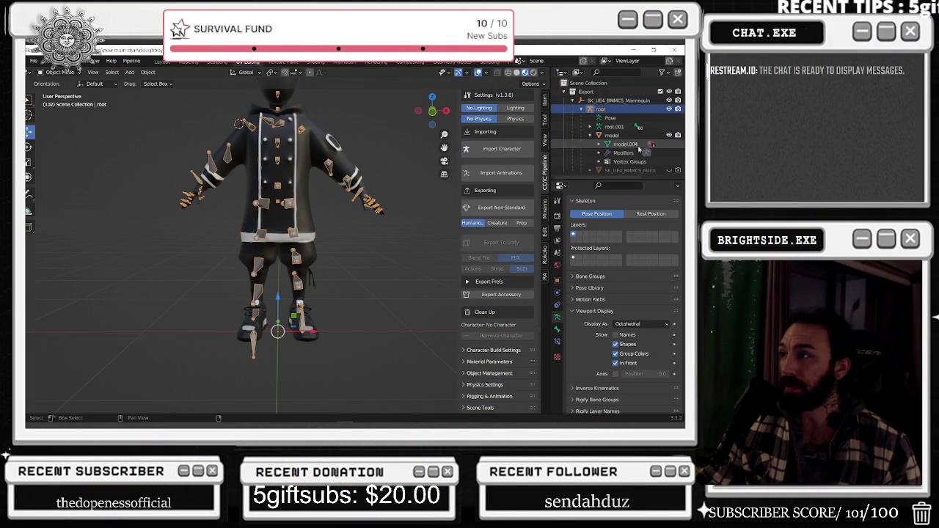
left_click(614, 110)
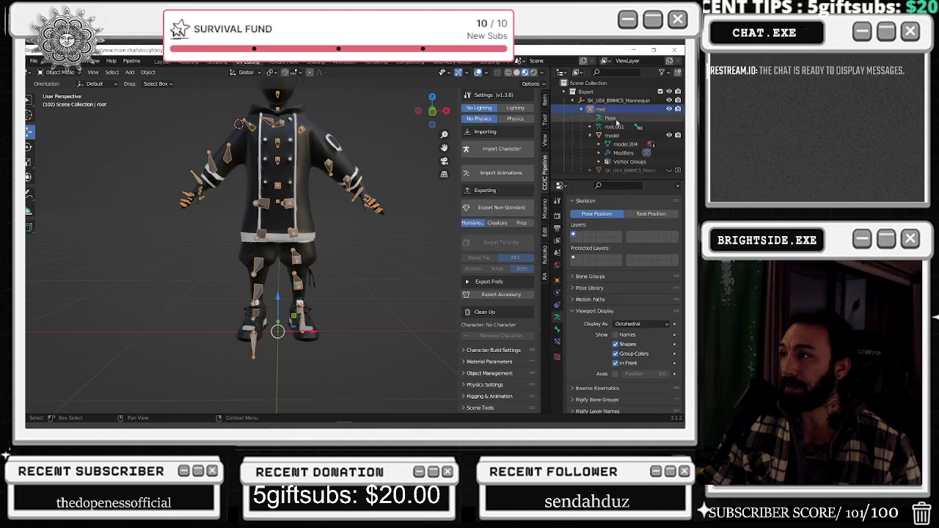
Export the selected rig and mesh as NEWMAIN_doughboyupdate_RIGGED.fbx
left_click(33, 61)
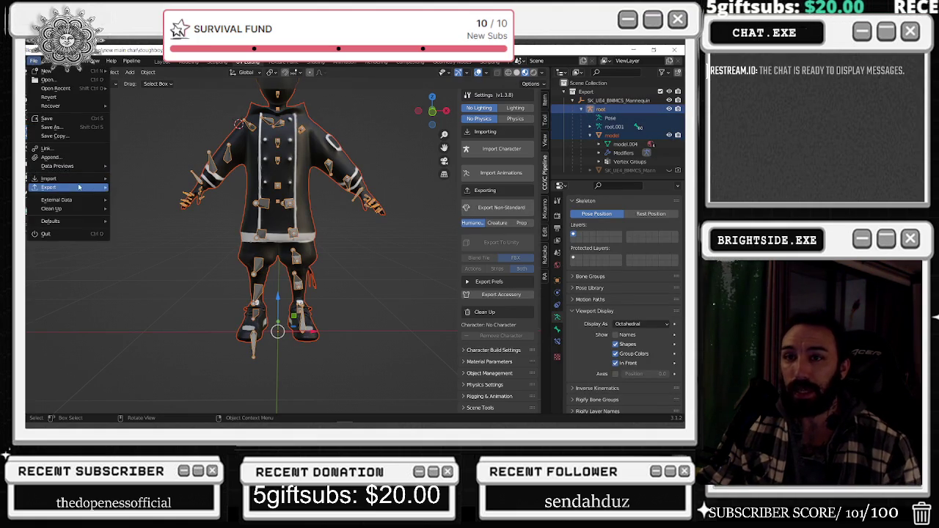
left_click(167, 267)
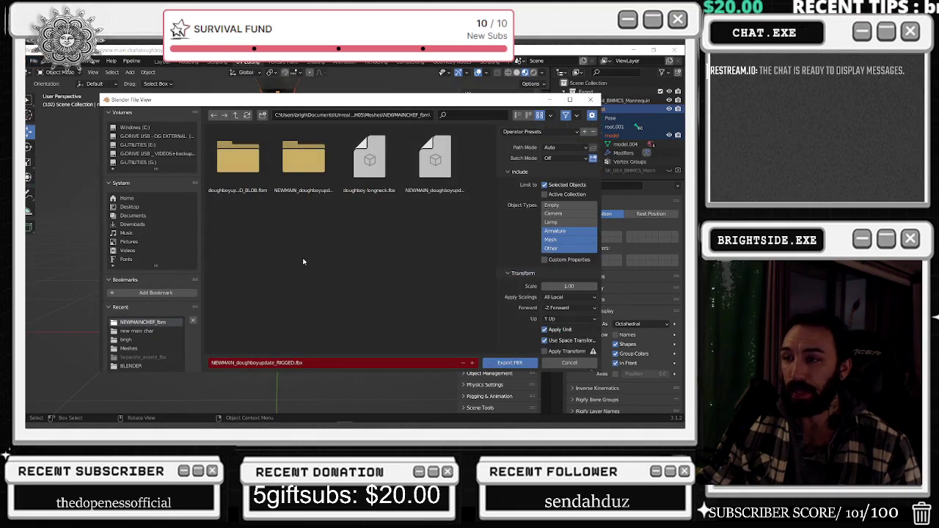
left_click(509, 362)
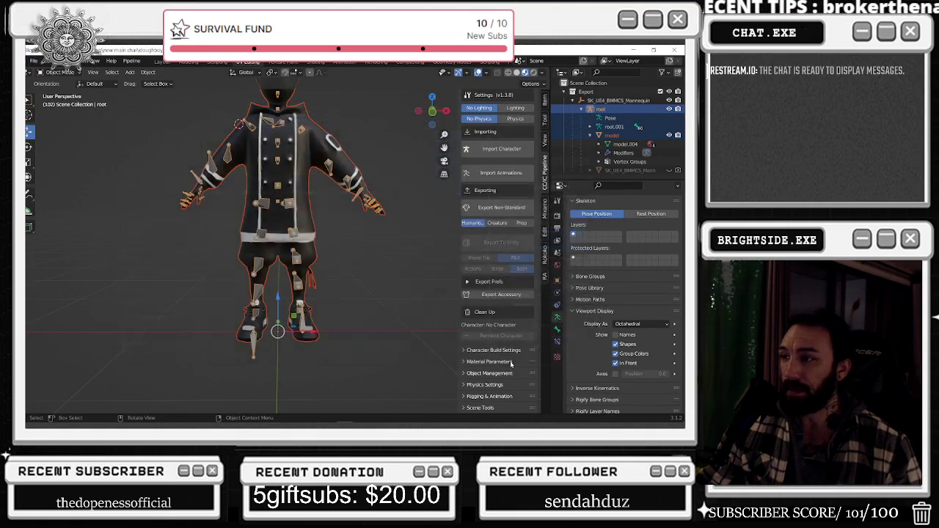
key("alt+Tab")
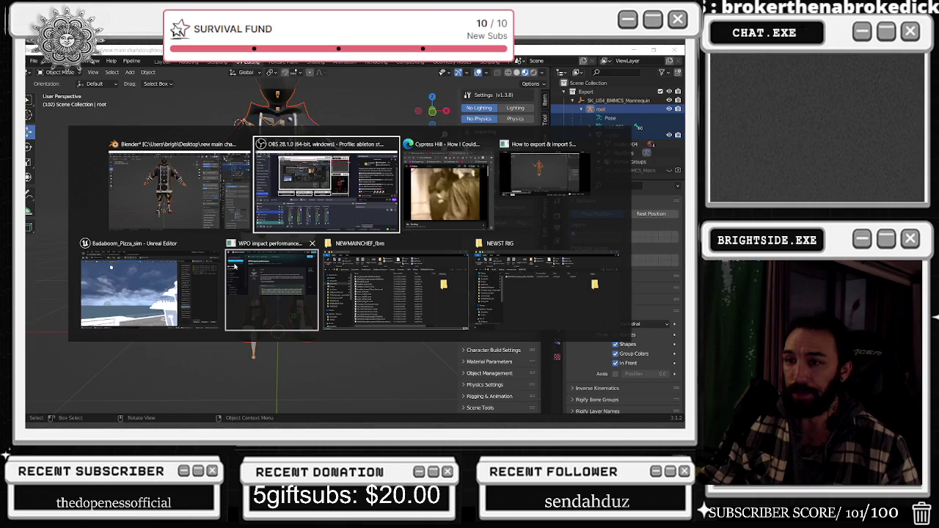
Reimport the changed chef FBX in Unreal and open the BP_MainCharacter blueprint
left_click(206, 305)
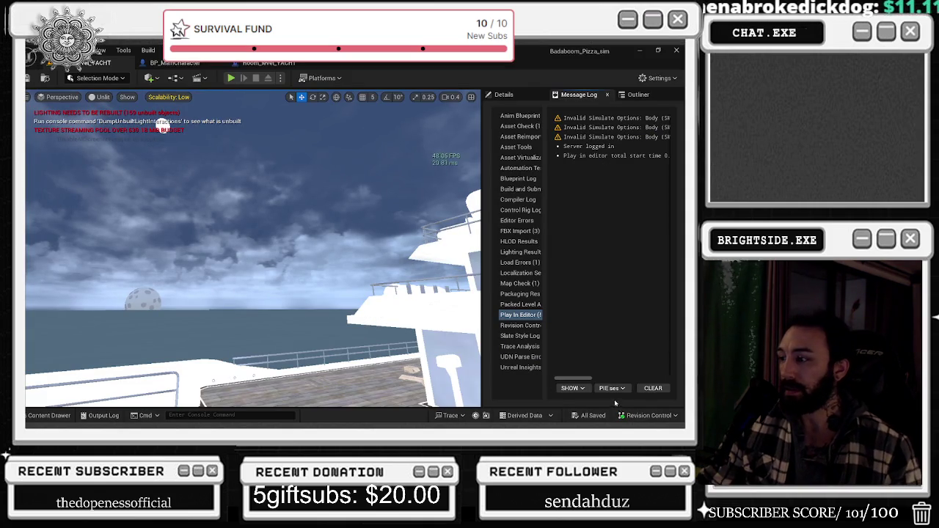
left_click(612, 397)
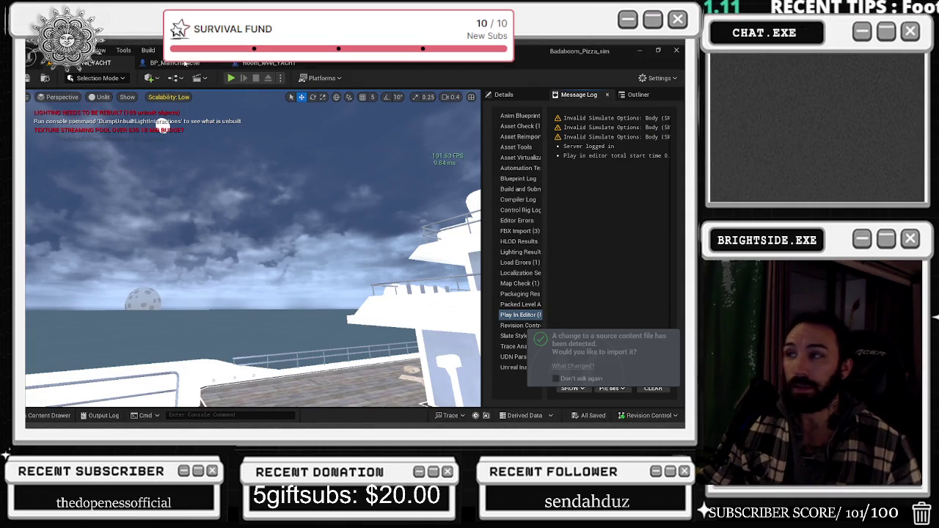
left_click(184, 63)
Select the SM_Countess mesh and frame the whole chef character in the blueprint viewport
key("f")
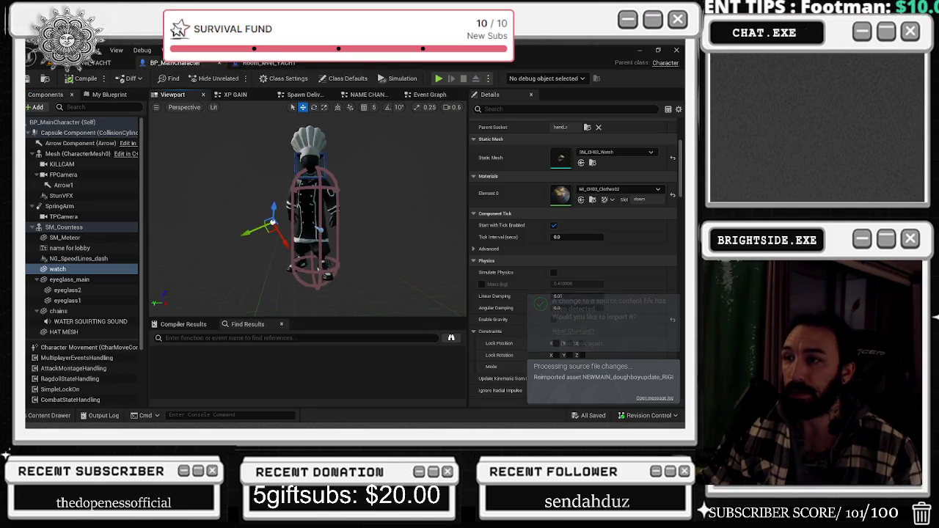
left_click(64, 227)
key("f")
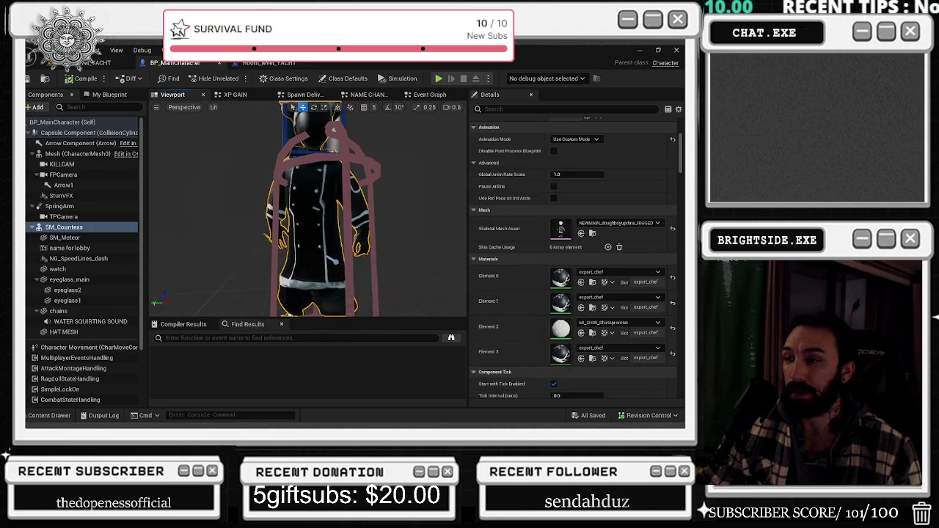
key("f")
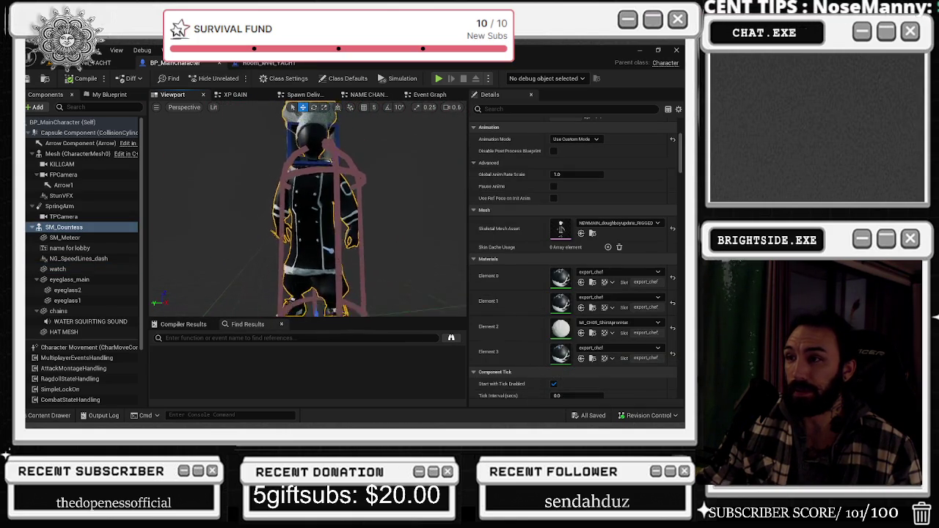
scroll(308, 213, "up", 3)
Save the blueprint, return to Room_level_YACHT and start Play In Editor
key("ctrl+s")
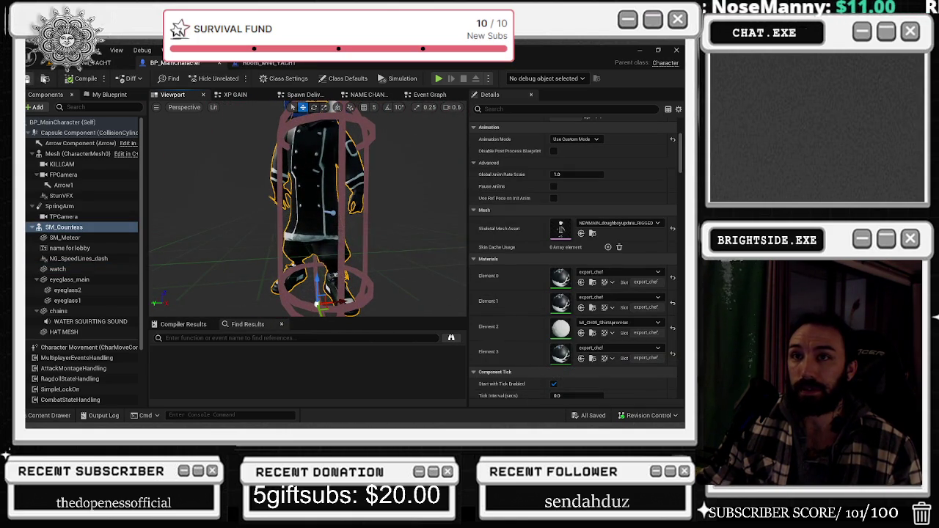
left_click(97, 64)
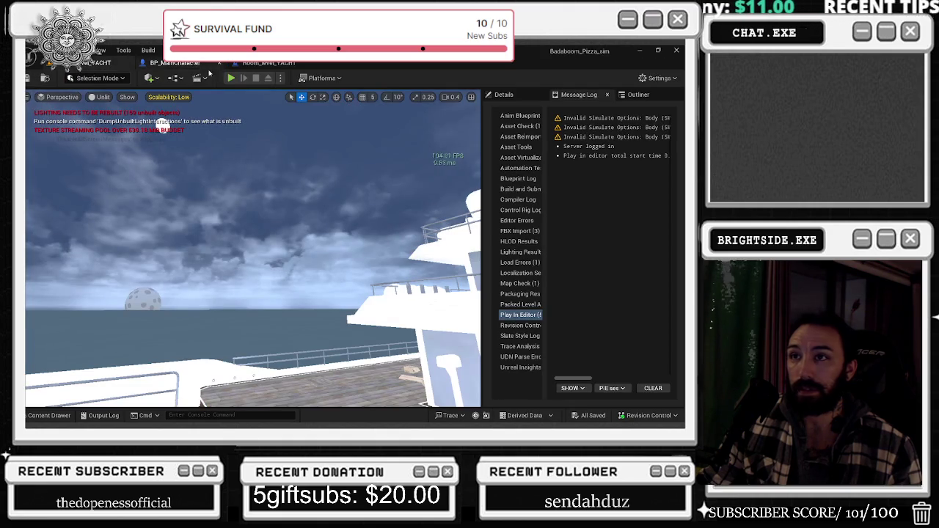
left_click(232, 77)
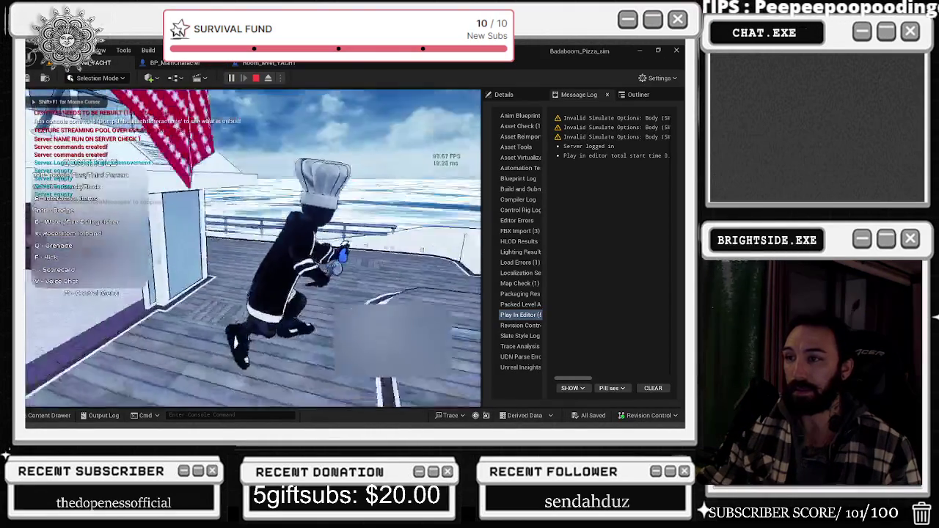
Run the chef around the yacht deck, railing and helipad to check the arm deformation
key("w")
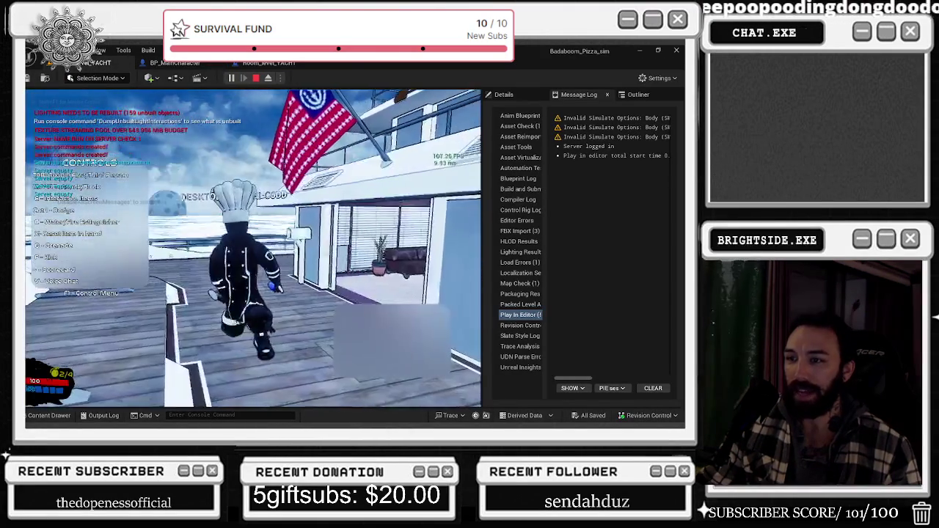
key("w")
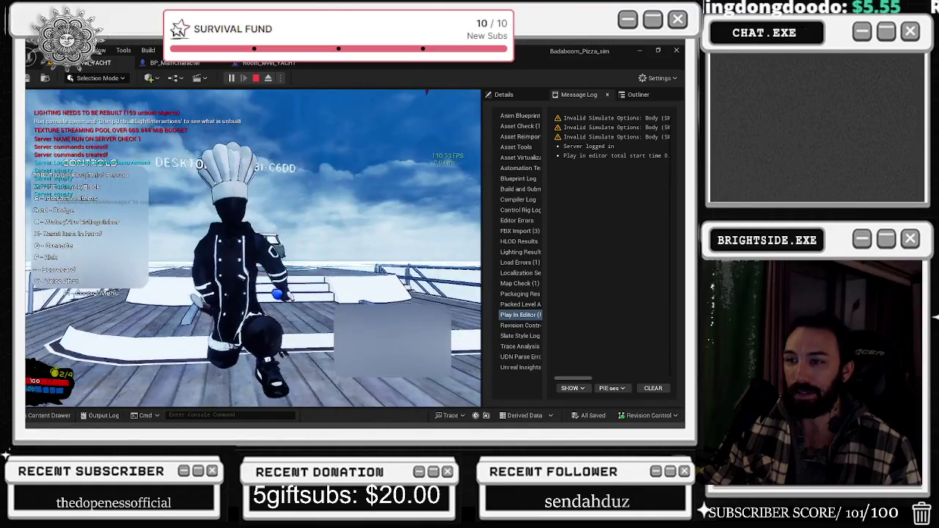
key("s")
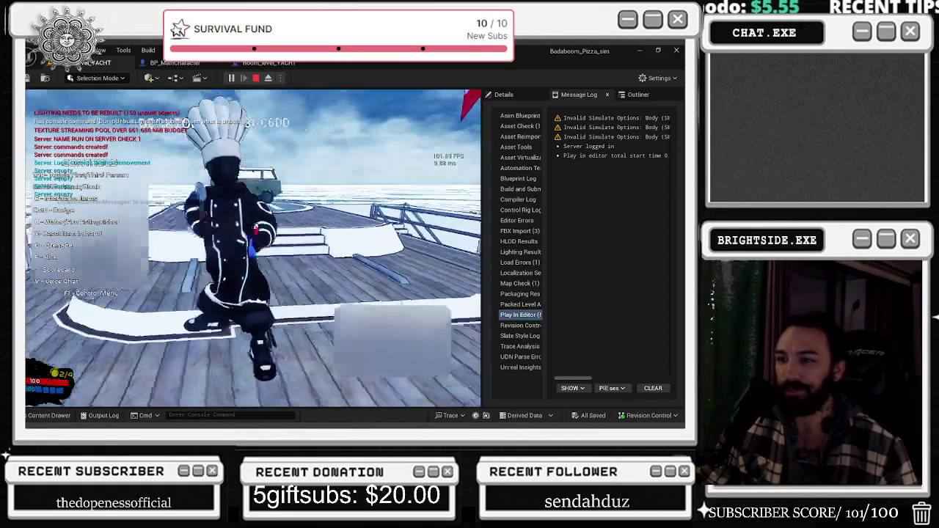
key("s")
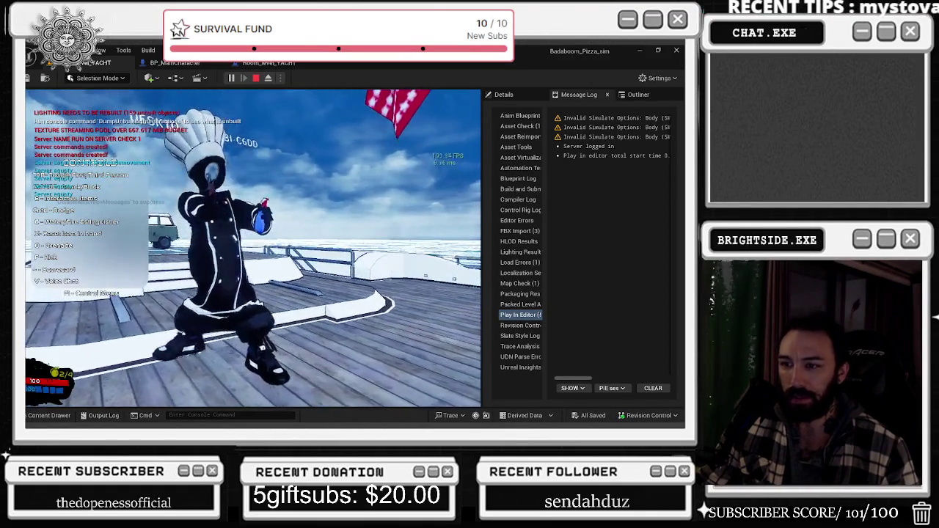
key("w")
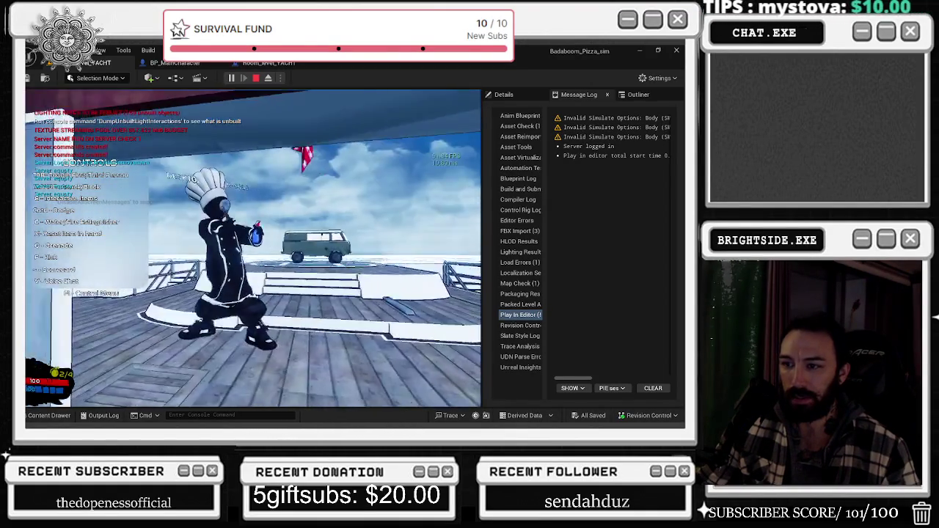
key("w")
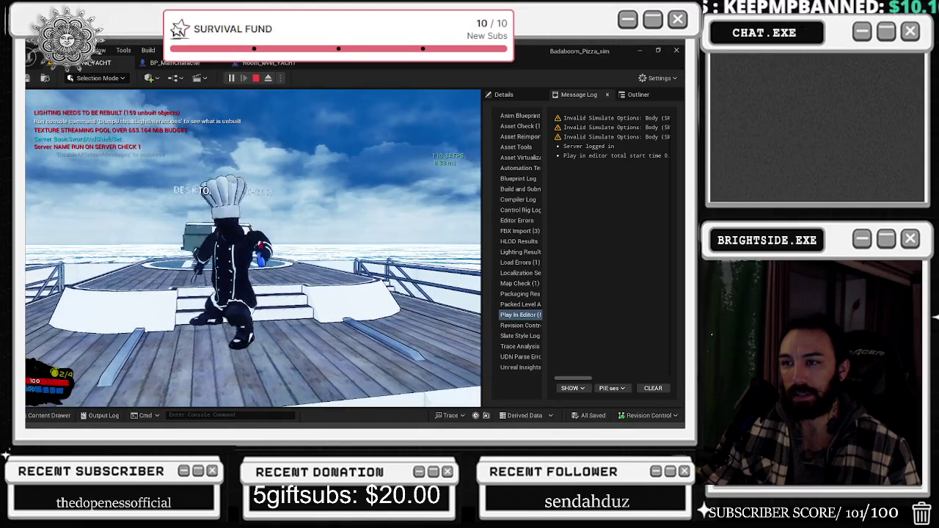
key("w")
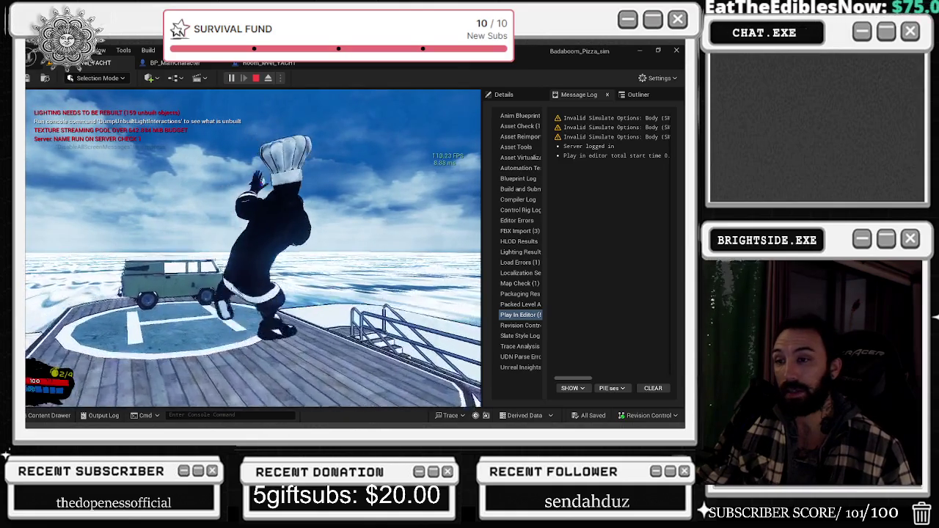
key("w")
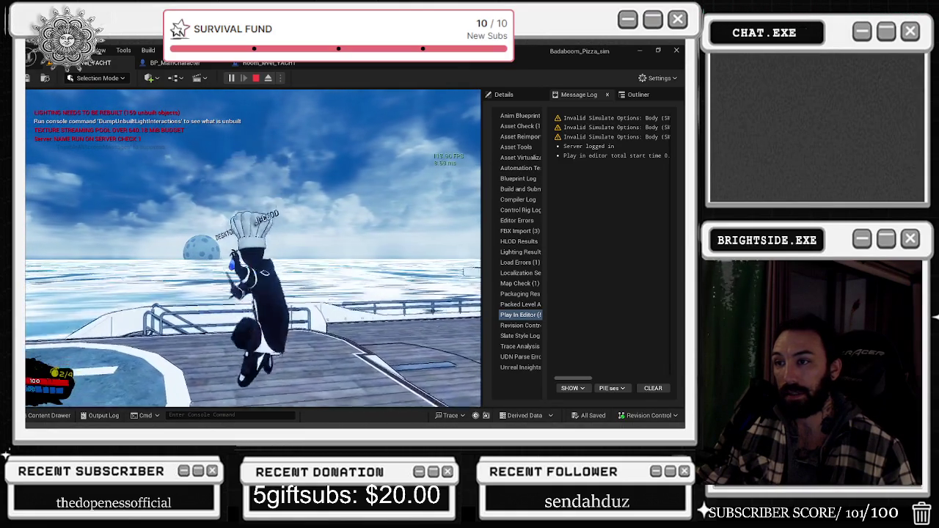
key("w")
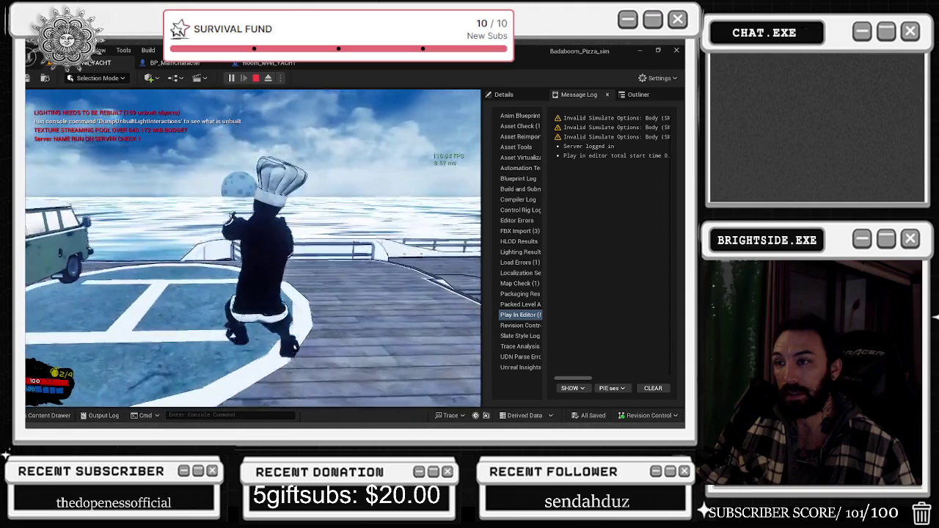
key("w")
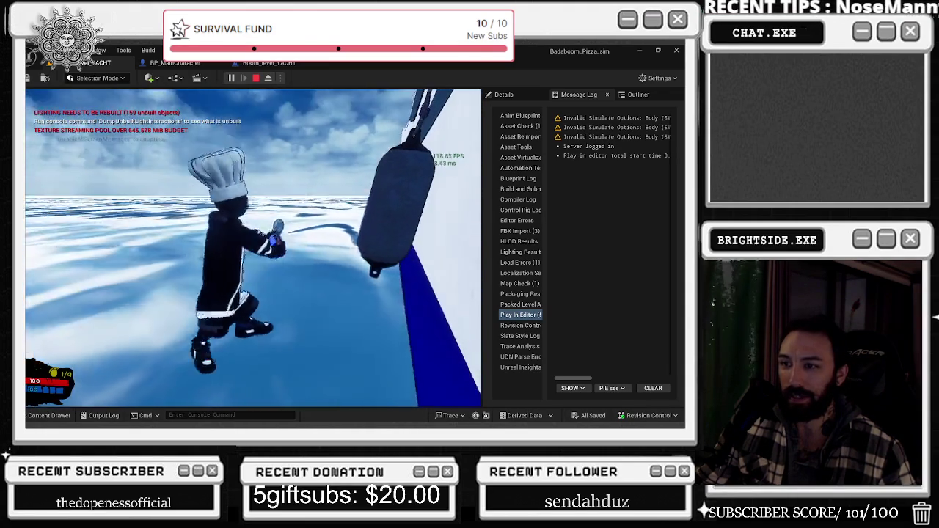
key("alt+Tab")
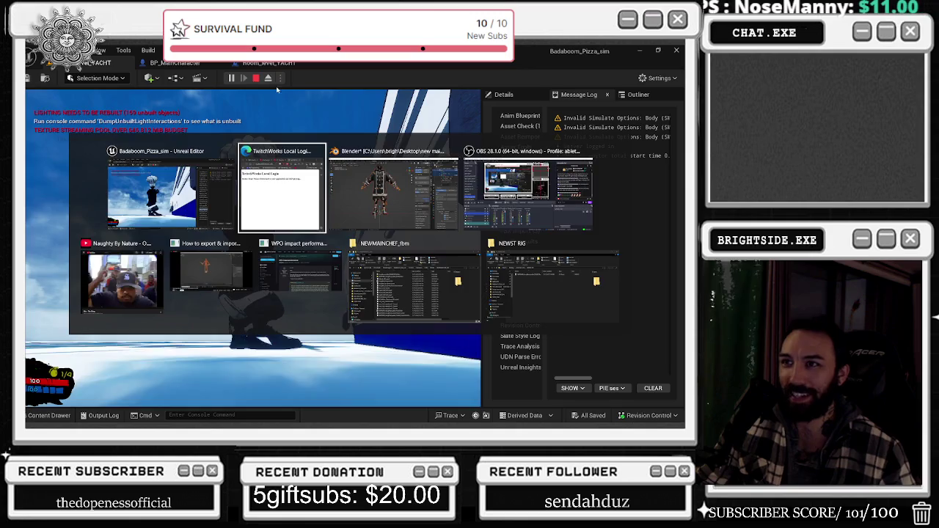
Stay in Unreal and eject from the chef pawn to the free editor view with F8
key("Escape")
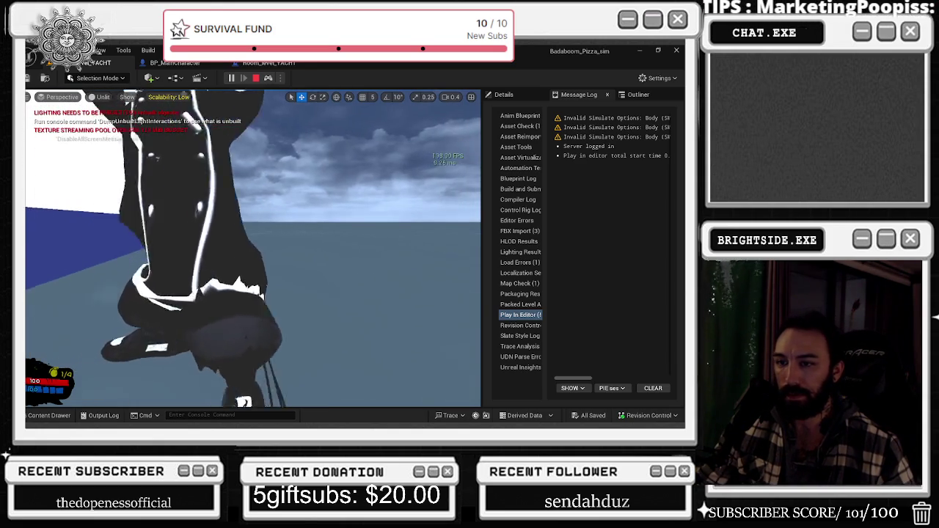
key("F8")
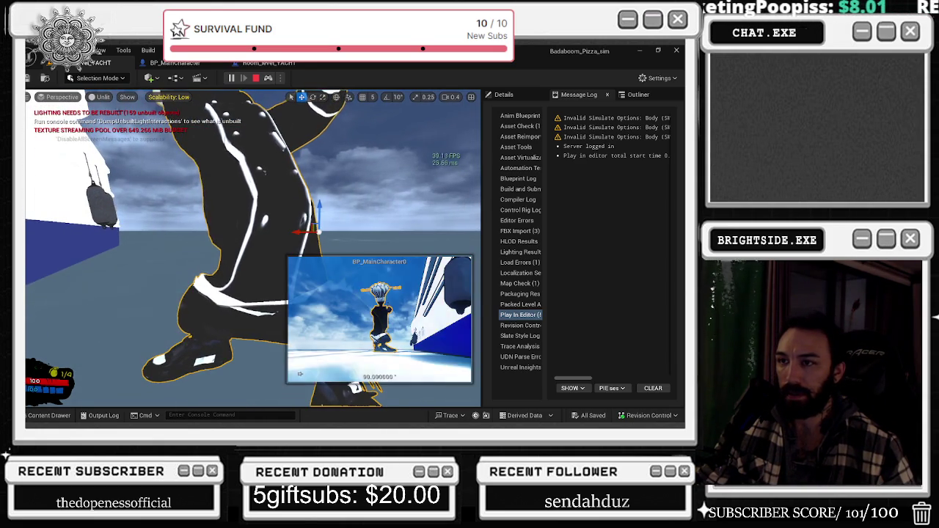
Switch the editor to Mesh Paint mode
left_click(98, 78)
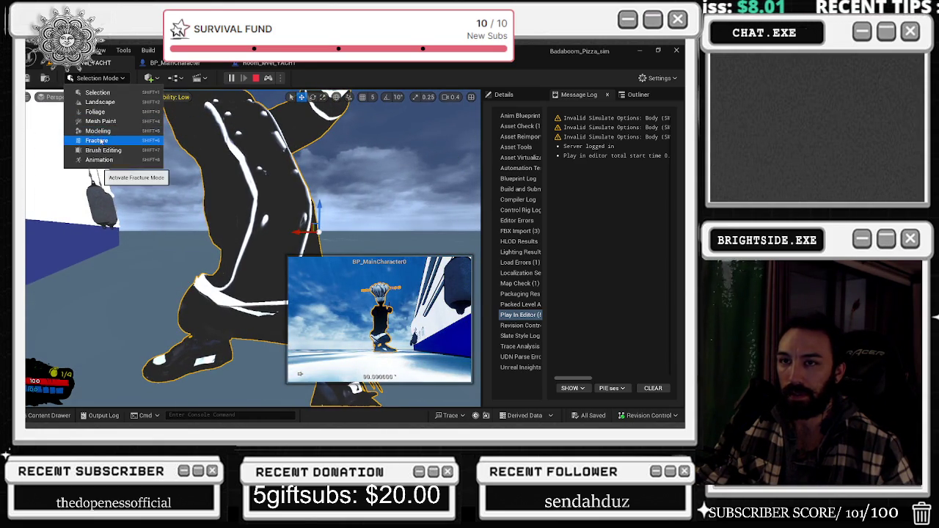
key("Escape")
left_click(108, 129)
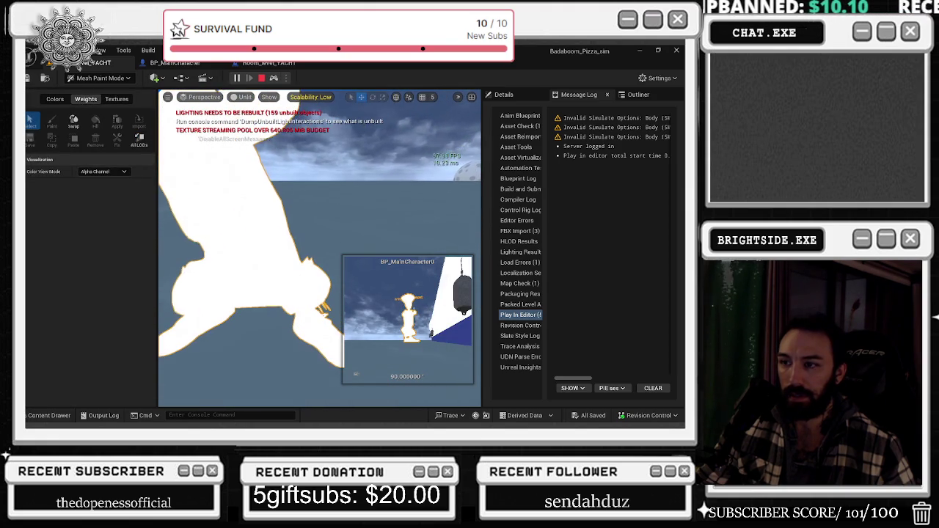
Preview the chef's RGB, Alpha and Red channels, then set Color View Mode to Off
left_click(79, 173)
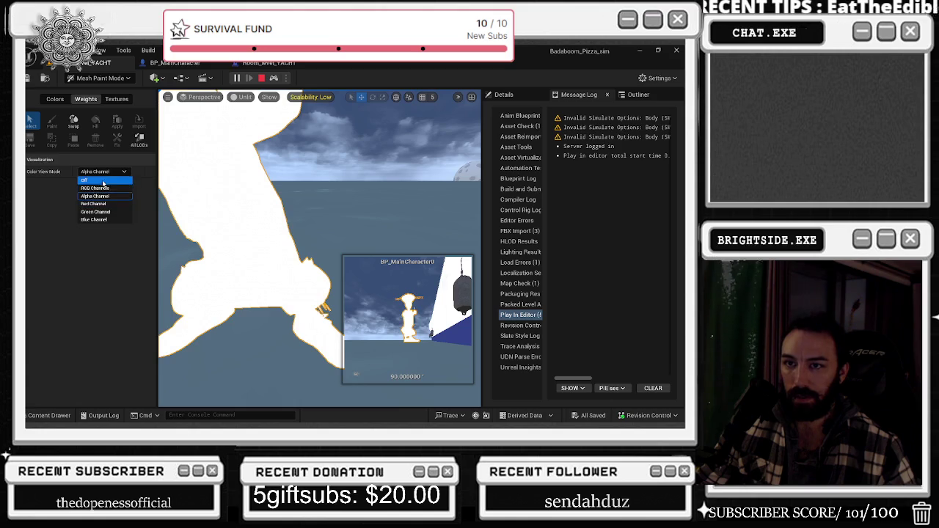
left_click(105, 188)
left_click(102, 172)
left_click(105, 187)
left_click(103, 172)
left_click(95, 196)
left_click(99, 173)
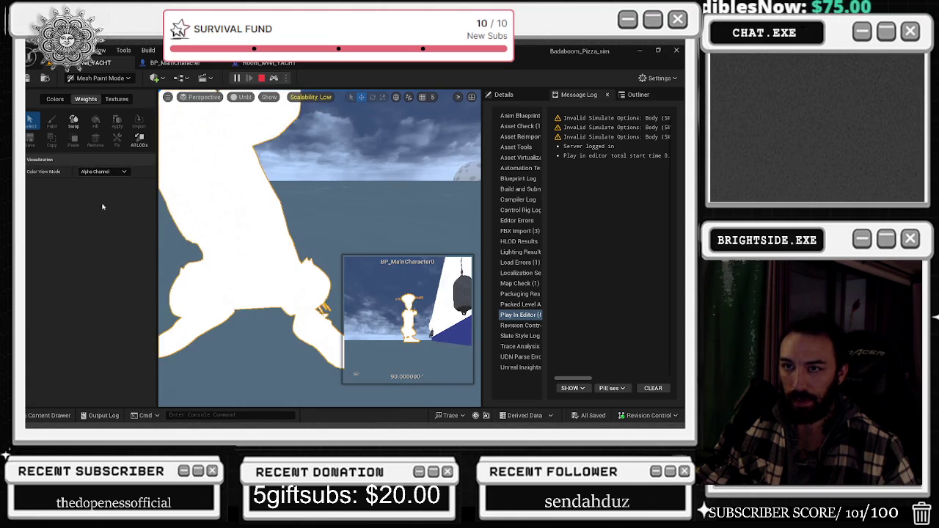
left_click(101, 205)
left_click(111, 173)
left_click(100, 181)
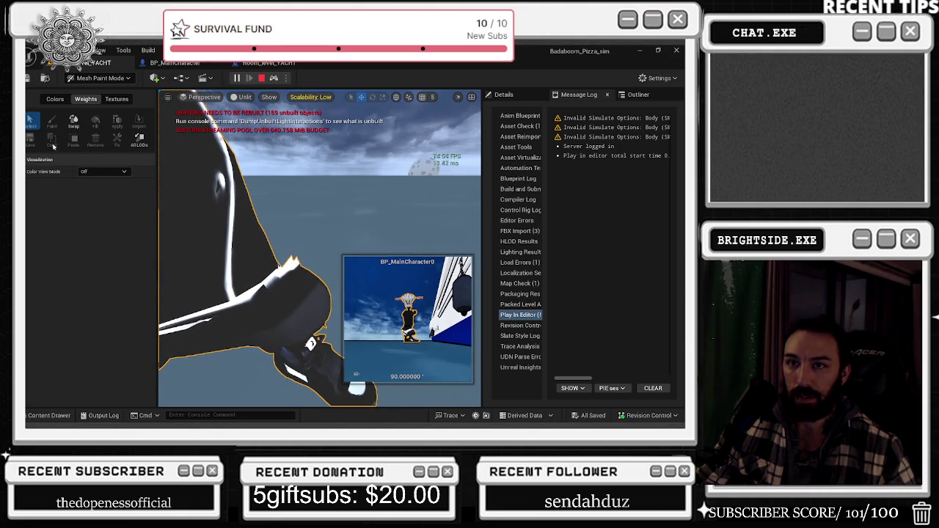
Recheck the RGB and Red channel previews and set Color View Mode back to Off
left_click(103, 170)
left_click(105, 190)
left_click(99, 172)
left_click(102, 190)
left_click(103, 172)
left_click(94, 202)
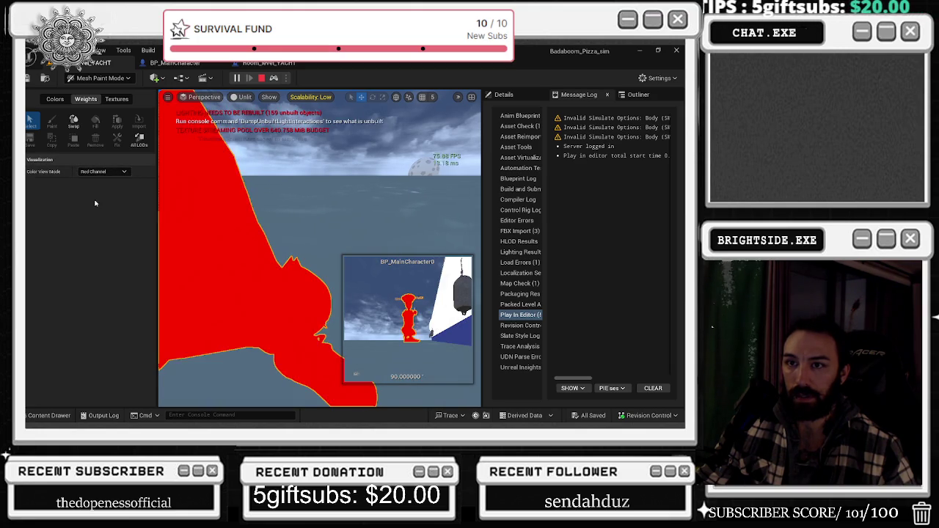
left_click(97, 172)
left_click(95, 190)
left_click(95, 172)
left_click(92, 181)
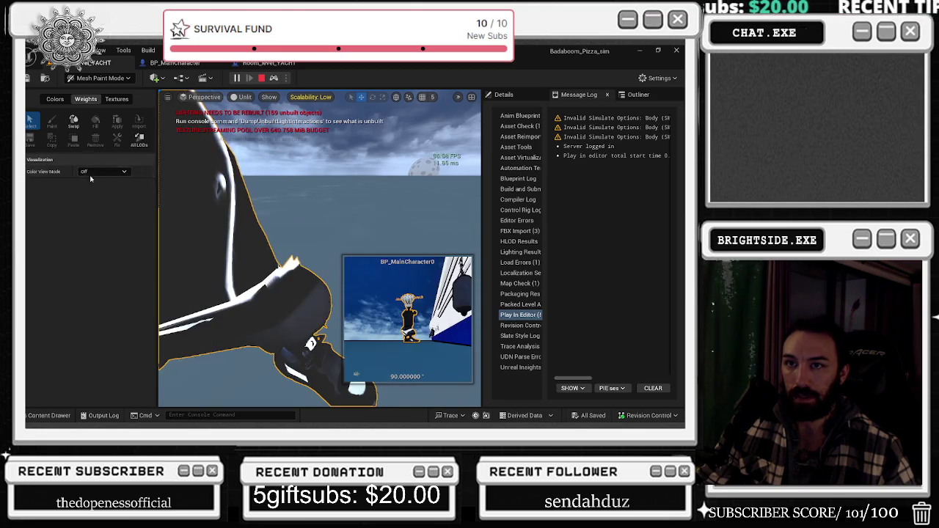
Switch to the Weights painting tools and briefly toggle the content browser drawer
left_click(114, 100)
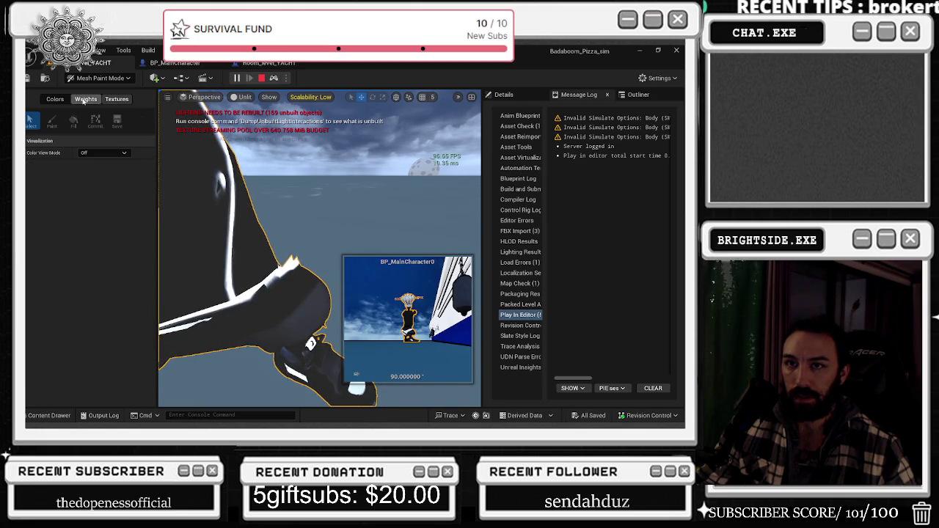
left_click(88, 99)
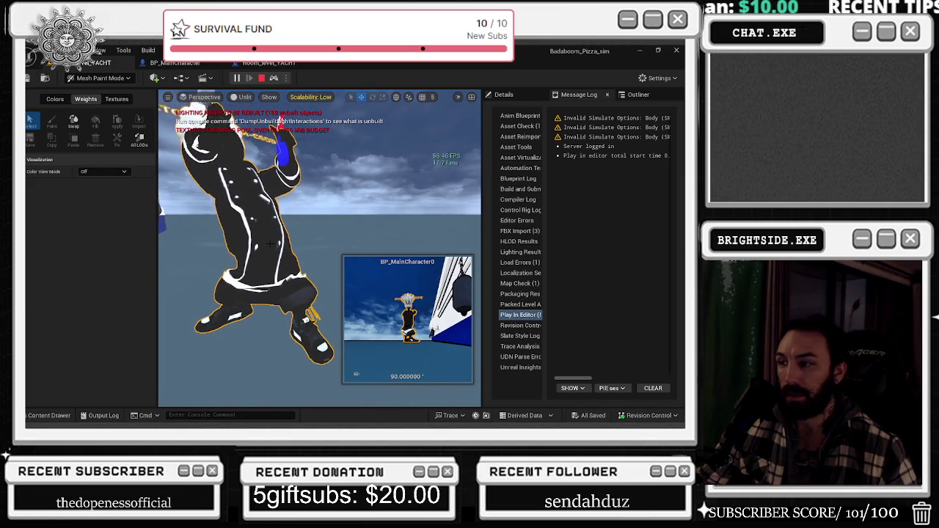
key("ctrl+space")
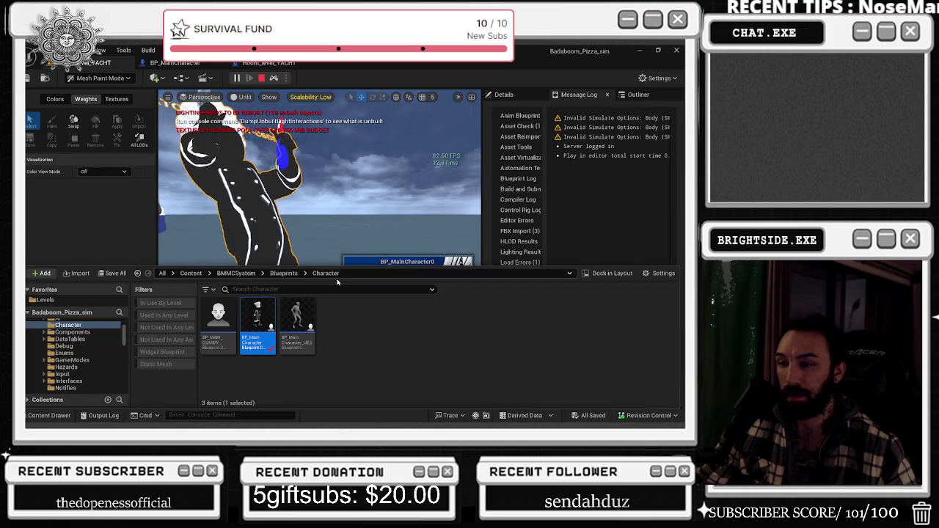
key("ctrl+space")
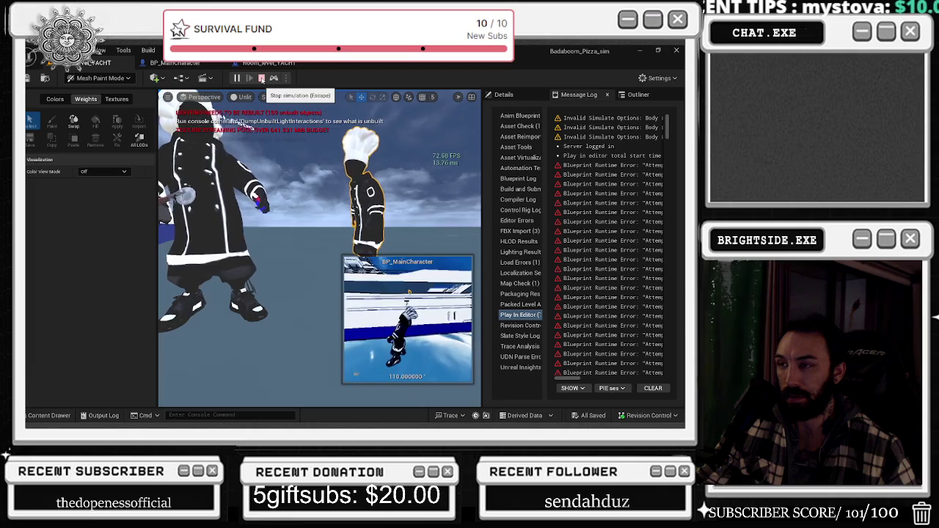
Stop the play session and place a BP_MainCharacter chef in the level, framed in view
left_click(261, 79)
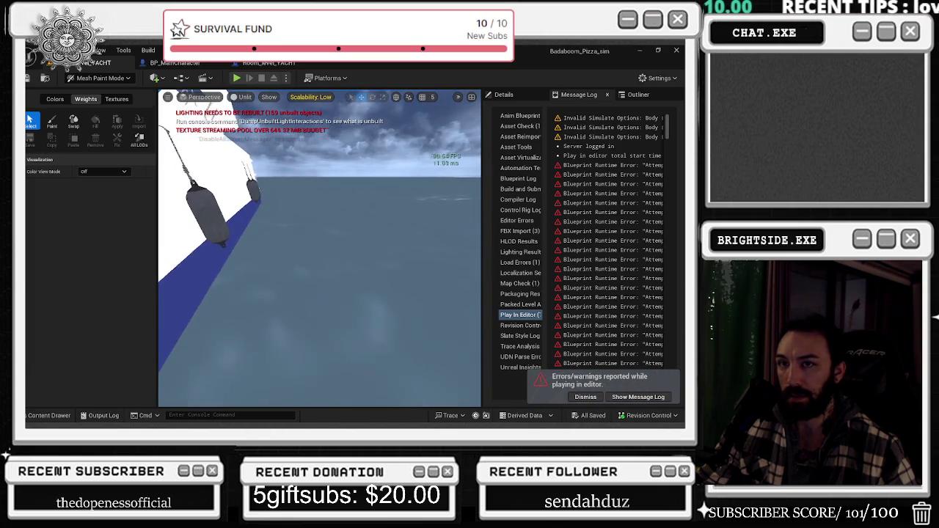
left_click(68, 412)
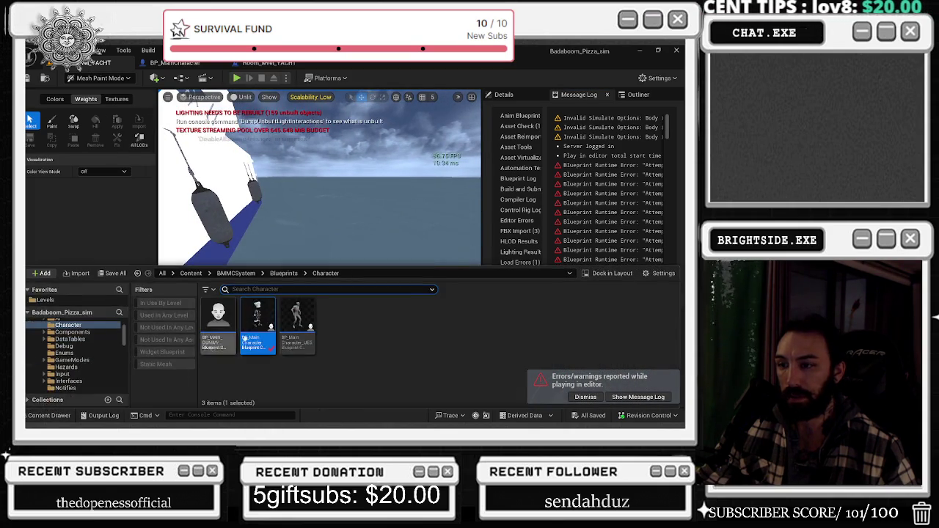
left_click_drag(257, 339, 344, 308)
key("f")
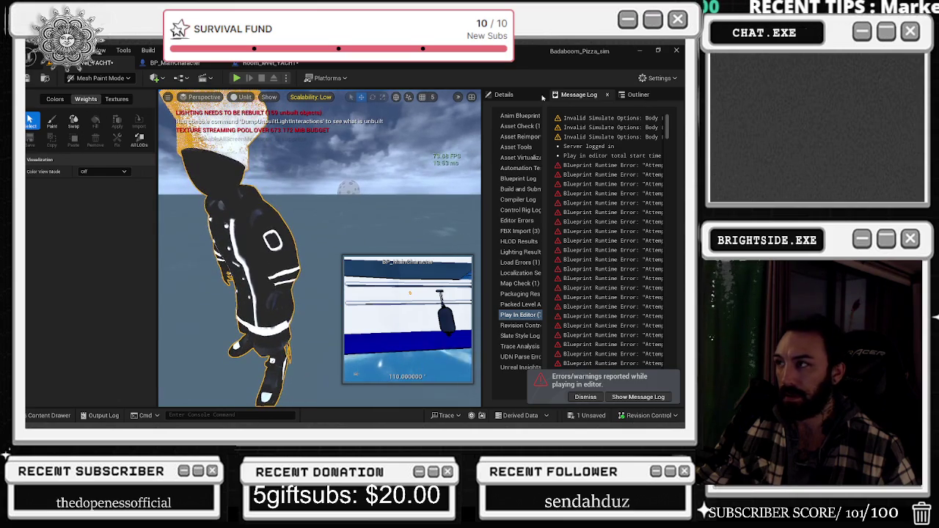
Select the chef's SM_Countess mesh component in the Details panel
left_click(514, 96)
left_click(544, 144)
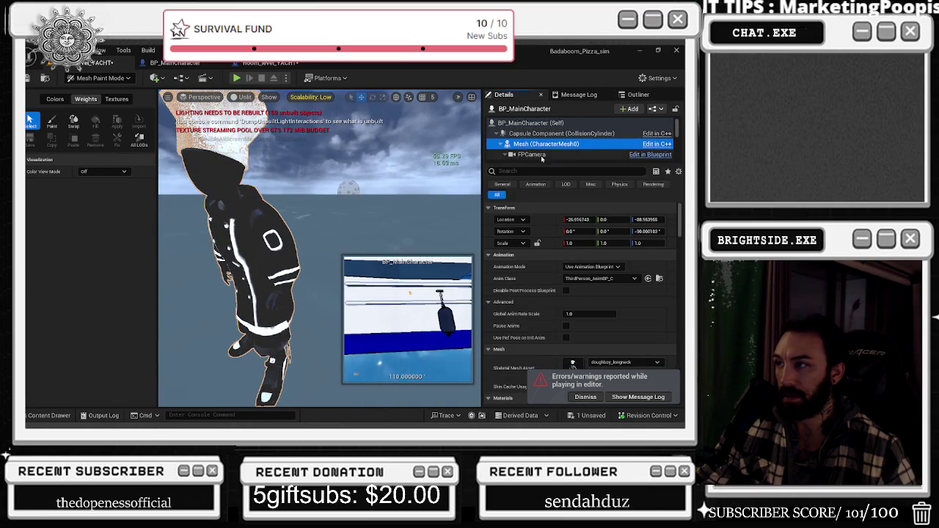
scroll(544, 150, "down", 2)
left_click(536, 149)
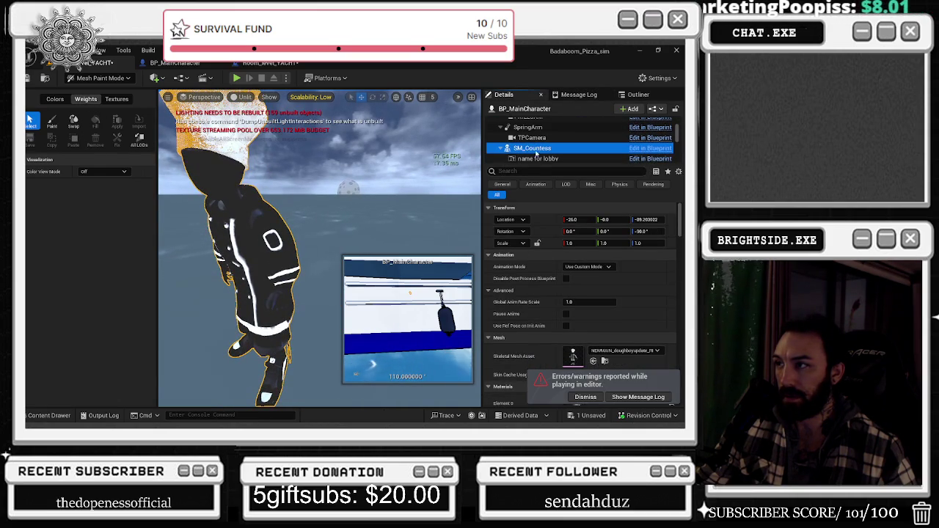
Preview the chef's RGB and Alpha channels and arm the weight Paint brush
left_click(103, 171)
left_click(96, 185)
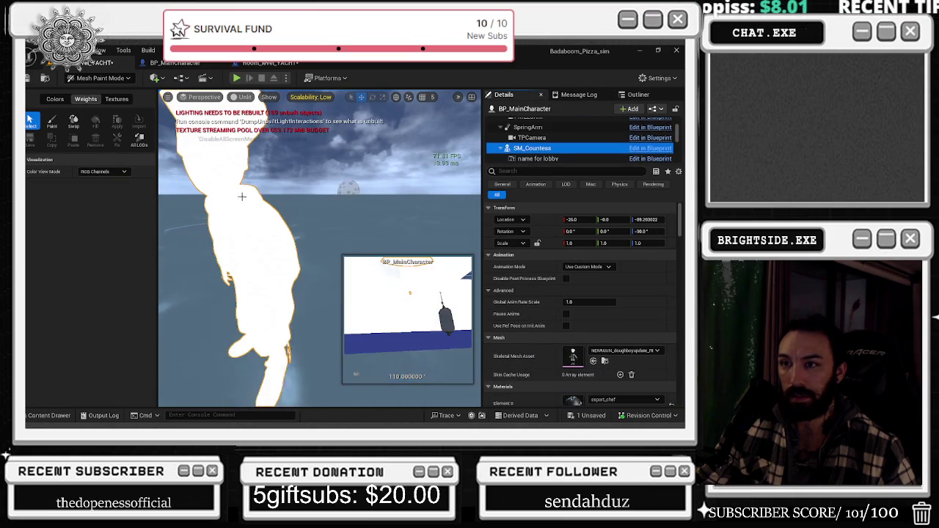
left_click(103, 171)
left_click(116, 197)
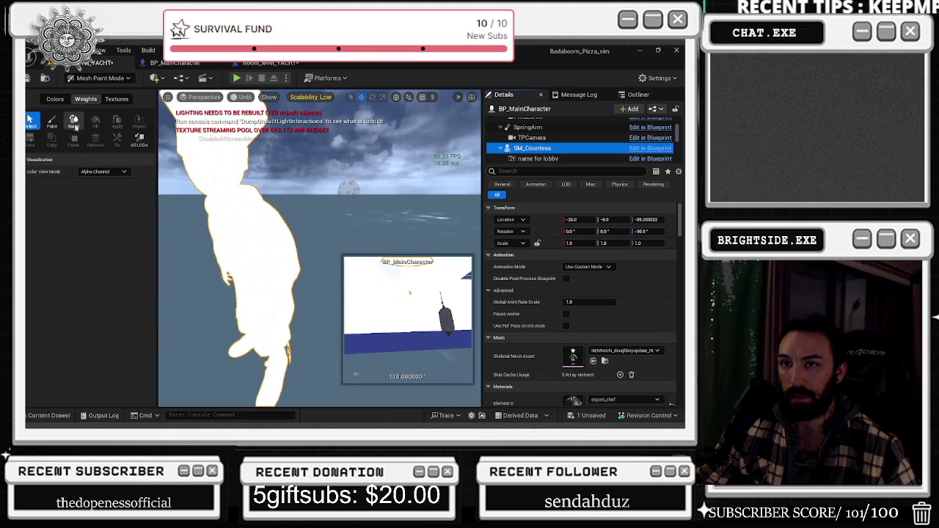
left_click(59, 125)
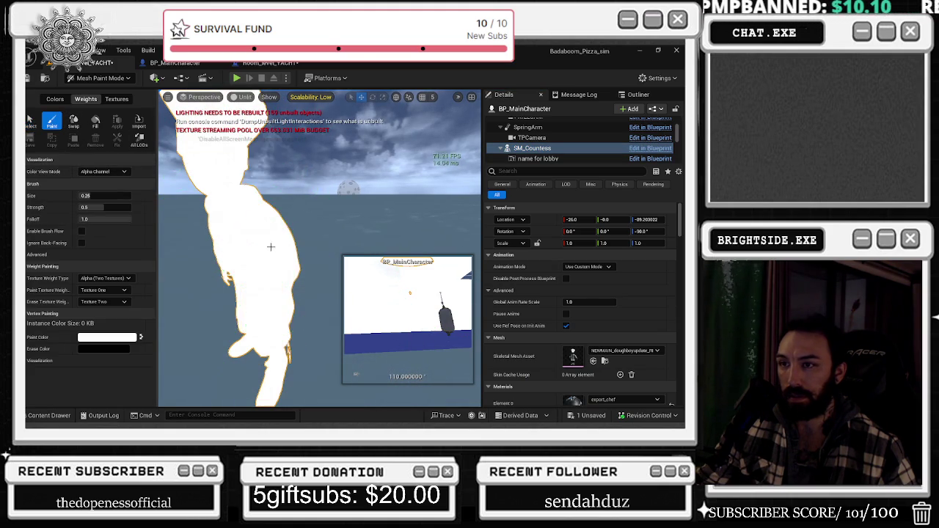
Orbit to centre the chef's hand and set Color View Mode back to Off
right_click_drag(238, 246, 220, 250)
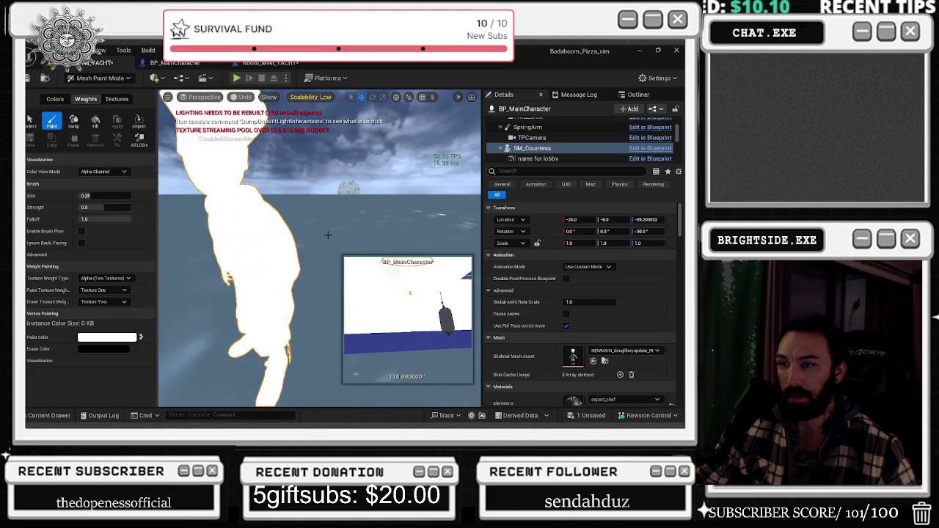
mouse_move(323, 249)
right_mouse_down()
mouse_move(293, 249)
mouse_move(283, 277)
right_mouse_up()
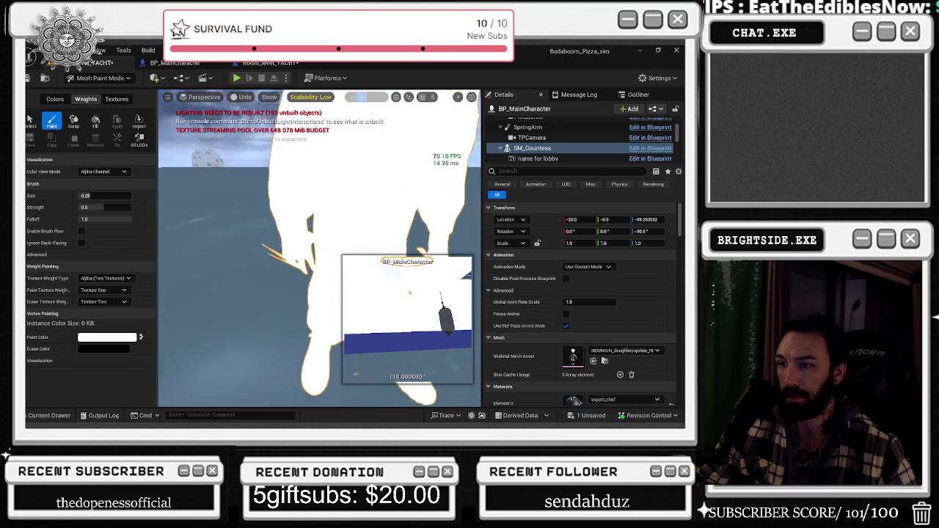
left_click(100, 171)
left_click(97, 183)
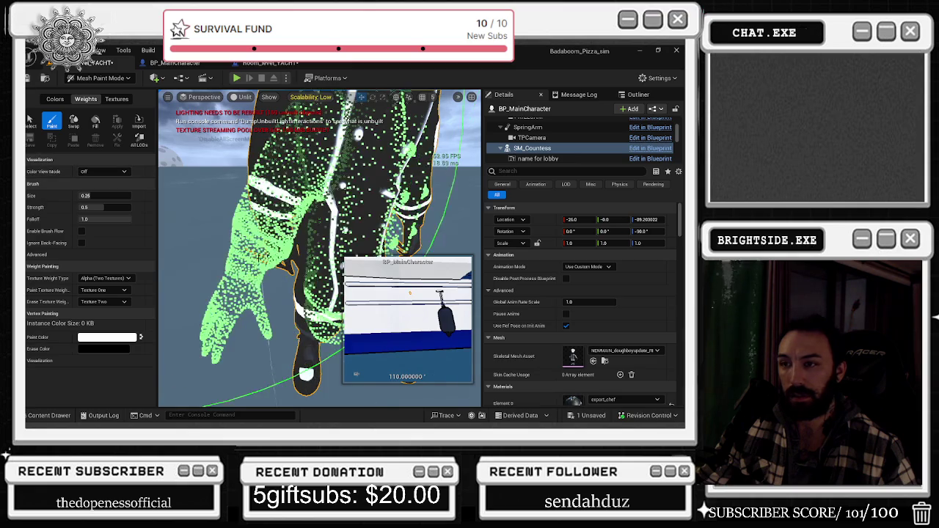
Paint weights onto the chef's hand and check it in RGB view before turning the preview Off
right_click_drag(257, 257, 244, 235)
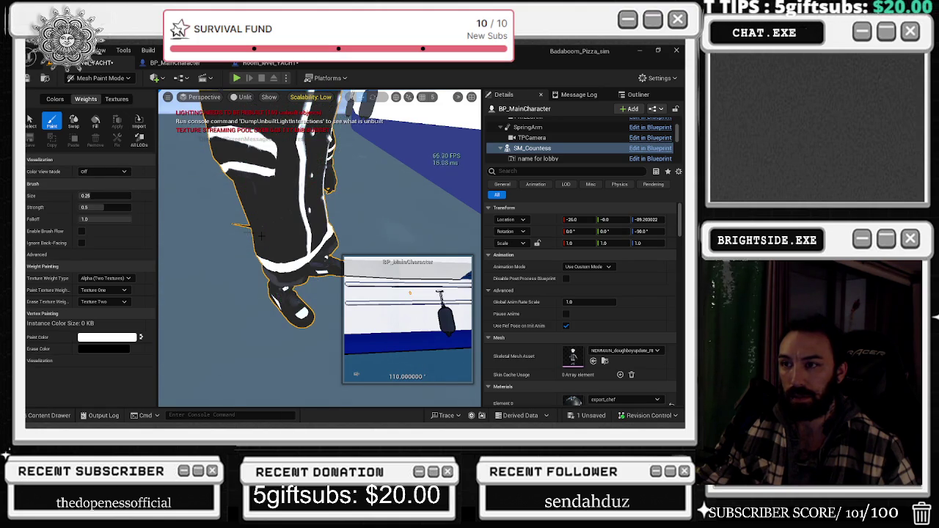
left_click_drag(279, 250, 257, 286)
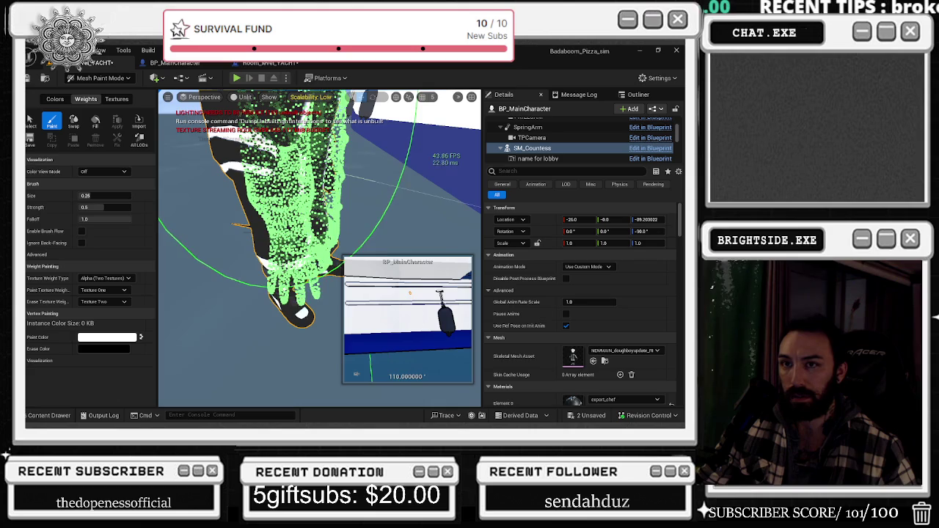
left_click(103, 171)
left_click(95, 188)
left_click(103, 171)
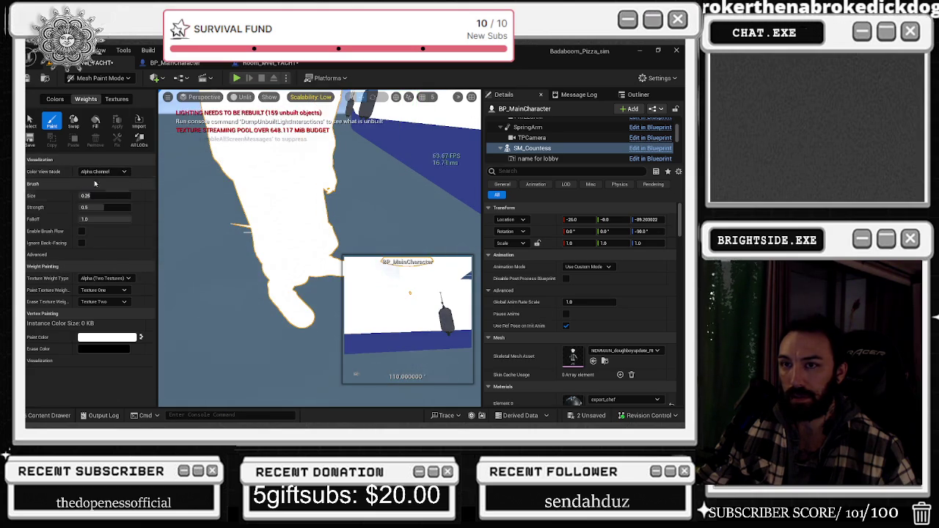
left_click(84, 179)
Inspect the name-for-lobby, SM_Countess and main Mesh components, then frame the whole chef
scroll(579, 308, "down", 5)
left_click(543, 160)
scroll(530, 203, "up", 1)
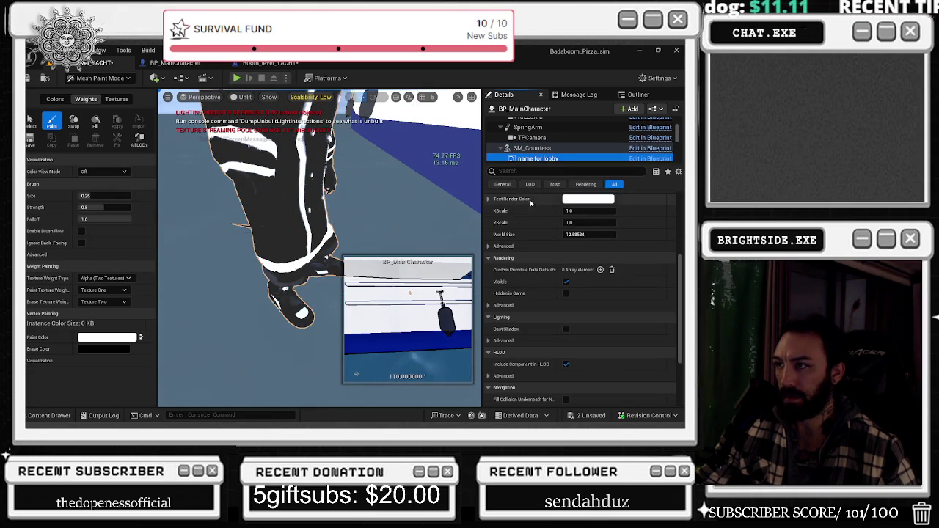
left_click(532, 149)
scroll(557, 139, "up", 2)
left_click(547, 130)
key("f")
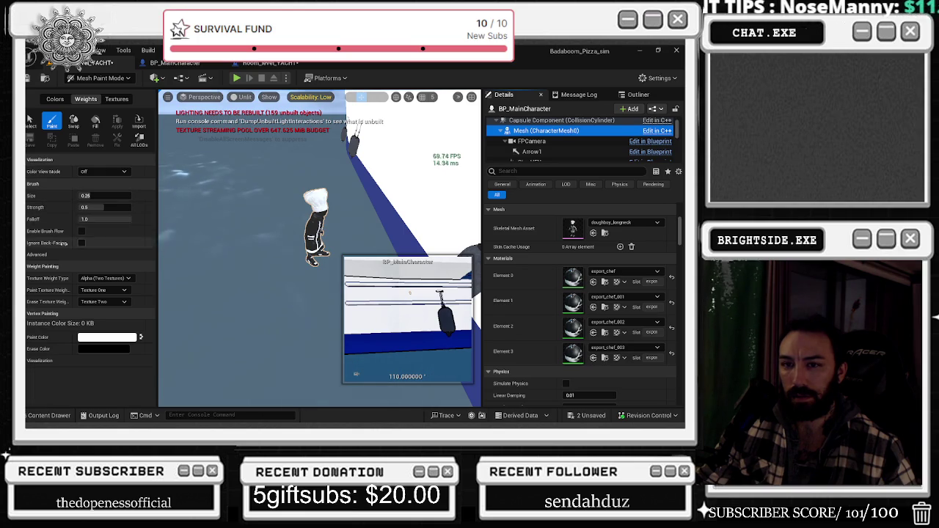
Enable Specify Radius (64.11) in the advanced brush options and minimize Unreal to return to Blender
left_click(36, 254)
key("f")
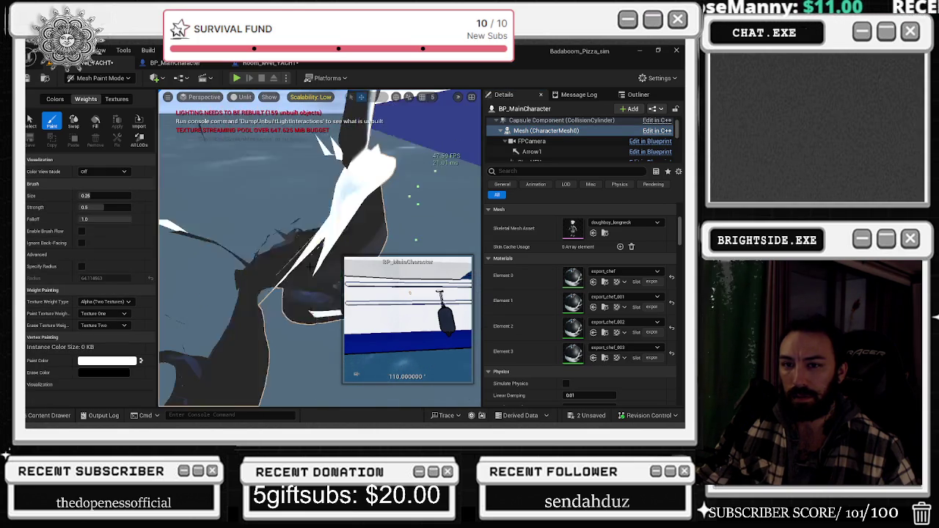
left_click(81, 267)
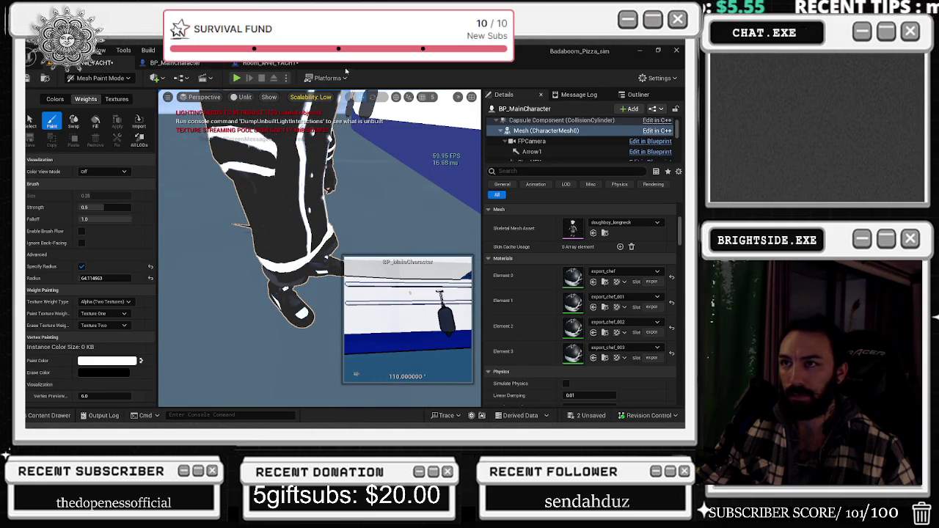
left_click(636, 51)
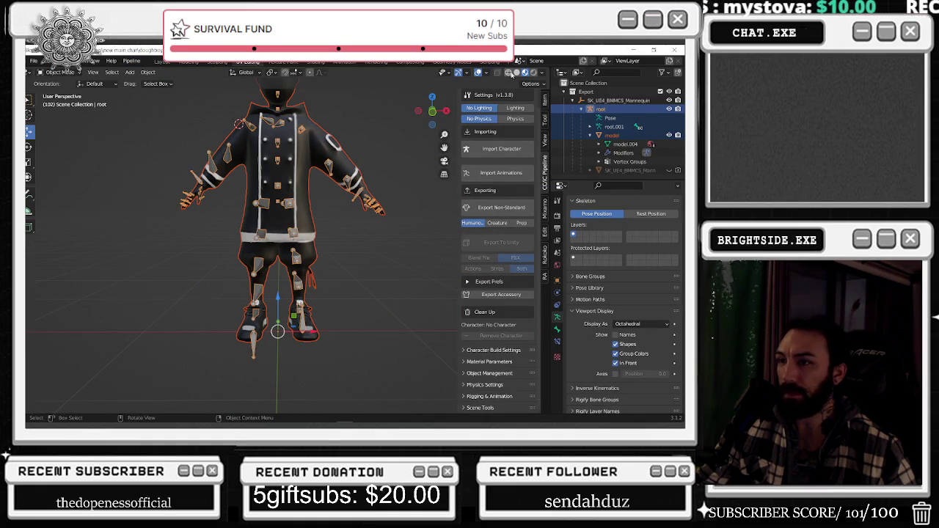
Deselect the armature and select the chef's body mesh in material preview shading
left_click(516, 72)
left_click(498, 72)
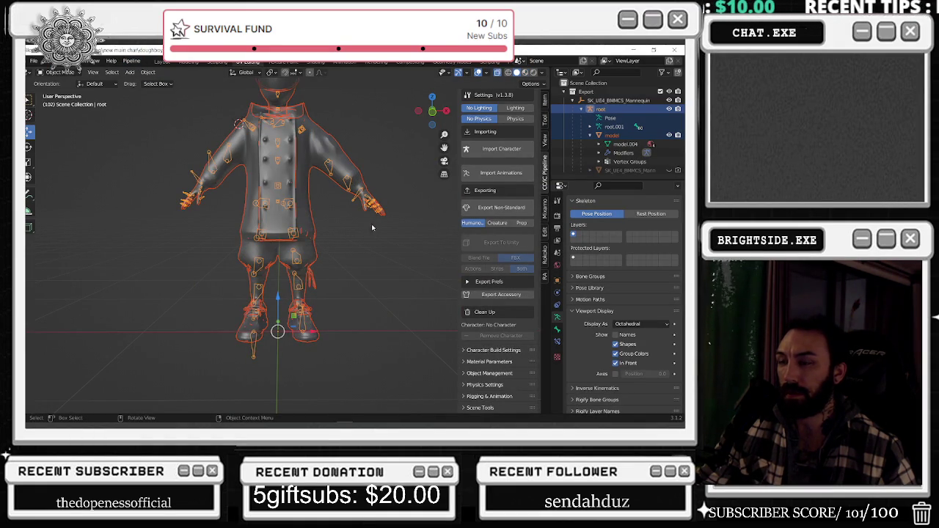
left_click(368, 255)
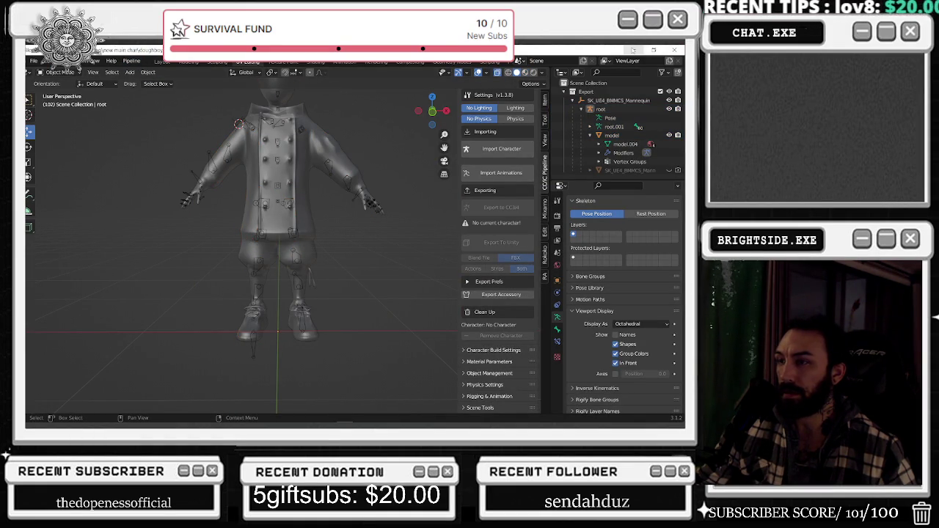
left_click(525, 73)
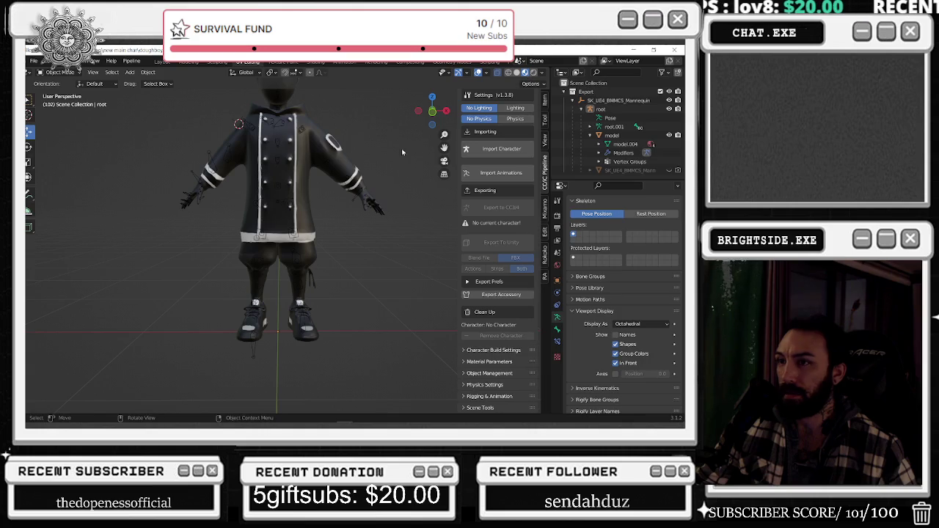
left_click(288, 144)
Enter Weight Paint mode and display the thigh_twist_01_r vertex group weights
left_click(61, 72)
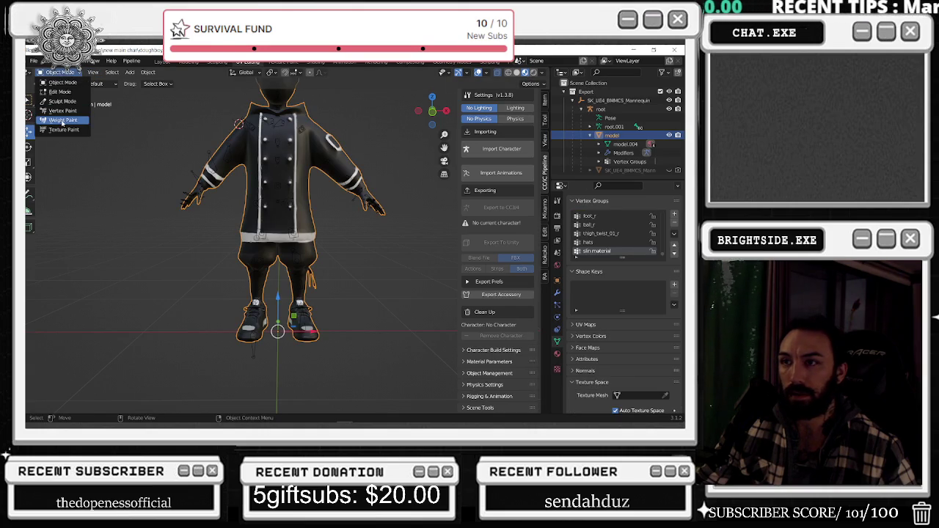
left_click(63, 120)
left_click(600, 234)
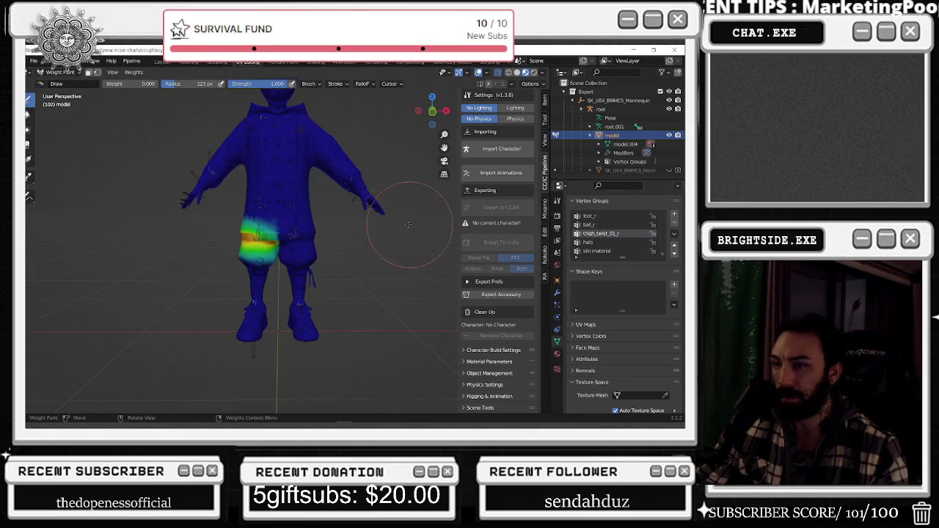
scroll(430, 198, "up", 3)
mouse_move(325, 210)
middle_mouse_down()
mouse_move(289, 241)
mouse_move(316, 243)
mouse_move(271, 252)
middle_mouse_up()
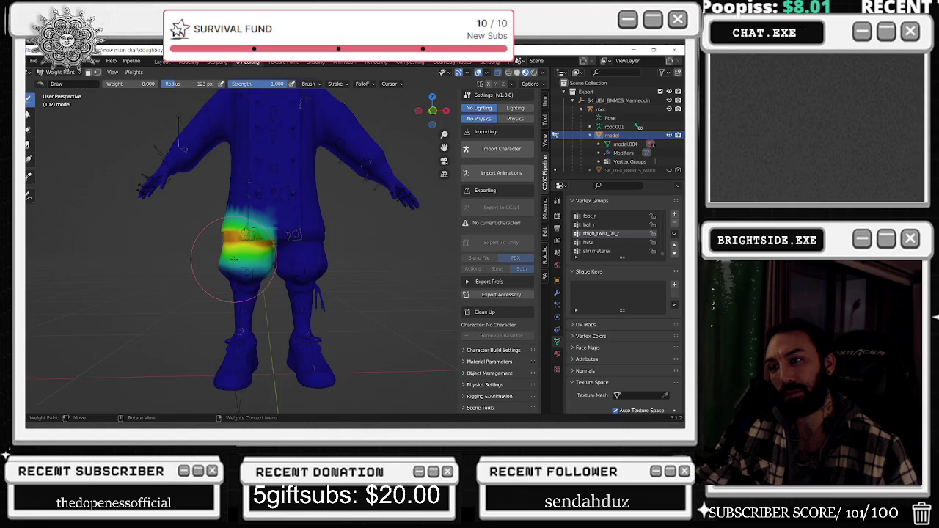
scroll(232, 258, "up", 2)
left_click(606, 224)
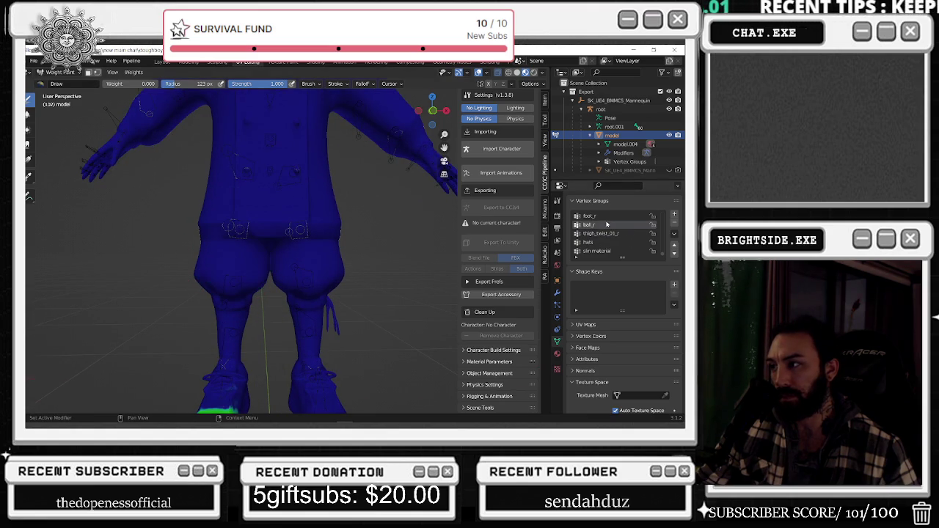
left_click(604, 234)
Paint the right thigh's thigh_twist_01_r weights to zero, then switch to Edit Mode
scroll(603, 236, "up", 2)
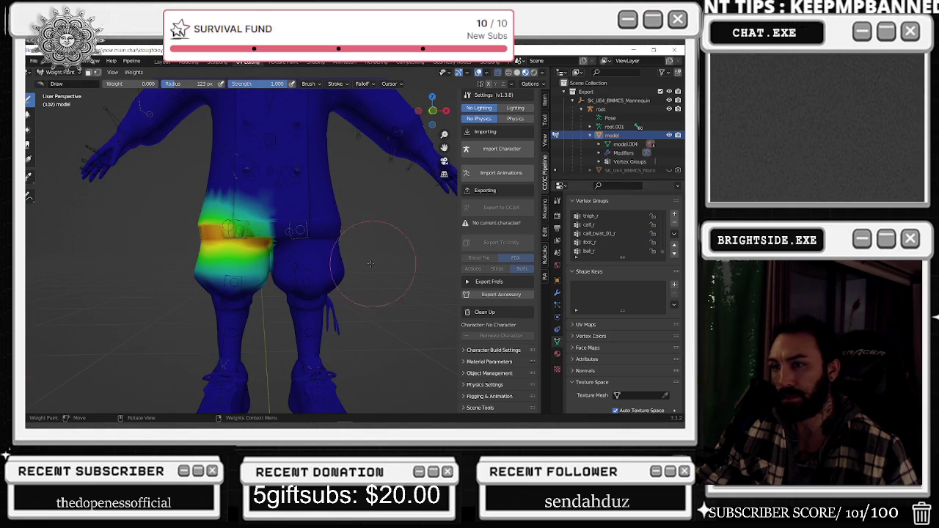
left_click_drag(283, 242, 199, 251)
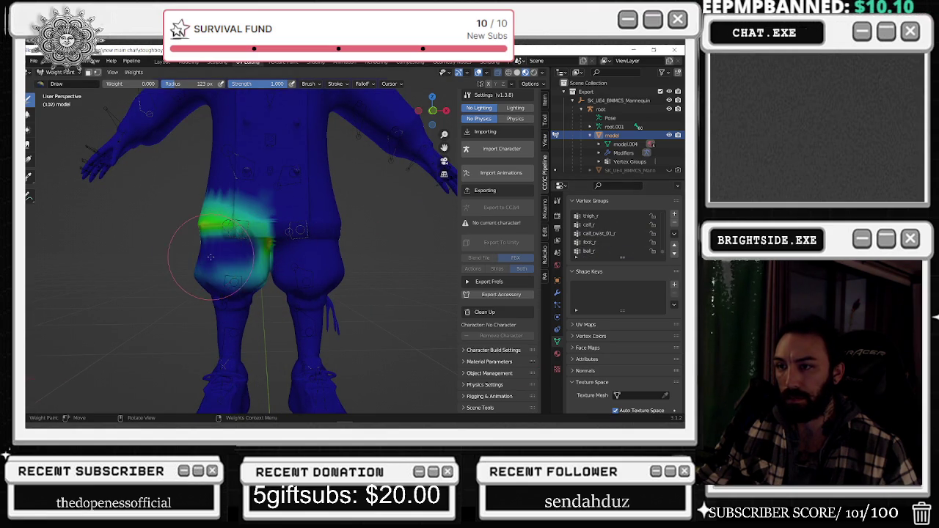
mouse_move(262, 249)
left_mouse_down()
mouse_move(210, 213)
mouse_move(203, 224)
left_mouse_up()
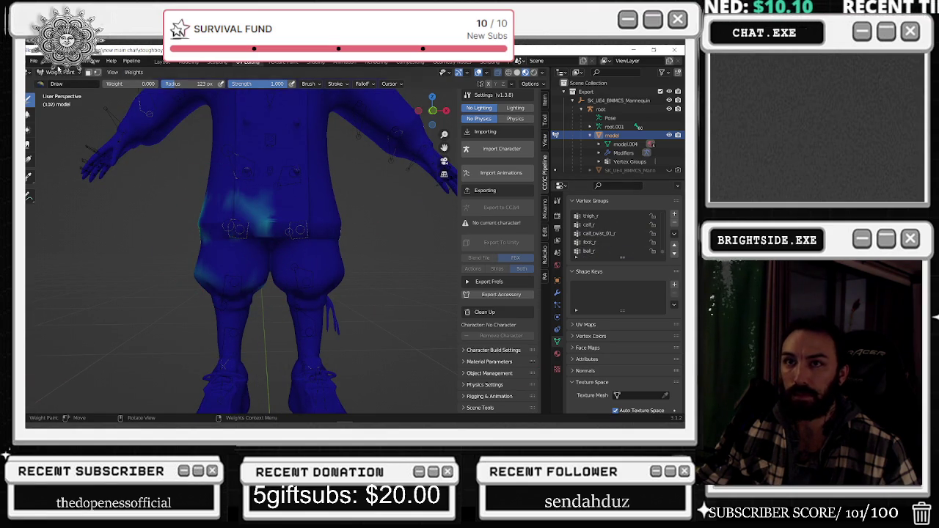
left_click(60, 72)
left_click(61, 92)
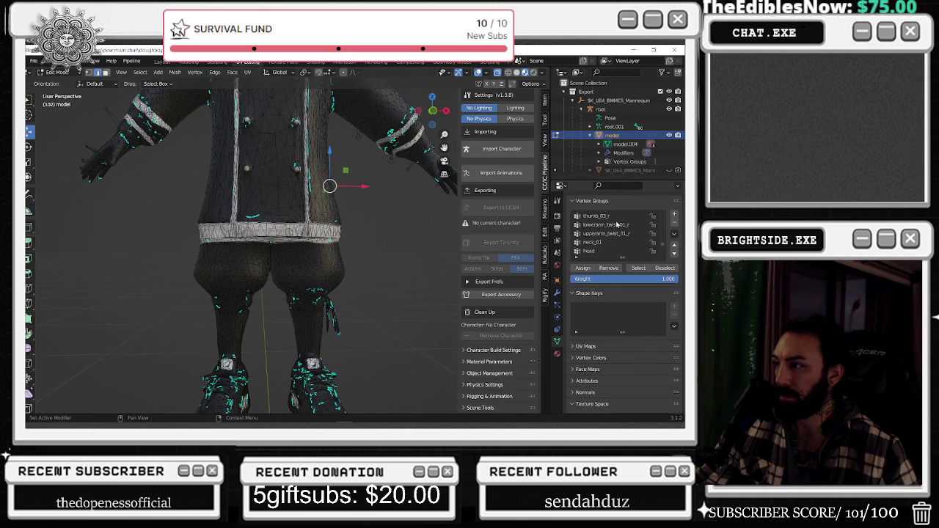
Leave Edit Mode and put the chef's body mesh back into Weight Paint via the mode dropdown
scroll(620, 231, "down", 5)
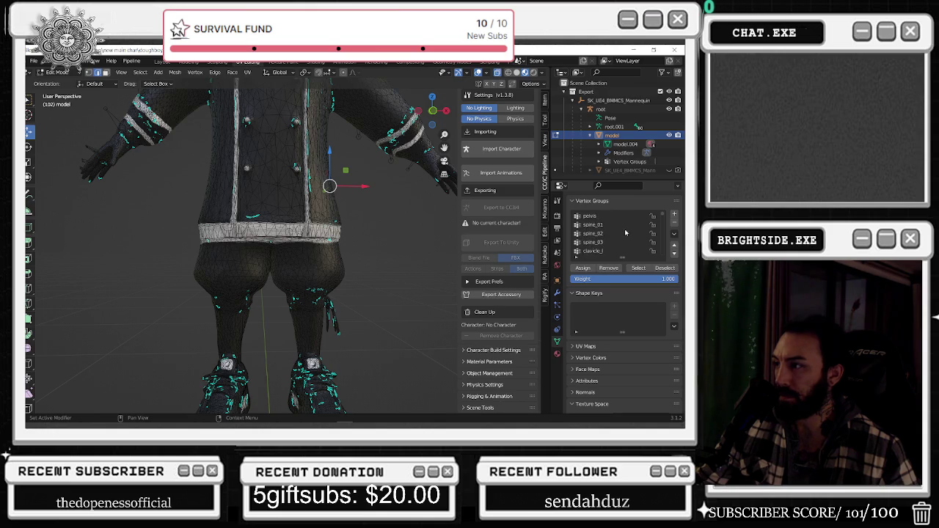
key("Tab")
key("ctrl+Tab")
key("ctrl+z")
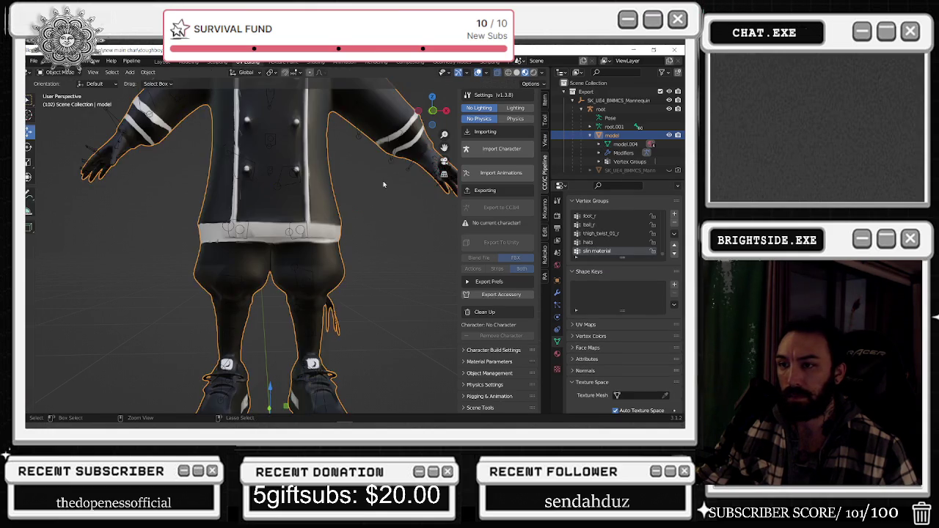
left_click(70, 72)
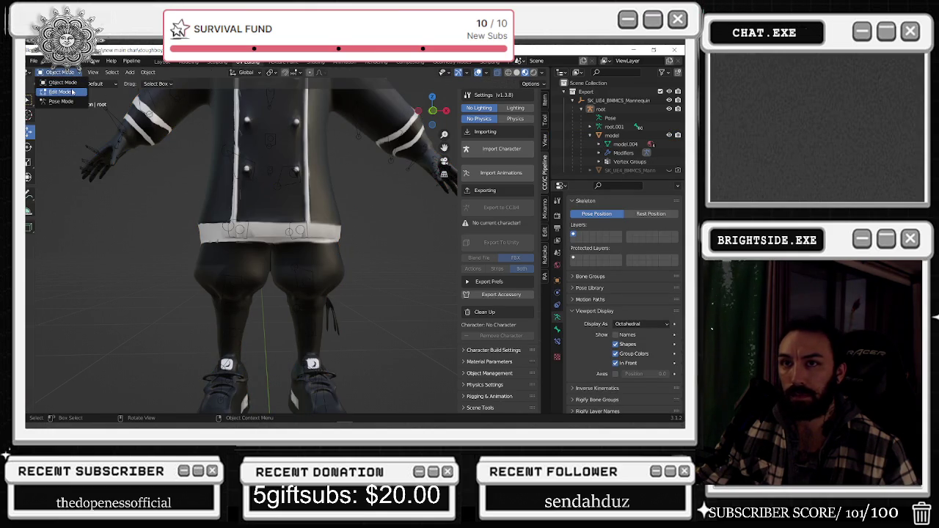
left_click(70, 84)
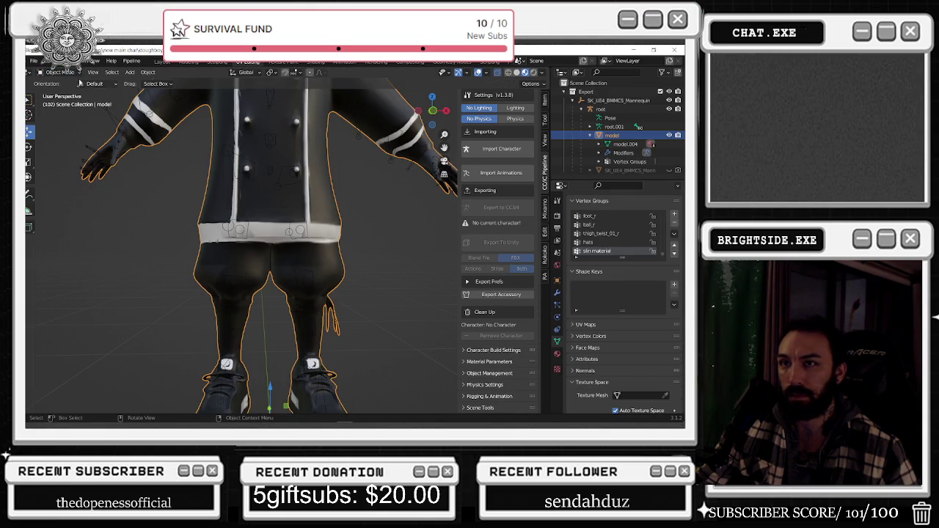
left_click(64, 73)
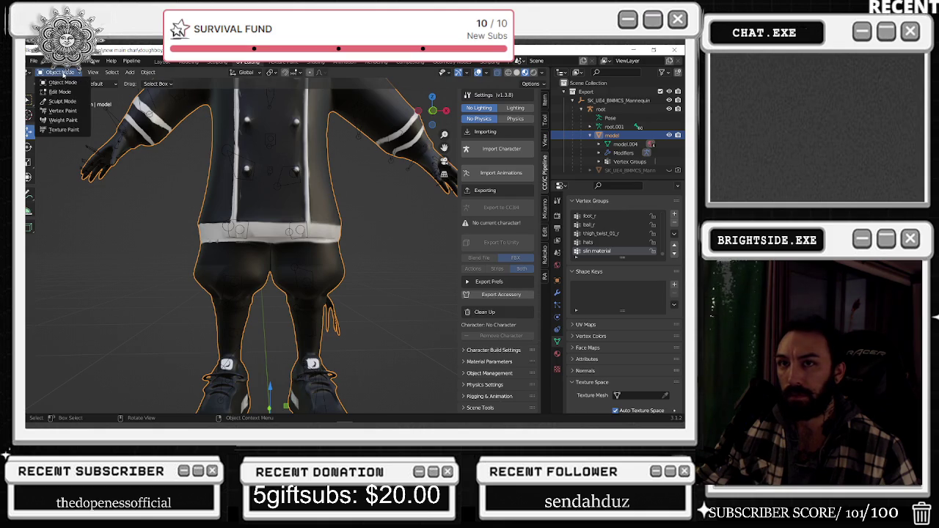
left_click(63, 120)
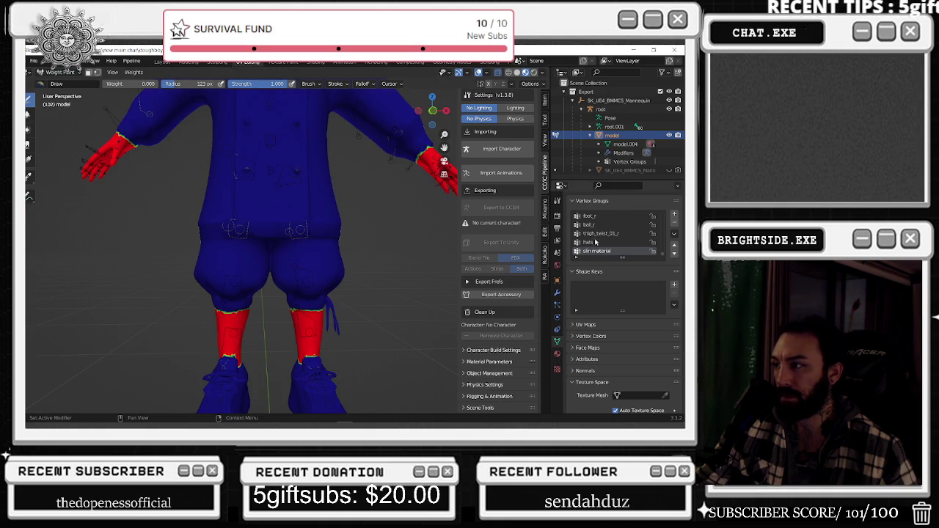
With thigh_twist_01_r active, paint a full-weight red band across the right thigh
left_click(592, 233)
scroll(242, 242, "up", 2)
mouse_move(242, 242)
middle_mouse_down()
mouse_move(213, 250)
mouse_move(210, 199)
middle_mouse_up()
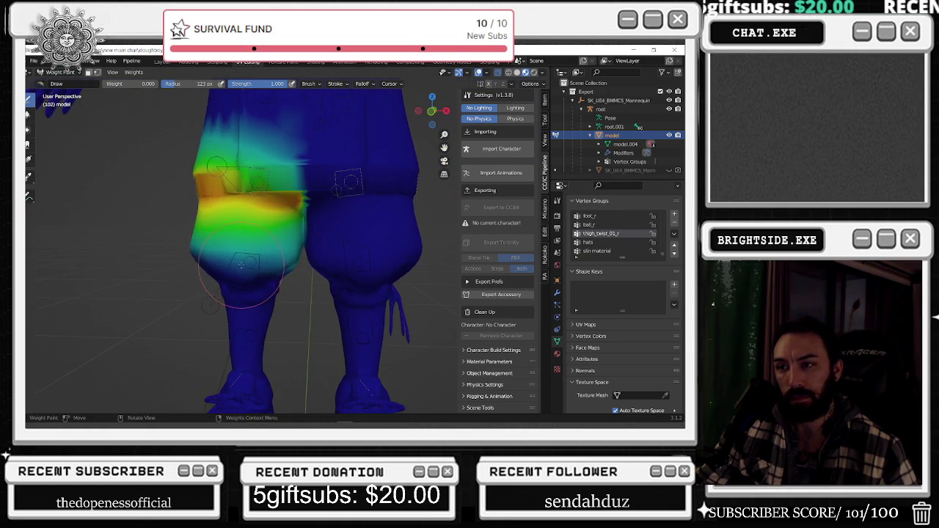
mouse_move(246, 207)
left_mouse_down()
mouse_move(286, 222)
mouse_move(184, 211)
left_mouse_up()
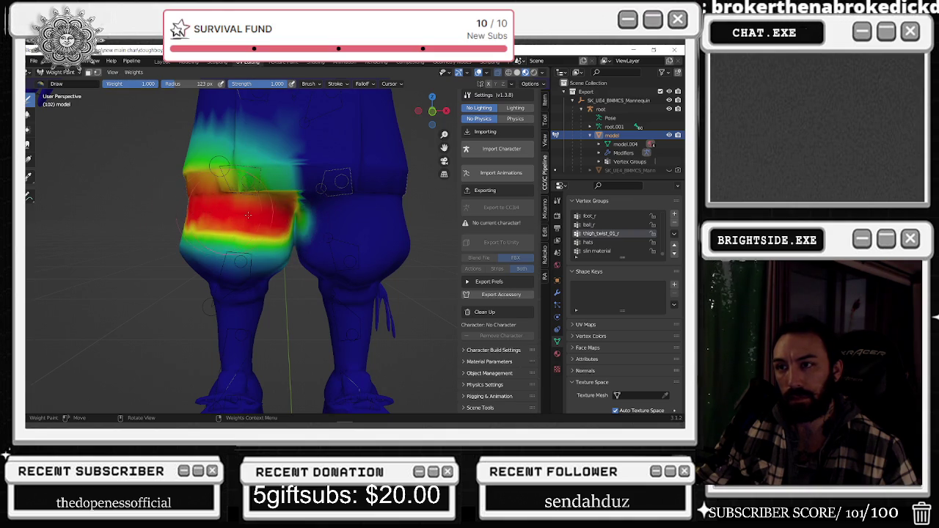
mouse_move(176, 213)
middle_mouse_down()
mouse_move(357, 210)
mouse_move(281, 218)
middle_mouse_up()
left_click_drag(281, 219, 260, 219)
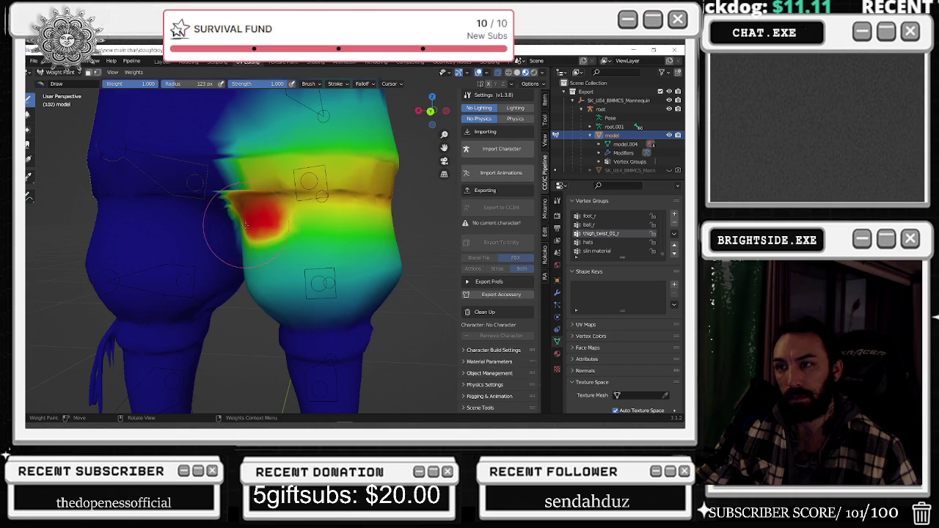
mouse_move(324, 217)
left_mouse_down()
mouse_move(400, 217)
mouse_move(284, 208)
mouse_move(312, 198)
left_mouse_up()
scroll(380, 193, "down", 3)
mouse_move(380, 193)
middle_mouse_down()
mouse_move(148, 211)
mouse_move(290, 225)
middle_mouse_up()
Lower the weights above the band and soften its upper edge with the 0.284 brush weight
left_click_drag(243, 219, 262, 228)
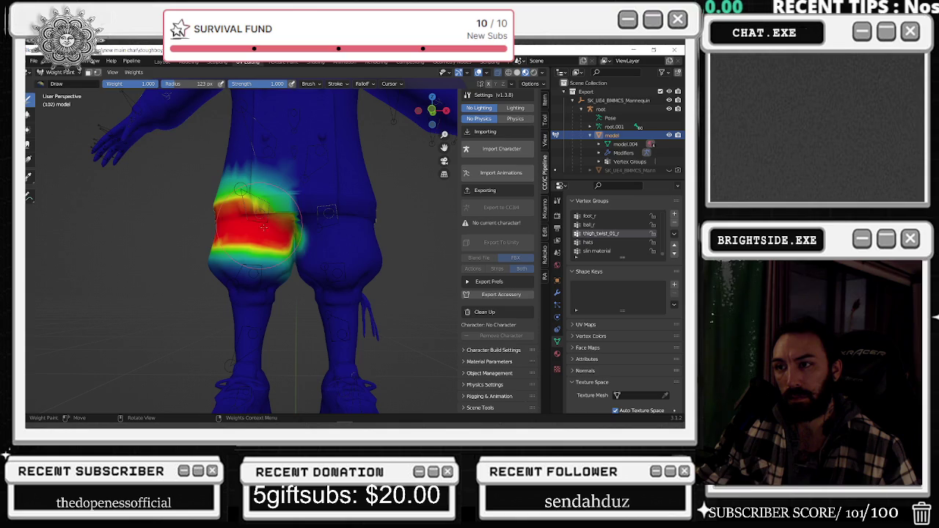
middle_click_drag(333, 204, 301, 215)
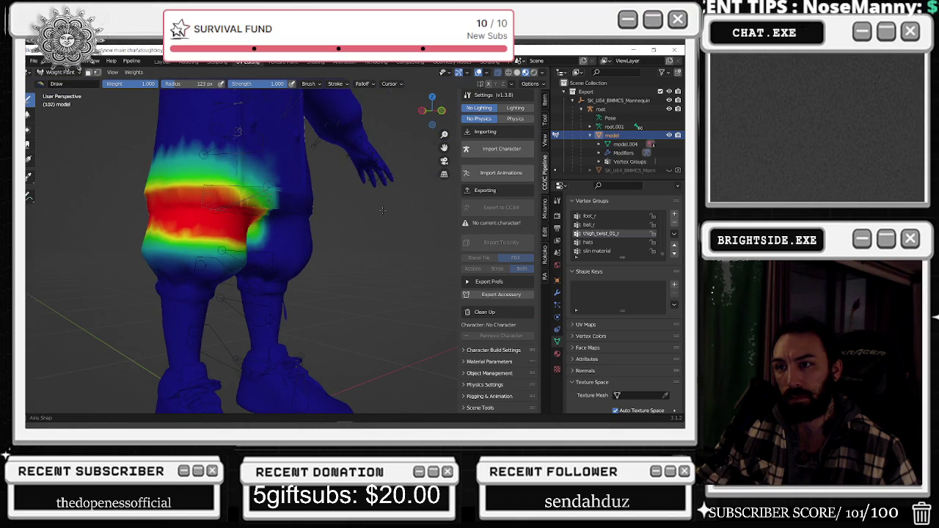
middle_click_drag(301, 215, 321, 243)
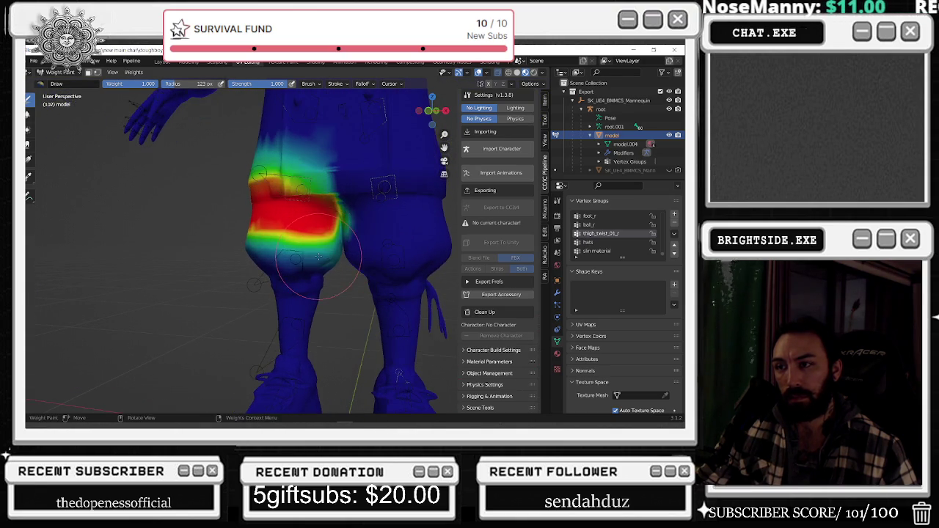
scroll(320, 236, "up", 1)
scroll(321, 238, "up", 2)
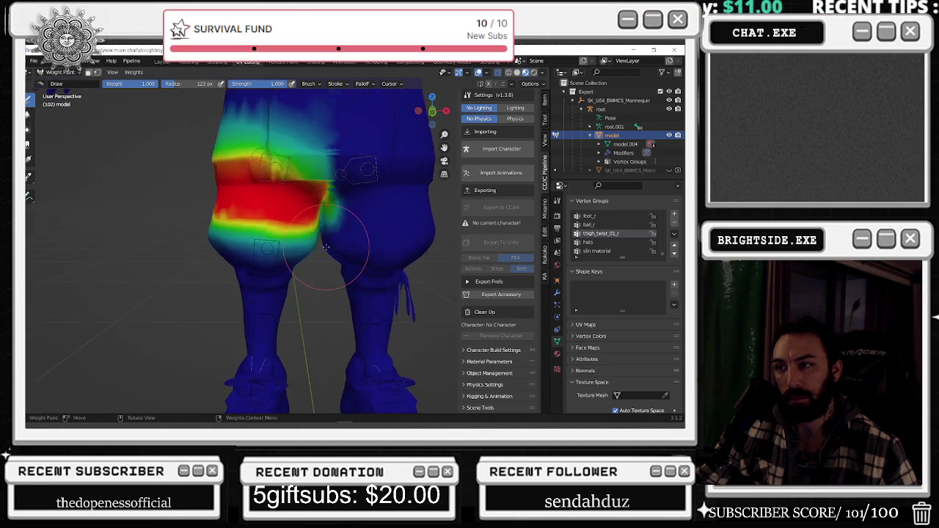
scroll(321, 242, "up", 1)
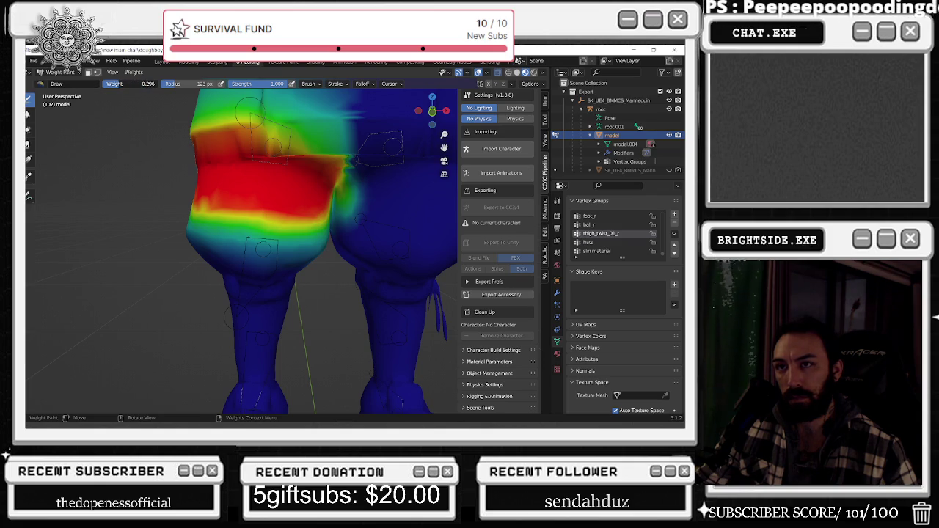
middle_click_drag(262, 167, 193, 159)
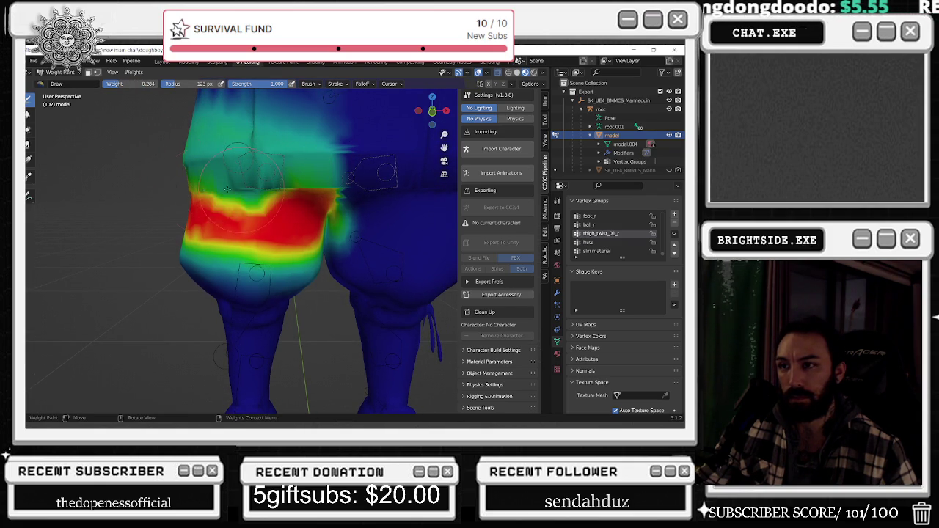
left_click_drag(308, 195, 321, 192)
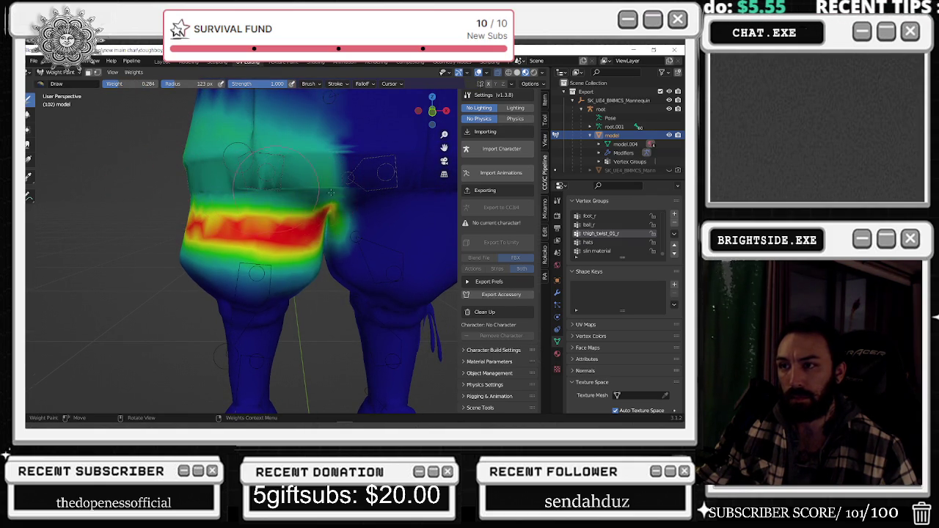
Thin the red band by lowering its top and right end, checking from side and back
middle_click_drag(174, 147, 87, 171)
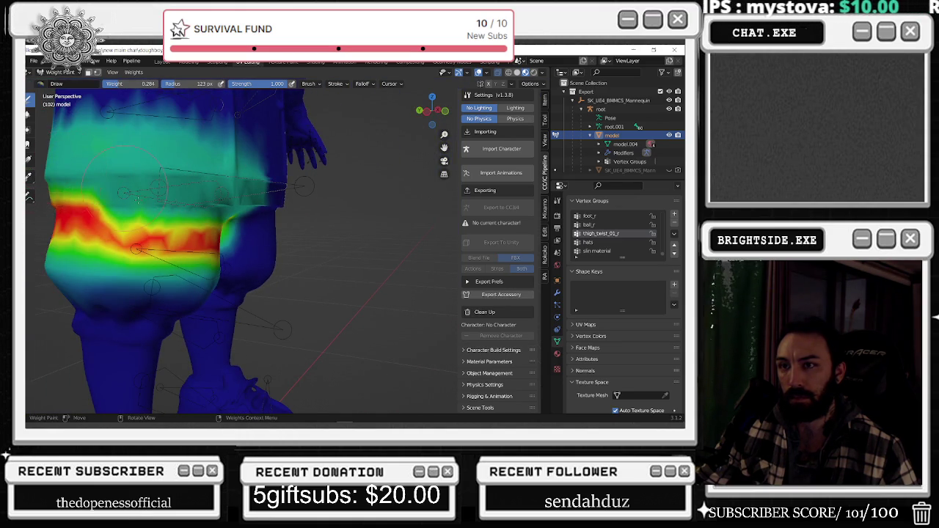
middle_click_drag(119, 198, 122, 194)
mouse_move(297, 229)
left_mouse_down()
mouse_move(302, 242)
mouse_move(308, 229)
left_mouse_up()
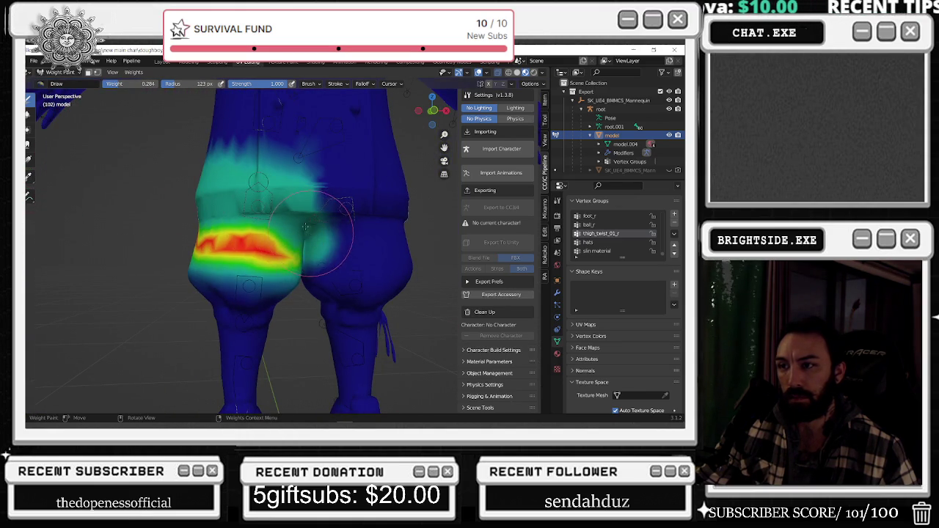
middle_click_drag(317, 190, 293, 212)
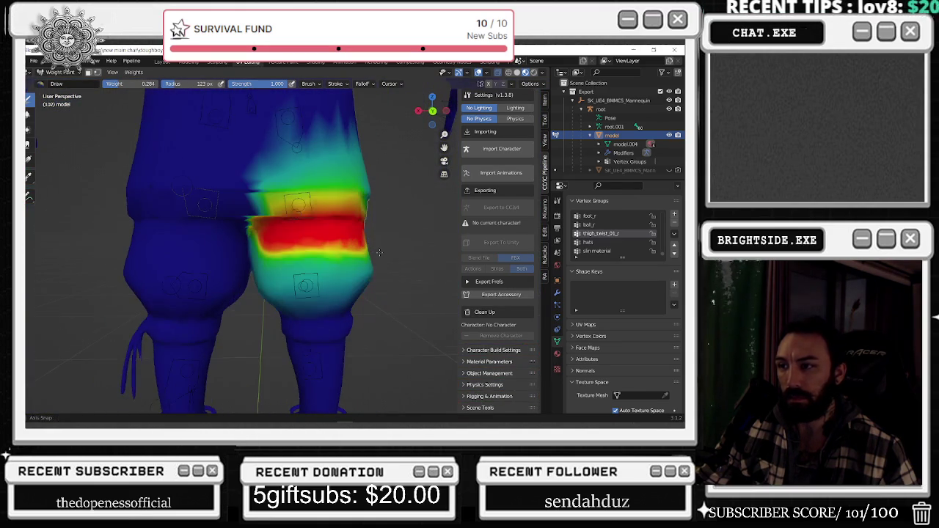
mouse_move(294, 212)
left_mouse_down()
mouse_move(317, 194)
mouse_move(350, 196)
left_mouse_up()
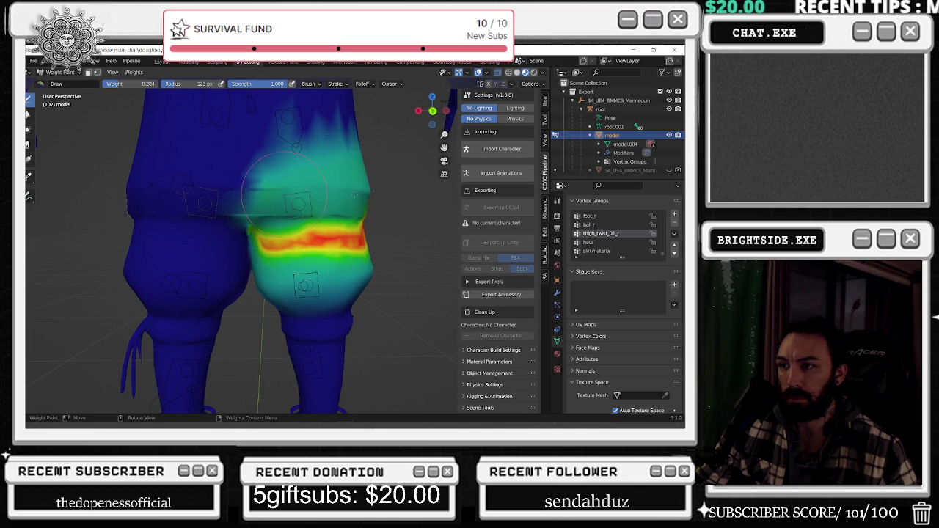
middle_click_drag(355, 203, 167, 211)
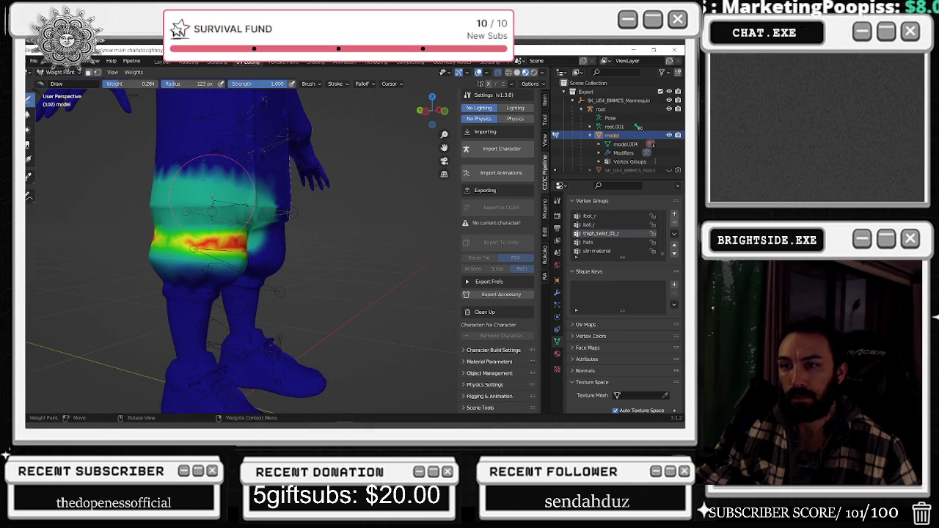
scroll(117, 187, "up", 2)
scroll(108, 181, "up", 3)
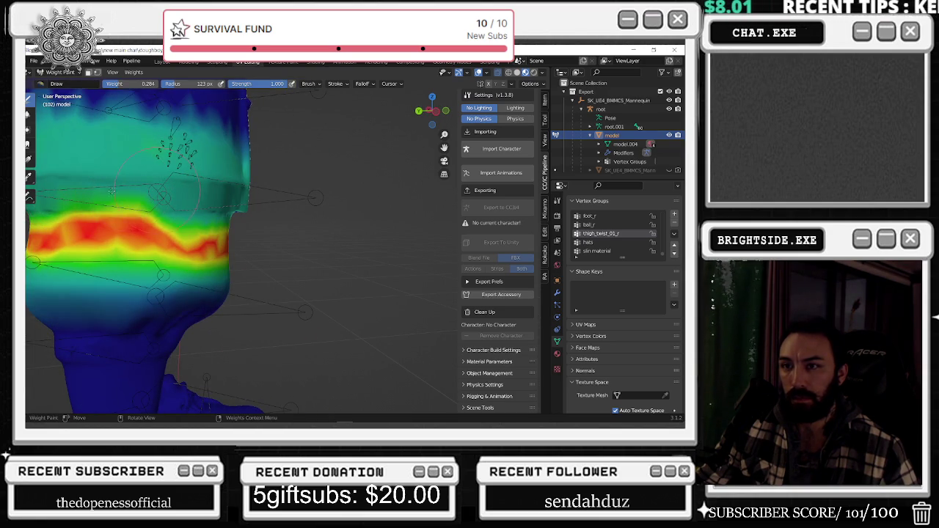
mouse_move(73, 187)
middle_mouse_down()
mouse_move(199, 157)
mouse_move(261, 189)
middle_mouse_up()
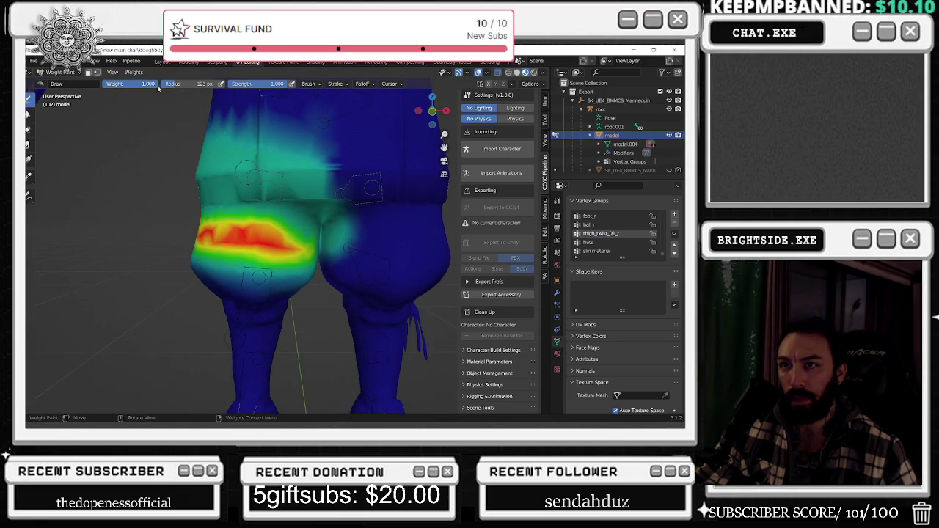
Paint the green and teal weights along the inner thigh crease down to 0.000
scroll(293, 242, "up", 2)
left_click(329, 242)
mouse_move(116, 96)
middle_mouse_down()
mouse_move(227, 281)
mouse_move(183, 280)
middle_mouse_up()
mouse_move(183, 279)
left_mouse_down()
mouse_move(252, 199)
mouse_move(209, 179)
mouse_move(199, 224)
mouse_move(145, 292)
mouse_move(179, 314)
mouse_move(171, 271)
left_mouse_up()
mouse_move(280, 207)
left_mouse_down()
mouse_move(304, 178)
mouse_move(199, 168)
mouse_move(178, 105)
mouse_move(152, 276)
mouse_move(153, 242)
mouse_move(152, 258)
left_mouse_up()
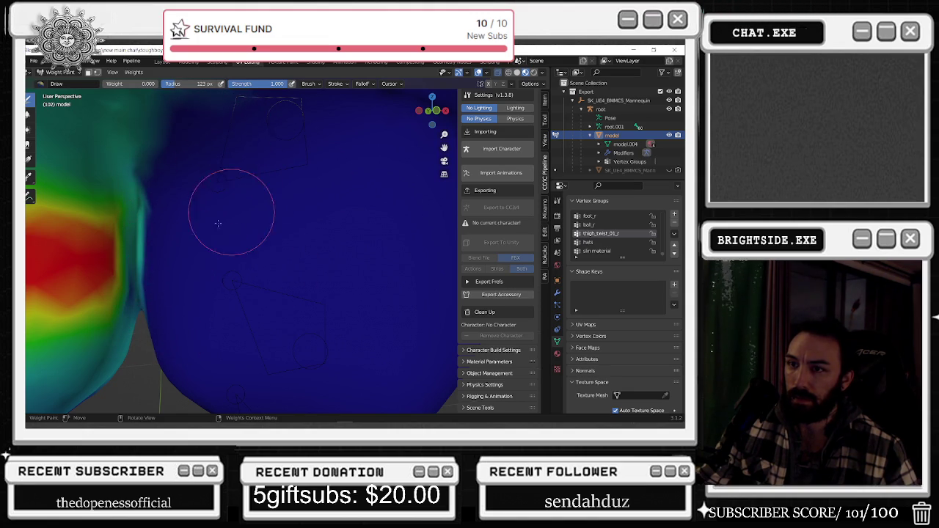
middle_click_drag(216, 209, 171, 275)
mouse_move(116, 342)
left_mouse_down()
mouse_move(137, 188)
mouse_move(159, 163)
left_mouse_up()
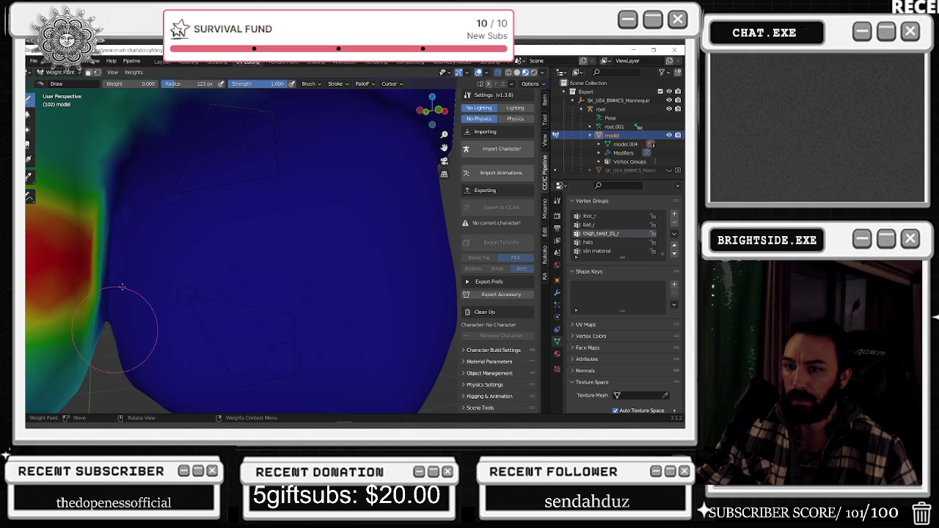
Undo a stray red stroke along the upper edge and review the hips and legs
middle_click_drag(161, 183, 122, 145)
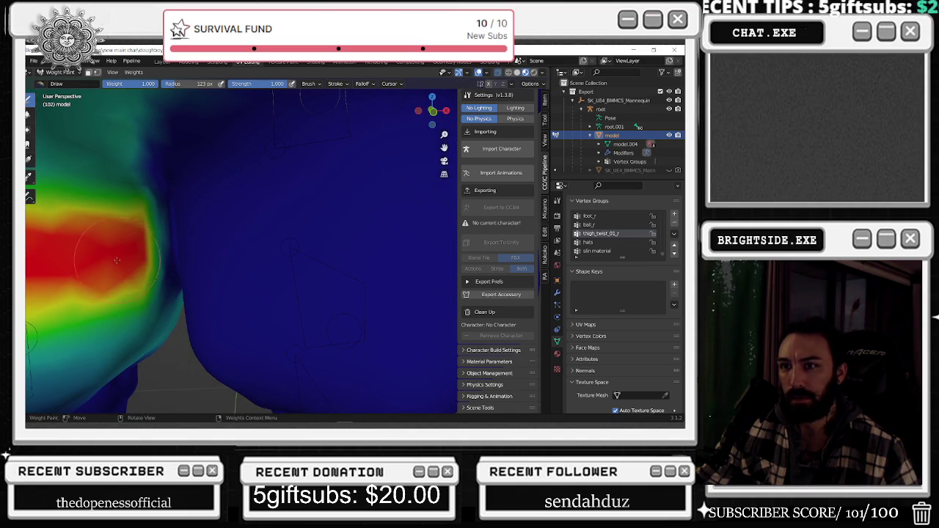
mouse_move(145, 247)
left_mouse_down()
mouse_move(159, 242)
mouse_move(143, 165)
mouse_move(132, 210)
mouse_move(150, 199)
left_mouse_up()
key("ctrl+z")
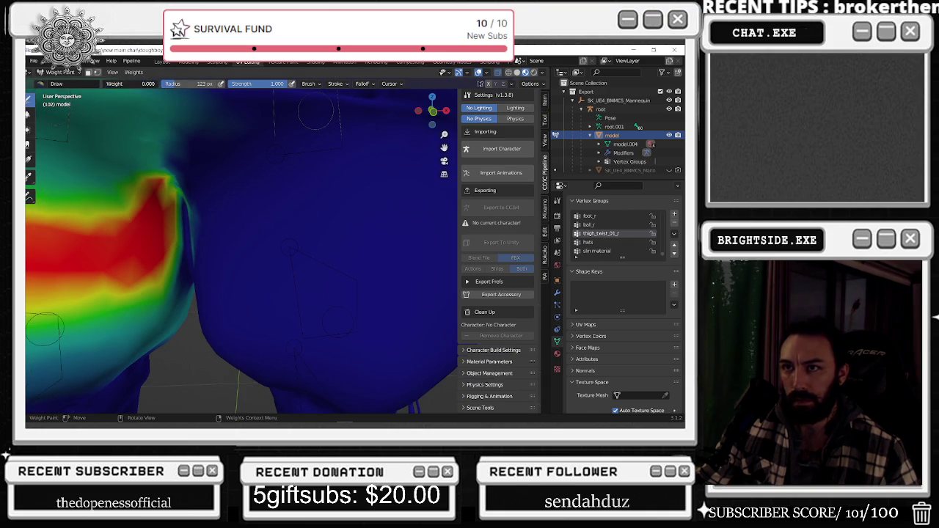
middle_click_drag(241, 210, 189, 210)
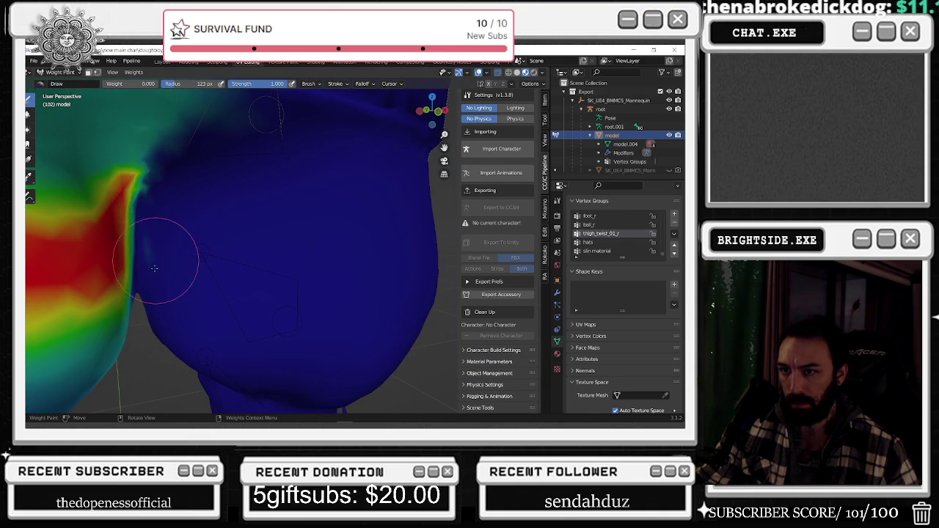
scroll(182, 265, "down", 5)
middle_click_drag(182, 266, 242, 195)
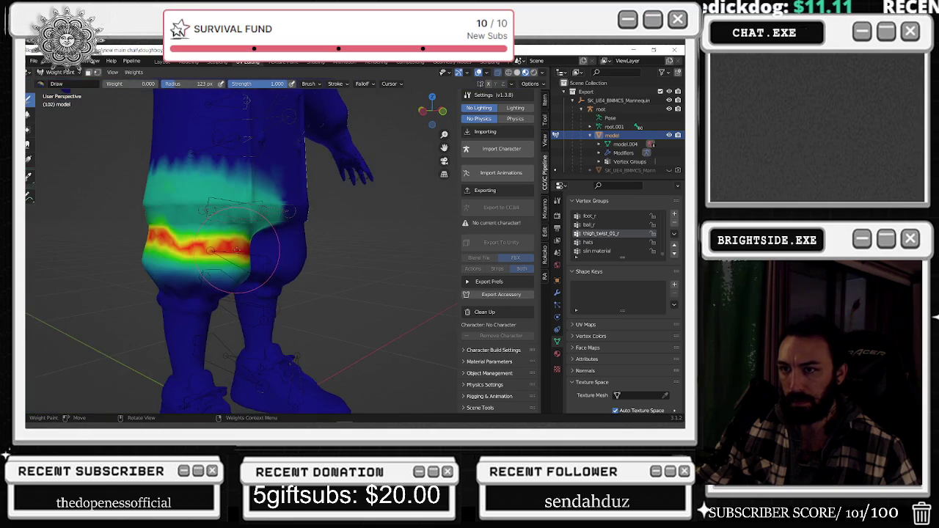
mouse_move(207, 237)
middle_mouse_down()
mouse_move(315, 264)
mouse_move(366, 297)
mouse_move(356, 293)
middle_mouse_up()
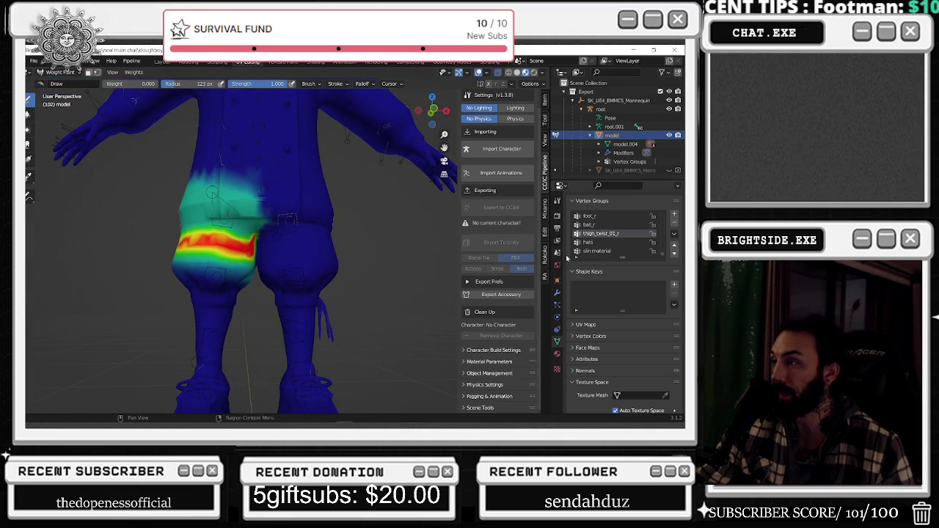
scroll(624, 237, "up", 3)
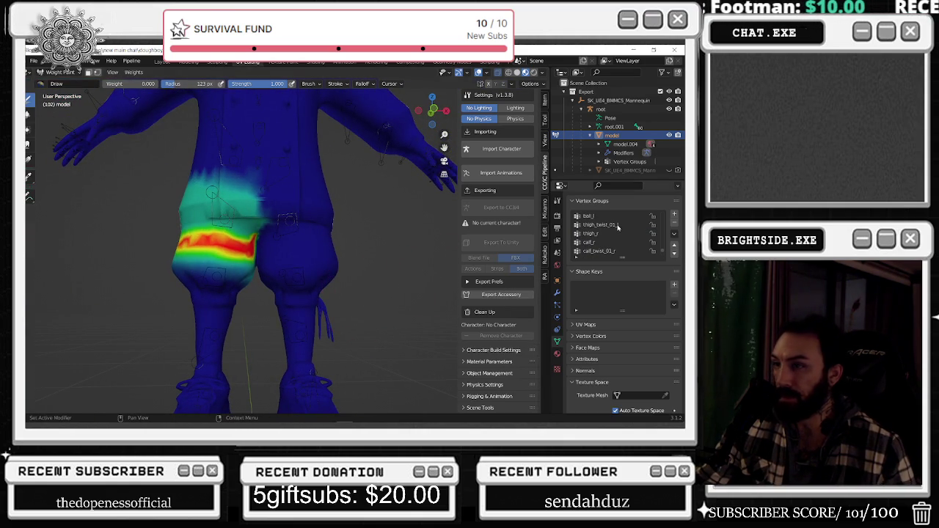
Switch to thigh_twist_01_l and paint a red high-weight band around the thigh
left_click(617, 226)
scroll(377, 199, "up", 3)
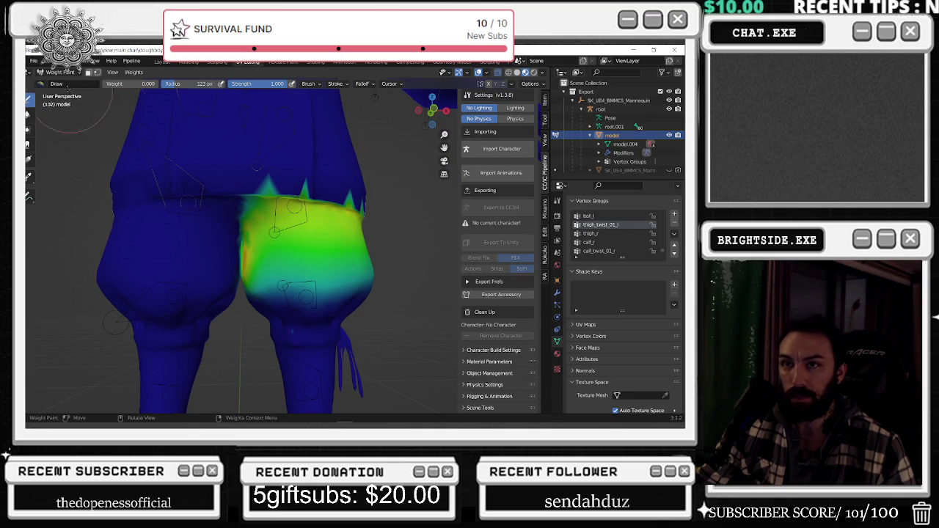
scroll(220, 235, "up", 2)
scroll(220, 235, "up", 2)
mouse_move(209, 229)
left_mouse_down()
mouse_move(389, 230)
mouse_move(228, 241)
left_mouse_up()
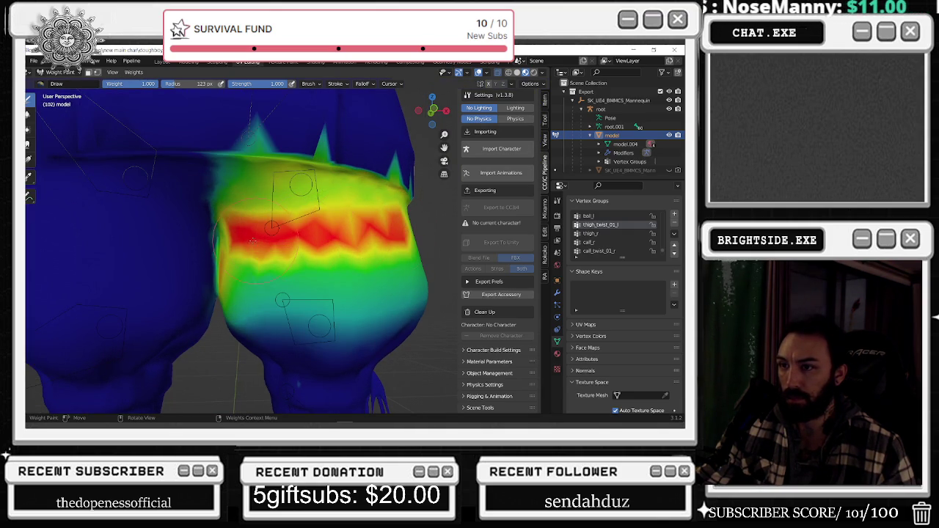
middle_click_drag(409, 228, 250, 220)
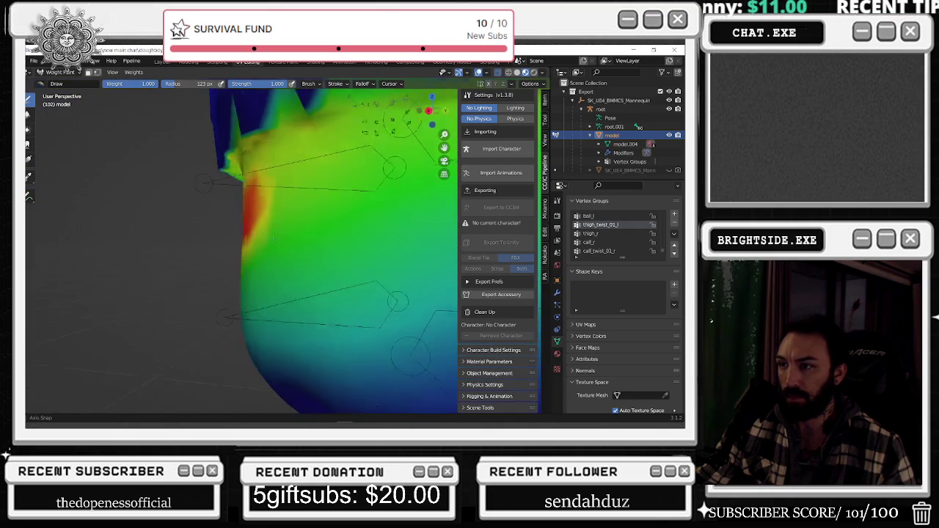
left_click_drag(249, 220, 389, 228)
middle_click_drag(389, 228, 286, 239)
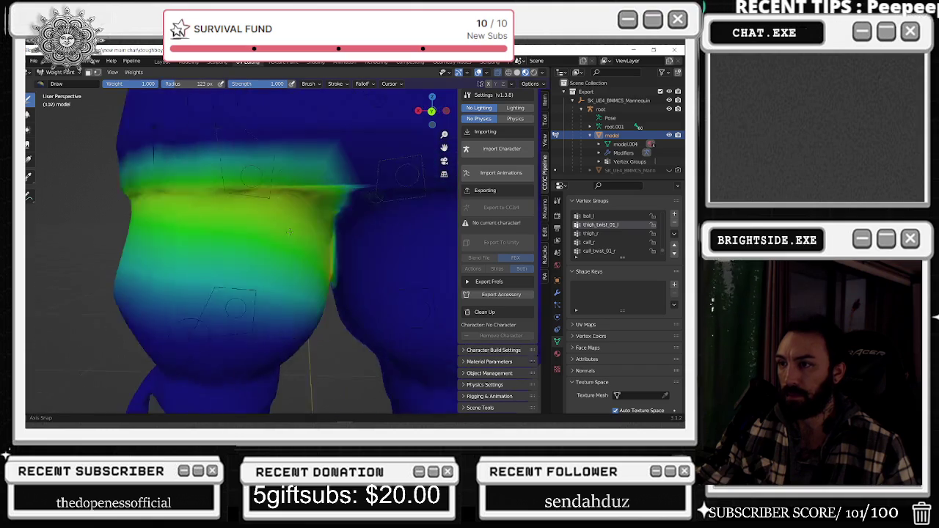
left_click_drag(286, 238, 103, 220)
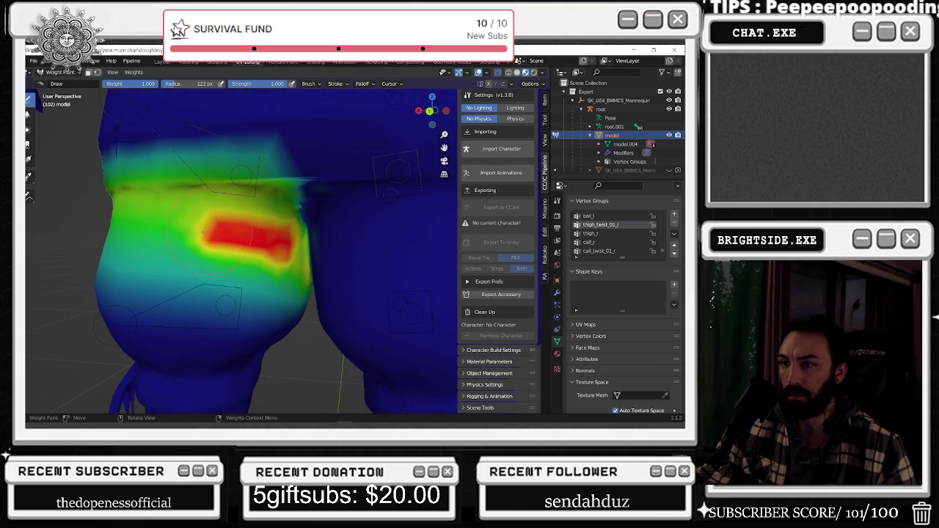
mouse_move(102, 220)
middle_mouse_down()
mouse_move(167, 215)
mouse_move(323, 249)
middle_mouse_up()
left_click_drag(323, 249, 295, 223)
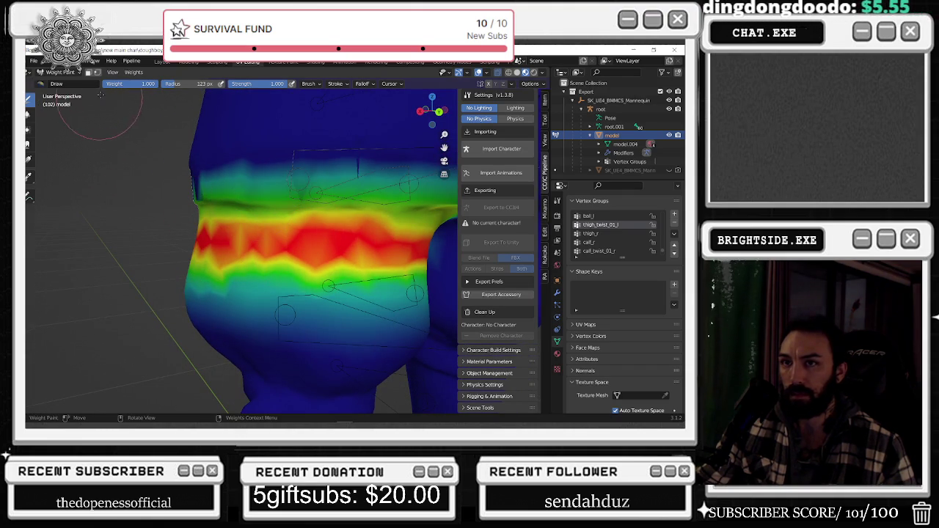
Blend soft green weight above the band, then repaint the band at full 1.0 weight
middle_click_drag(295, 223, 252, 191)
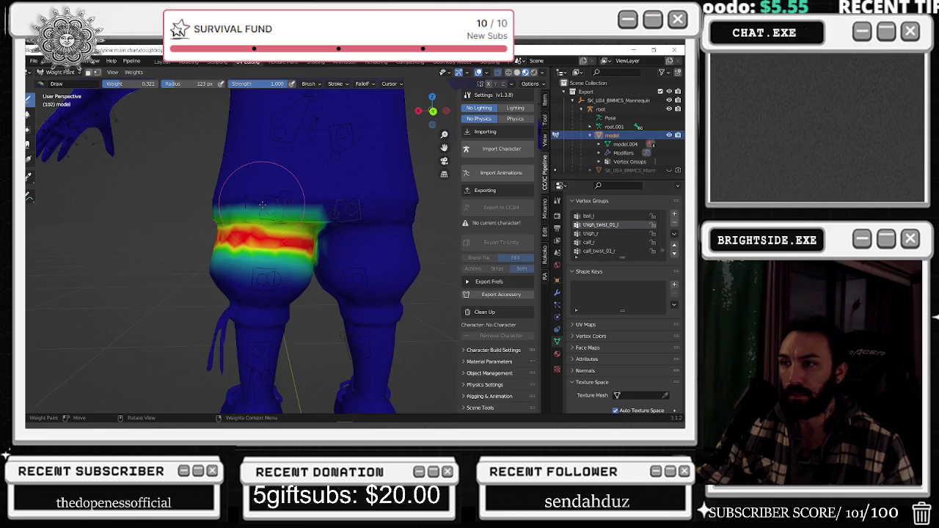
left_click_drag(251, 190, 228, 211)
middle_click_drag(228, 211, 410, 204)
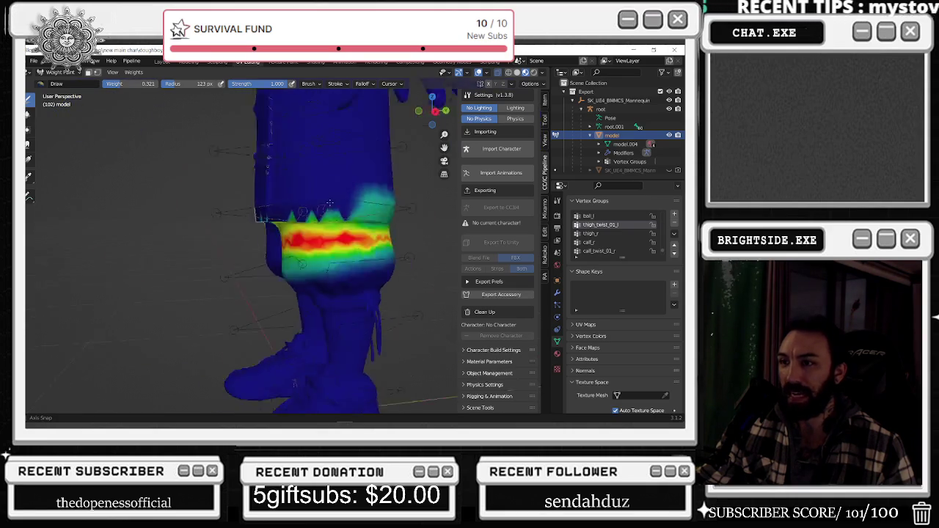
mouse_move(286, 217)
left_mouse_down()
mouse_move(284, 209)
mouse_move(342, 199)
mouse_move(279, 210)
mouse_move(357, 207)
left_mouse_up()
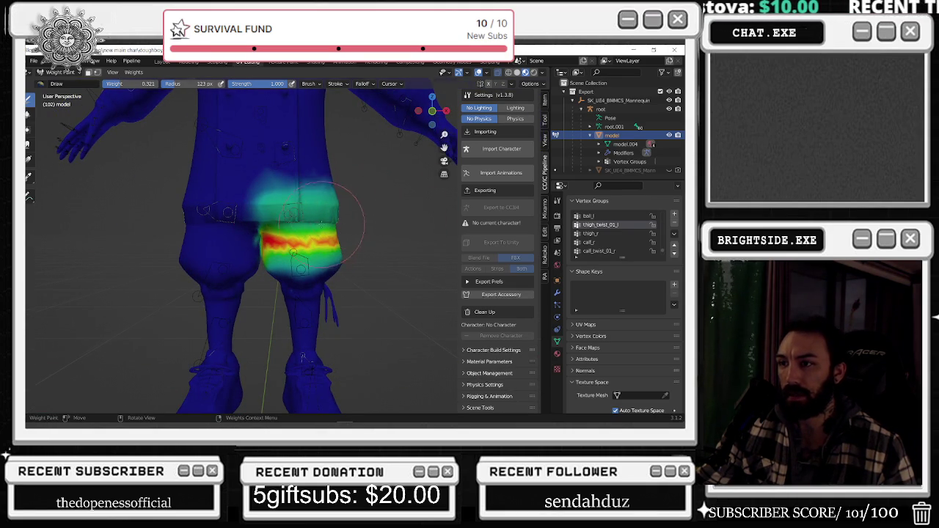
scroll(322, 224, "up", 3)
left_click_drag(129, 87, 157, 86)
scroll(220, 220, "up", 2)
scroll(221, 221, "up", 2)
left_click_drag(220, 227, 416, 224)
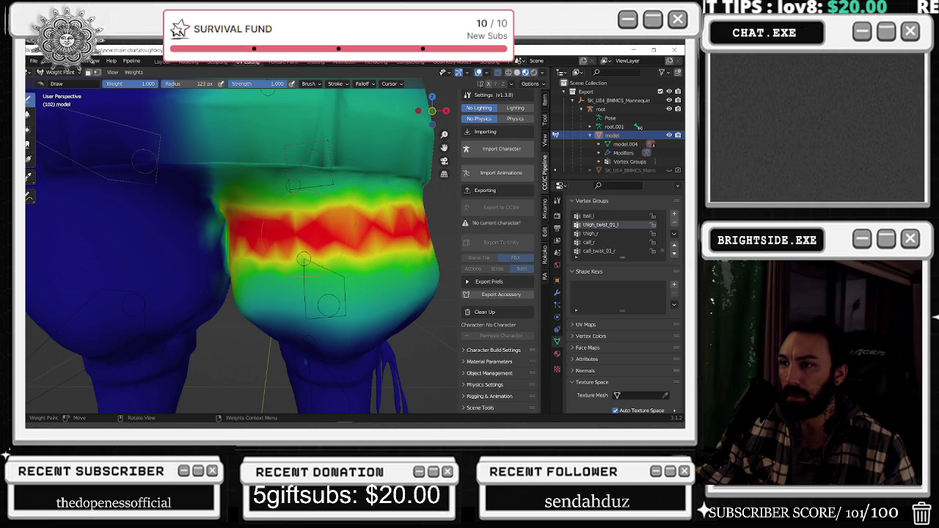
Tidy the band with brush weight 0, review around the hips, and display thigh_r weights
left_click_drag(146, 83, 102, 83)
scroll(94, 207, "up", 3)
scroll(94, 208, "up", 2)
middle_click_drag(95, 207, 92, 209)
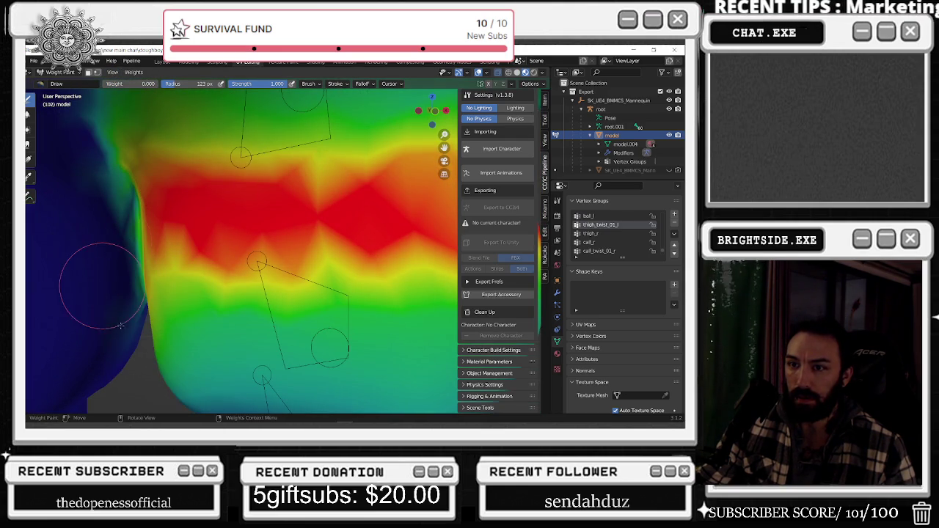
middle_click_drag(78, 212, 128, 339)
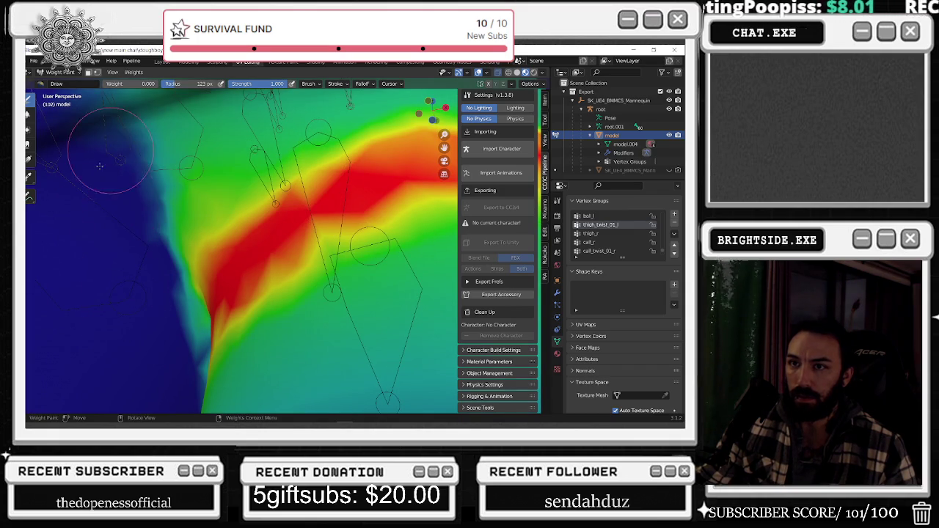
mouse_move(90, 131)
middle_mouse_down()
mouse_move(130, 303)
mouse_move(172, 319)
middle_mouse_up()
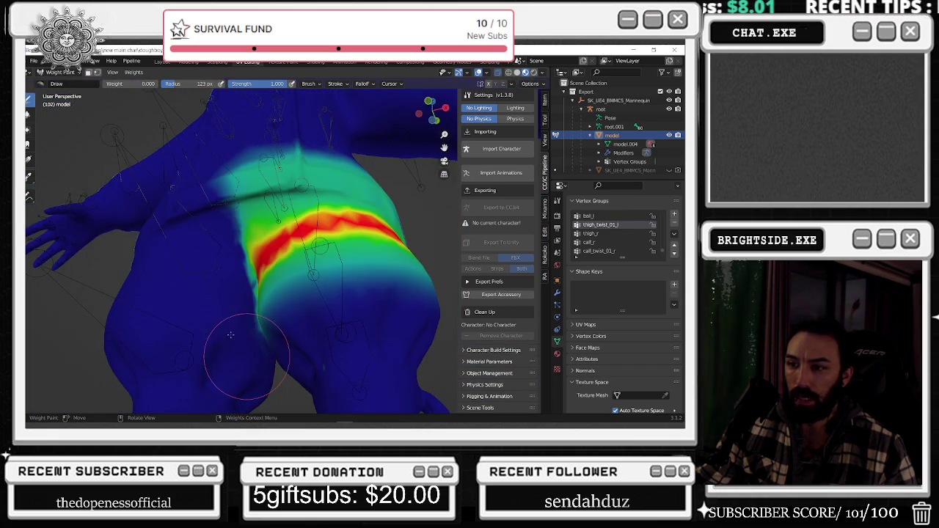
mouse_move(262, 388)
middle_mouse_down()
mouse_move(315, 369)
mouse_move(345, 328)
mouse_move(320, 292)
middle_mouse_up()
scroll(310, 374, "down", 3)
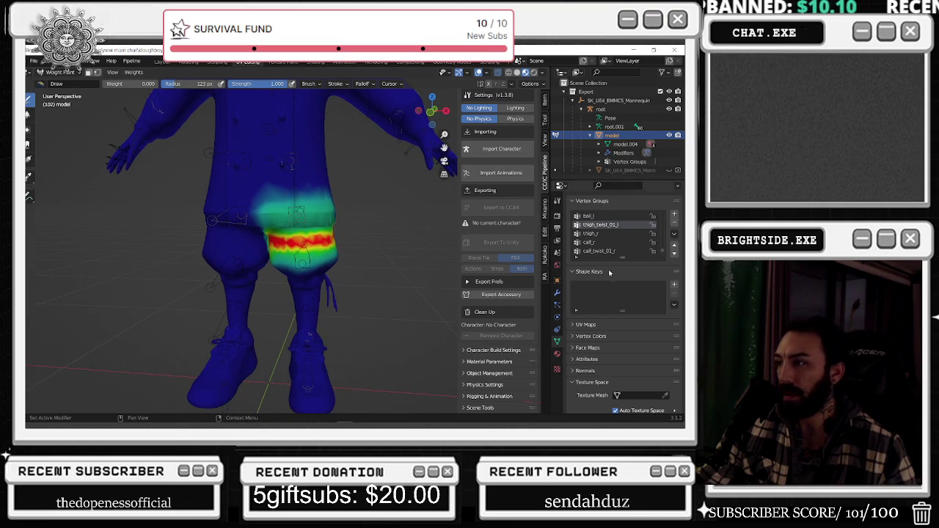
left_click(607, 233)
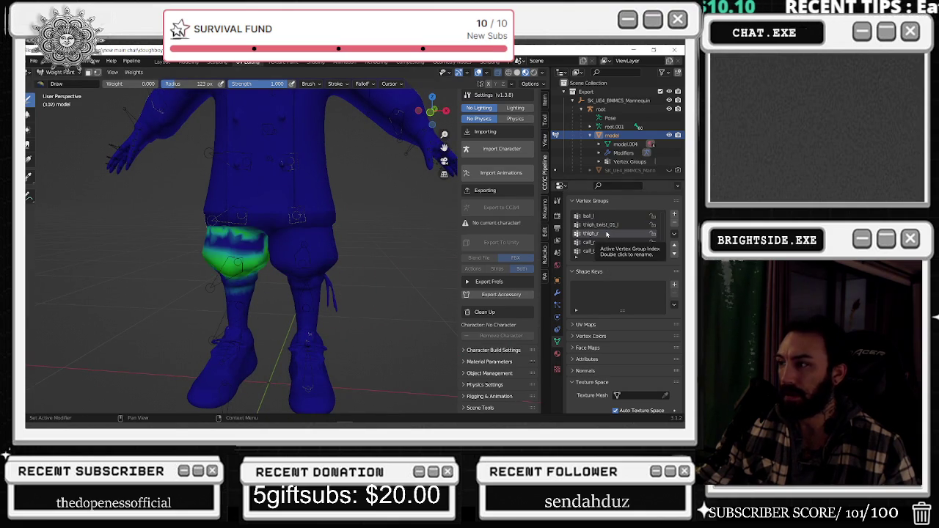
Paint the right thigh's remaining blue band green on thigh_r, then display the calf_r weights
scroll(220, 257, "up", 4)
scroll(218, 262, "up", 2)
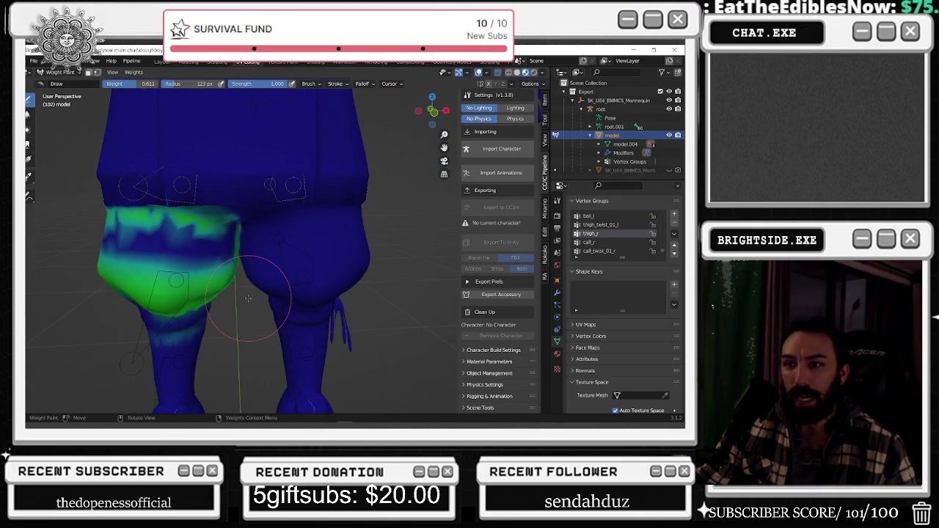
middle_click_drag(212, 265, 226, 209)
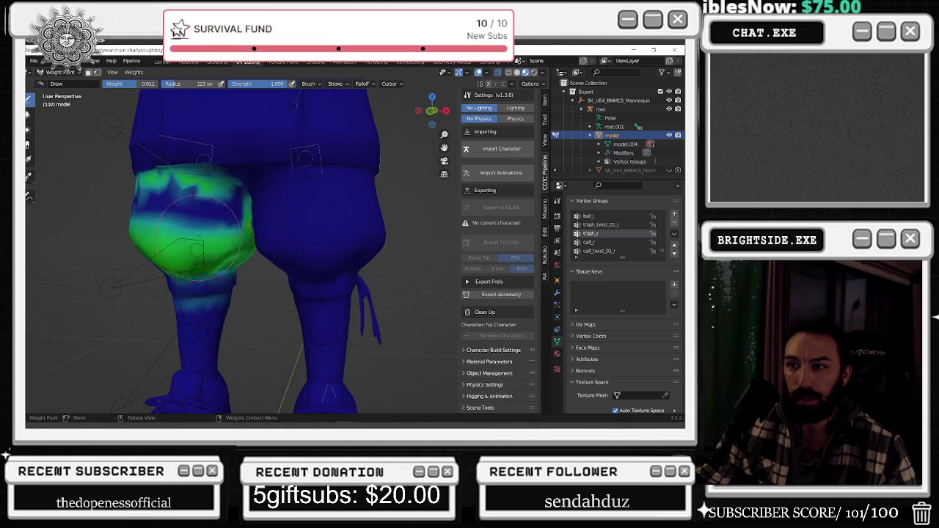
left_click_drag(225, 210, 209, 214)
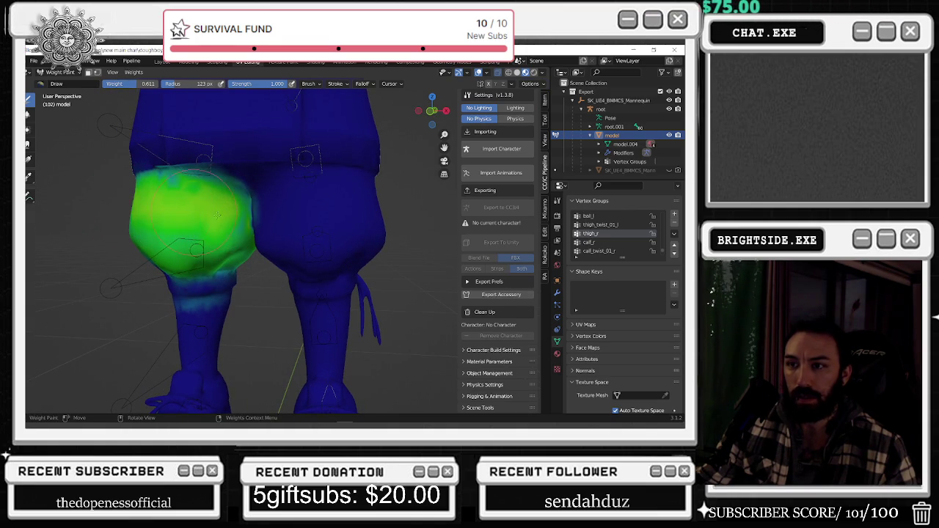
middle_click_drag(210, 208, 350, 215)
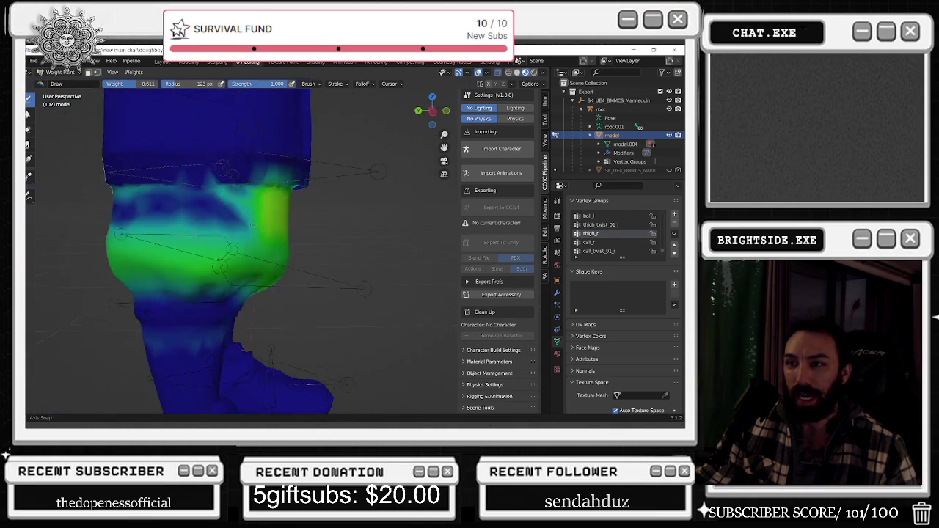
left_click_drag(349, 215, 378, 244)
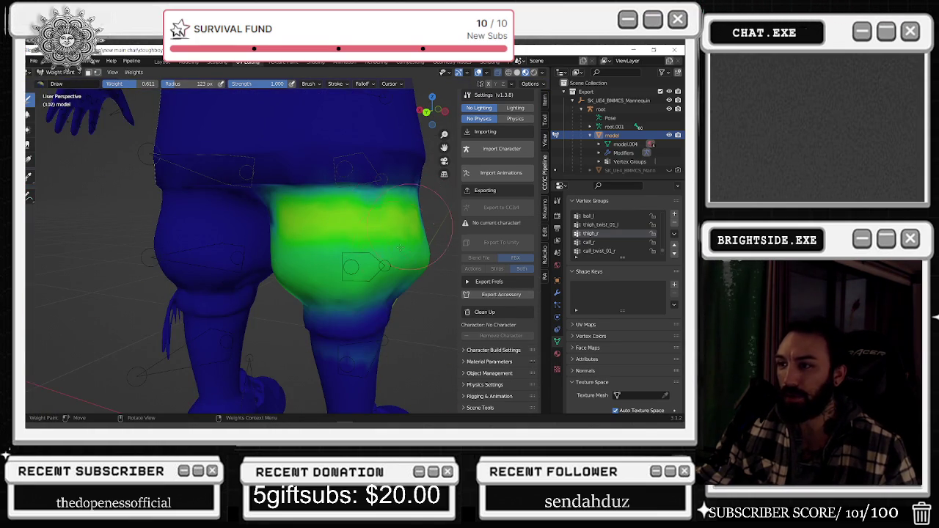
mouse_move(393, 218)
middle_mouse_down()
mouse_move(157, 218)
mouse_move(175, 231)
middle_mouse_up()
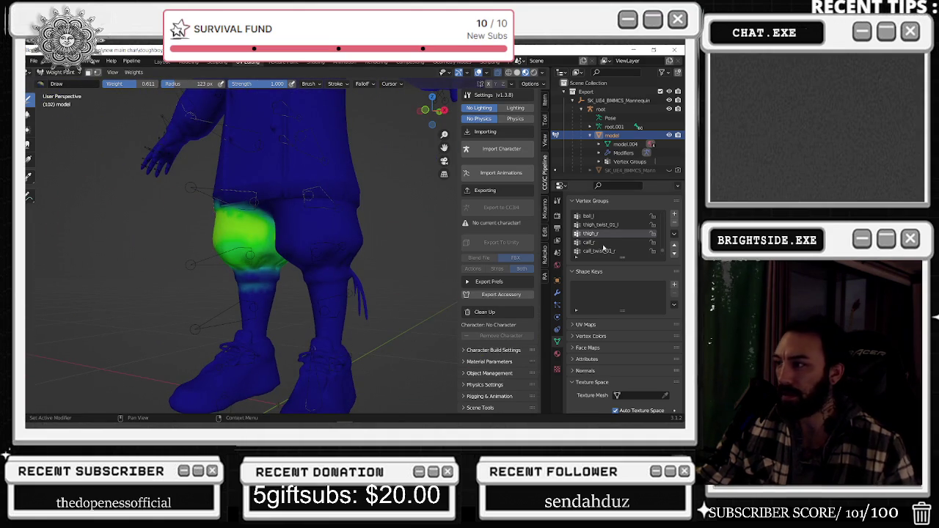
mouse_move(396, 235)
middle_mouse_down()
mouse_move(416, 250)
mouse_move(188, 116)
middle_mouse_up()
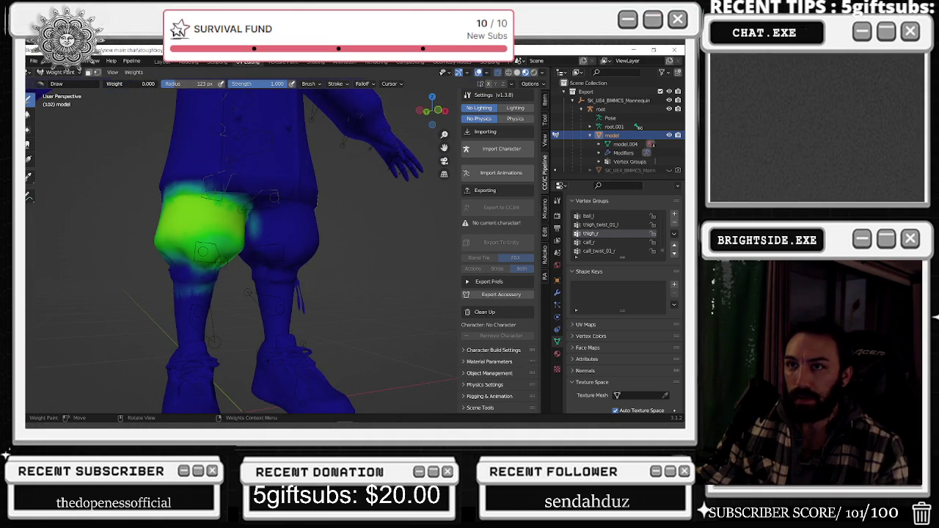
scroll(251, 210, "up", 2)
scroll(333, 256, "down", 2)
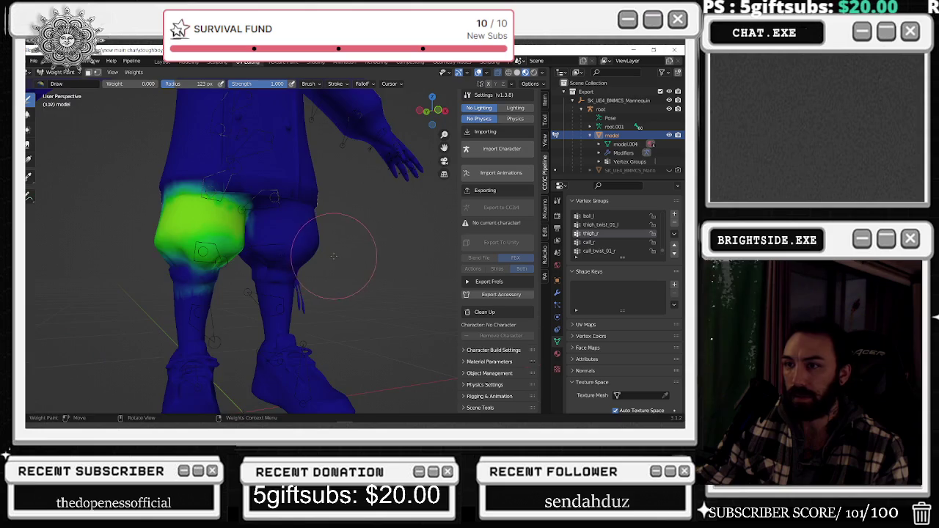
middle_click_drag(332, 256, 411, 249)
left_click(608, 242)
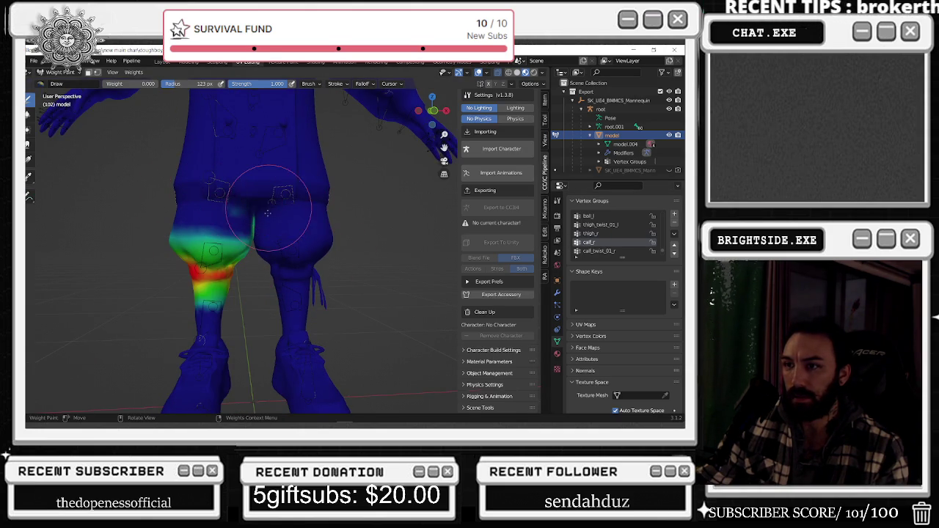
Orbit to a front view of the legs while checking the calf_twist_01_r and thigh_r weights
scroll(262, 228, "up", 3)
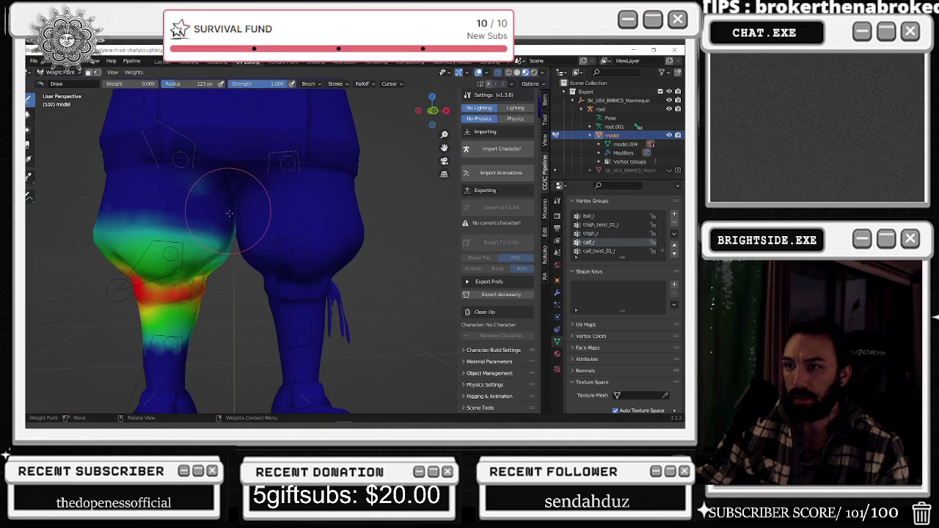
scroll(136, 182, "up", 3)
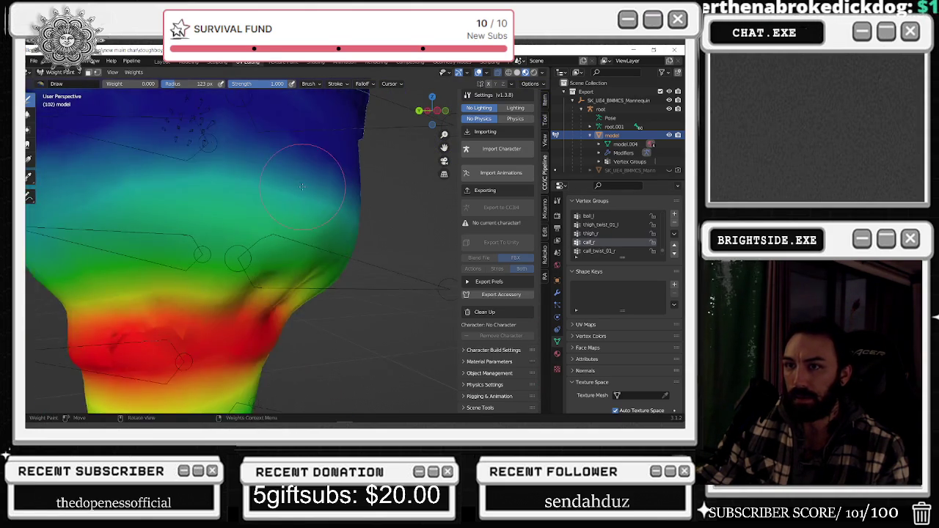
scroll(136, 182, "down", 3)
mouse_move(136, 182)
middle_mouse_down()
mouse_move(274, 193)
mouse_move(381, 220)
middle_mouse_up()
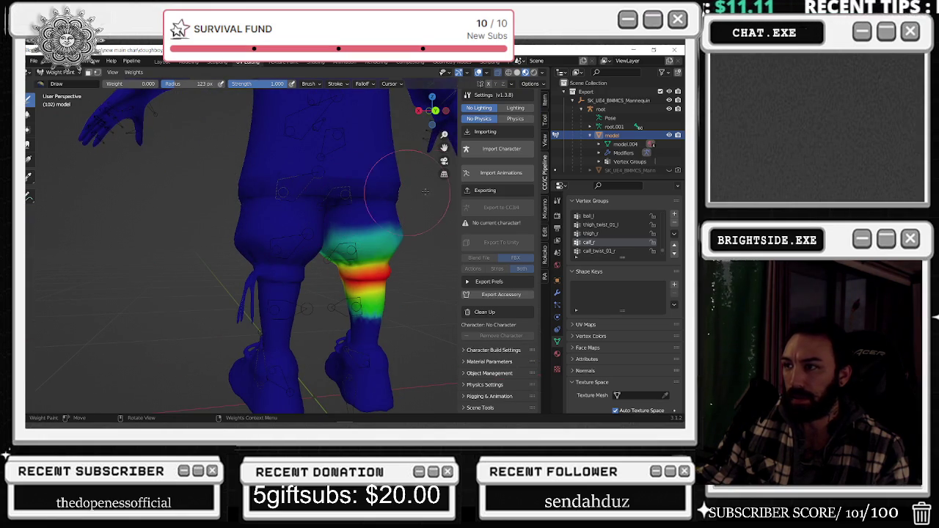
left_click(599, 250)
mouse_move(425, 263)
middle_mouse_down()
mouse_move(304, 246)
mouse_move(290, 233)
middle_mouse_up()
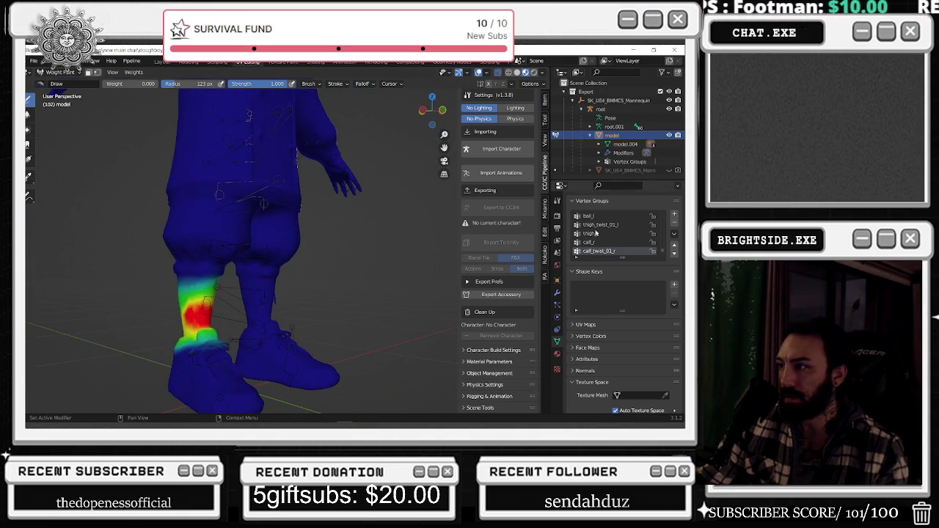
left_click(593, 233)
Check thigh_twist_01_l, then make thigh_l active to show its weights on the left thigh
left_click(600, 225)
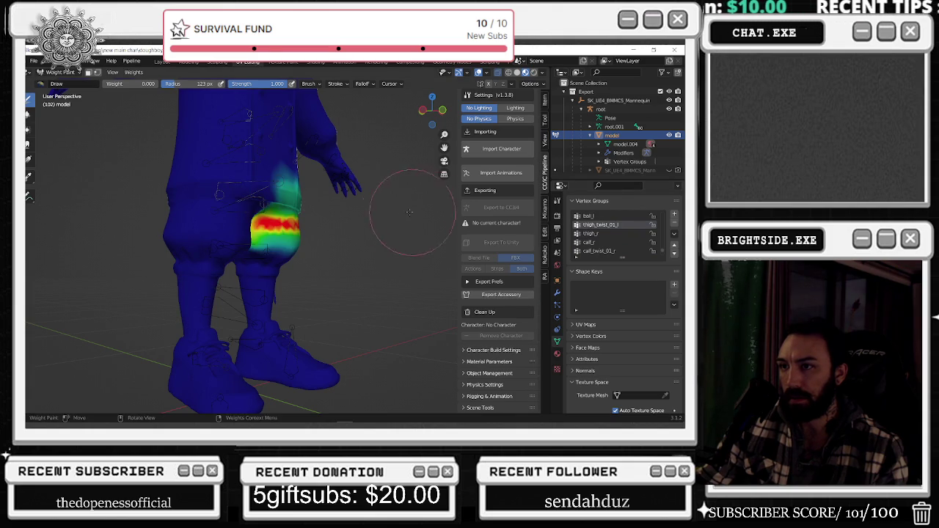
middle_click_drag(316, 220, 354, 215)
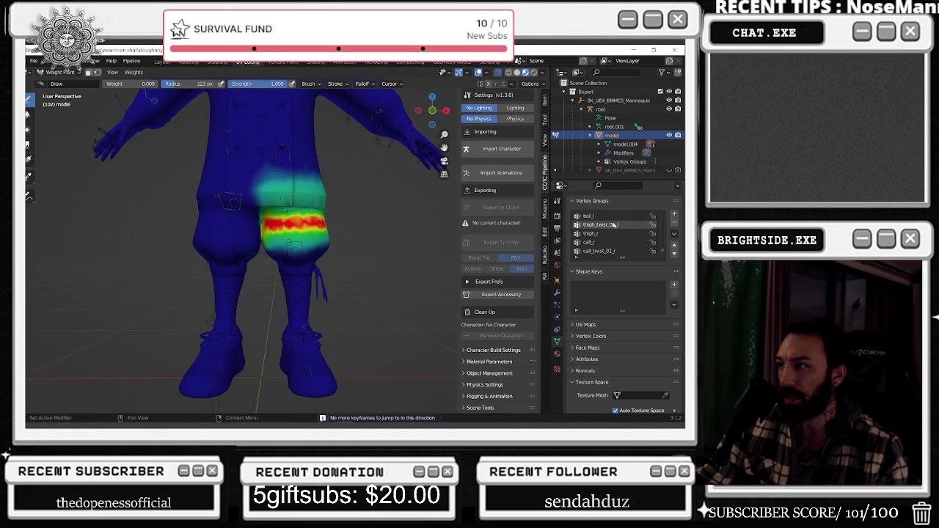
scroll(614, 225, "up", 2, "ctrl")
scroll(614, 226, "up", 1, "ctrl")
scroll(613, 225, "up", 1, "ctrl")
scroll(612, 225, "up", 2, "ctrl")
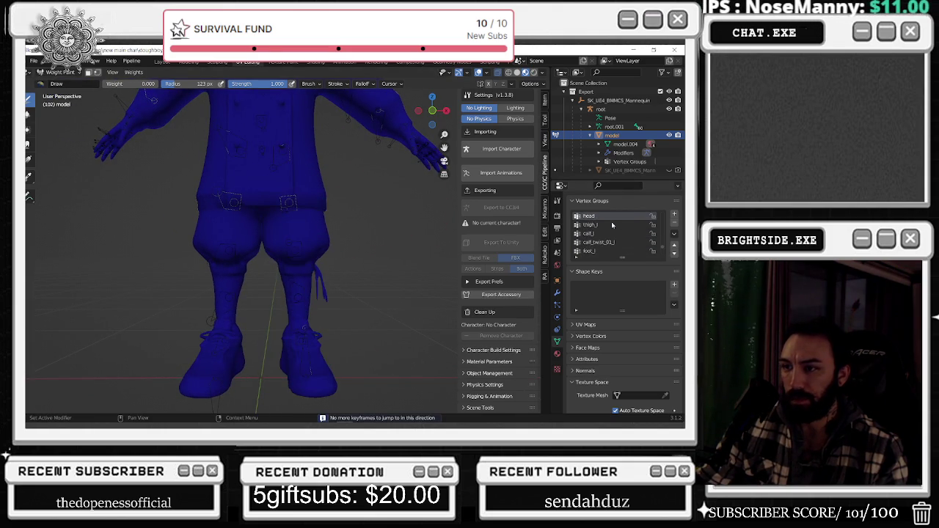
left_click(611, 223)
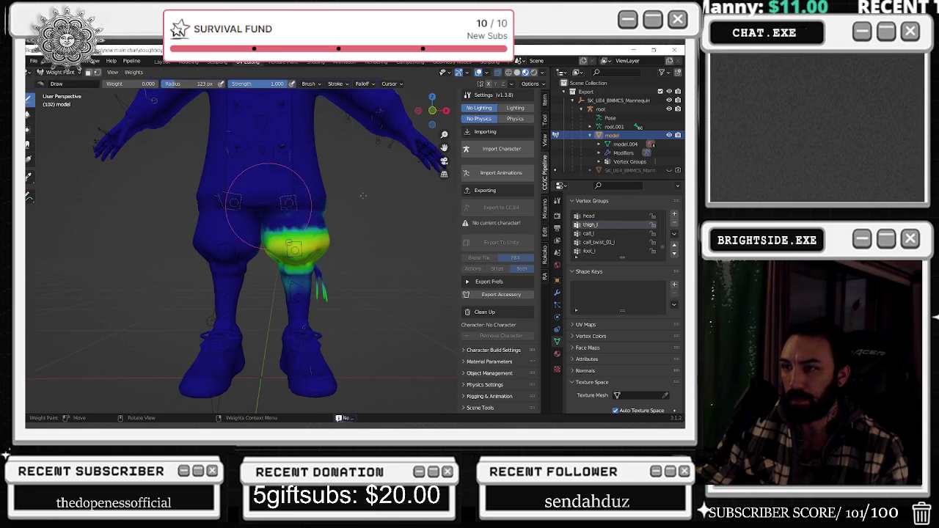
Orbit and zoom around the left leg to inspect the thigh_l weight heatmap
scroll(330, 203, "up", 3)
scroll(331, 203, "up", 3)
scroll(326, 197, "down", 4)
middle_click_drag(331, 203, 326, 182)
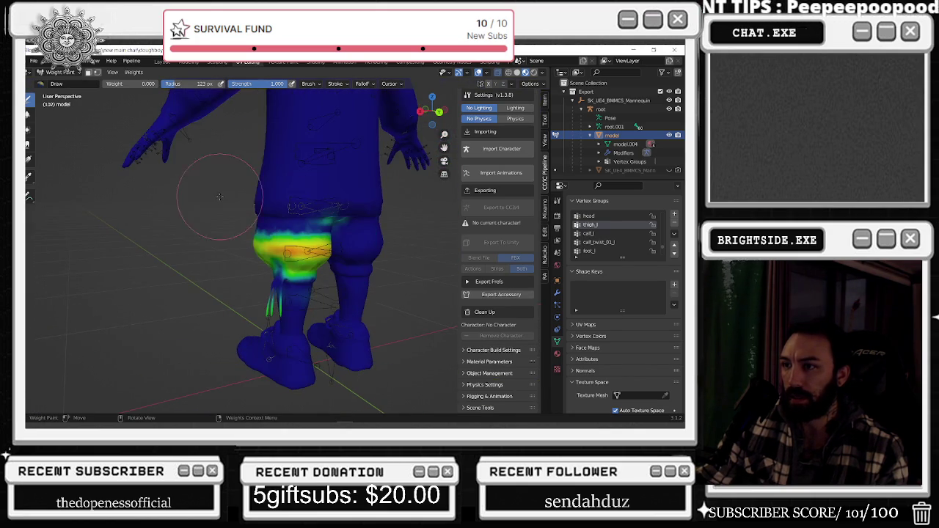
middle_click_drag(369, 206, 279, 173)
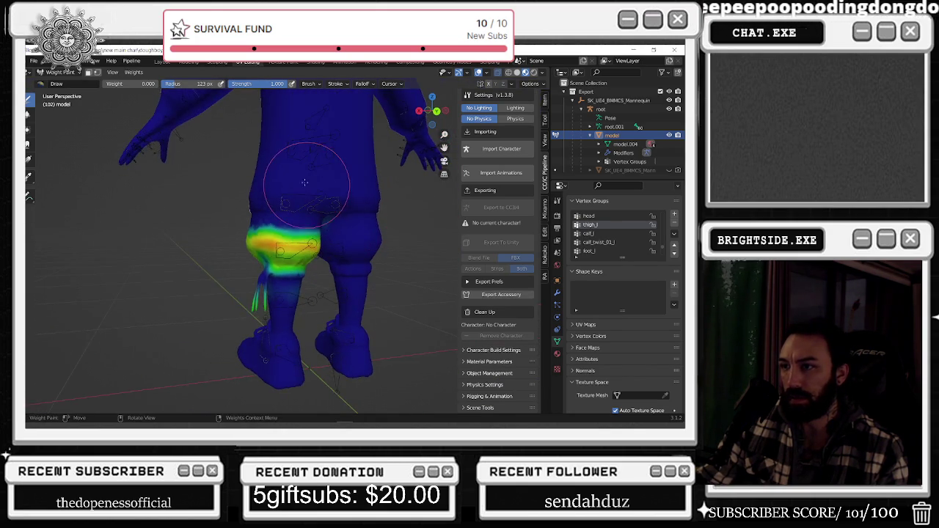
scroll(608, 240, "down", 2, "ctrl")
scroll(602, 239, "up", 2, "ctrl")
scroll(597, 237, "down", 1, "ctrl")
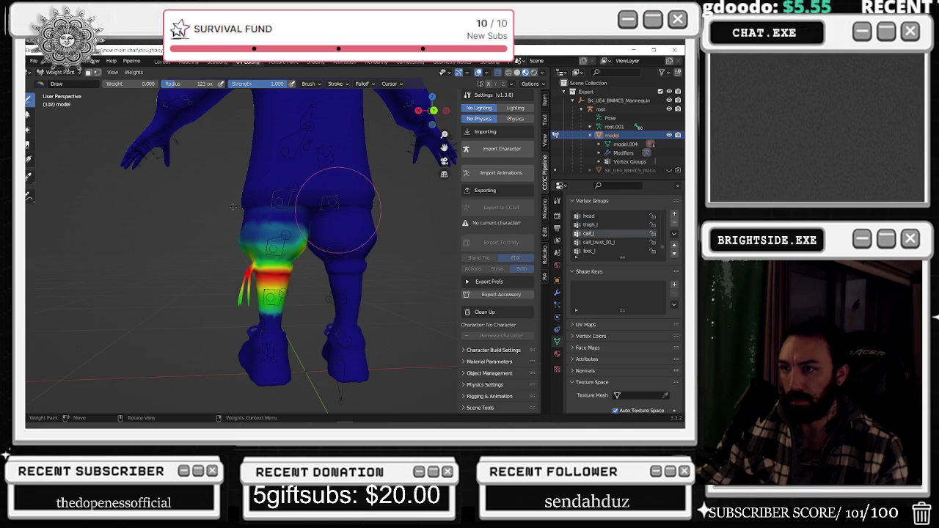
middle_click_drag(264, 206, 364, 218)
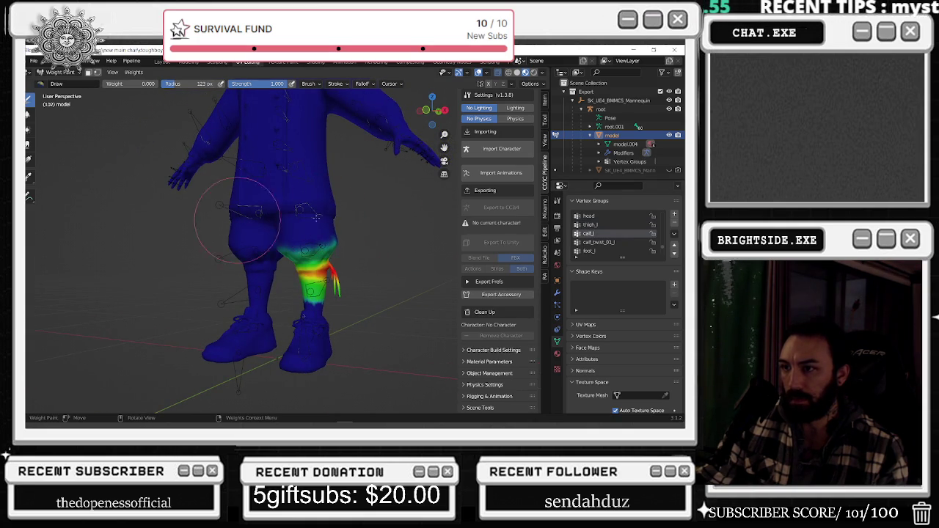
scroll(601, 240, "down", 1, "ctrl")
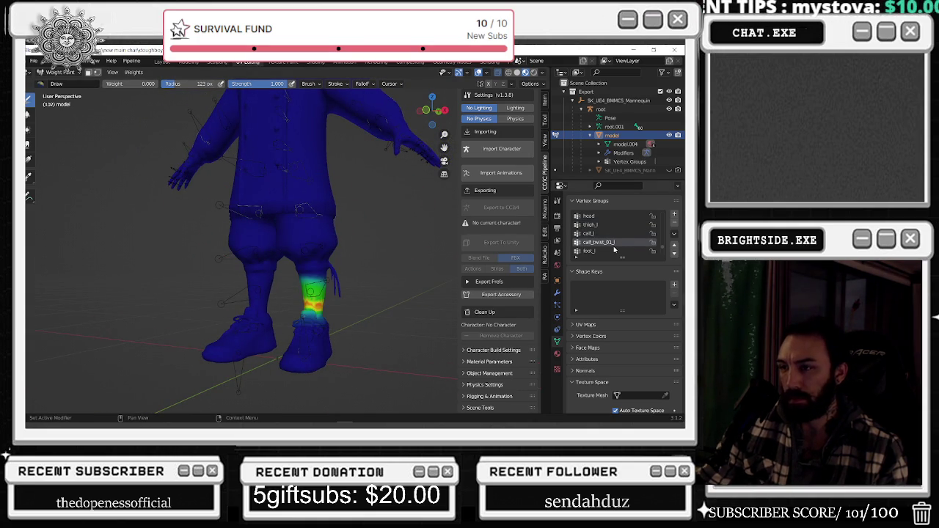
scroll(601, 241, "up", 1, "ctrl")
scroll(601, 241, "up", 1, "ctrl")
scroll(600, 241, "up", 1, "ctrl")
scroll(601, 241, "up", 1, "ctrl")
scroll(601, 241, "down", 1, "ctrl")
scroll(616, 242, "down", 1, "ctrl")
scroll(618, 242, "down", 1, "ctrl")
scroll(618, 243, "down", 2, "ctrl")
scroll(616, 243, "down", 2, "ctrl")
scroll(615, 243, "down", 1, "ctrl")
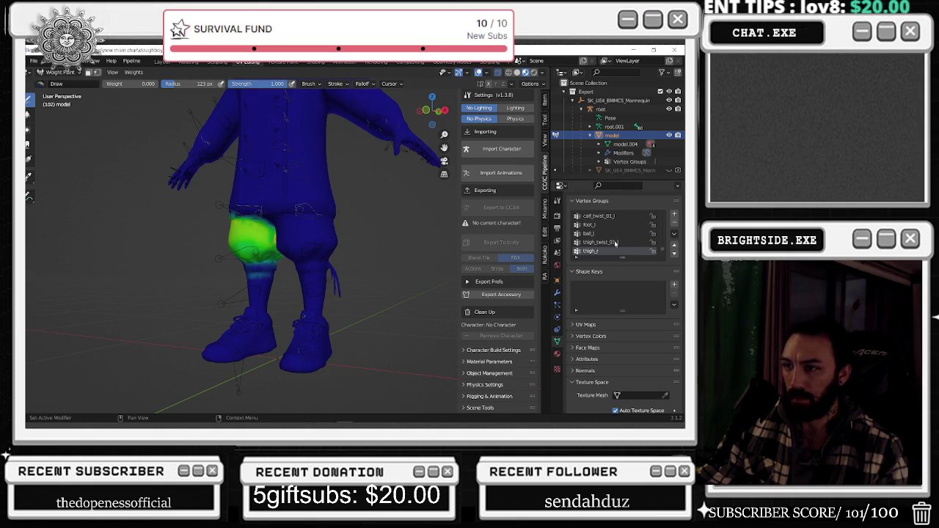
scroll(615, 244, "up", 1, "ctrl")
scroll(614, 245, "down", 1, "ctrl")
scroll(611, 246, "down", 1, "ctrl")
scroll(607, 248, "up", 1, "ctrl")
scroll(607, 248, "up", 1, "ctrl")
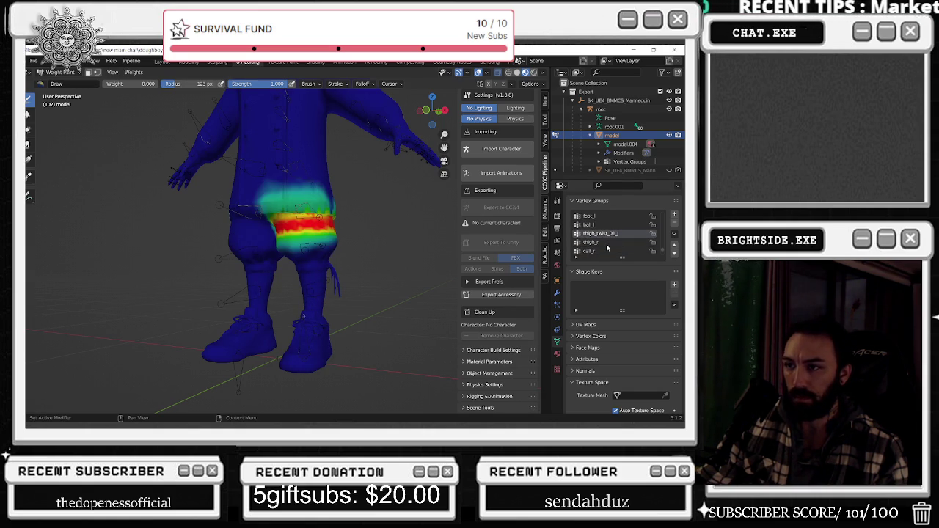
scroll(608, 248, "down", 2, "ctrl")
scroll(606, 249, "down", 1, "ctrl")
scroll(604, 250, "down", 2, "ctrl")
scroll(602, 250, "down", 1, "ctrl")
scroll(602, 250, "down", 1, "ctrl")
scroll(603, 251, "up", 1, "ctrl")
middle_click_drag(308, 235, 388, 220)
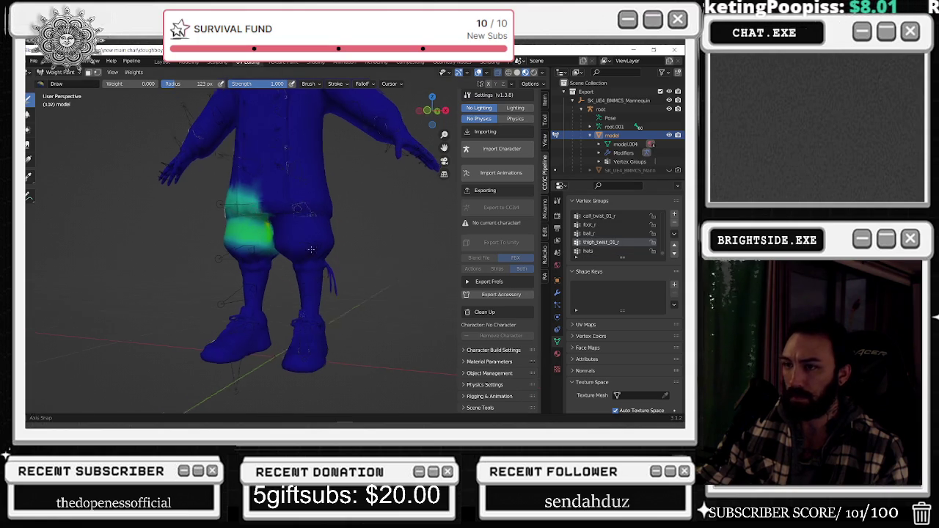
scroll(613, 247, "up", 2)
Compare the thigh_twist_01_l, thigh_twist_01_r and ball_r weights, then return to thigh_l
left_click(611, 217)
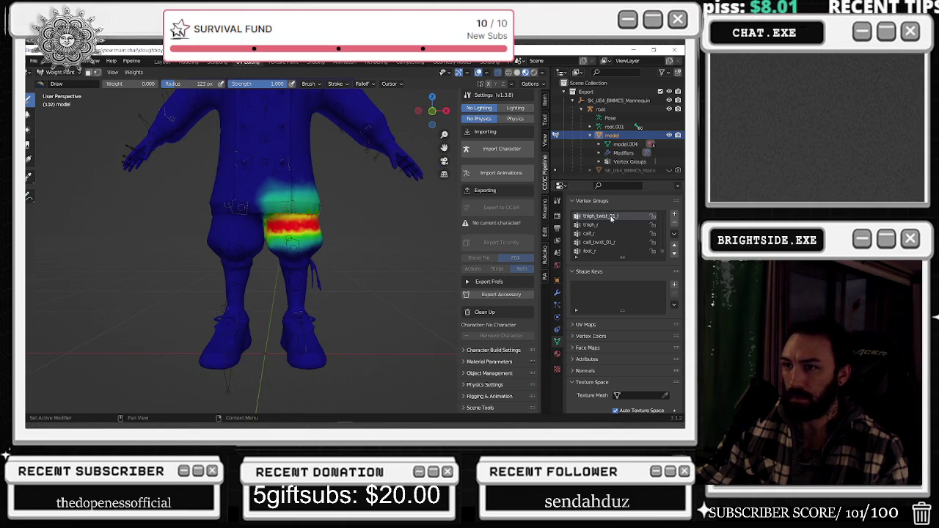
scroll(610, 220, "down", 3)
left_click(606, 244)
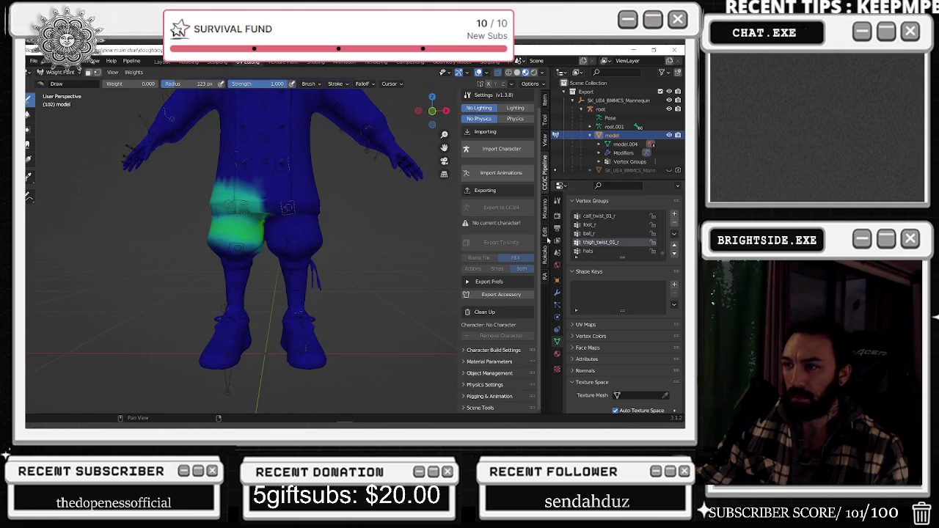
key("Down")
left_click(620, 234)
left_click(607, 246)
scroll(242, 249, "up", 3)
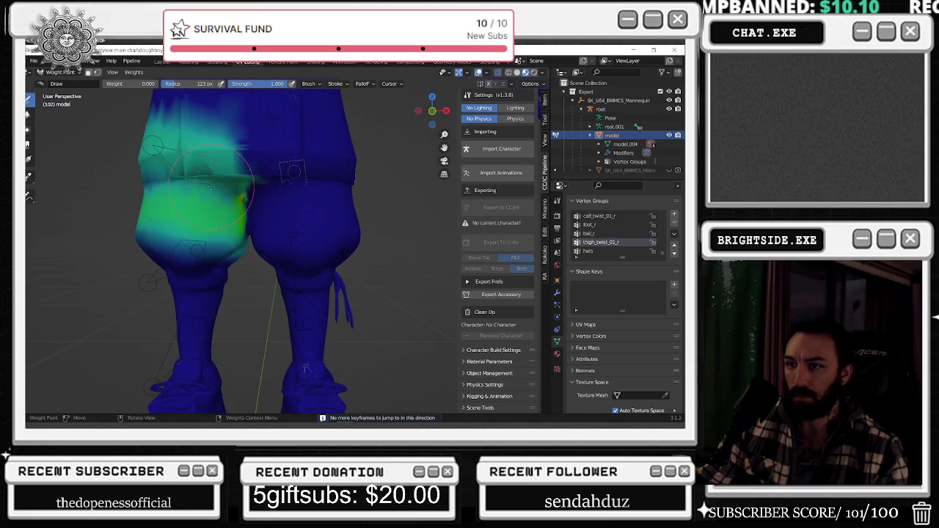
scroll(623, 235, "up", 3)
scroll(625, 245, "up", 3)
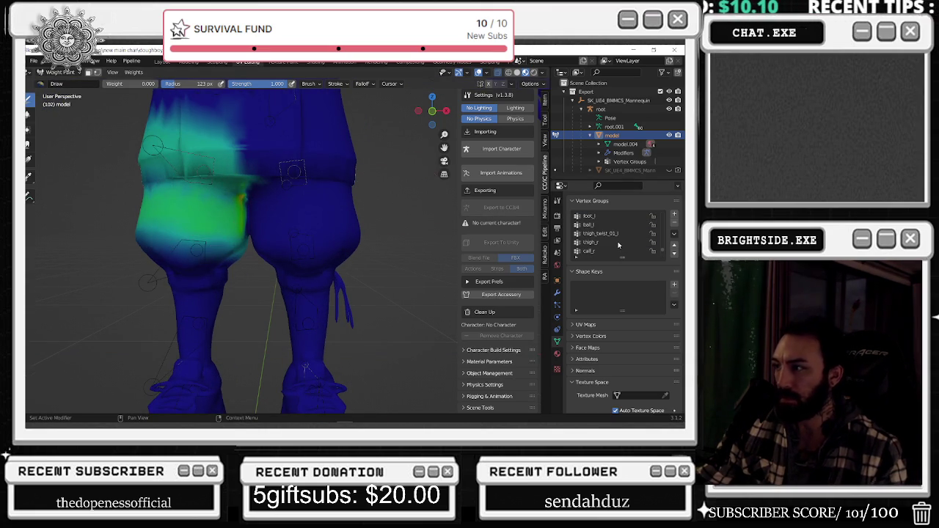
left_click(619, 242)
scroll(619, 245, "up", 2)
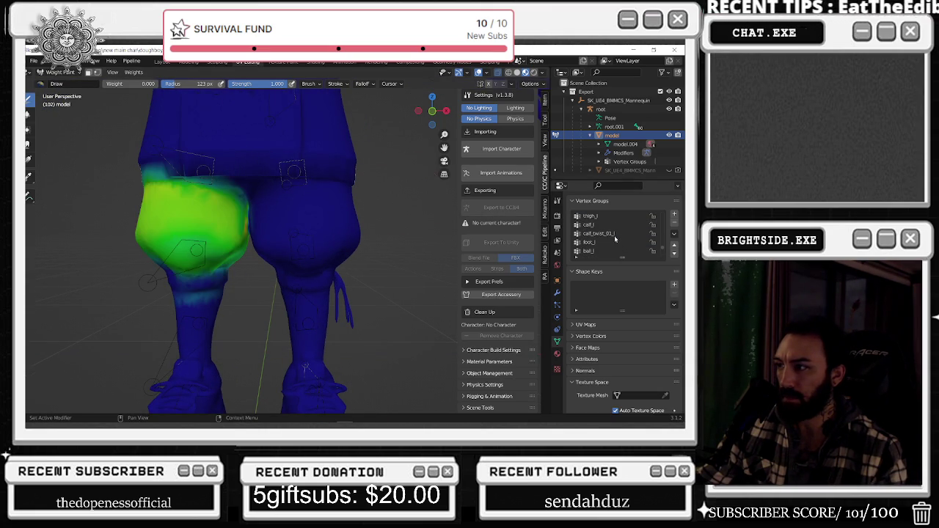
left_click(602, 216)
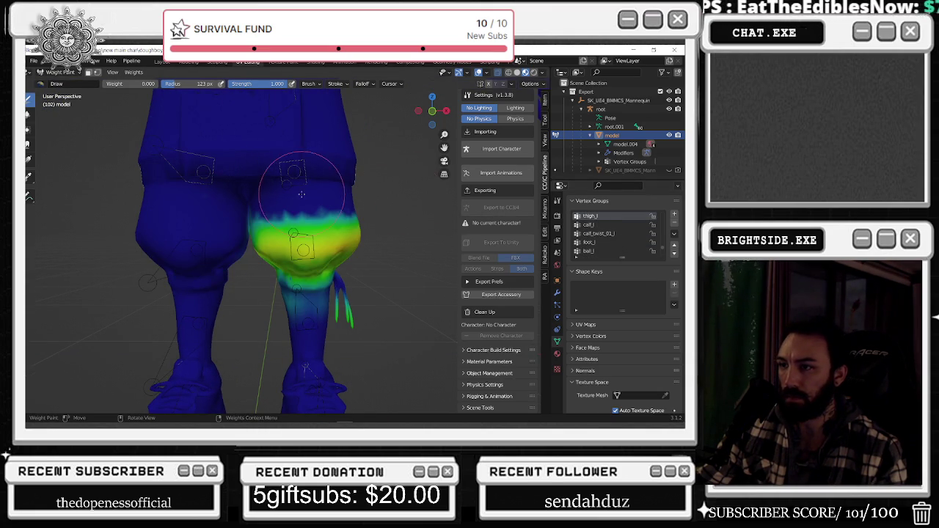
Paint thigh_l at weight 0.71 over the upper and side of the left thigh
mouse_move(272, 195)
left_mouse_down()
mouse_move(260, 215)
mouse_move(279, 209)
left_mouse_up()
mouse_move(329, 198)
middle_mouse_down()
mouse_move(331, 235)
mouse_move(220, 264)
middle_mouse_up()
scroll(174, 274, "up", 3)
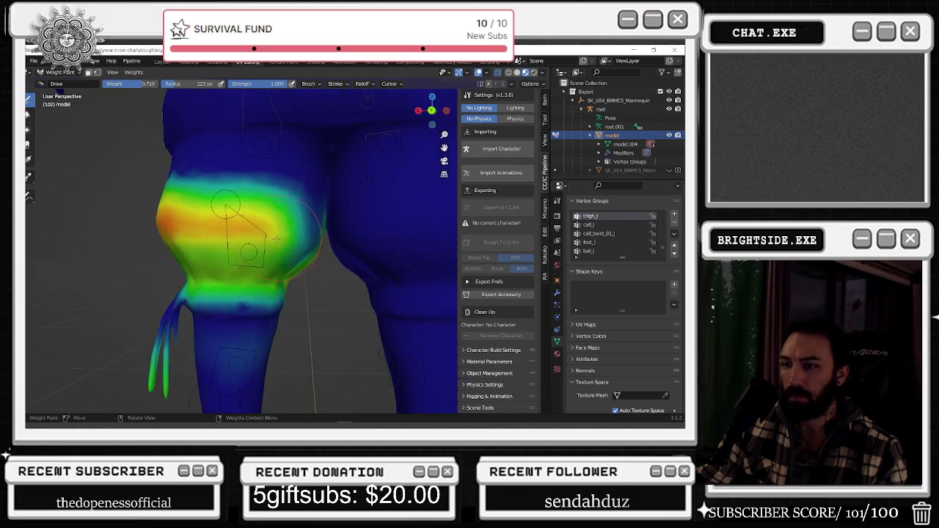
mouse_move(157, 326)
left_mouse_down()
mouse_move(195, 238)
mouse_move(298, 220)
mouse_move(278, 204)
left_mouse_up()
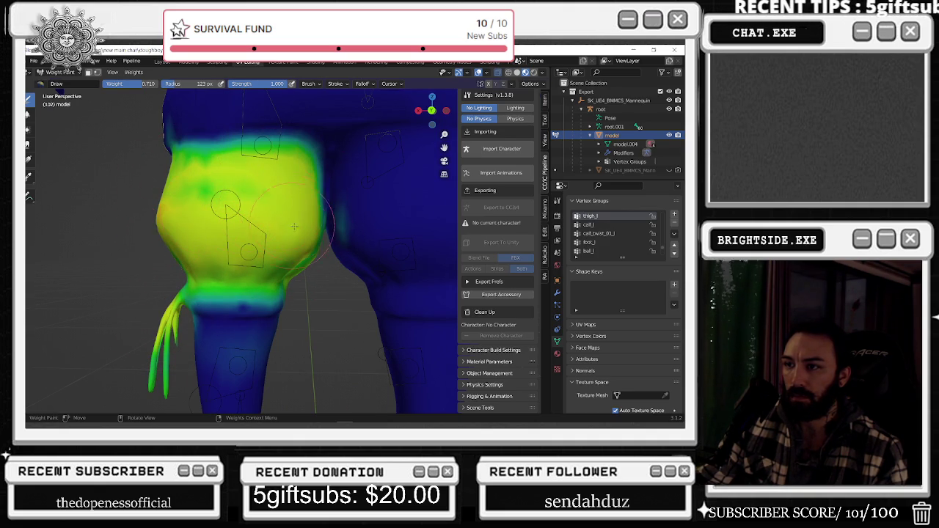
scroll(291, 225, "down", 3)
mouse_move(291, 226)
middle_mouse_down()
mouse_move(377, 215)
mouse_move(287, 214)
middle_mouse_up()
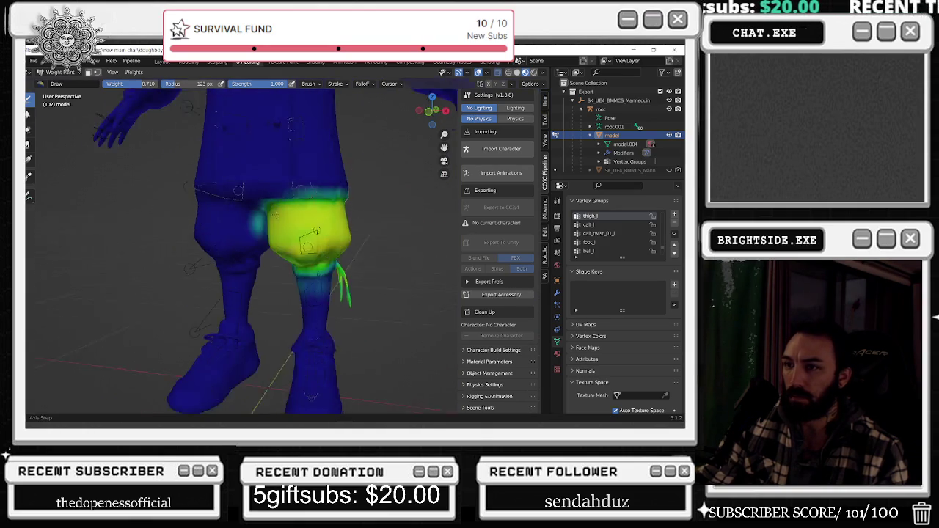
scroll(287, 215, "up", 3)
Set the brush weight to 0 and erase the teal patch on the left thigh
left_click_drag(140, 83, 102, 84)
scroll(168, 130, "up", 2)
left_click_drag(168, 130, 198, 180)
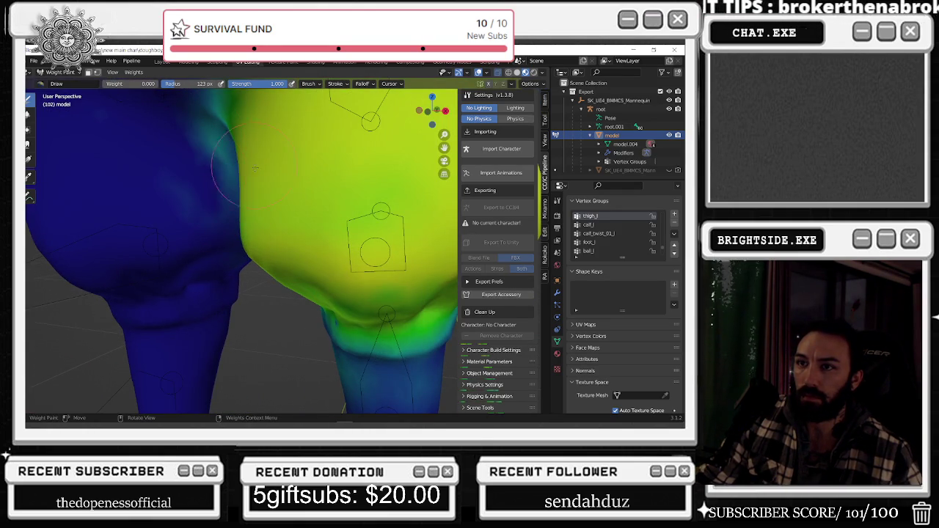
middle_click_drag(201, 154, 188, 157)
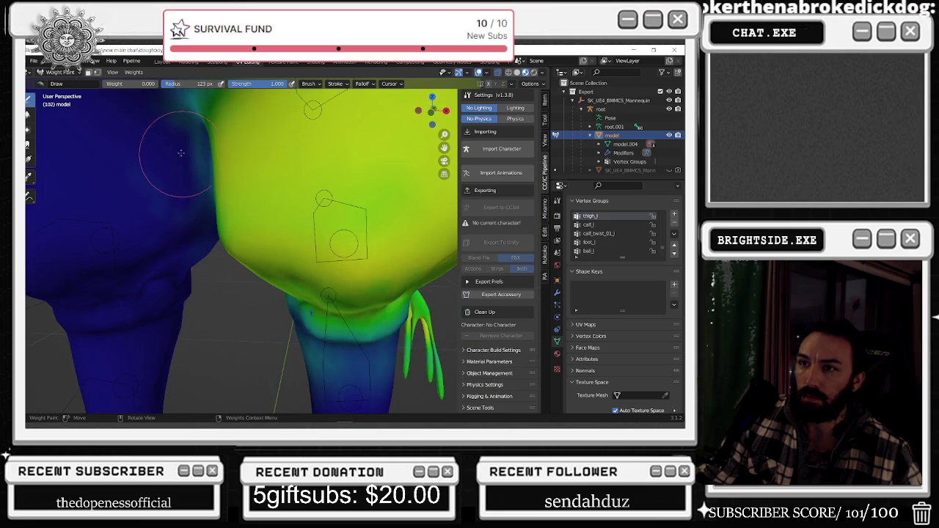
scroll(213, 206, "down", 3)
scroll(222, 209, "down", 2)
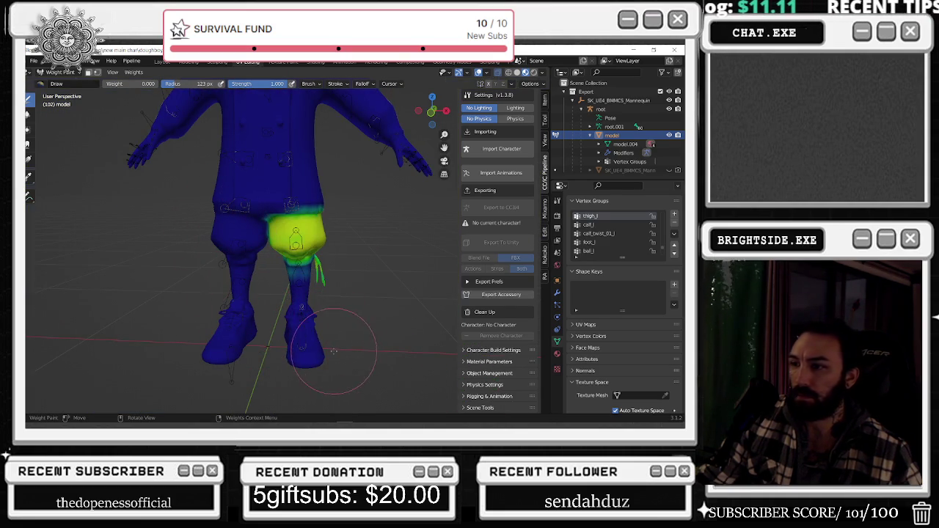
Step through calf_l and other vertex groups down to a right-hand finger group
left_click(590, 225)
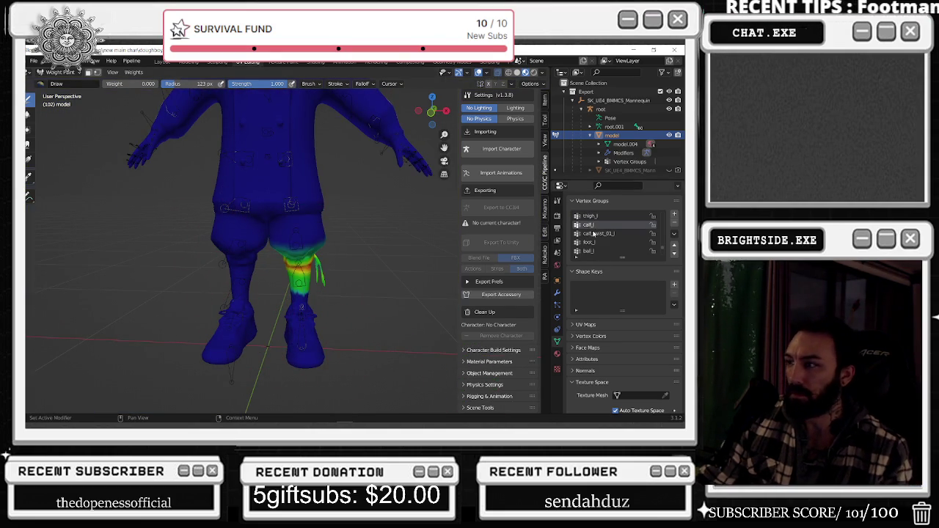
scroll(596, 226, "up", 1, "ctrl")
scroll(596, 226, "up", 1, "ctrl")
scroll(595, 226, "up", 2, "ctrl")
scroll(595, 226, "up", 1, "ctrl")
scroll(352, 165, "down", 3)
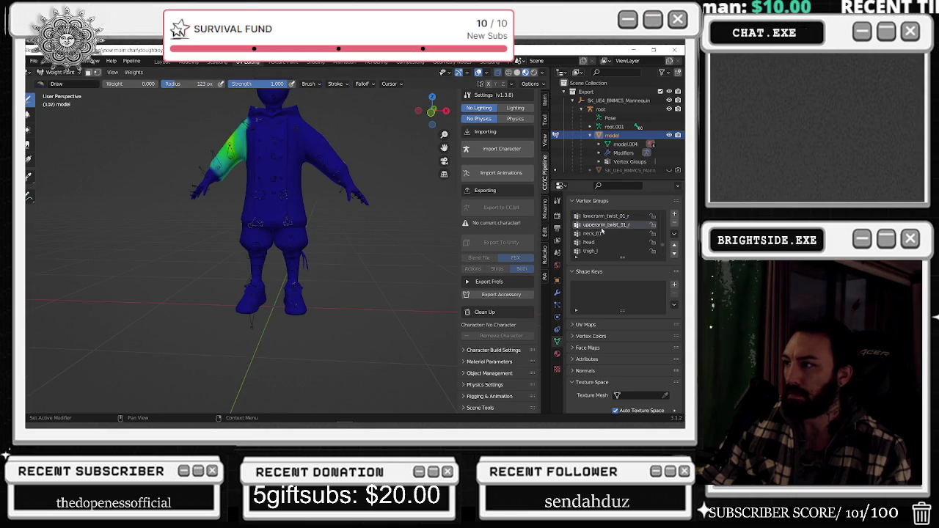
scroll(598, 218, "up", 1, "ctrl")
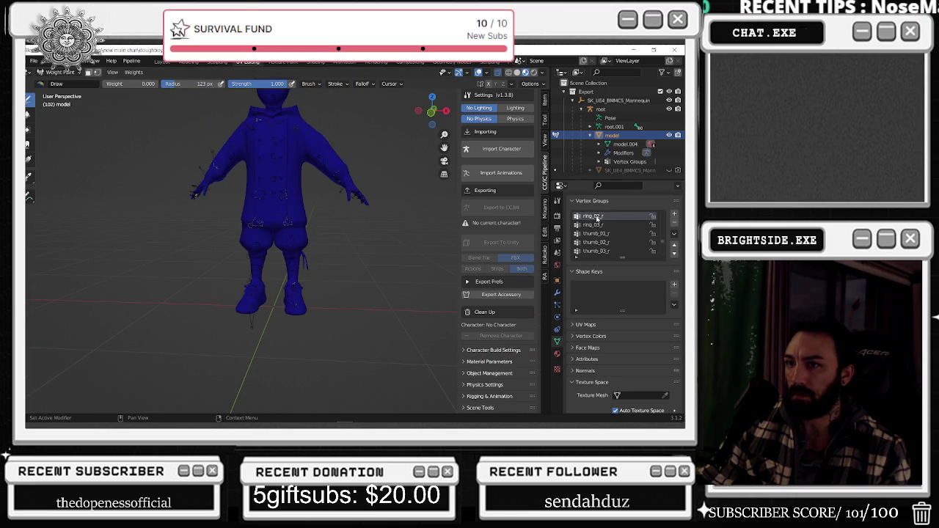
Scroll the Vertex Groups list to pelvis and show its weights
scroll(598, 218, "up", 4, "ctrl")
scroll(598, 218, "up", 1, "ctrl")
scroll(598, 218, "down", 1, "ctrl")
scroll(598, 217, "down", 2, "ctrl")
scroll(598, 218, "up", 1, "ctrl")
scroll(598, 218, "up", 2, "ctrl")
scroll(594, 220, "up", 1, "ctrl")
scroll(587, 225, "up", 1, "ctrl")
scroll(587, 225, "up", 1, "ctrl")
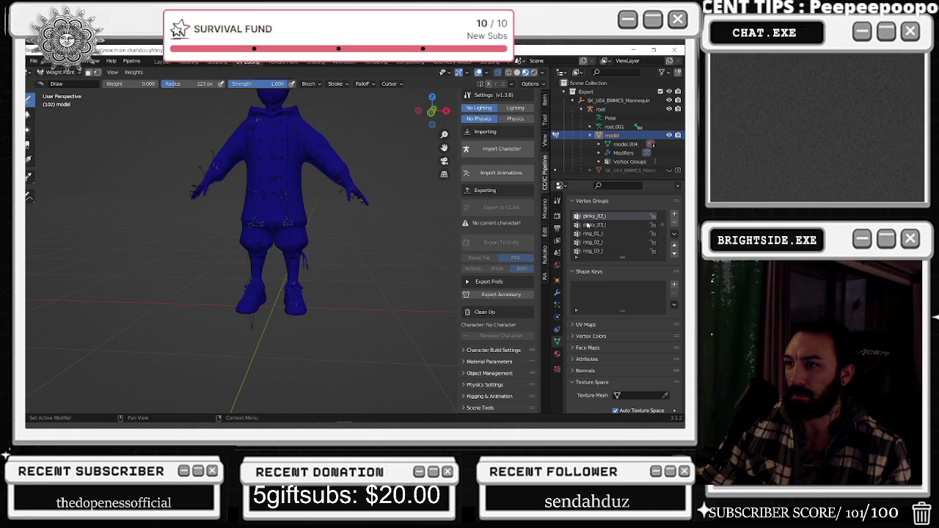
scroll(587, 225, "up", 3, "ctrl")
scroll(588, 226, "up", 2, "ctrl")
scroll(588, 225, "up", 2, "ctrl")
scroll(587, 225, "down", 1, "ctrl")
scroll(587, 226, "down", 1, "ctrl")
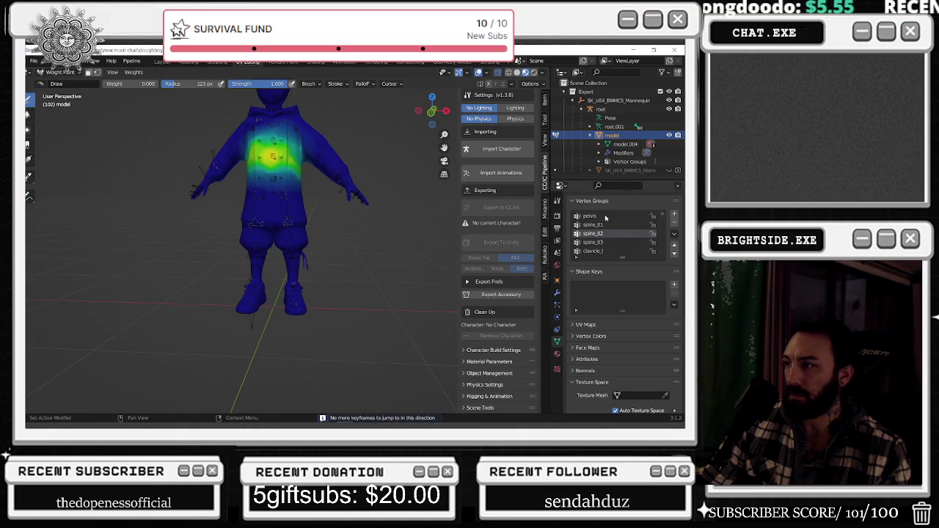
left_click(590, 216)
Set brush weight to 1.0 and paint full weight across the middle and lower hips
scroll(377, 220, "up", 4)
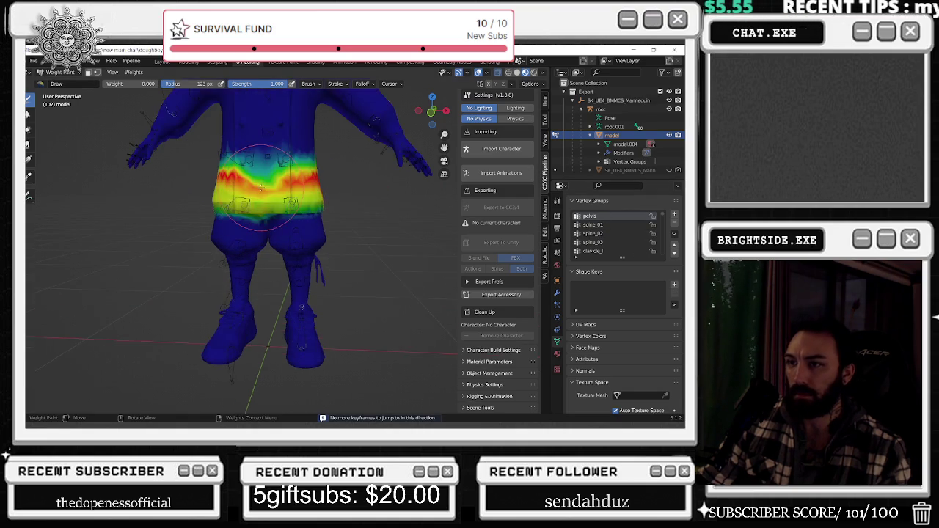
scroll(378, 220, "up", 1)
scroll(242, 246, "up", 1)
scroll(242, 246, "up", 1)
scroll(242, 246, "up", 1)
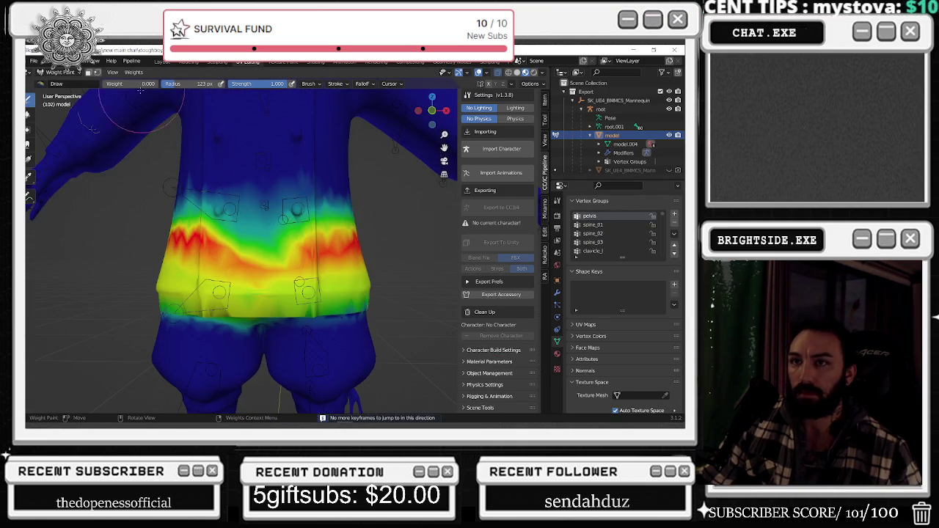
left_click_drag(118, 83, 158, 83)
mouse_move(172, 231)
left_mouse_down()
mouse_move(259, 250)
mouse_move(160, 257)
left_mouse_up()
left_click_drag(235, 272, 271, 275)
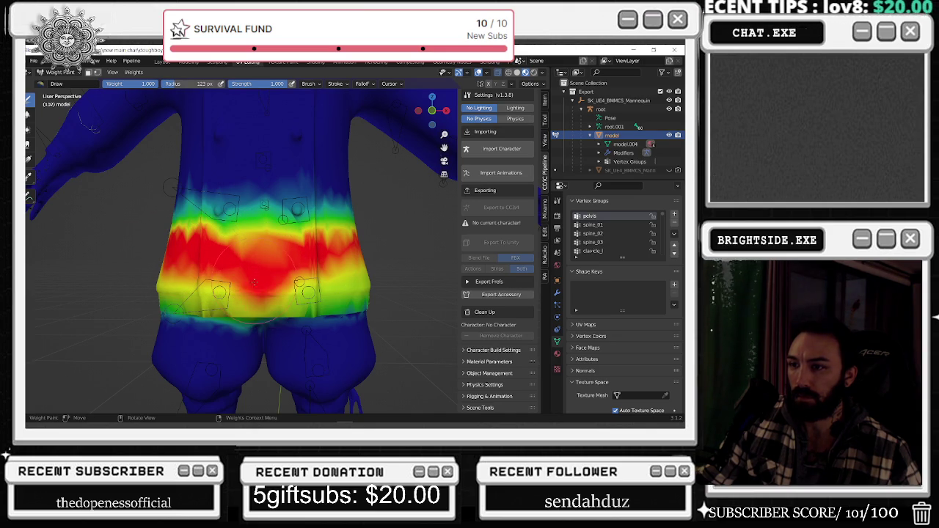
Extend the full-strength pelvis band across the hips to both sides
mouse_move(317, 256)
middle_mouse_down()
mouse_move(238, 258)
mouse_move(253, 256)
middle_mouse_up()
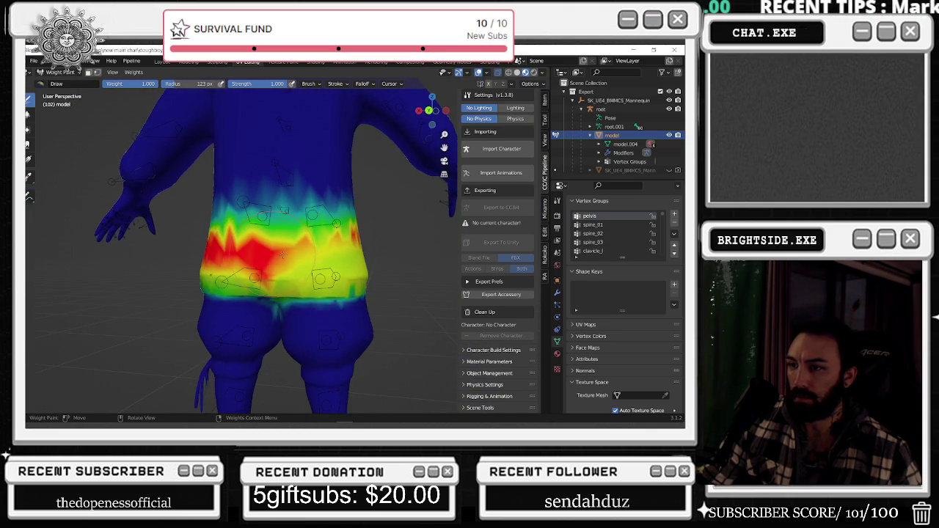
left_click_drag(253, 257, 356, 253)
middle_click_drag(382, 250, 360, 253)
left_click_drag(359, 253, 207, 251)
middle_click_drag(207, 251, 147, 243)
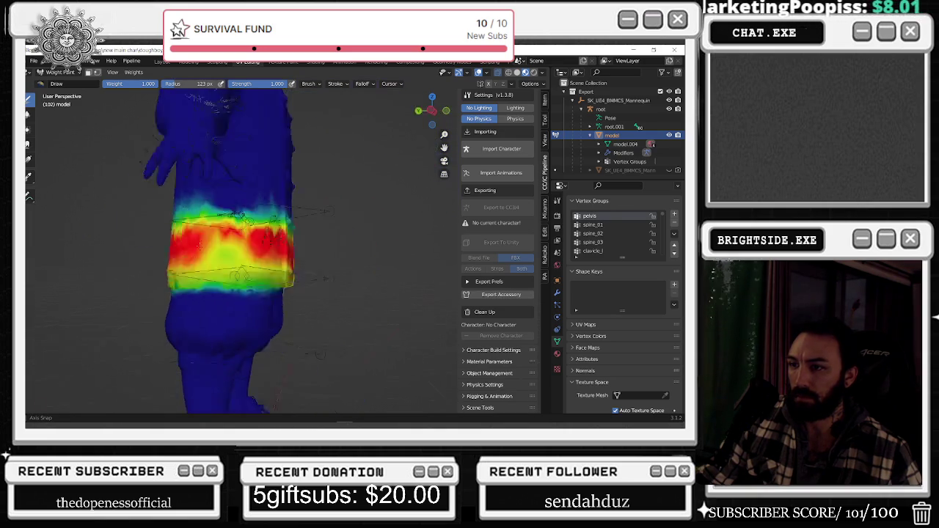
Reset brush weight to 0, then show the spine_01 and spine_02 weights
left_click(132, 84)
type("0")
key("Return")
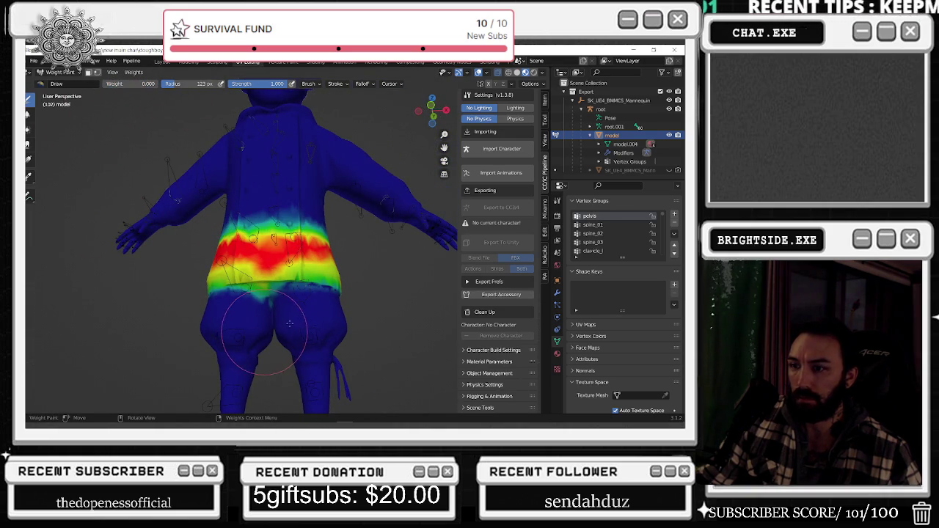
middle_click_drag(220, 342, 282, 352)
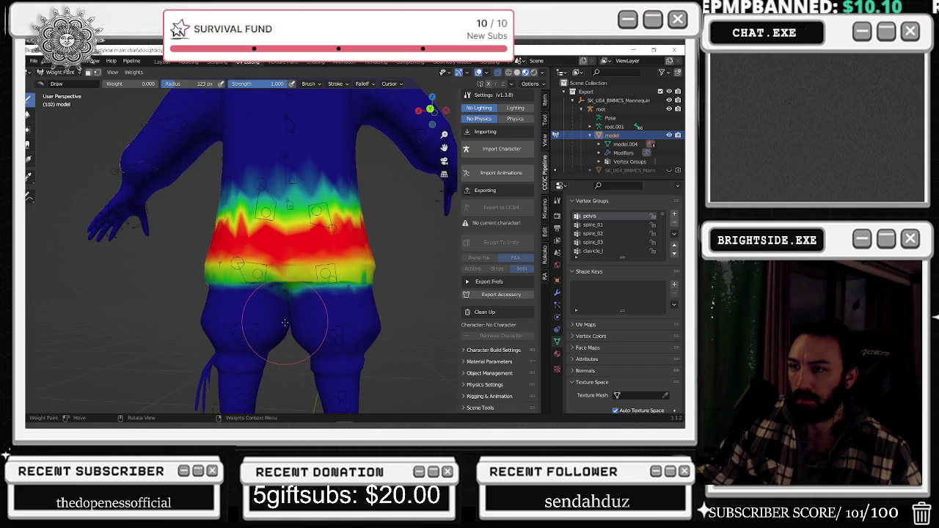
left_click(593, 225)
mouse_move(374, 252)
middle_mouse_down()
mouse_move(316, 183)
mouse_move(258, 295)
mouse_move(266, 277)
middle_mouse_up()
left_click(593, 234)
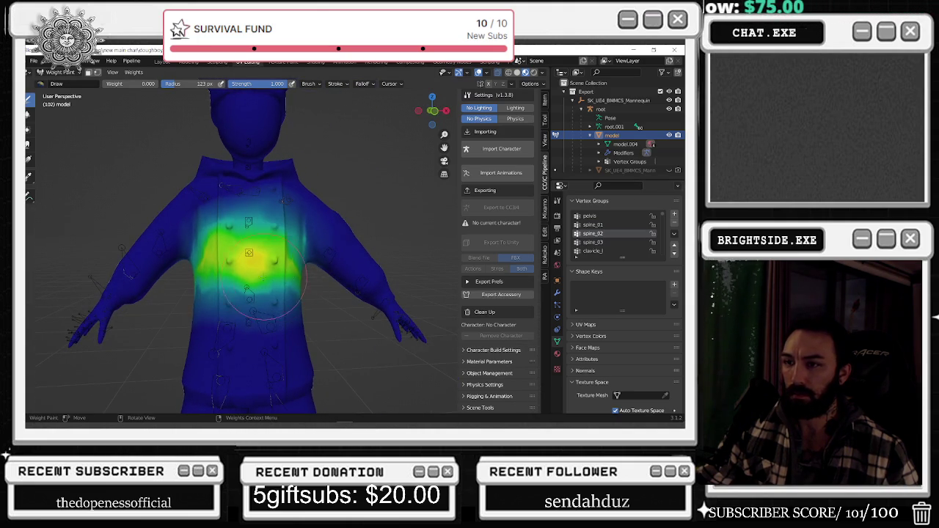
Raise the brush weight and paint spine_02 to red at the chest centre
scroll(249, 263, "up", 2)
left_click_drag(135, 85, 185, 85)
left_click(236, 284)
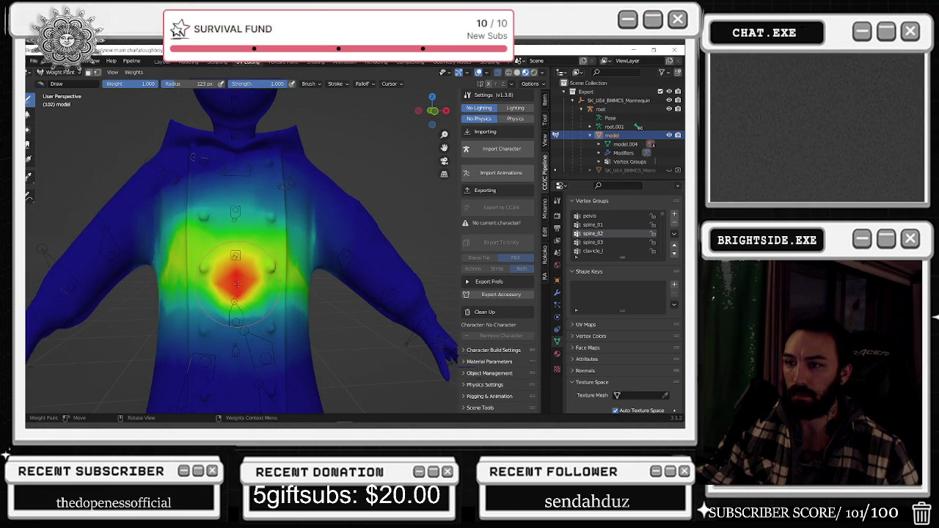
left_click(238, 286)
mouse_move(246, 282)
left_mouse_down()
mouse_move(226, 287)
mouse_move(265, 277)
left_mouse_up()
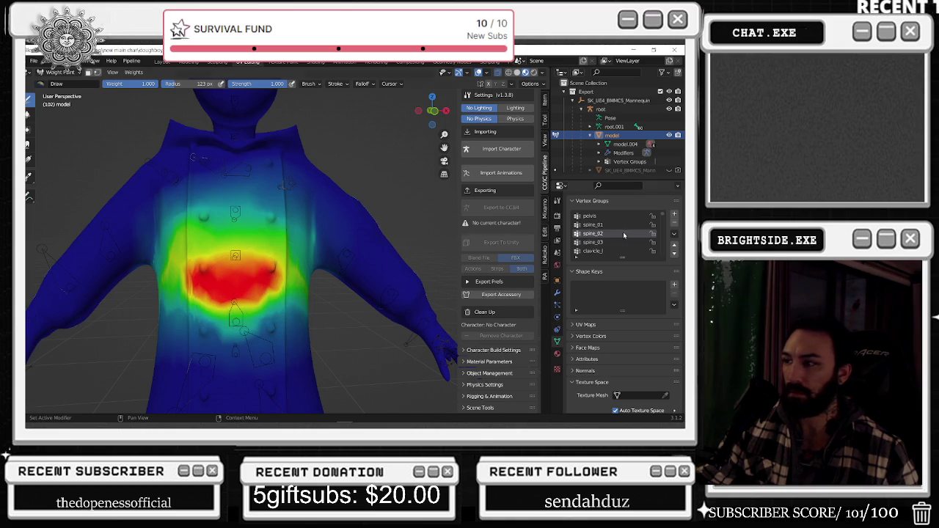
Show the spine_03 weights, then the clavicle_l weights on the left shoulder
left_click(598, 242)
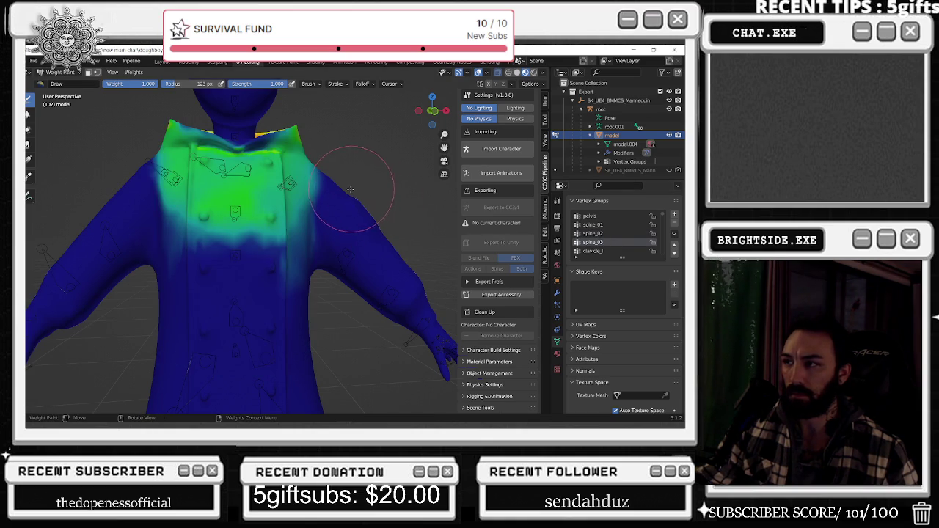
left_click(616, 252)
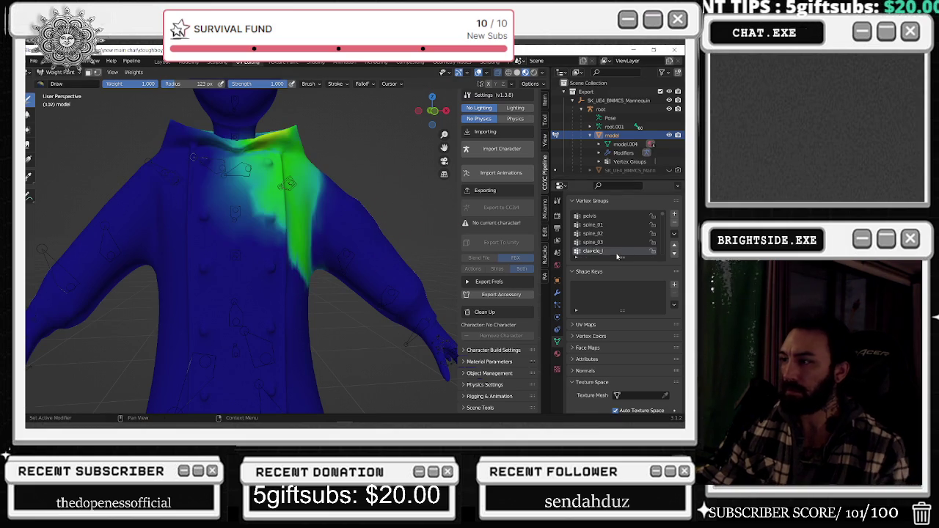
scroll(625, 255, "down", 1, "ctrl")
Scroll down to the hand_l group and orbit around the chef's left wrist to inspect it
scroll(625, 256, "down", 1, "ctrl")
scroll(625, 256, "down", 1, "ctrl")
mouse_move(386, 270)
middle_mouse_down()
mouse_move(376, 263)
mouse_move(394, 287)
middle_mouse_up()
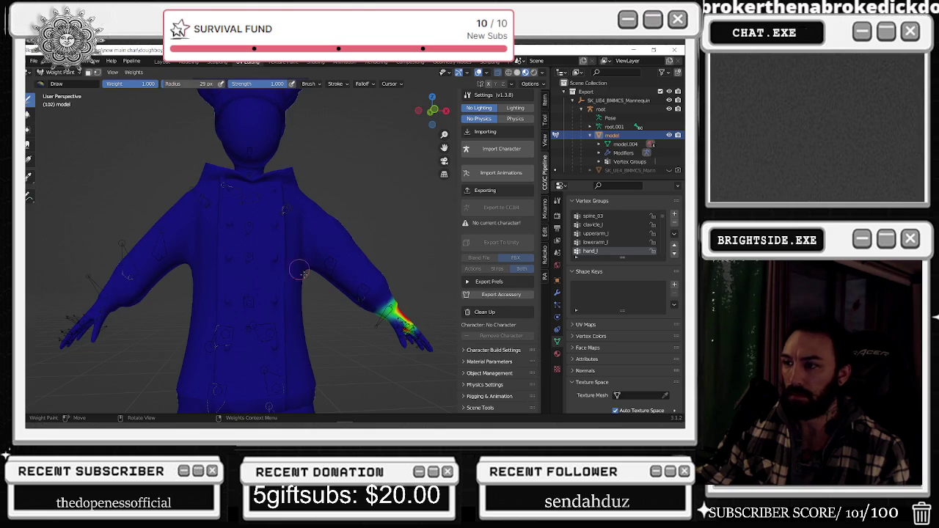
mouse_move(396, 303)
middle_mouse_down()
mouse_move(174, 311)
mouse_move(187, 332)
middle_mouse_up()
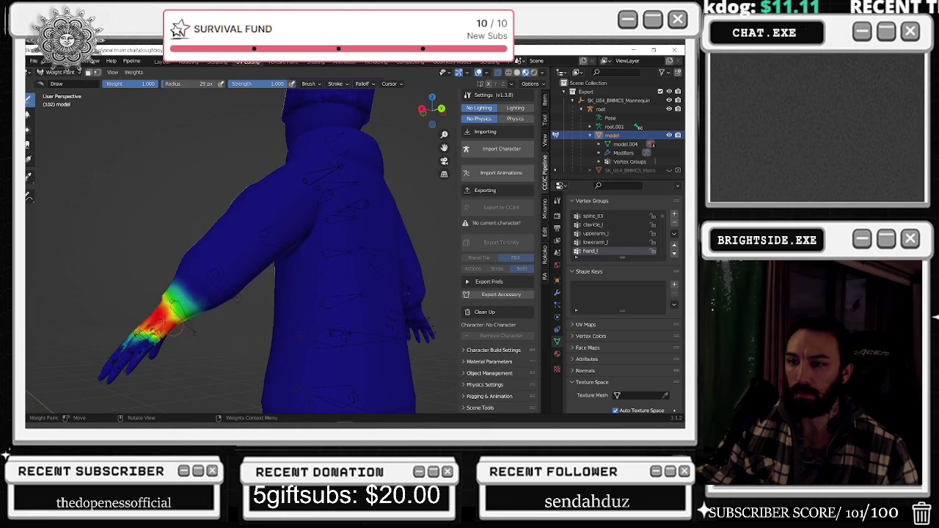
key("alt+Tab")
key("Escape")
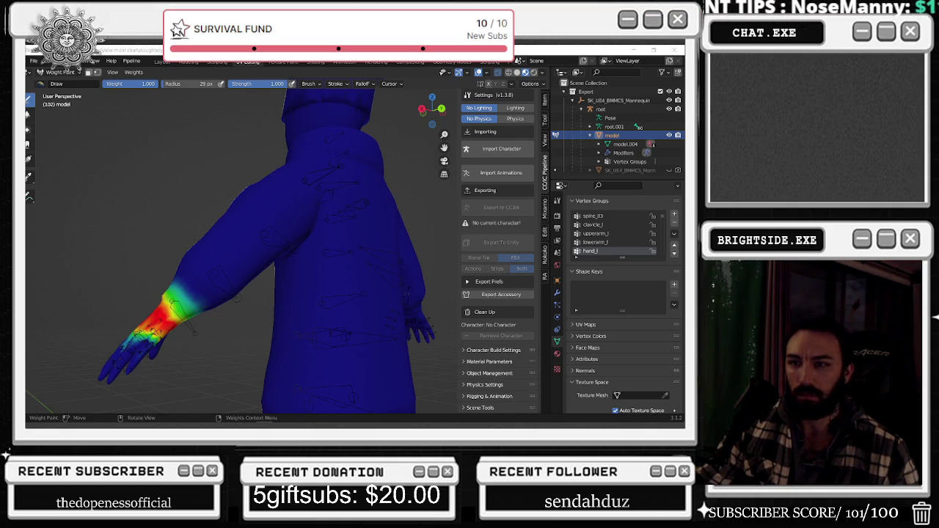
middle_click_drag(186, 272, 365, 273)
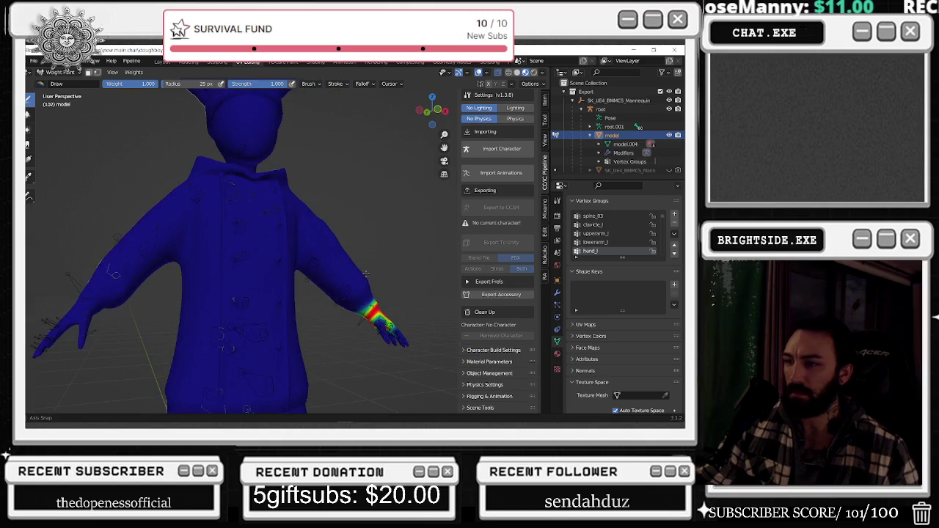
Inspect the index_01_l, index_02_l, middle_01_l and middle_03_l finger weight groups from the front
scroll(608, 245, "down", 1)
left_click(603, 251)
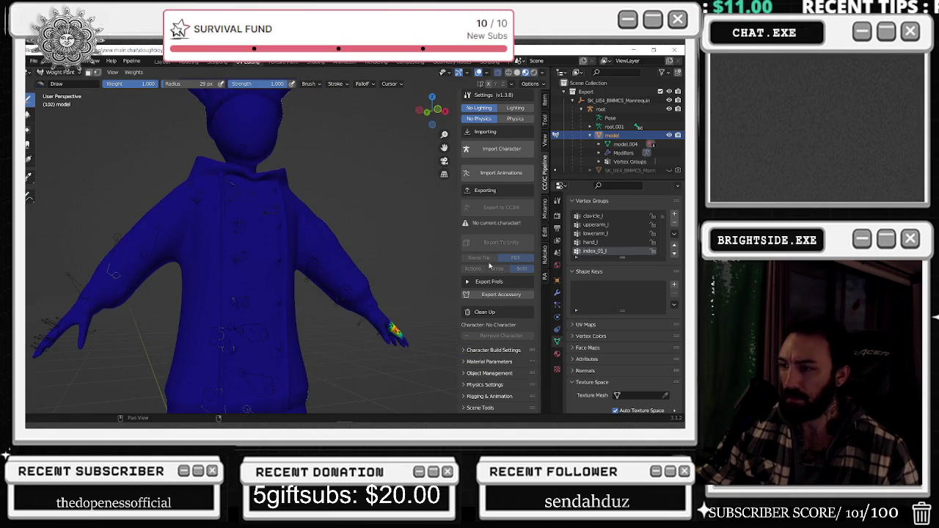
scroll(598, 242, "down", 2)
left_click(596, 242)
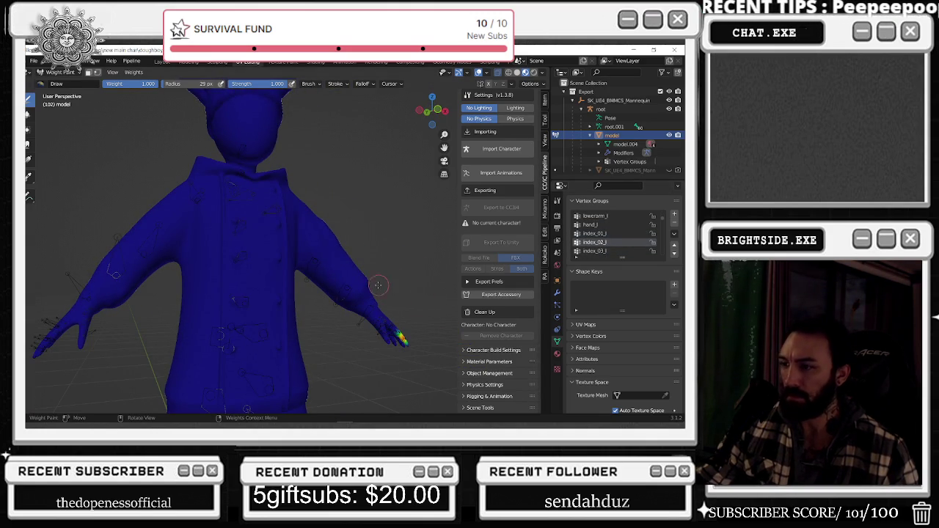
scroll(380, 283, "down", 2)
scroll(612, 245, "down", 2)
left_click(613, 244)
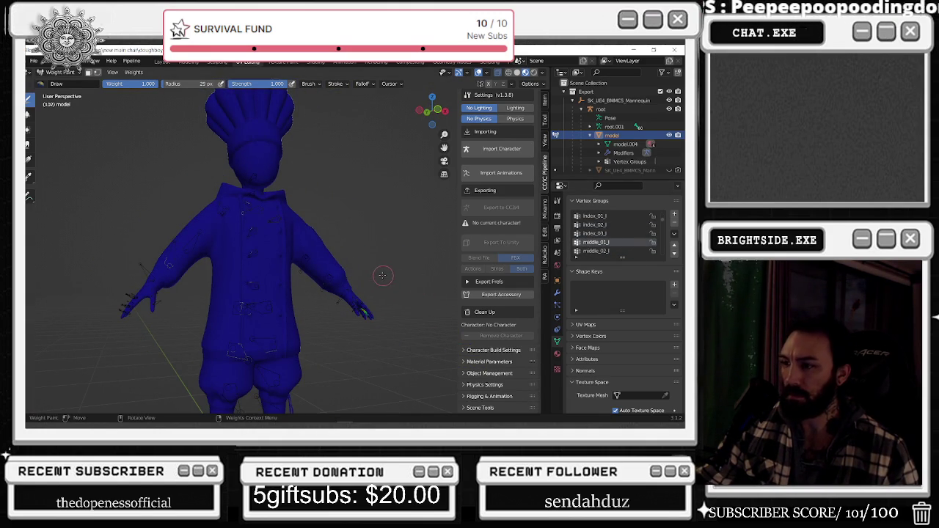
middle_click_drag(384, 278, 388, 274)
scroll(625, 244, "down", 2)
left_click(626, 244)
Step through the thumb_01_l thumb groups and the lowerarm_twist_01_l forearm weights
scroll(625, 244, "down", 5)
scroll(612, 233, "down", 3)
left_click(611, 234)
left_click(610, 243)
scroll(608, 246, "down", 1)
left_click(608, 246)
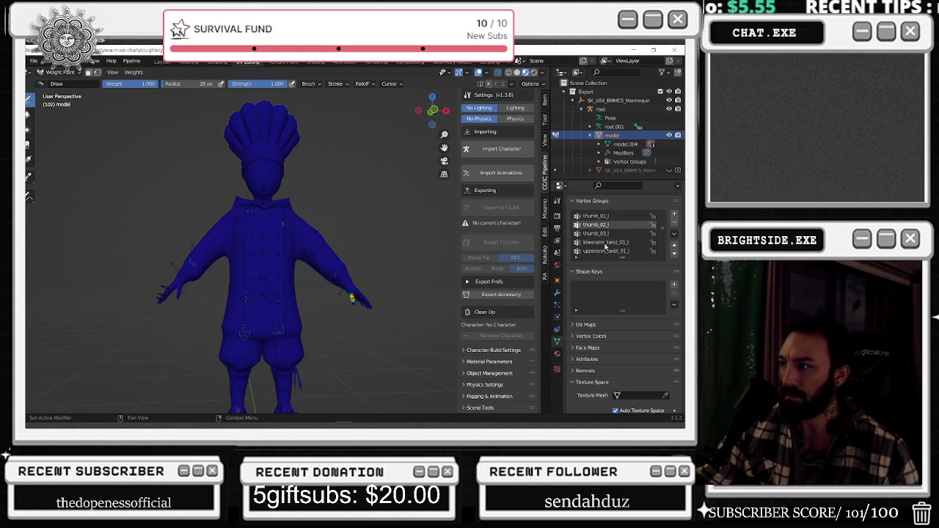
scroll(606, 247, "down", 1)
left_click(605, 246)
middle_click_drag(374, 271, 308, 243)
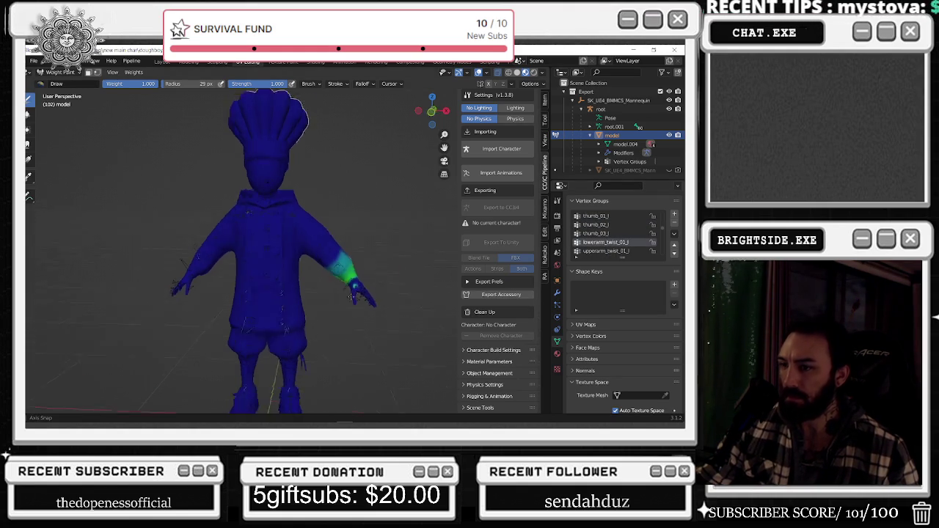
scroll(601, 251, "down", 1)
Review the clavicle_r chest weights from several angles, then hide the chef model
left_click(602, 251)
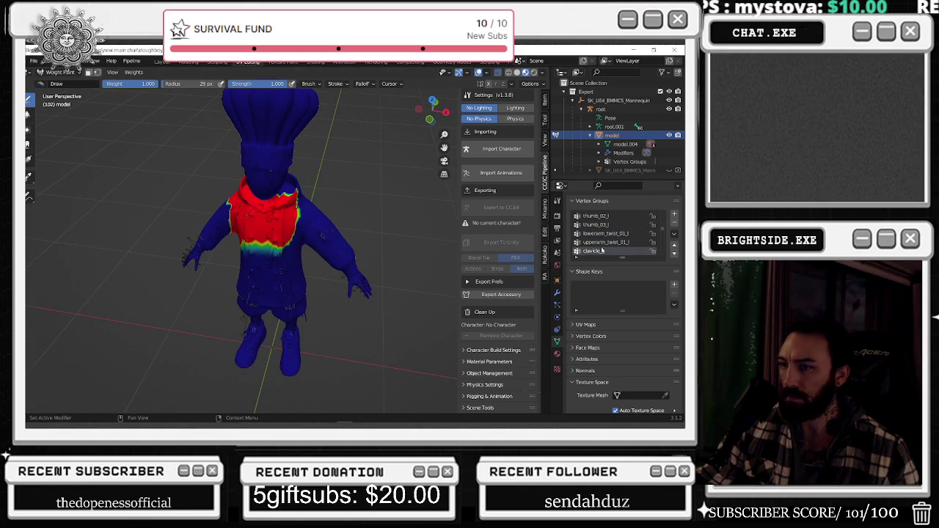
mouse_move(345, 242)
middle_mouse_down()
mouse_move(303, 235)
mouse_move(206, 182)
mouse_move(363, 177)
middle_mouse_up()
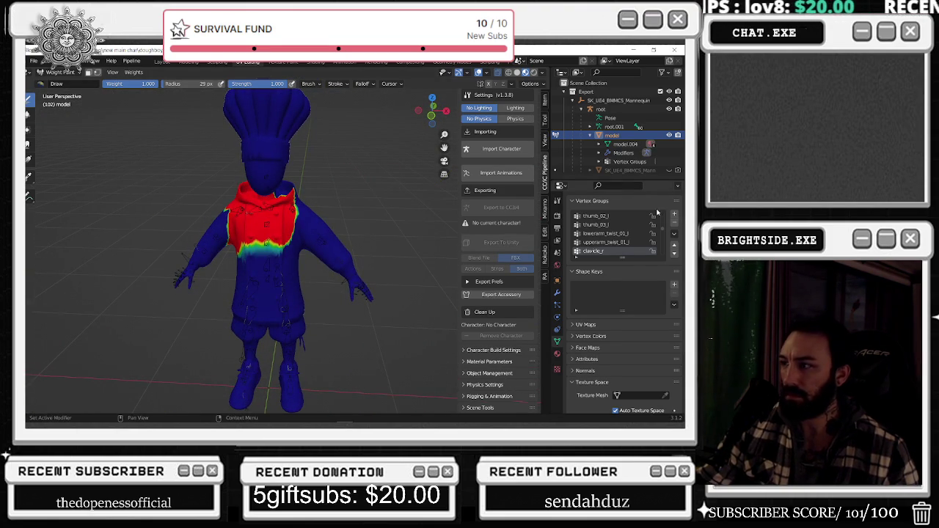
scroll(626, 242, "down", 2)
mouse_move(367, 220)
middle_mouse_down()
mouse_move(421, 220)
mouse_move(372, 218)
middle_mouse_up()
middle_click_drag(301, 192, 320, 170)
scroll(321, 170, "up", 1)
scroll(321, 170, "up", 1)
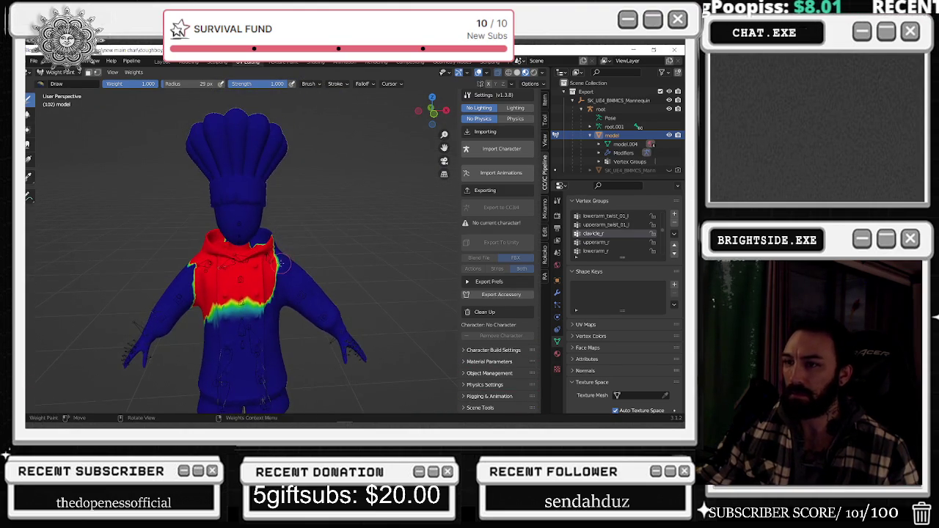
scroll(321, 171, "up", 1)
left_click(669, 135)
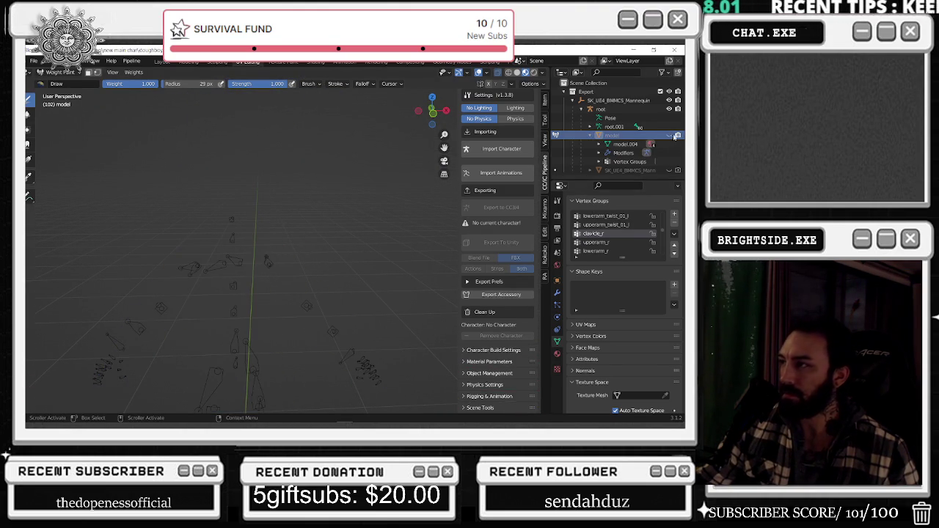
Show the reference mannequin, select it and put it in Weight Paint mode
left_click(669, 170)
left_click(58, 73)
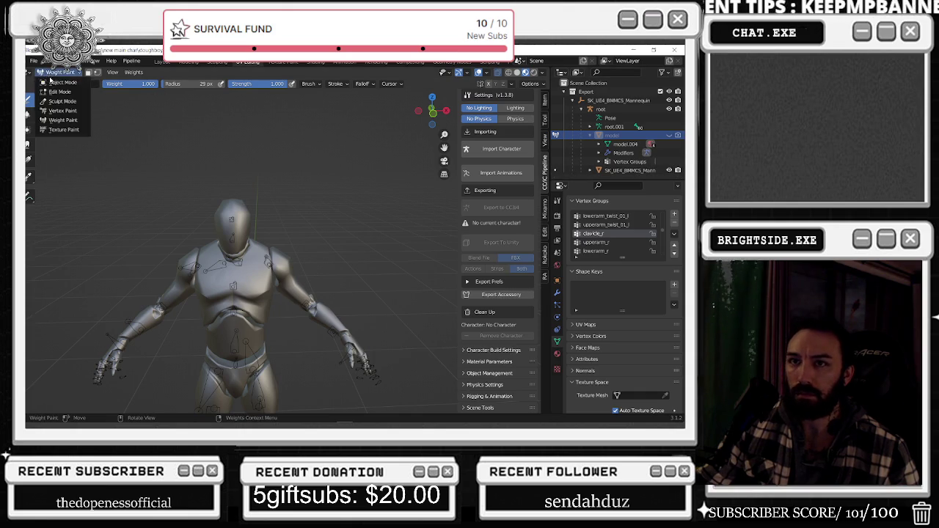
left_click(62, 83)
left_click(182, 257)
left_click(59, 72)
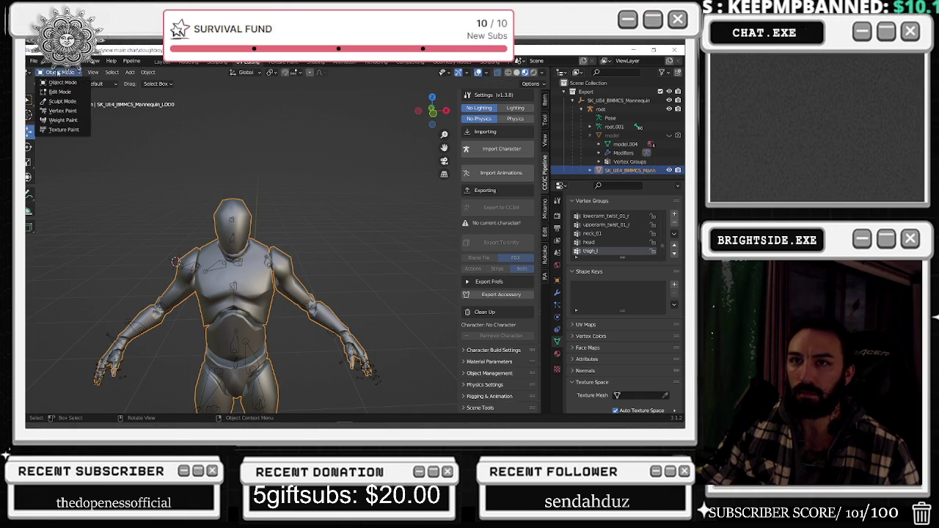
left_click(59, 119)
Zoom in on the mannequin's clavicle_l shoulder weights, then make the chef model visible again
scroll(628, 233, "down", 5)
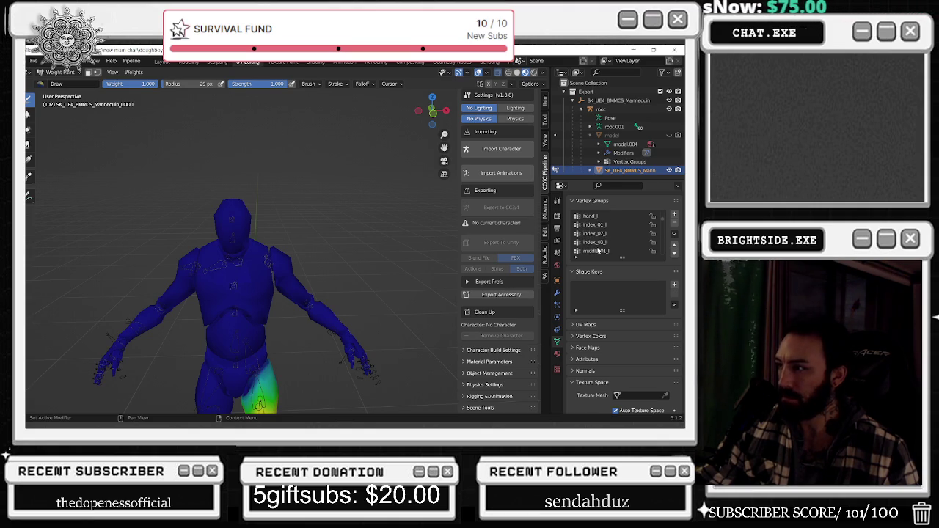
left_click(603, 234)
scroll(369, 222, "up", 1)
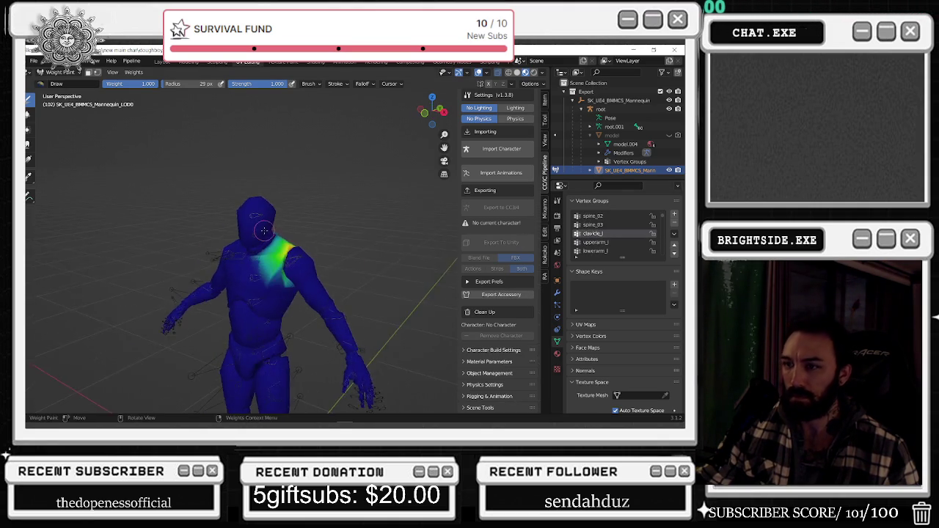
scroll(368, 221, "up", 2)
scroll(369, 222, "up", 1)
scroll(368, 221, "up", 1)
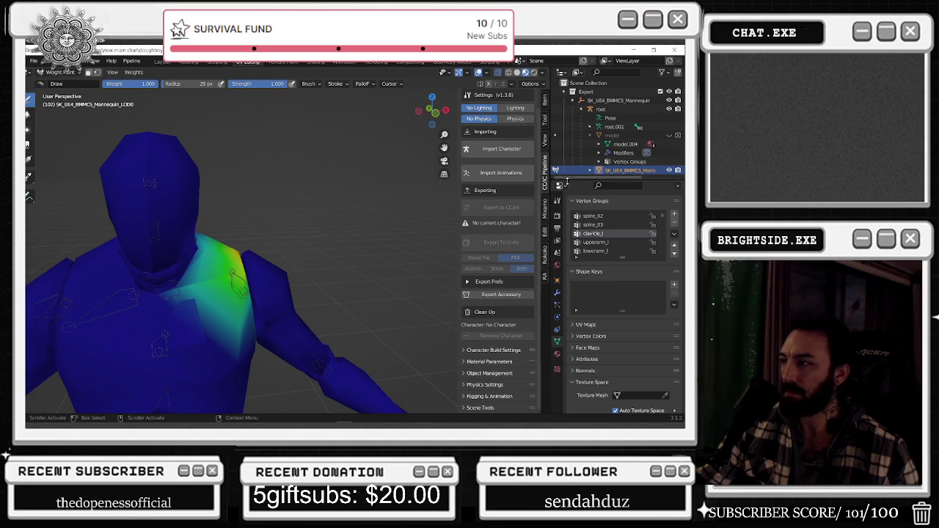
left_click(645, 136)
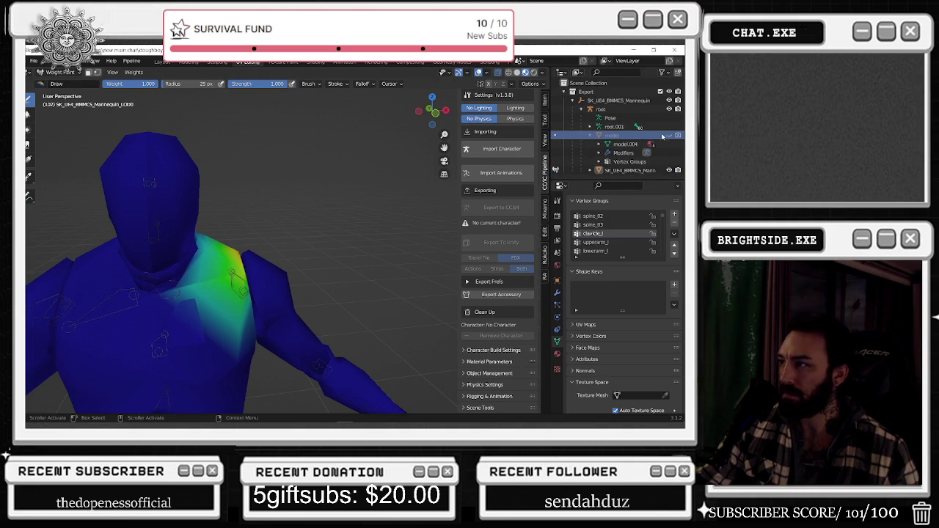
left_click(668, 135)
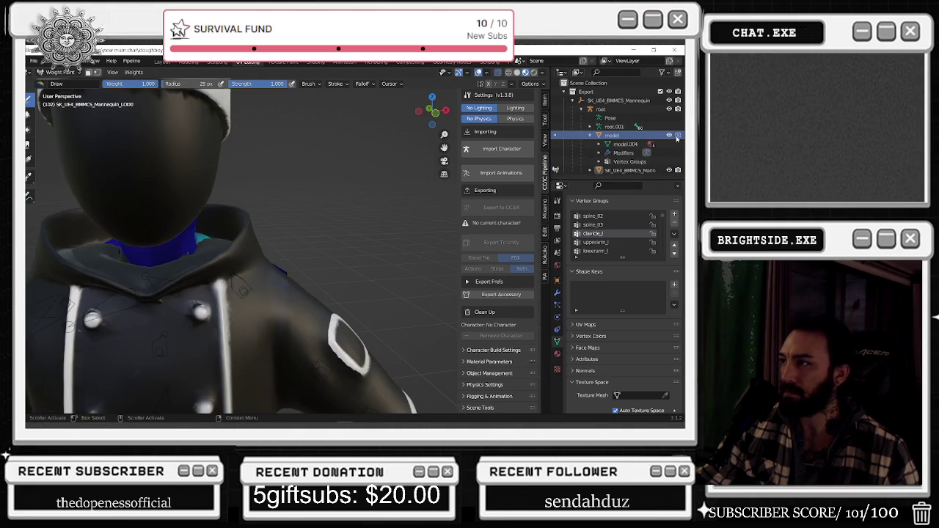
Put the chef model into Weight Paint mode and face the hoodie from the front
left_click(61, 74)
left_click(70, 82)
left_click(62, 73)
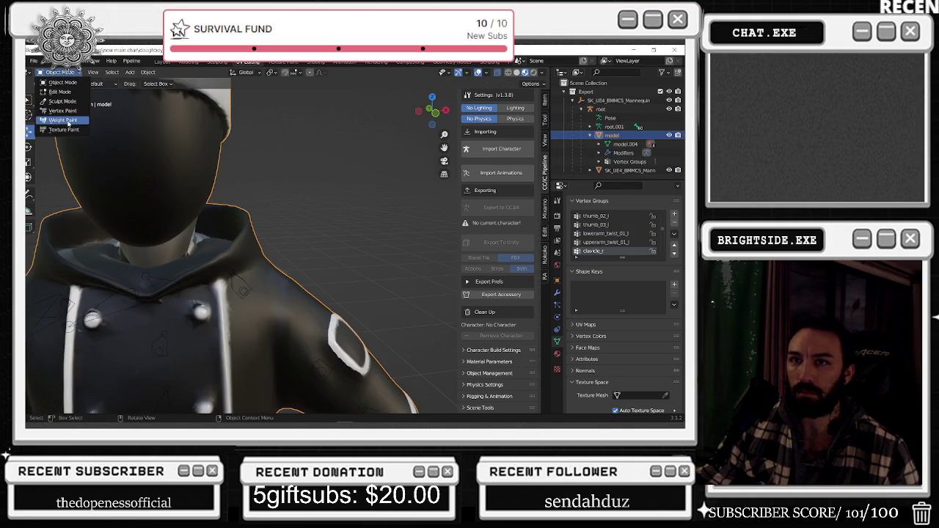
left_click(62, 119)
middle_click_drag(254, 281, 185, 204)
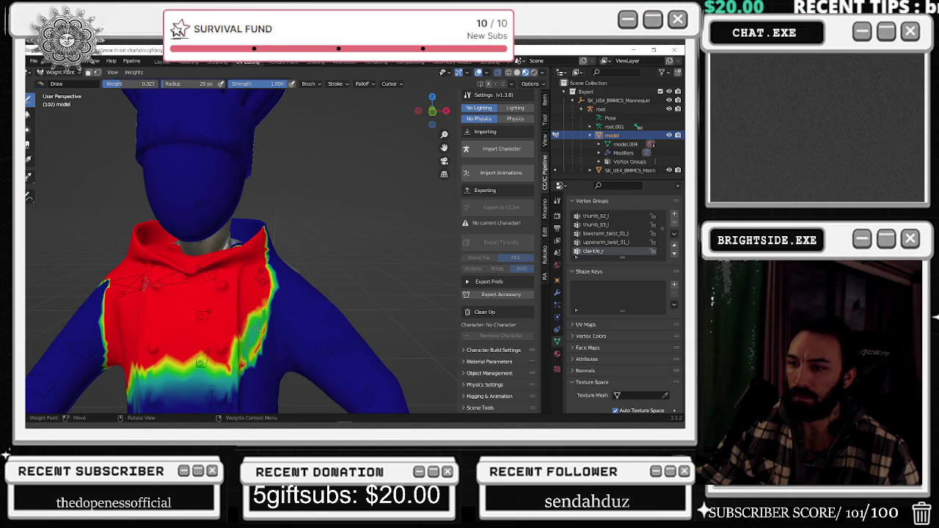
Paint the clavicle_r chest weights at 0.327 into a green-yellow gradient, undoing bad strokes
left_click_drag(257, 339, 221, 157)
key("ctrl+z")
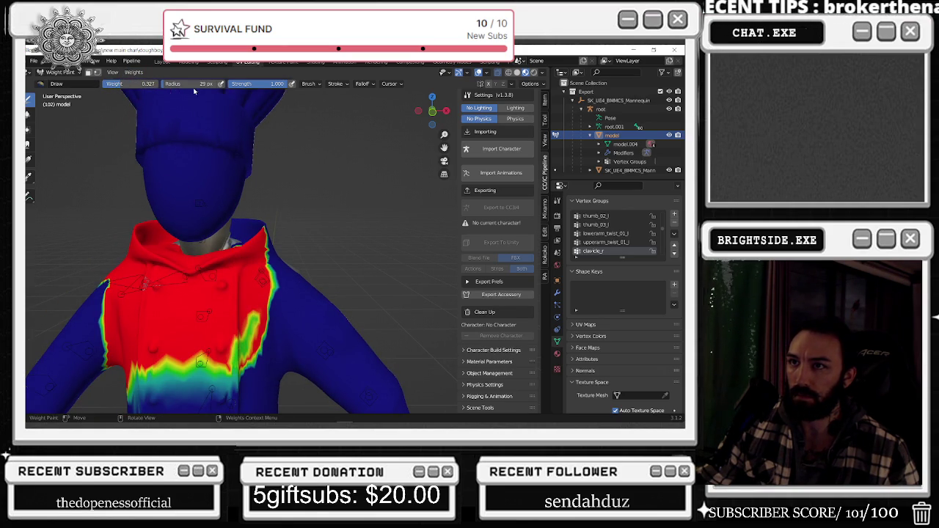
left_click_drag(233, 315, 247, 287)
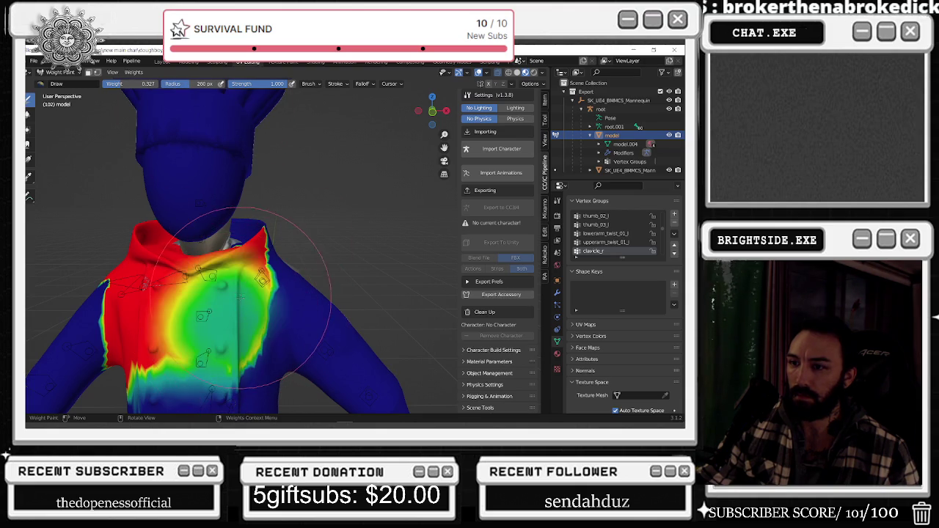
key("ctrl+z")
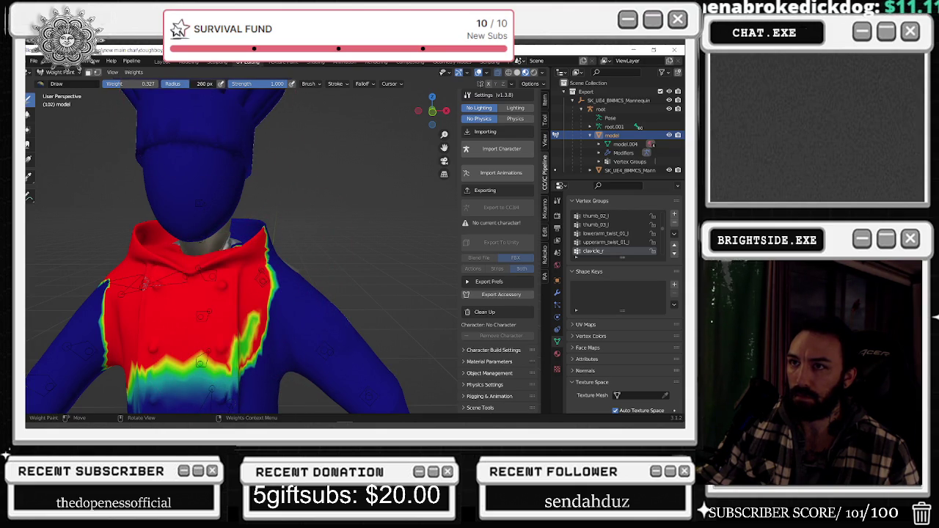
mouse_move(204, 350)
left_mouse_down()
mouse_move(240, 336)
mouse_move(242, 298)
mouse_move(265, 269)
left_mouse_up()
View the chef from behind and bring up its clavicle_l weights
mouse_move(281, 230)
middle_mouse_down()
mouse_move(221, 238)
mouse_move(502, 257)
middle_mouse_up()
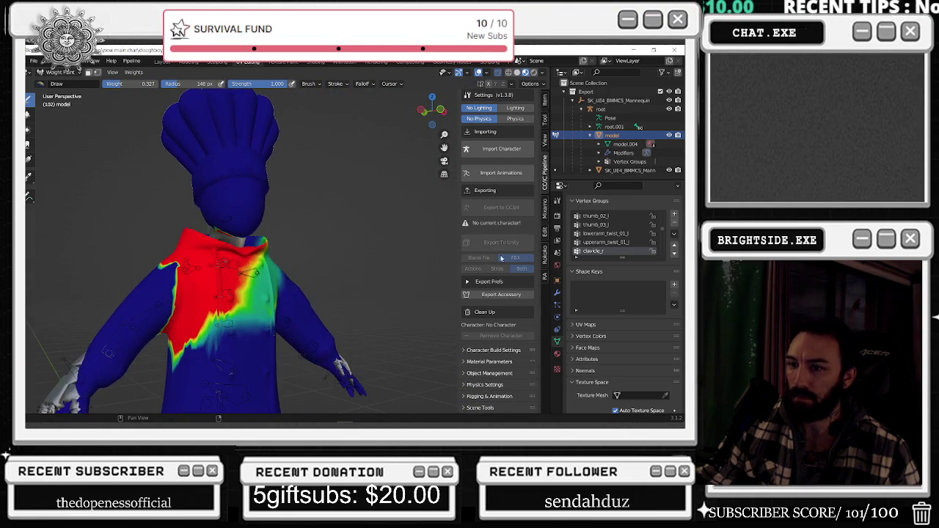
scroll(623, 251, "down", 1)
scroll(623, 250, "down", 4)
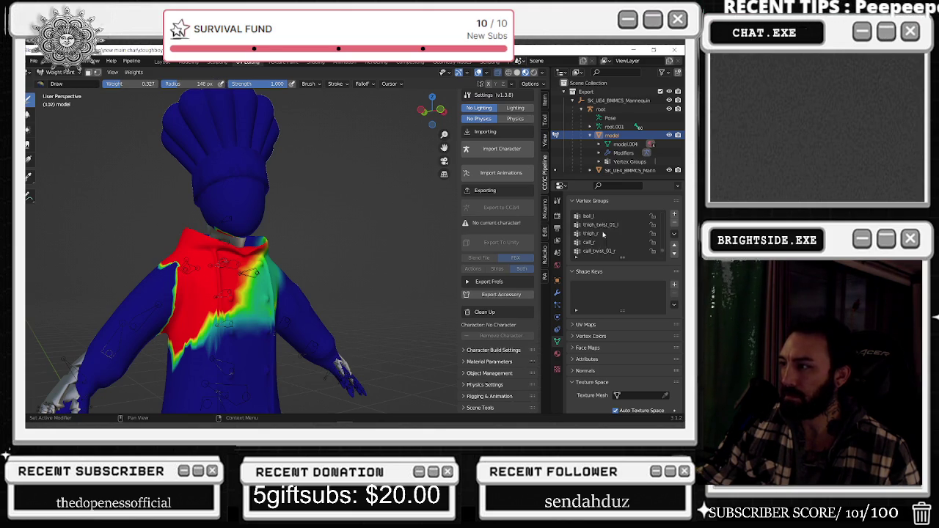
scroll(599, 251, "up", 8)
scroll(599, 251, "up", 7)
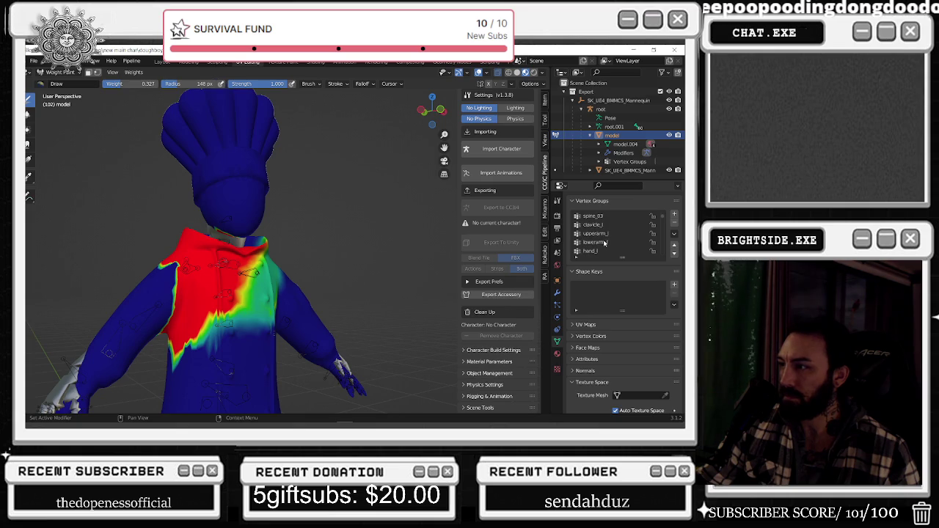
left_click(601, 224)
Paint clavicle_l over the left shoulder and chest, erase the collar weight at 0, then set weight 0.574
mouse_move(242, 250)
middle_mouse_down()
mouse_move(144, 252)
mouse_move(323, 213)
middle_mouse_up()
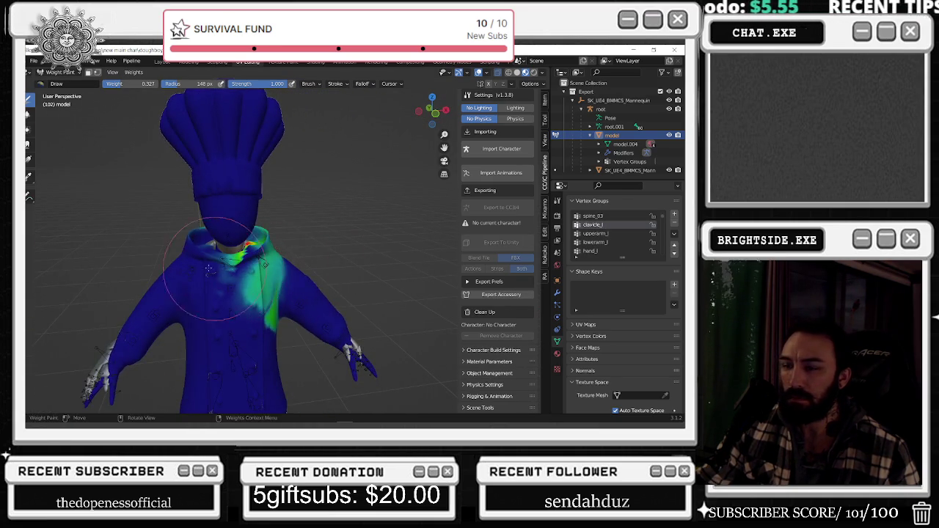
scroll(174, 267, "up", 3)
middle_click_drag(198, 257, 127, 89)
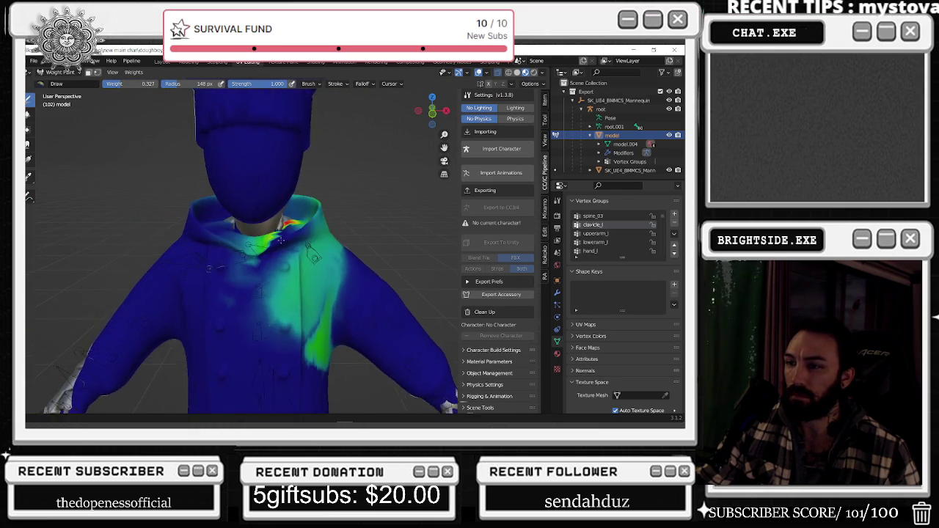
mouse_move(345, 220)
left_mouse_down()
mouse_move(309, 283)
mouse_move(299, 271)
left_mouse_up()
mouse_move(331, 220)
middle_mouse_down()
mouse_move(190, 234)
mouse_move(302, 243)
middle_mouse_up()
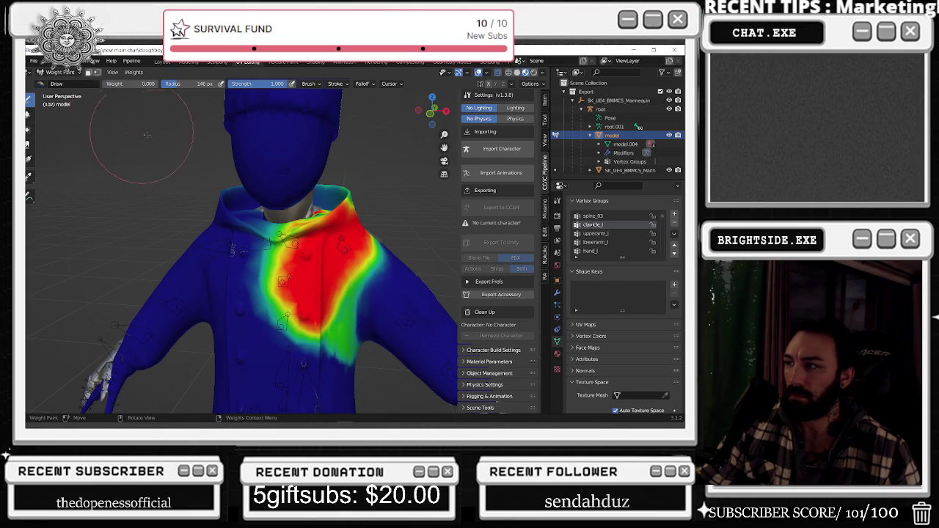
mouse_move(279, 312)
left_mouse_down()
mouse_move(246, 263)
mouse_move(262, 273)
left_mouse_up()
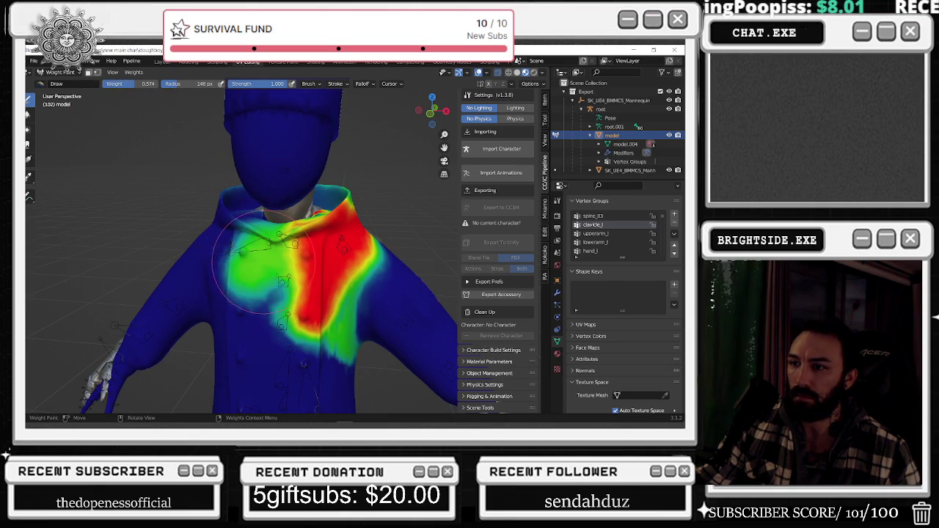
scroll(243, 282, "down", 3)
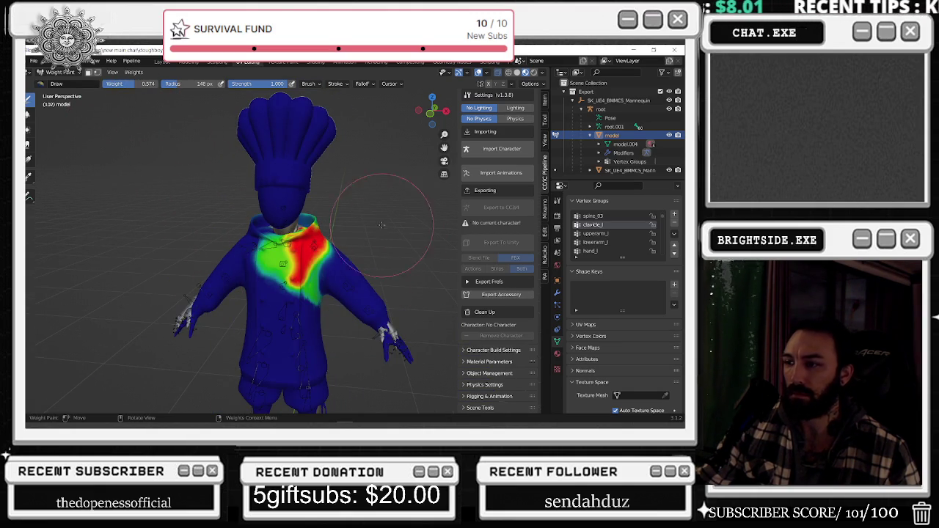
Step through the upperarm_l, lowerarm_l and hand_l weight groups on the chef's arm
left_click(617, 233)
left_click(613, 242)
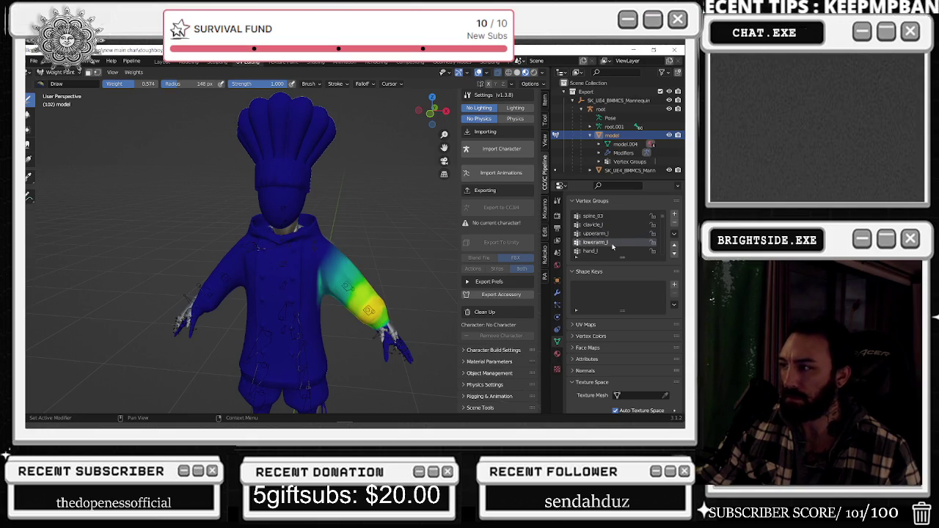
scroll(609, 252, "down", 2)
left_click(599, 234)
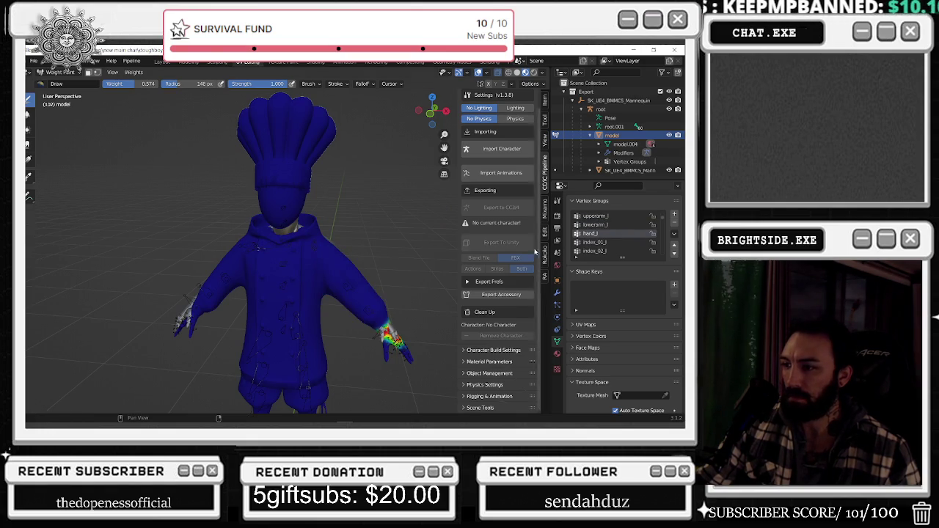
scroll(354, 243, "down", 2)
middle_click_drag(358, 250, 213, 152)
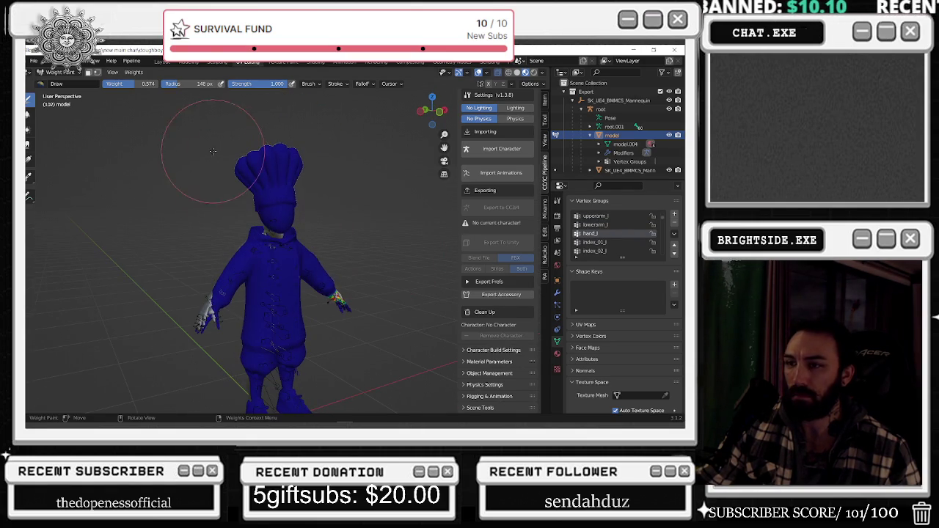
Switch the chef to Object Mode for a front view, then return to Weight Paint
left_click(60, 72)
left_click(58, 81)
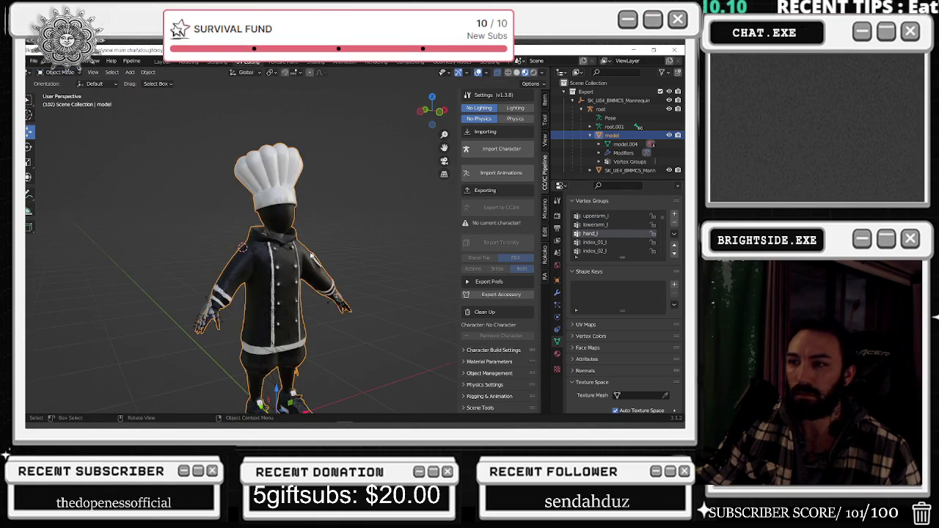
middle_click_drag(278, 279, 330, 311)
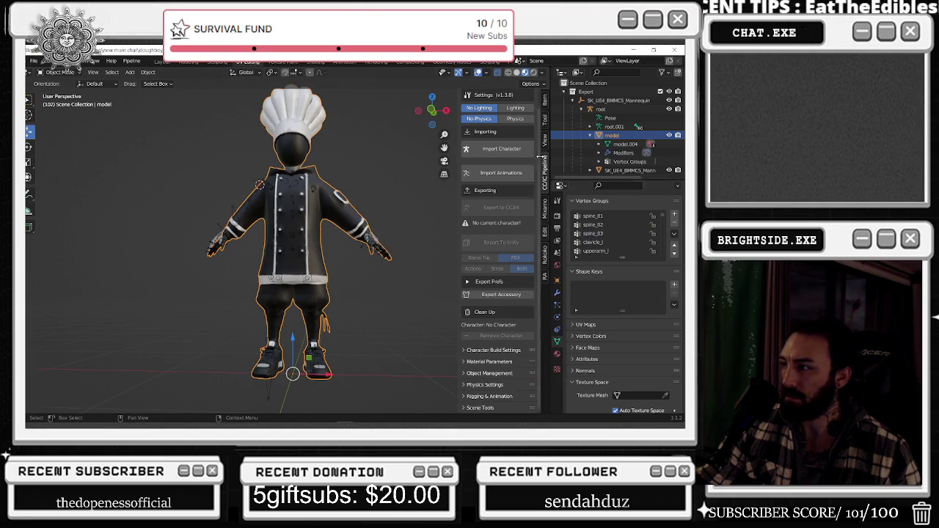
left_click(59, 73)
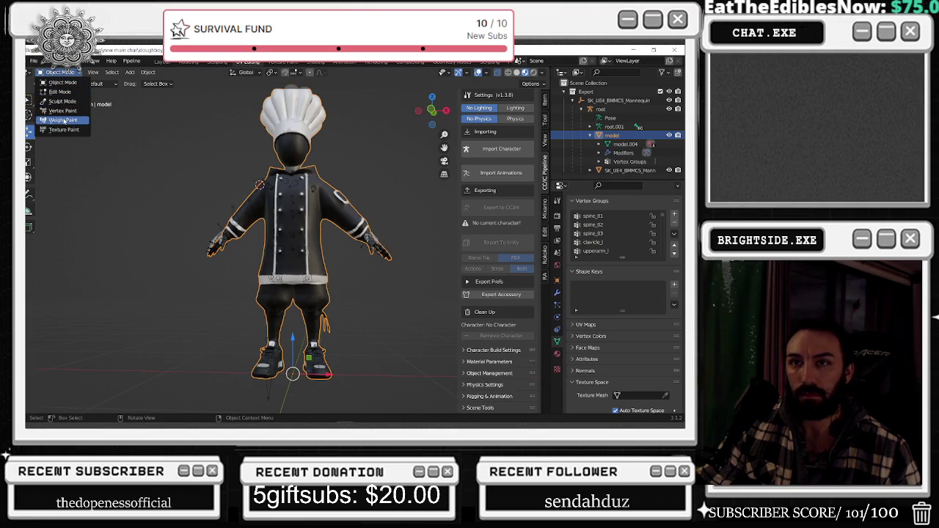
left_click(64, 119)
Scroll the Vertex Groups list to clavicle_r and begin painting across the chest
scroll(591, 231, "down", 5)
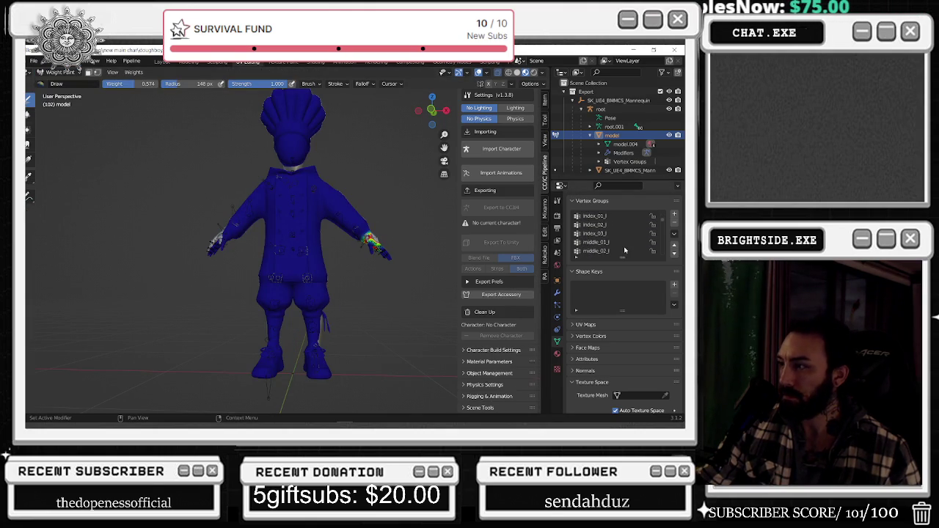
left_click(618, 249)
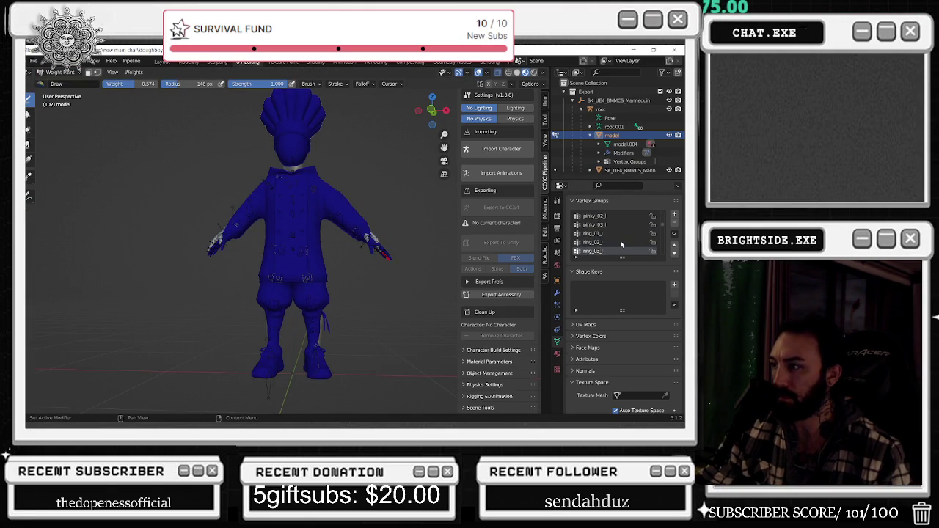
scroll(621, 245, "down", 2, "ctrl")
scroll(620, 245, "down", 3, "ctrl")
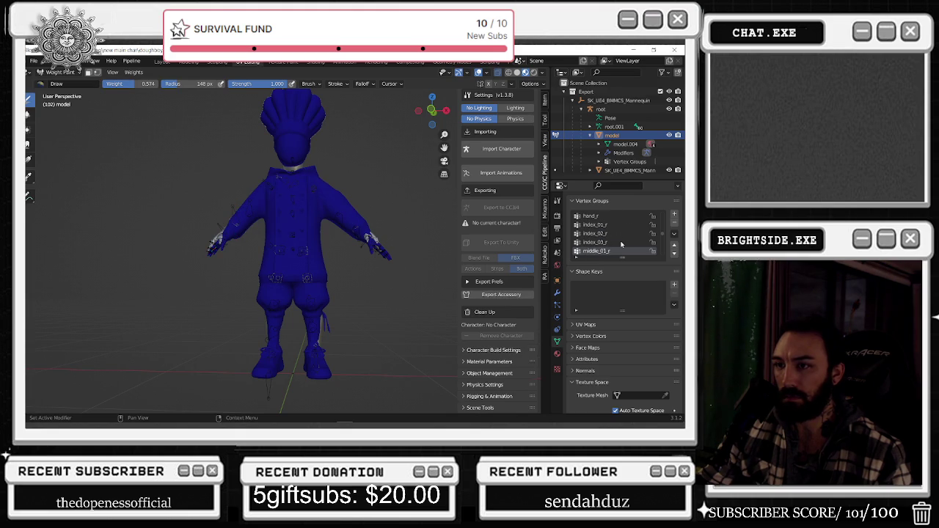
scroll(621, 244, "up", 2, "ctrl")
scroll(621, 245, "up", 2, "ctrl")
scroll(621, 244, "up", 2, "ctrl")
scroll(621, 245, "up", 1, "ctrl")
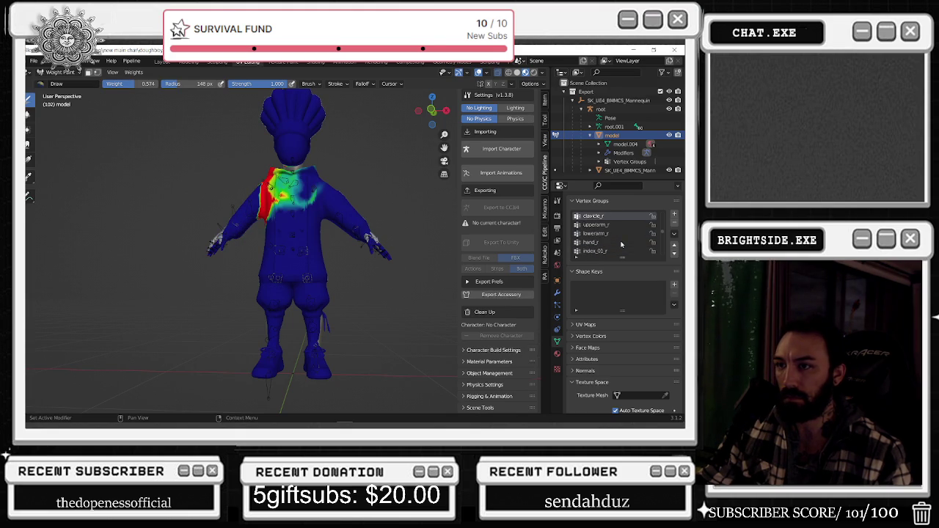
scroll(333, 179, "up", 2)
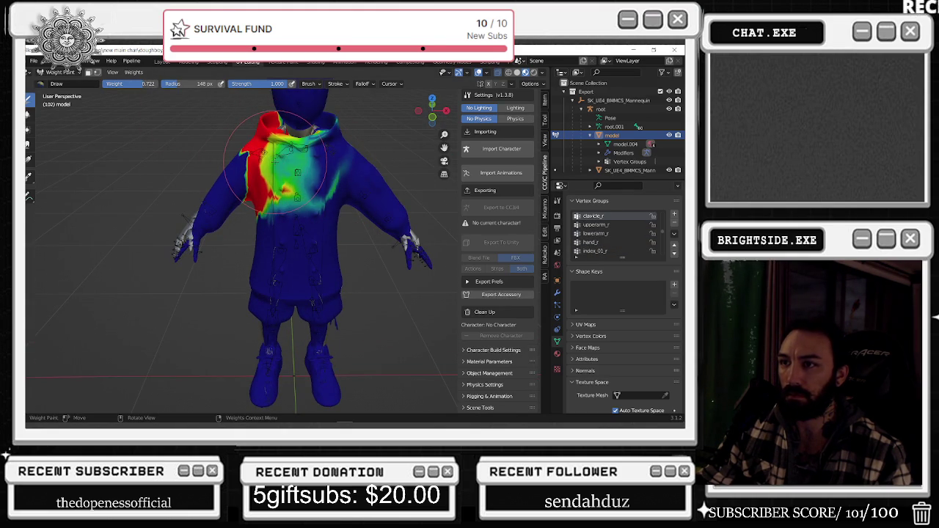
mouse_move(275, 161)
left_mouse_down()
mouse_move(264, 173)
mouse_move(275, 163)
left_mouse_up()
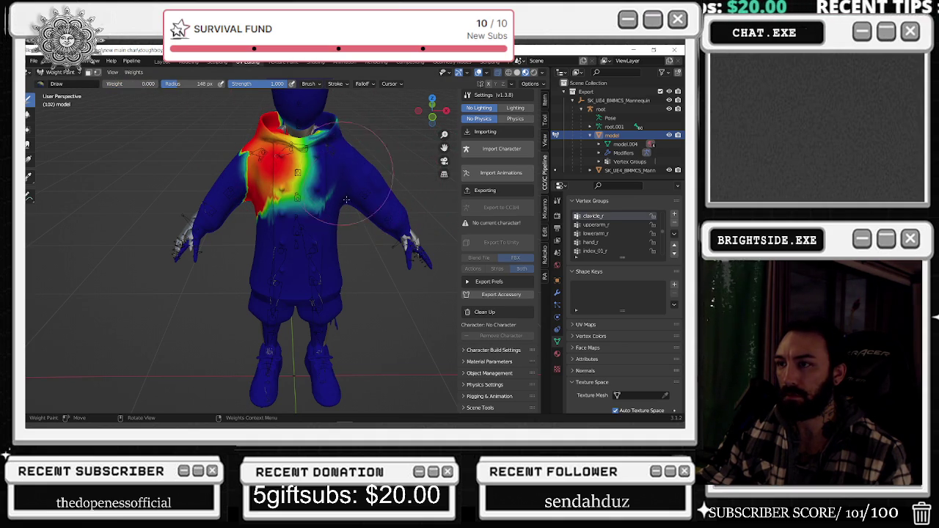
View the chef from behind and scroll through the vertex groups to check leg and head weights
middle_click_drag(343, 119, 381, 125)
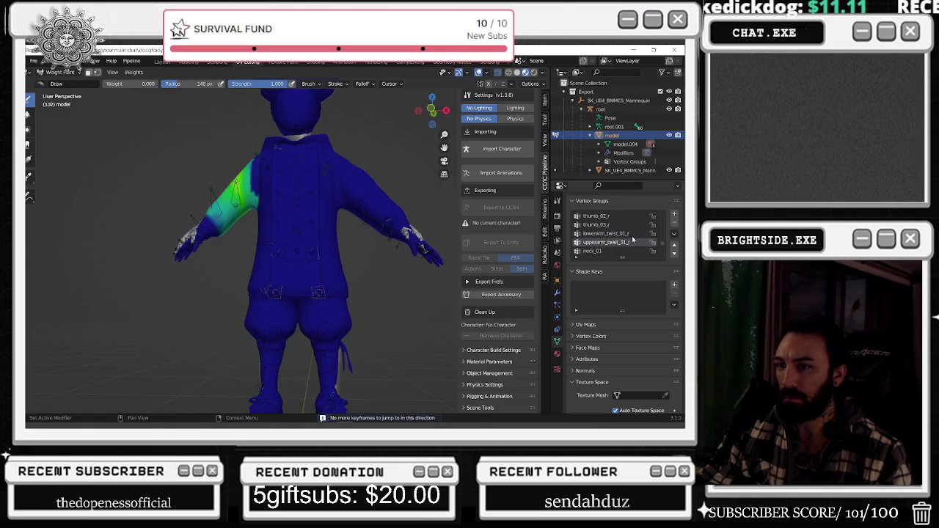
scroll(632, 235, "down", 2, "ctrl")
scroll(632, 235, "down", 1, "ctrl")
scroll(632, 236, "down", 1, "ctrl")
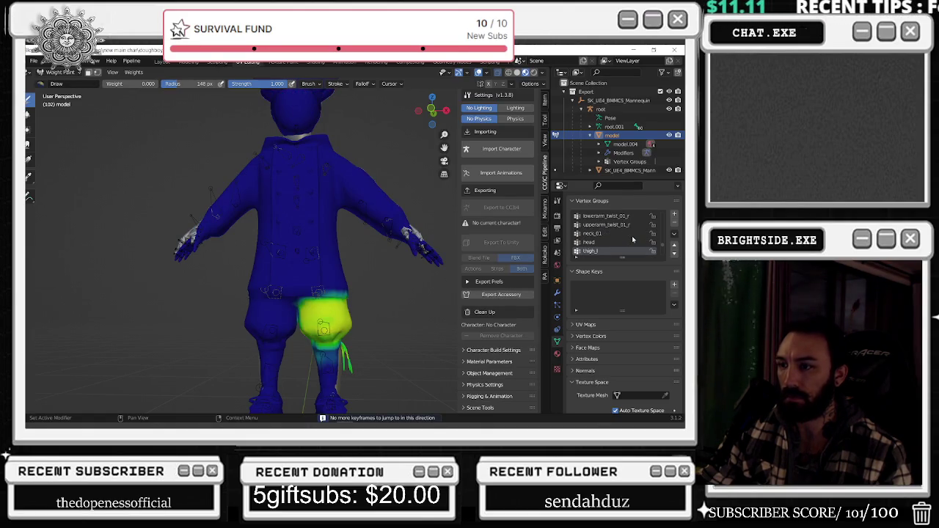
scroll(632, 235, "down", 1, "ctrl")
scroll(631, 236, "up", 1, "ctrl")
scroll(632, 236, "up", 2, "ctrl")
scroll(631, 236, "down", 1, "ctrl")
scroll(632, 236, "down", 1, "ctrl")
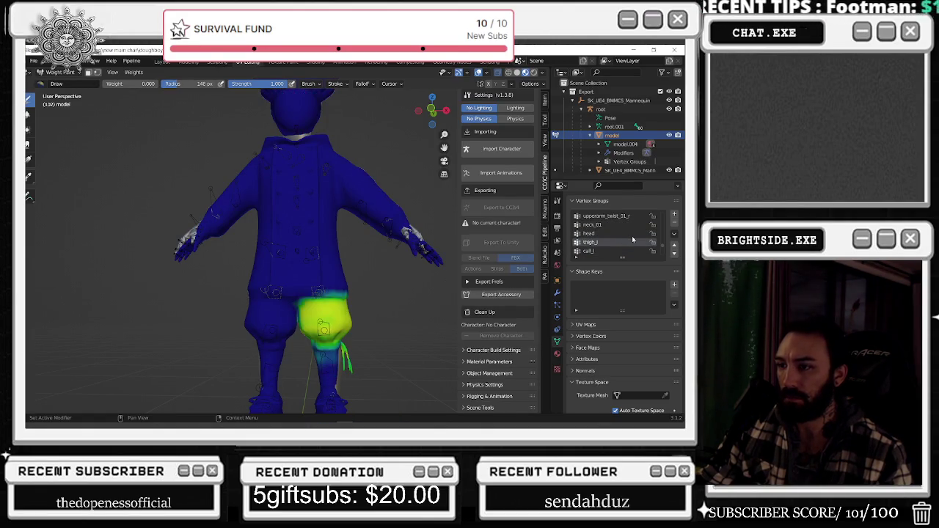
scroll(632, 236, "down", 1, "ctrl")
scroll(631, 236, "down", 1, "ctrl")
scroll(631, 235, "down", 1, "ctrl")
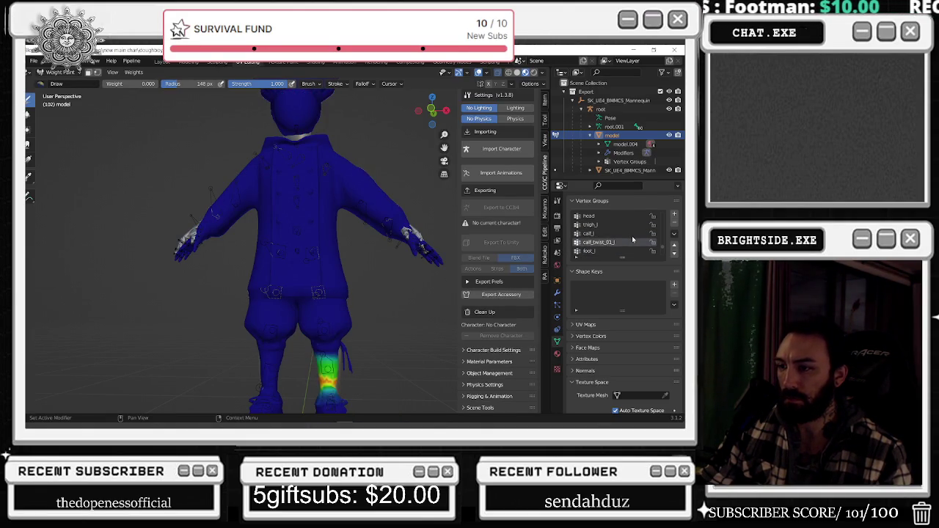
scroll(632, 235, "up", 2, "ctrl")
scroll(632, 235, "up", 2, "ctrl")
scroll(631, 236, "up", 1, "ctrl")
scroll(632, 235, "down", 1, "ctrl")
scroll(631, 236, "down", 2, "ctrl")
scroll(632, 236, "down", 1, "ctrl")
scroll(631, 235, "up", 1, "ctrl")
scroll(632, 235, "down", 1, "ctrl")
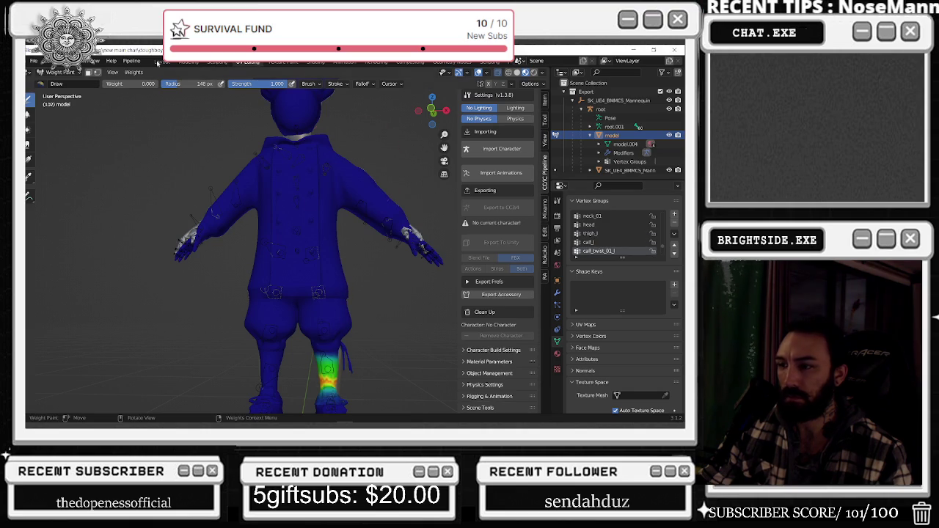
left_click(59, 72)
In Object Mode, select the model mesh with the root armature active
left_click(62, 82)
left_click(600, 108)
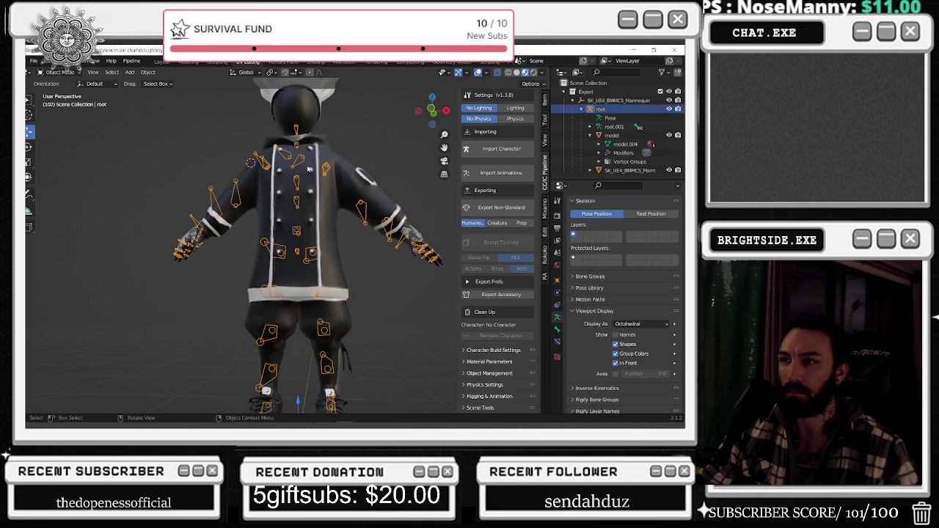
left_click(643, 170, "ctrl")
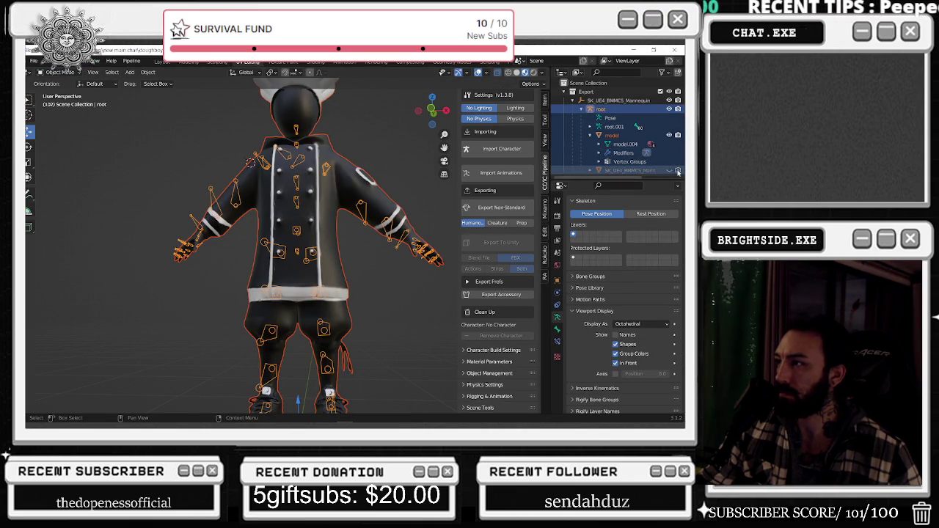
left_click(611, 135)
left_click(607, 110, "ctrl")
Export the rig and mesh as FBX, overwriting NEWMAIN_doughboyupdate_RIGGED.fbx
left_click(33, 61)
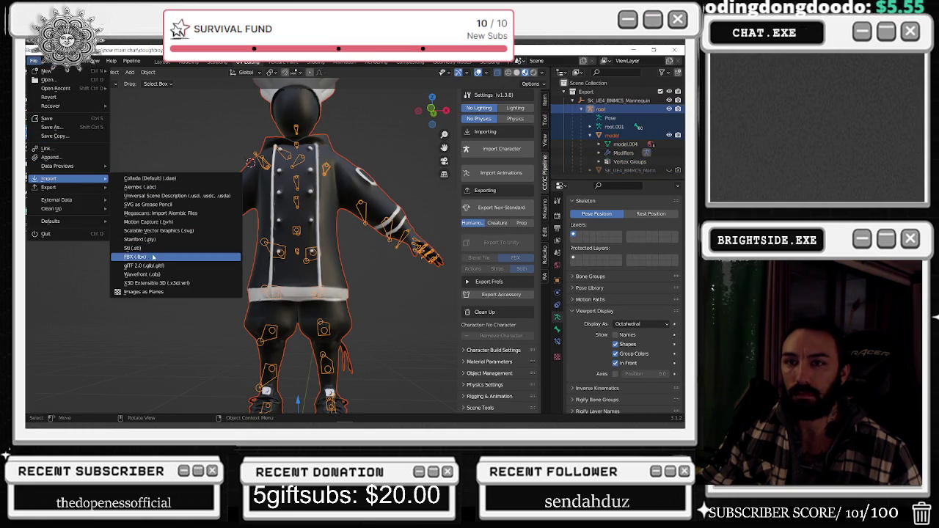
mouse_move(48, 187)
left_click(147, 258)
left_click(435, 160)
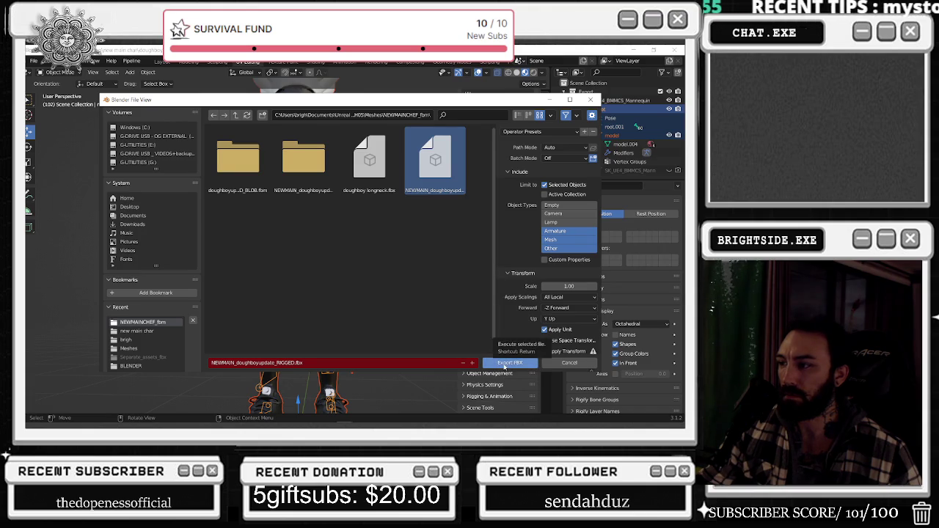
left_click(504, 363)
key("alt+Tab")
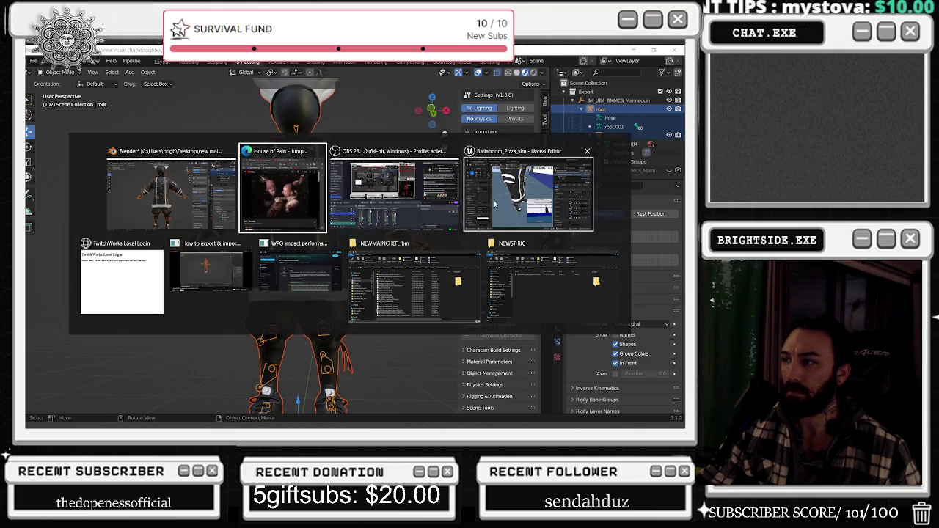
In Selection Mode, select the chef character and accept reimporting the changed FBX
left_click(507, 204)
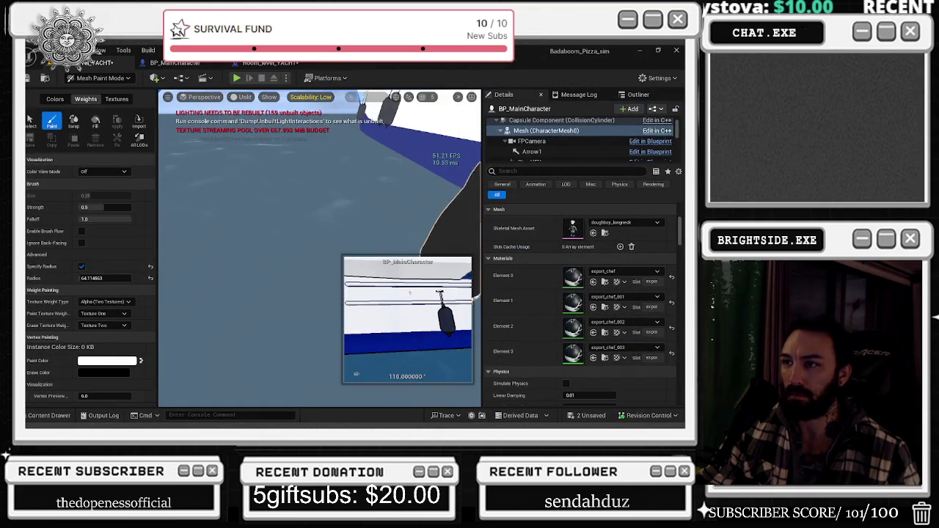
left_click(99, 78)
left_click(103, 94)
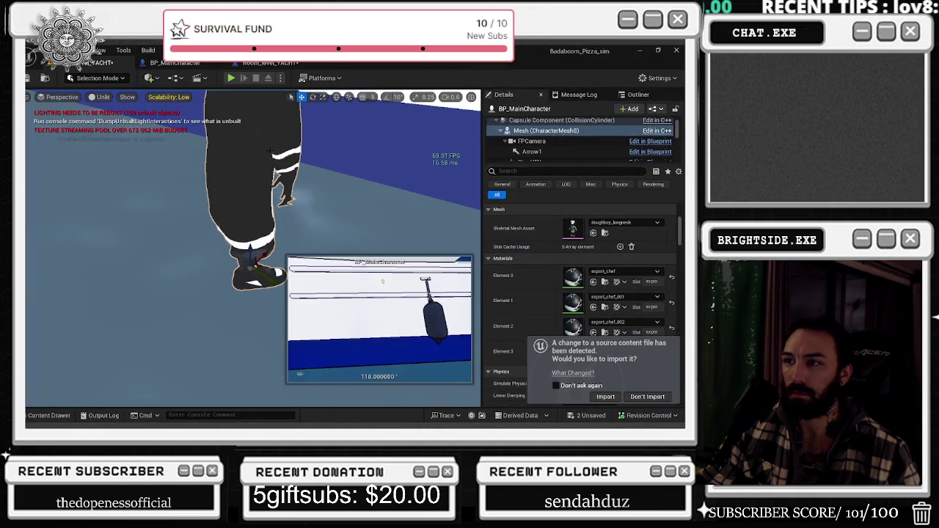
left_click(269, 151)
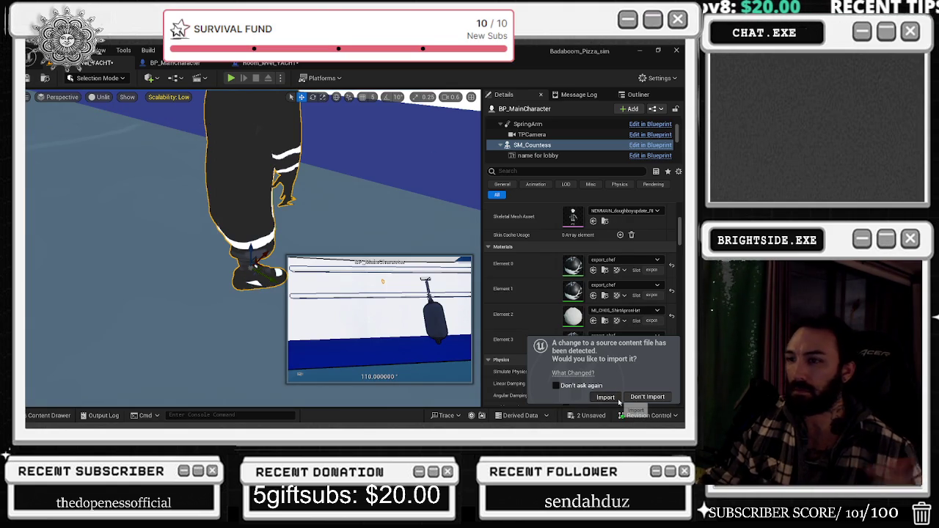
left_click(617, 400)
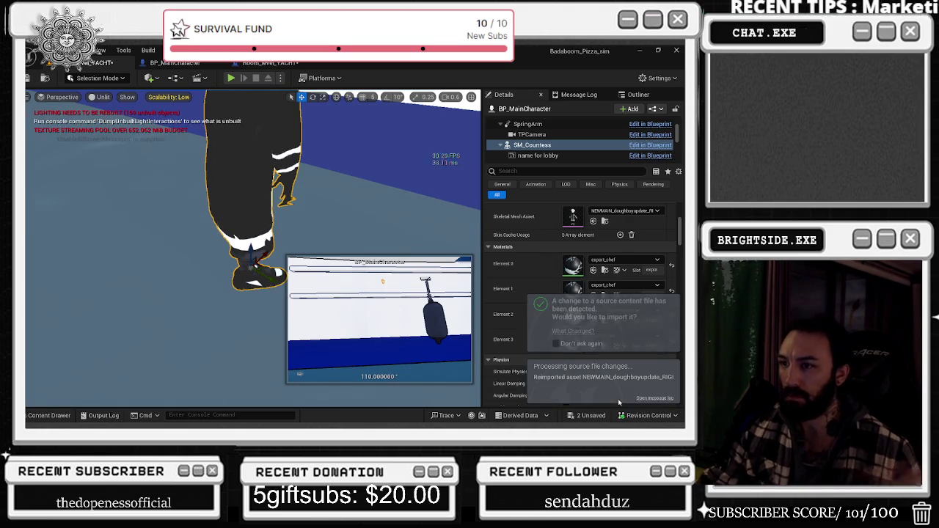
Frame the updated chef in the viewport and start a Play-in-editor session
mouse_move(257, 221)
right_mouse_down()
mouse_move(220, 234)
mouse_move(242, 242)
mouse_move(228, 235)
mouse_move(221, 253)
mouse_move(228, 246)
right_mouse_up()
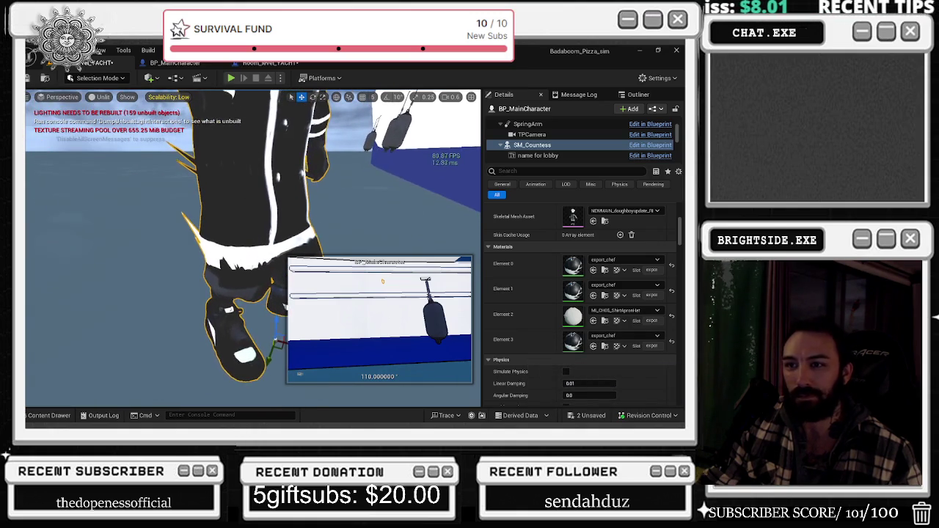
right_click_drag(316, 220, 320, 215)
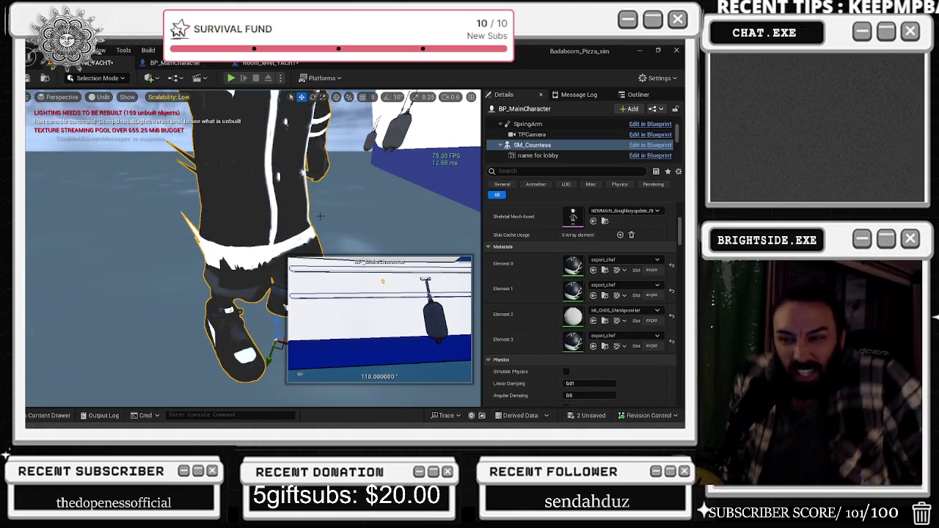
right_click_drag(319, 216, 239, 253)
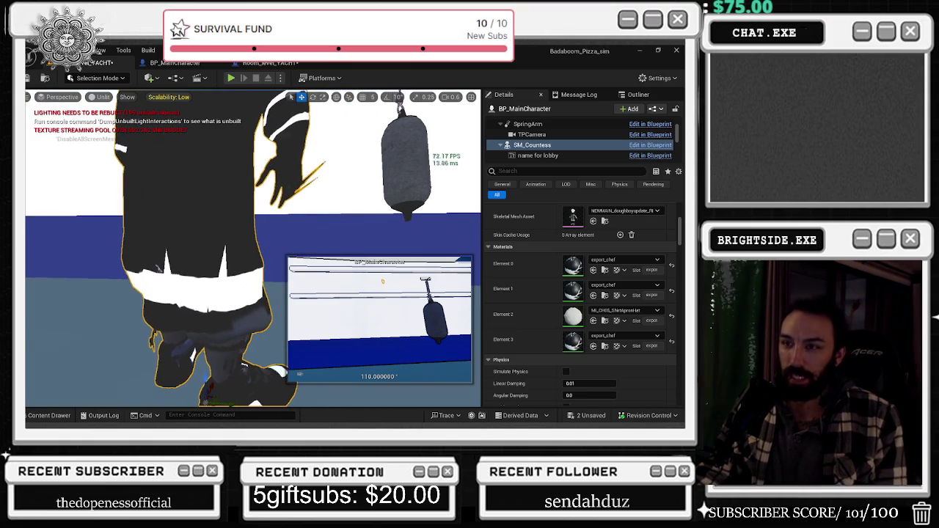
left_click(229, 79)
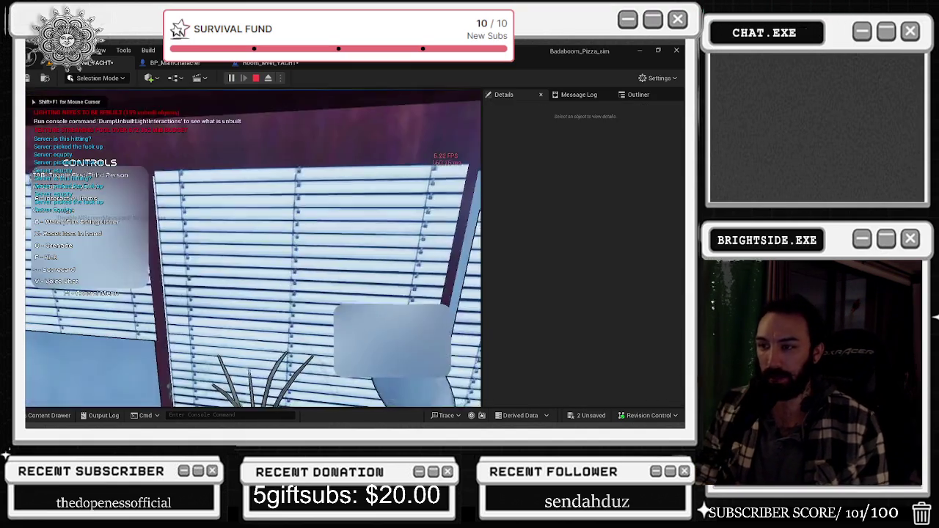
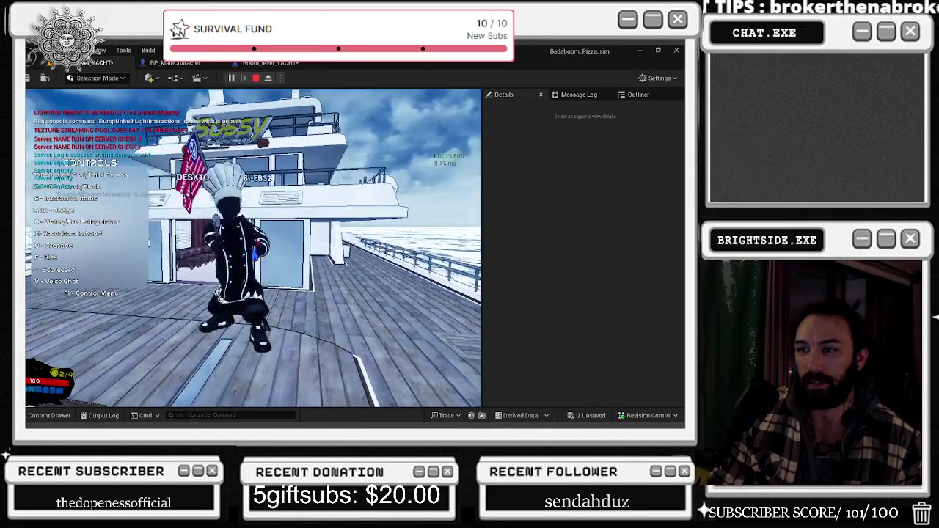
Walk the chef forward across the yacht deck, then end the play test with Esc
key("w")
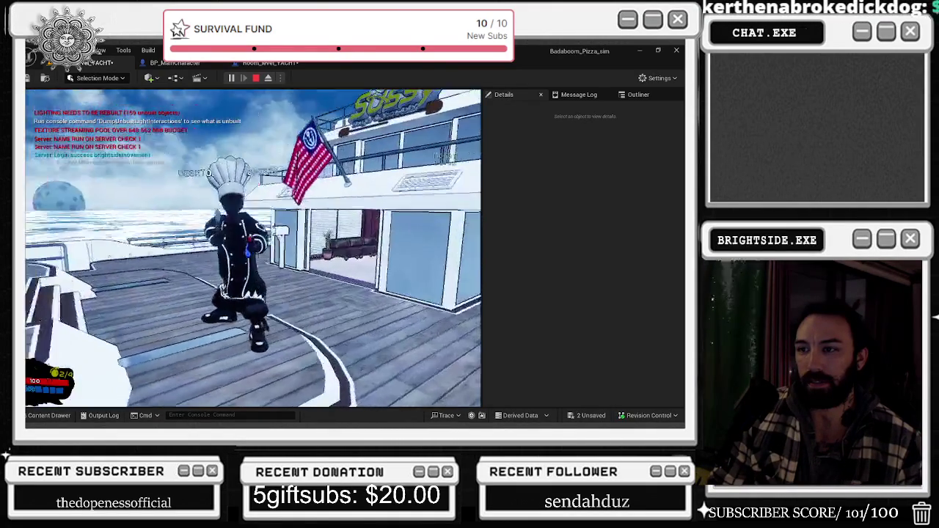
key("w")
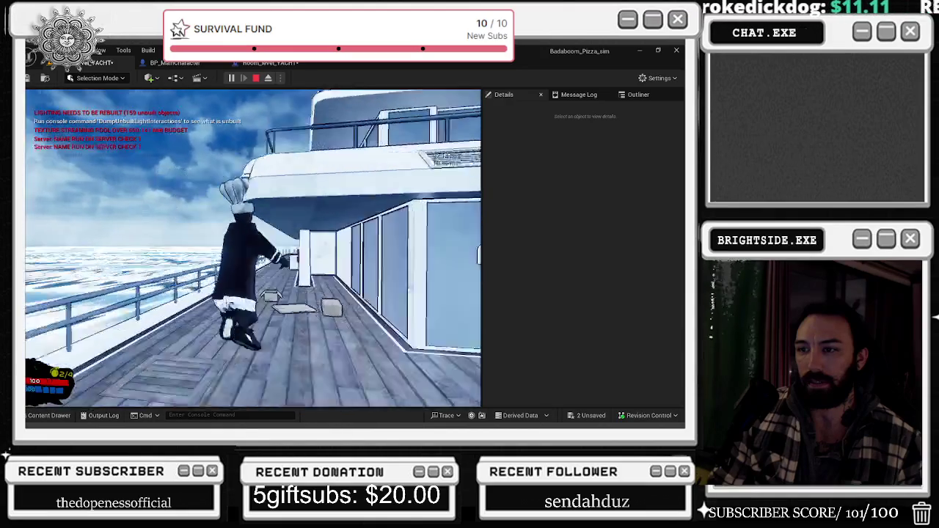
key("w")
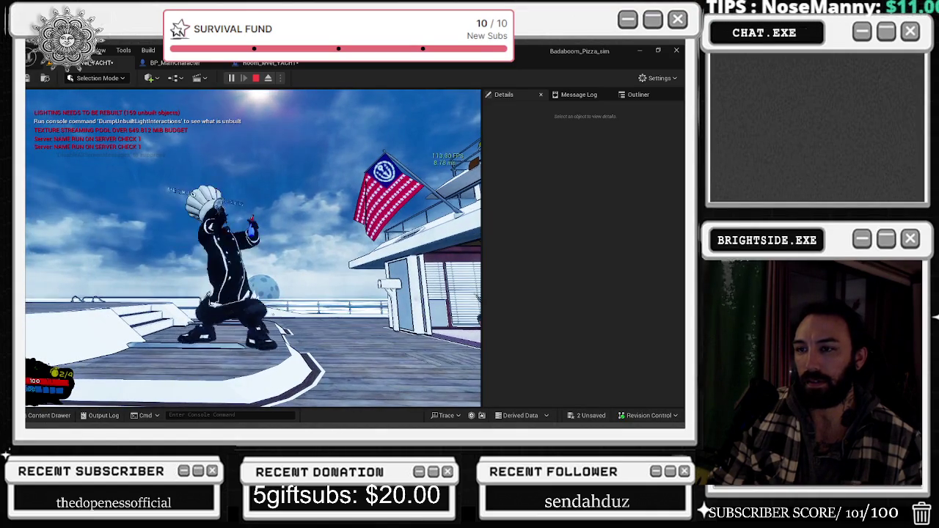
key("w")
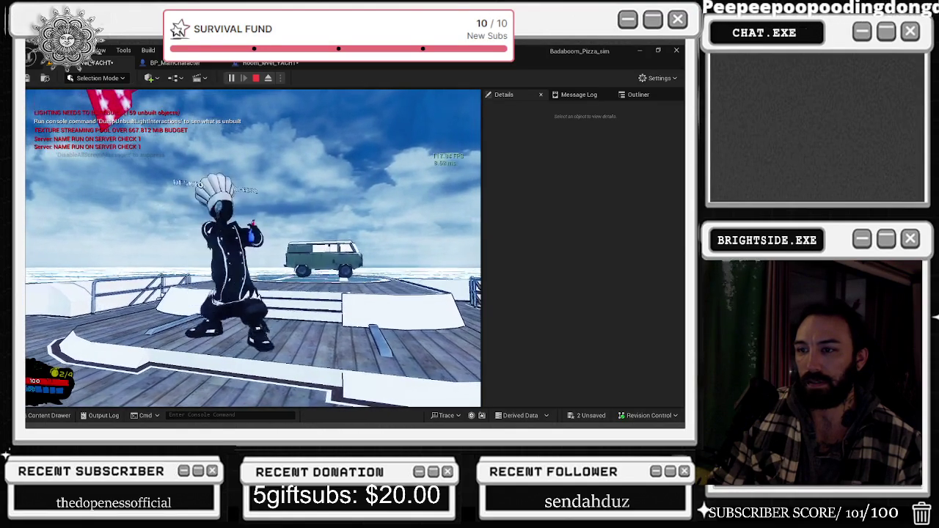
key("Escape")
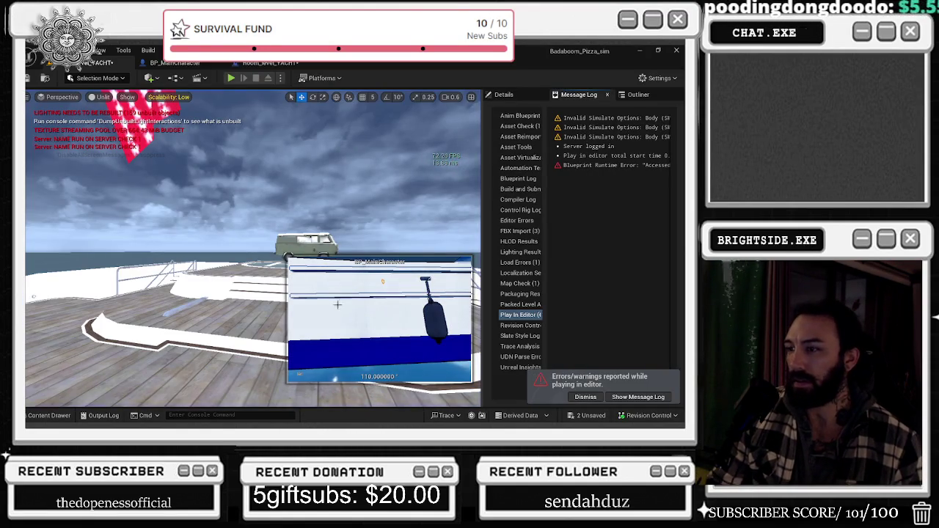
key("alt+Tab")
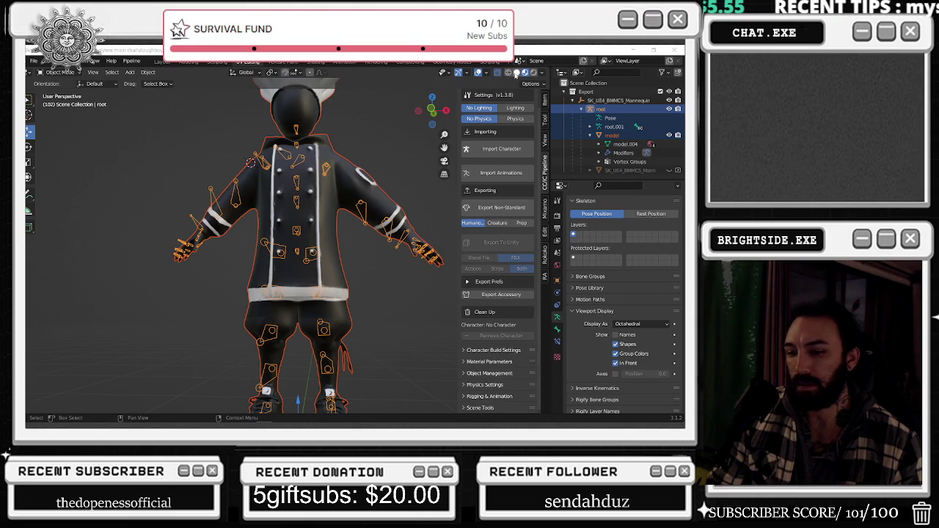
Show the chef rig in Solid shading, deselect the armature, and open File > Open Recent
left_click(516, 72)
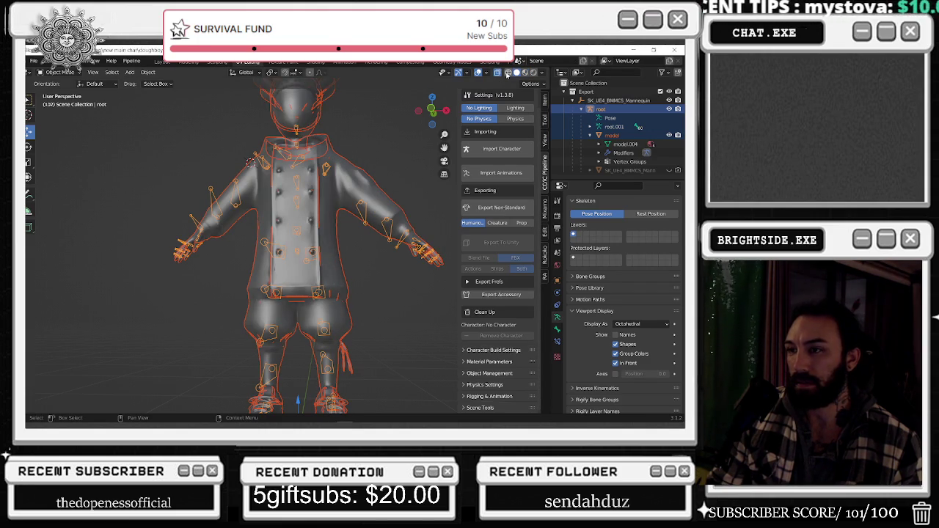
middle_click_drag(328, 225, 319, 234)
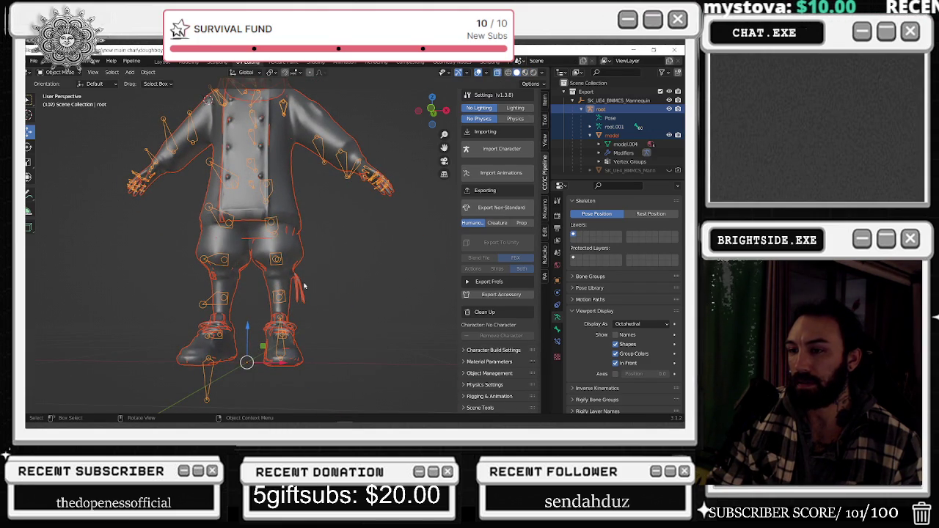
left_click(315, 214)
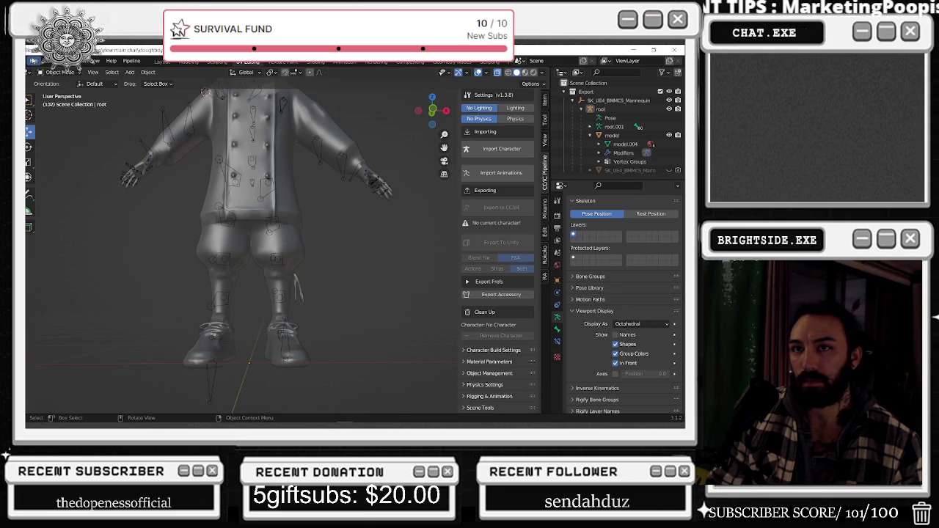
left_click(33, 61)
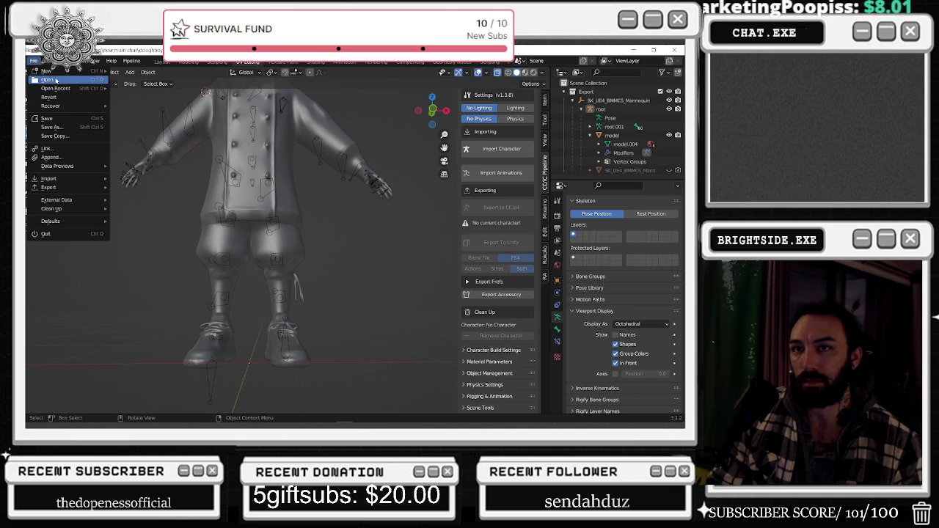
Open another recent chef file, saving doughboy.blend first, and orbit to a level view
mouse_move(55, 88)
left_click(169, 97)
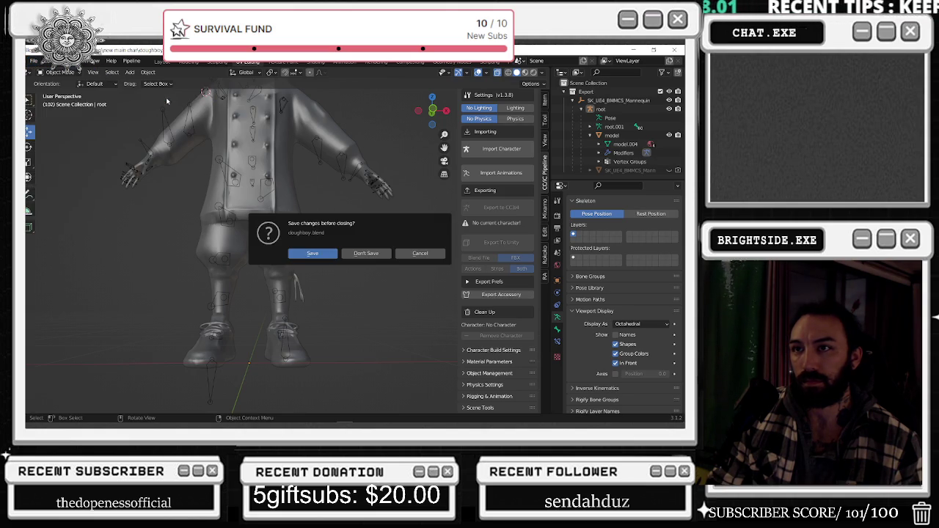
left_click(314, 247)
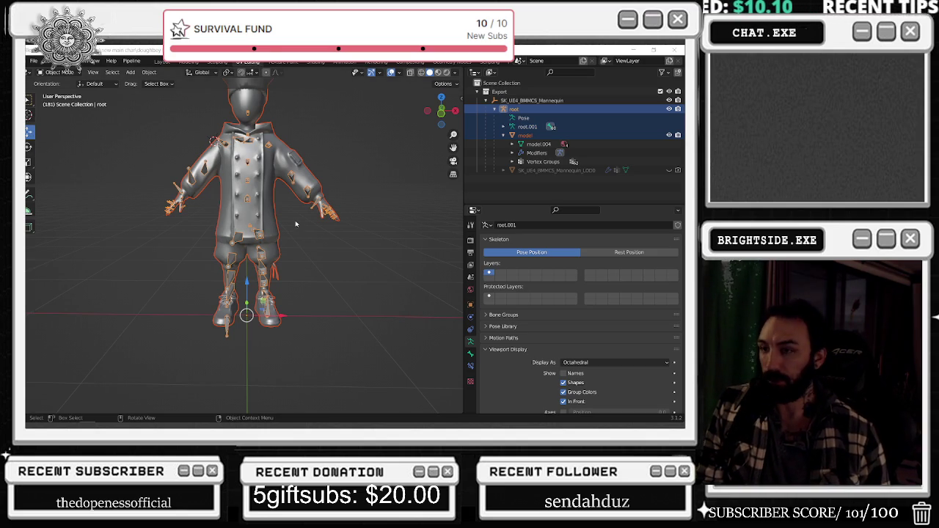
middle_click_drag(295, 156, 217, 185)
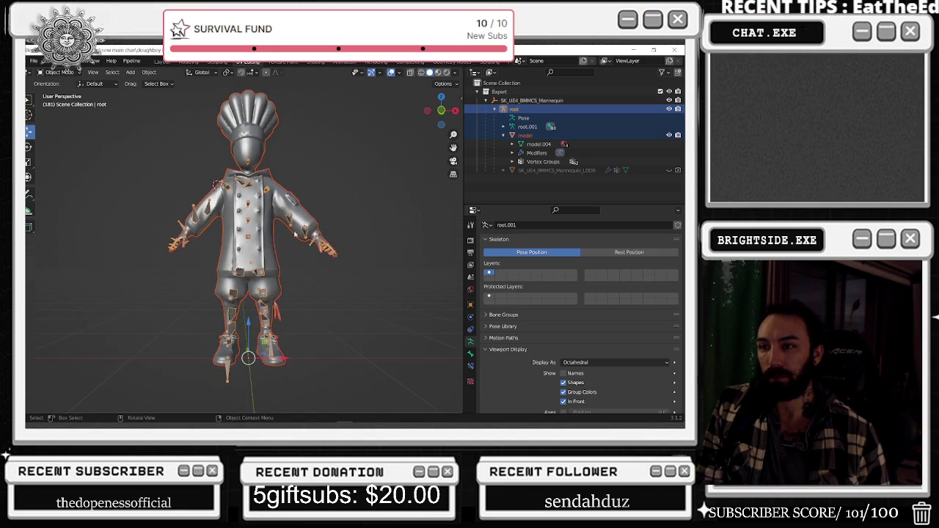
scroll(218, 221, "up", 5)
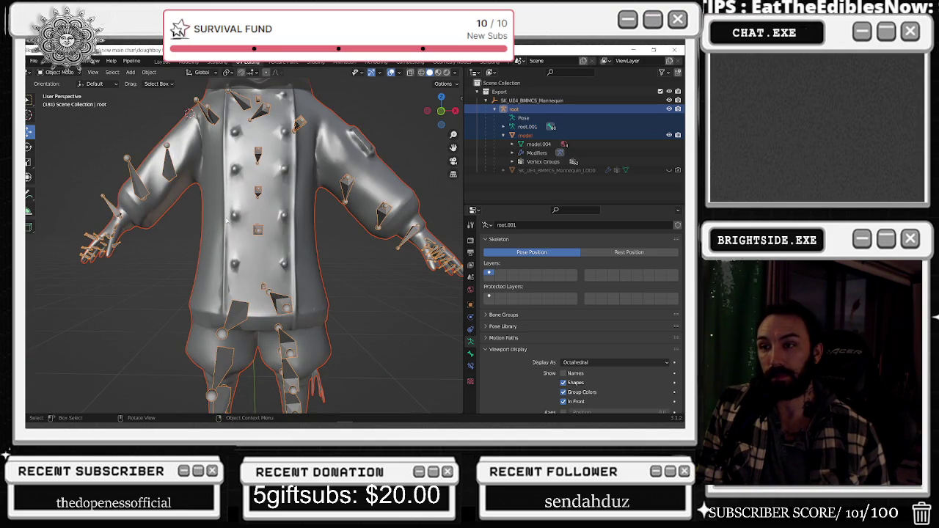
Select the 'model' character mesh and switch it into Edit Mode
left_click(210, 229)
scroll(213, 231, "down", 2)
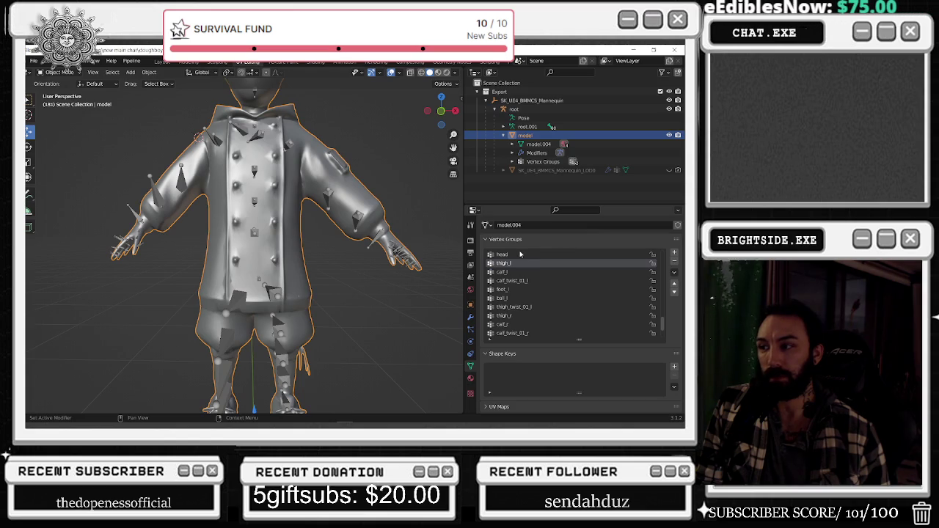
scroll(367, 249, "down", 3)
left_click(59, 72)
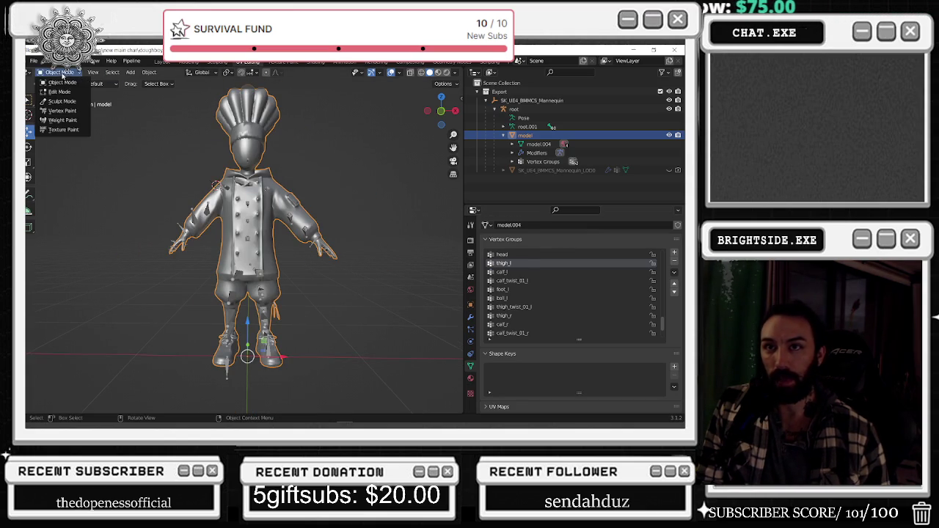
left_click(75, 91)
scroll(553, 270, "down", 5)
scroll(554, 270, "down", 5)
scroll(553, 271, "up", 5)
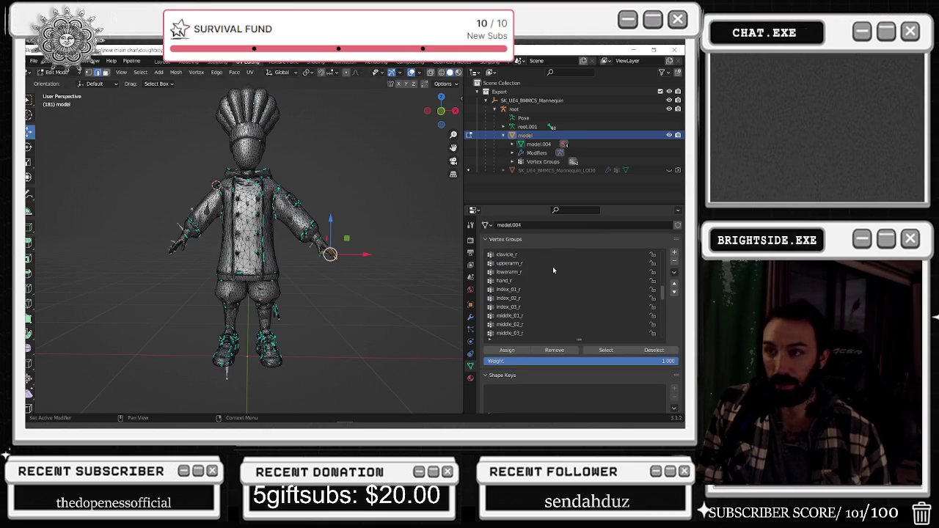
Make pelvis the active vertex group and select its vertices
middle_click_drag(352, 279, 381, 289)
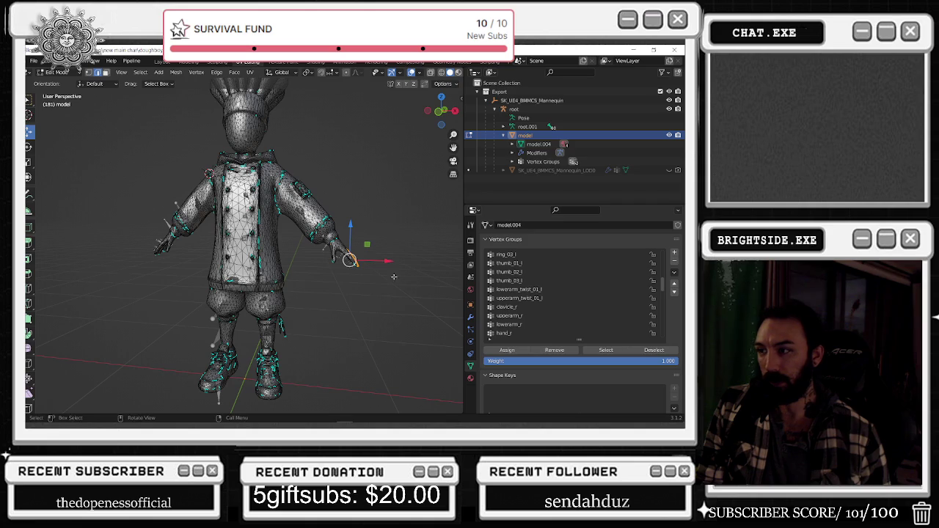
scroll(558, 279, "up", 5)
left_click(553, 253)
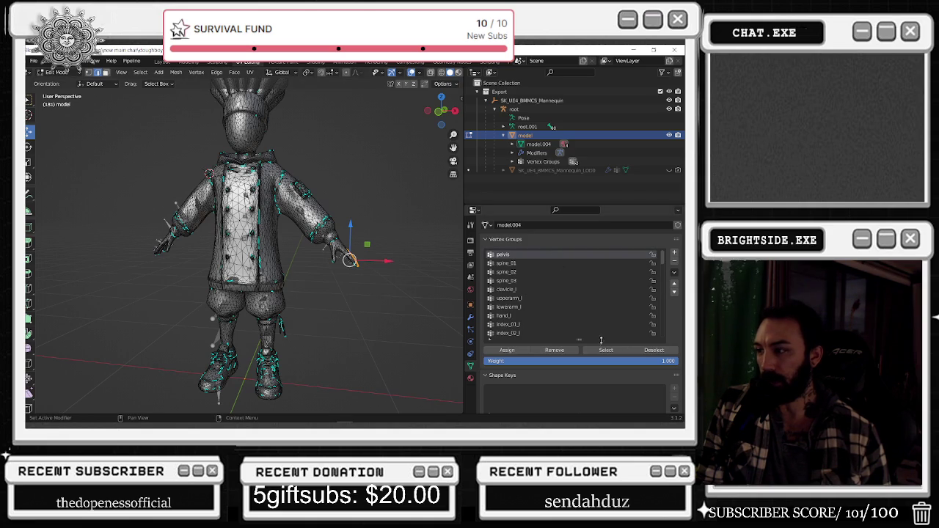
left_click(605, 350)
Clear the selection and box-select the upper torso, shoulders and both arms
middle_click_drag(125, 191, 111, 141)
left_click(111, 140)
left_click_drag(111, 140, 409, 220)
left_click_drag(384, 166, 310, 293, "shift")
middle_click_drag(308, 293, 220, 220)
left_click_drag(132, 160, 206, 262, "shift")
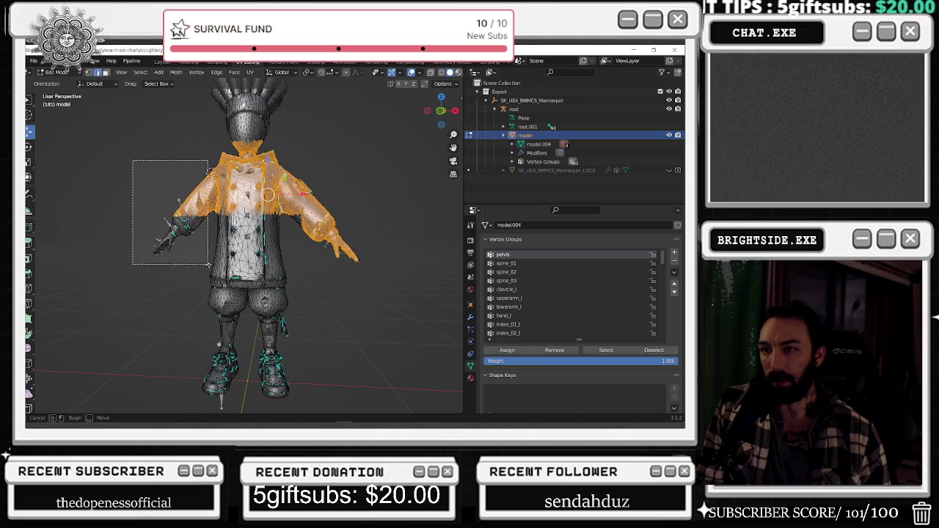
left_click_drag(401, 173, 290, 286, "shift")
Toggle see-through display and add both arms, upper torso and neck to the selection
middle_click_drag(290, 286, 220, 209)
key("alt+z")
left_click_drag(119, 151, 189, 245, "shift")
key("alt+z")
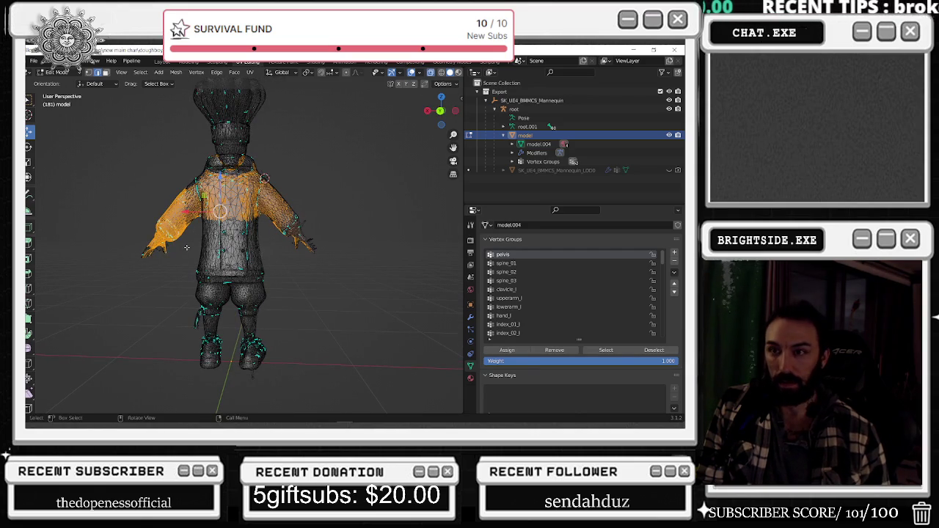
left_click_drag(110, 151, 184, 282, "shift")
left_click_drag(417, 145, 267, 267, "shift")
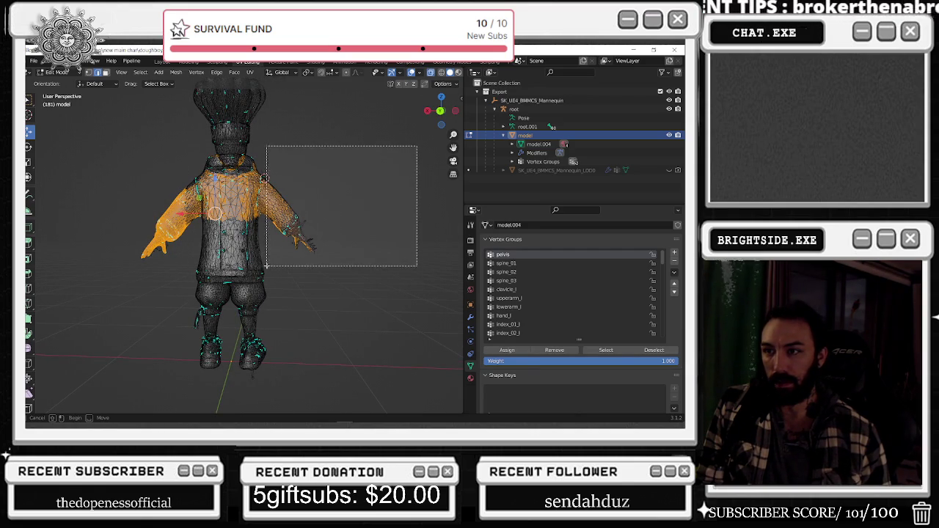
left_click_drag(365, 157, 128, 227, "shift")
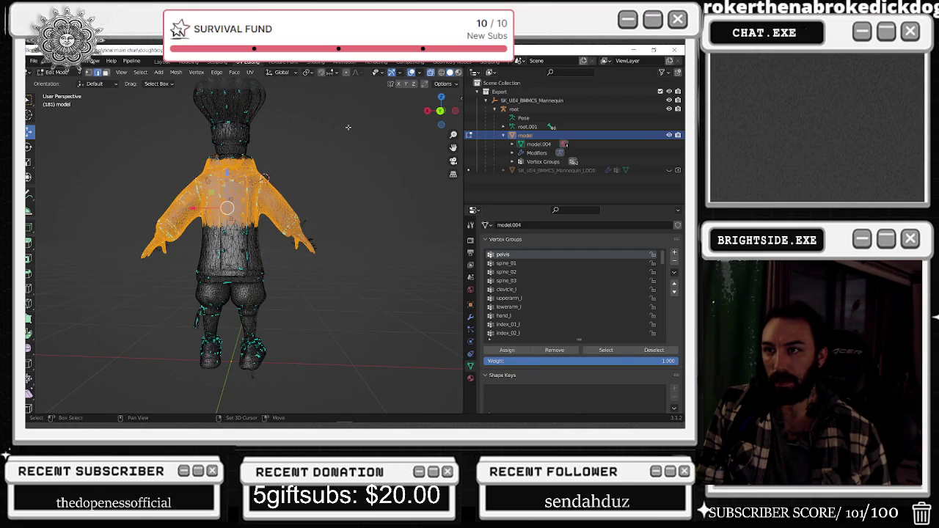
left_click_drag(348, 127, 147, 196, "shift")
Add the chef hat and feet to the vertex selection
middle_click_drag(292, 180, 356, 228, "shift")
left_click_drag(183, 132, 357, 229, "shift")
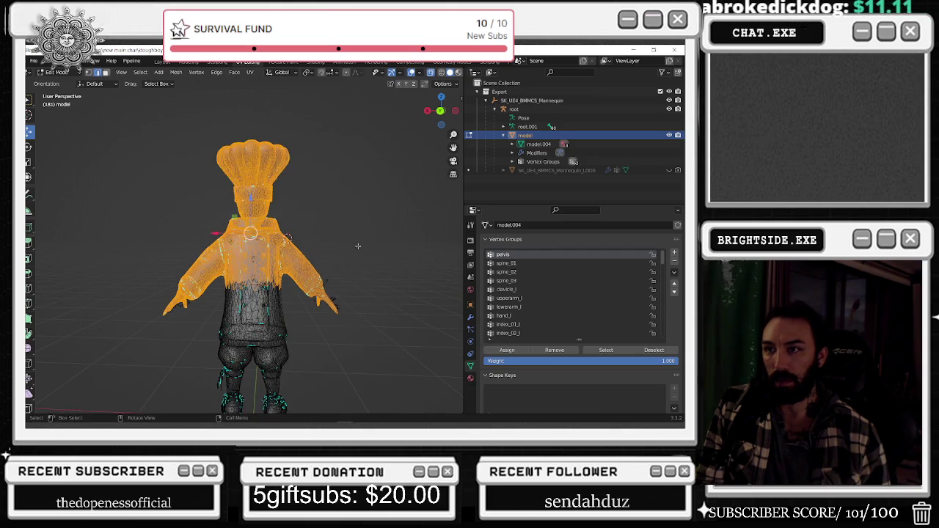
middle_click_drag(356, 229, 359, 174, "shift")
left_click_drag(237, 249, 391, 319, "shift")
scroll(390, 318, "up", 2)
mouse_move(390, 318)
middle_mouse_down()
mouse_move(220, 242)
mouse_move(242, 242)
middle_mouse_up()
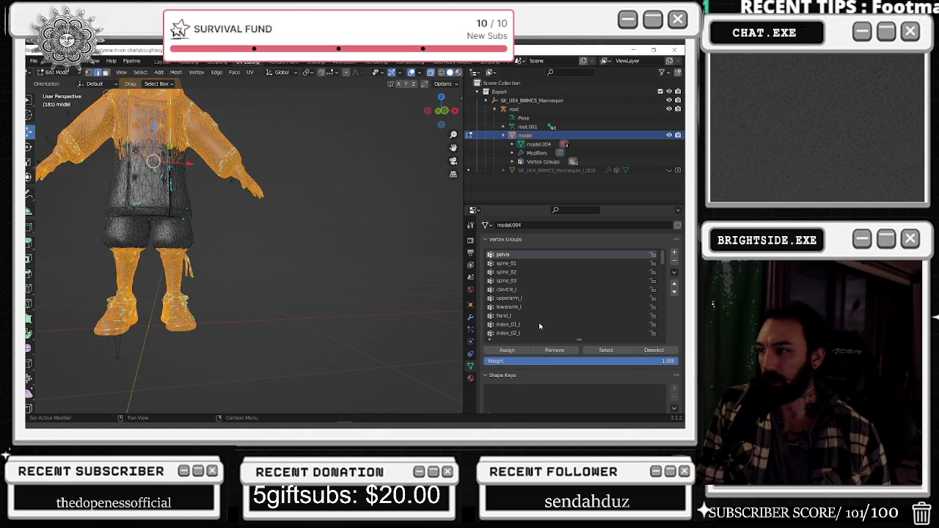
Make spine_01 the active group, select its vertices and orbit to inspect them
key("alt+a")
left_click(506, 263)
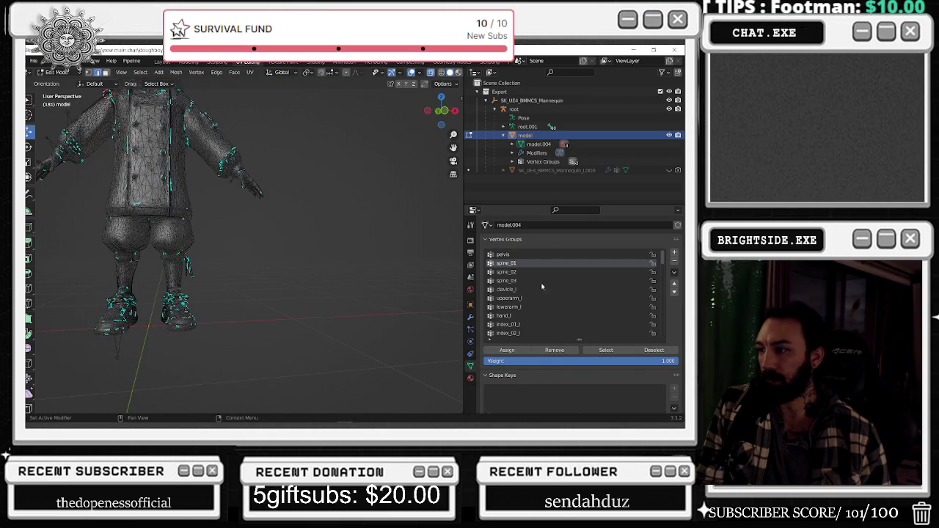
left_click(605, 350)
middle_click_drag(256, 237, 191, 255)
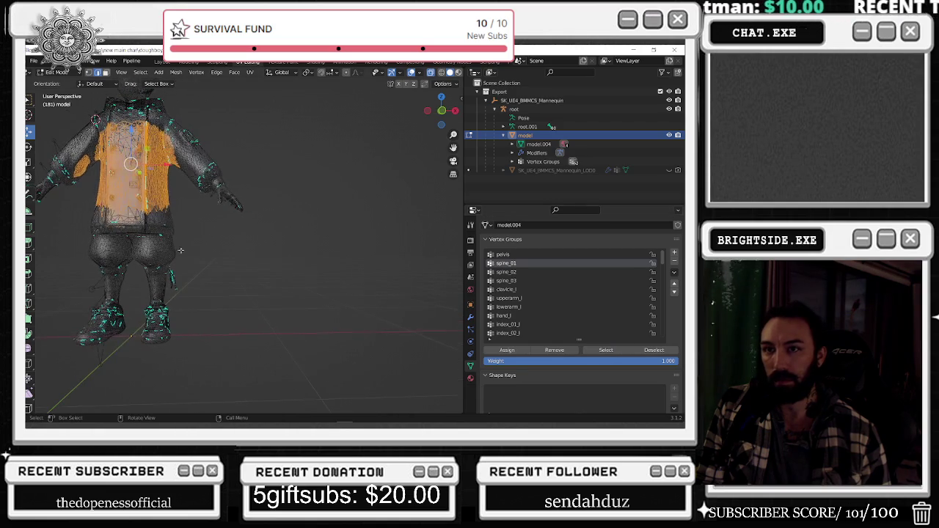
middle_click_drag(78, 201, 146, 220)
Box-select the arm vertices and remove them from the spine_01 group
key("alt+a")
left_click_drag(140, 117, 243, 267)
left_click(556, 350)
left_click_drag(427, 138, 304, 282)
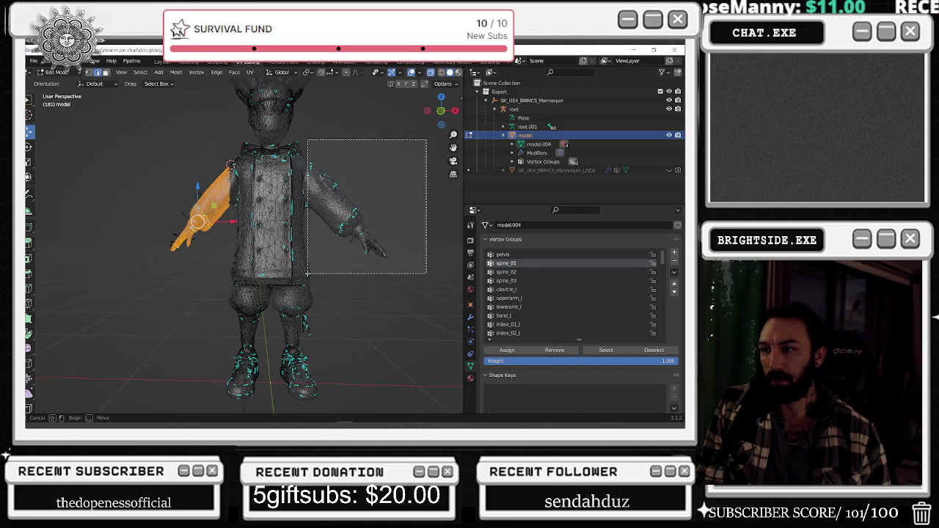
left_click(554, 351)
key("alt+a")
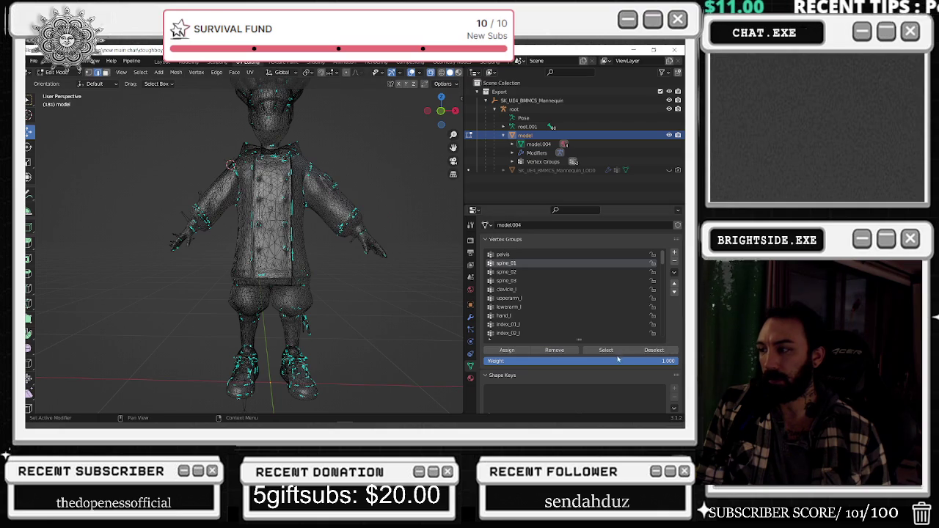
Select the spine_01 vertices, then switch to spine_02 and select its vertices
left_click(611, 352)
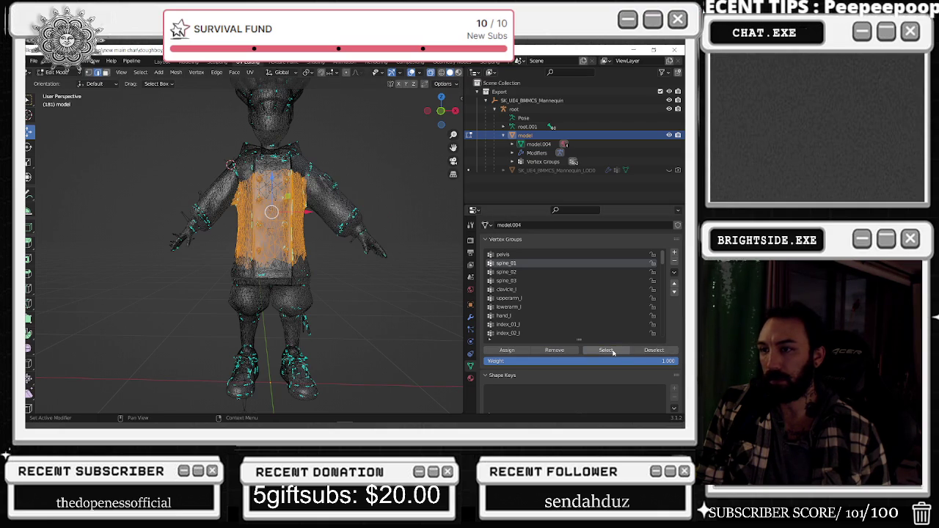
key("alt+a")
left_click(505, 273)
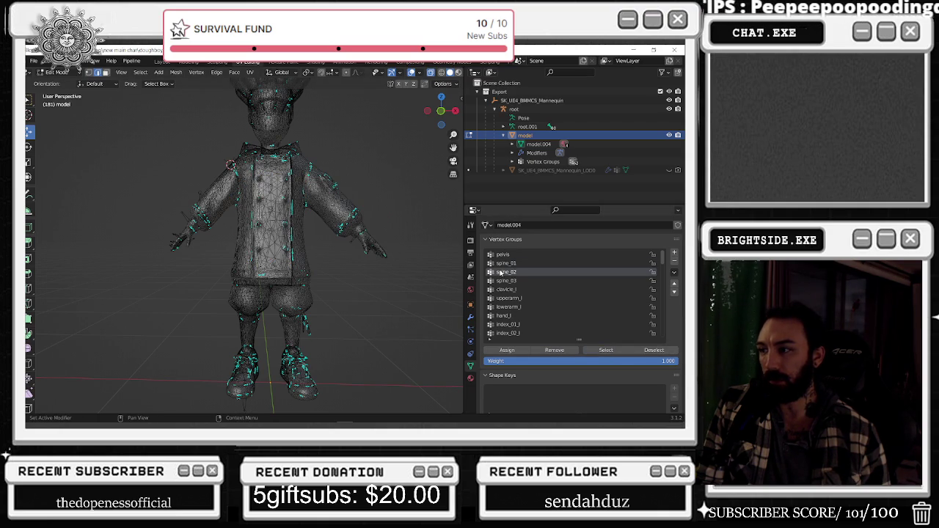
left_click(600, 351)
Box-select the head and collar and remove them from spine_02
mouse_move(376, 279)
middle_mouse_down()
mouse_move(210, 278)
mouse_move(371, 293)
middle_mouse_up()
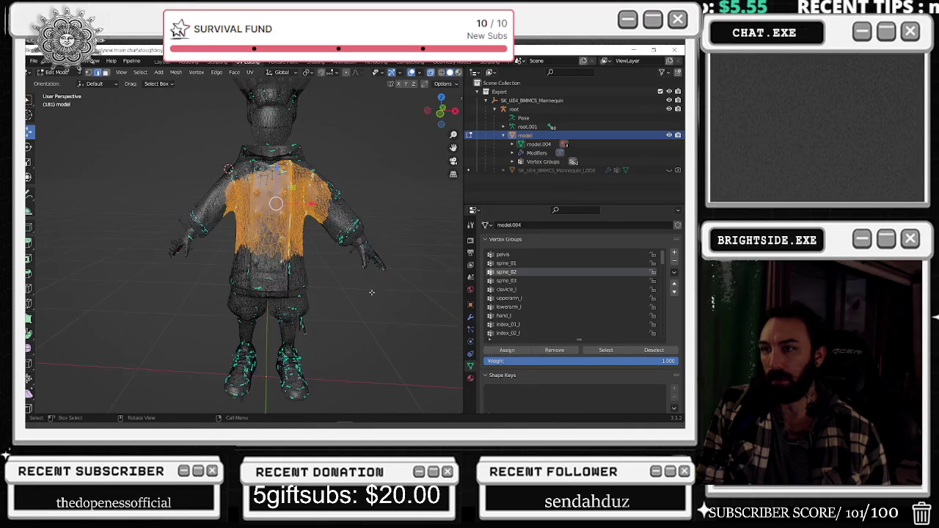
left_click_drag(160, 121, 357, 172)
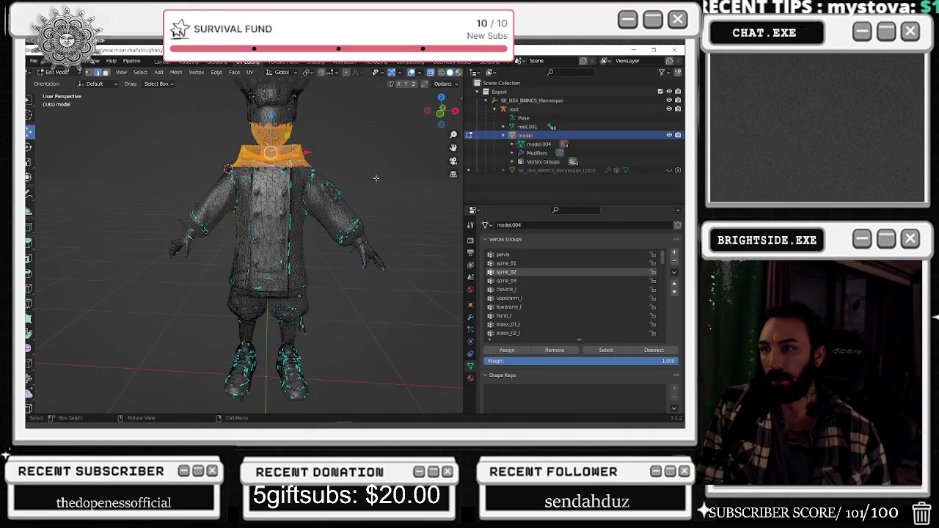
left_click(606, 350)
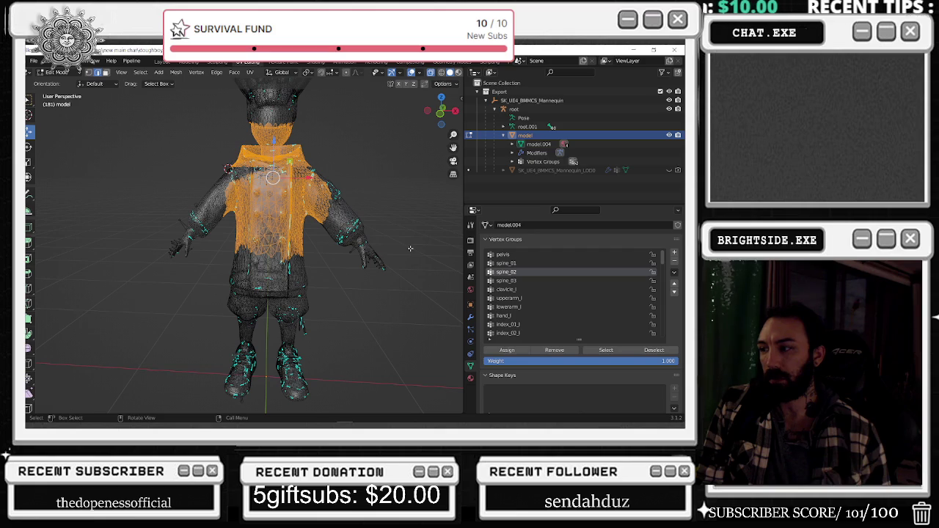
key("alt+a")
left_click_drag(141, 104, 380, 166)
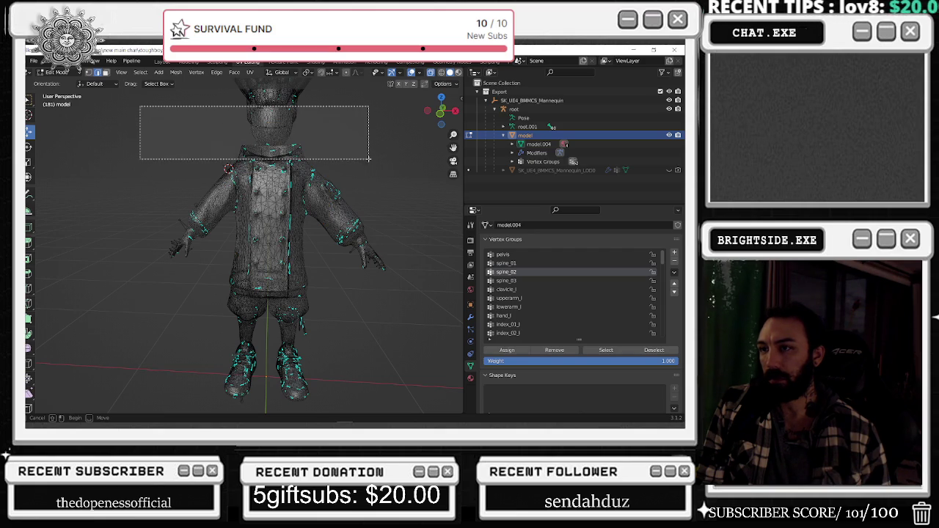
middle_click_drag(242, 235, 206, 242, "alt")
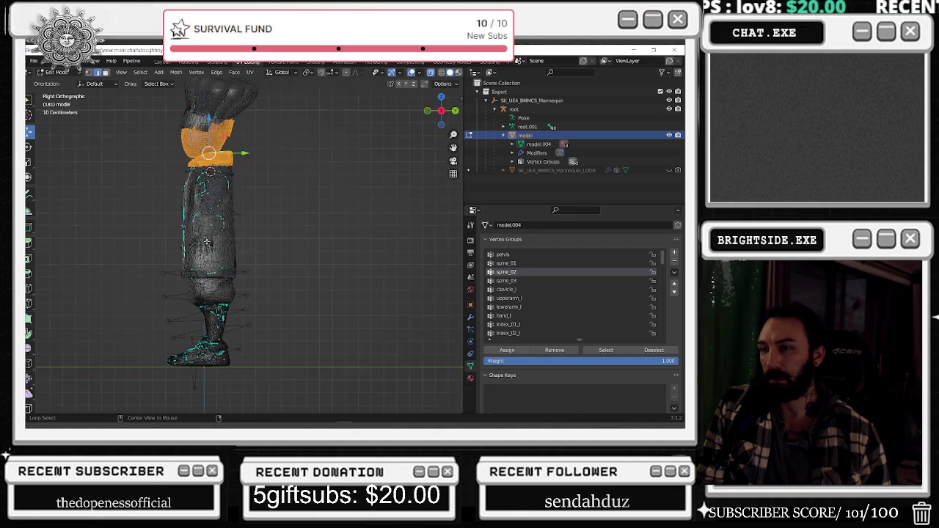
middle_click_drag(430, 249, 346, 245, "alt")
left_click_drag(140, 106, 395, 167)
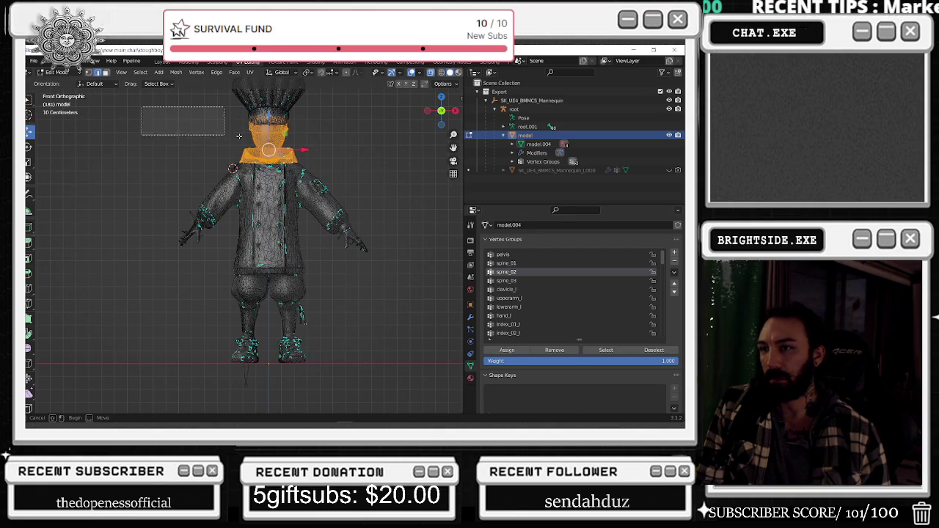
left_click(556, 350)
Inspect the vertices assigned to spine_03 and clavicle_l
left_click(506, 280)
left_click(606, 350)
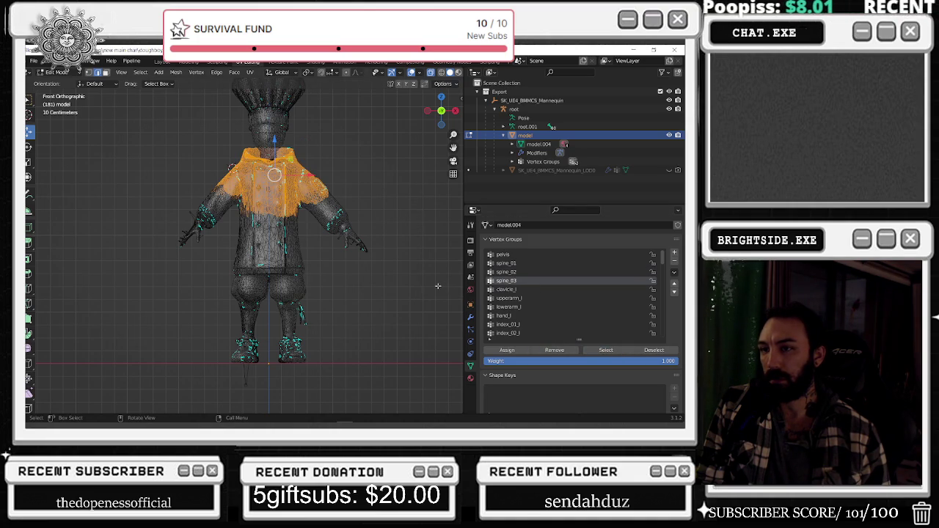
left_click(425, 287)
left_click(540, 290)
left_click(594, 350)
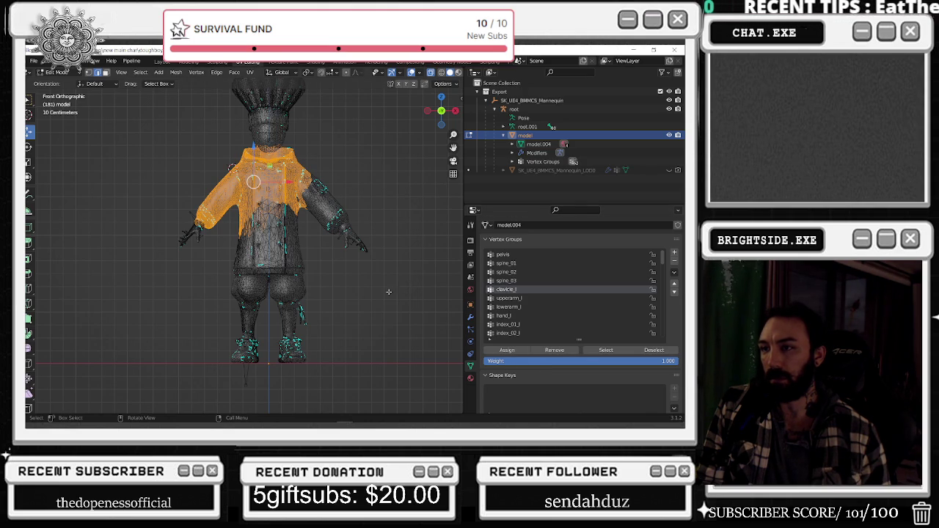
key("h")
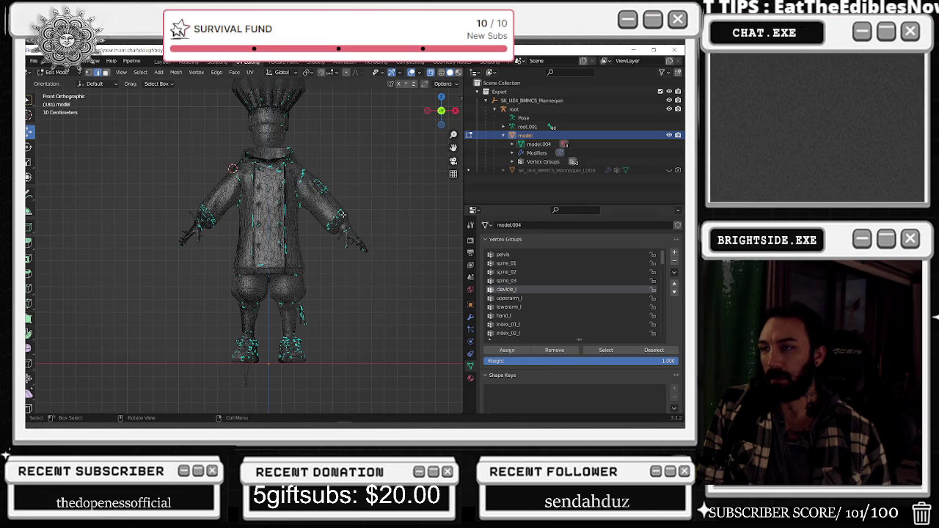
Inspect the vertices of the upperarm_l, lowerarm_l and hand_l groups in turn
left_click(526, 298)
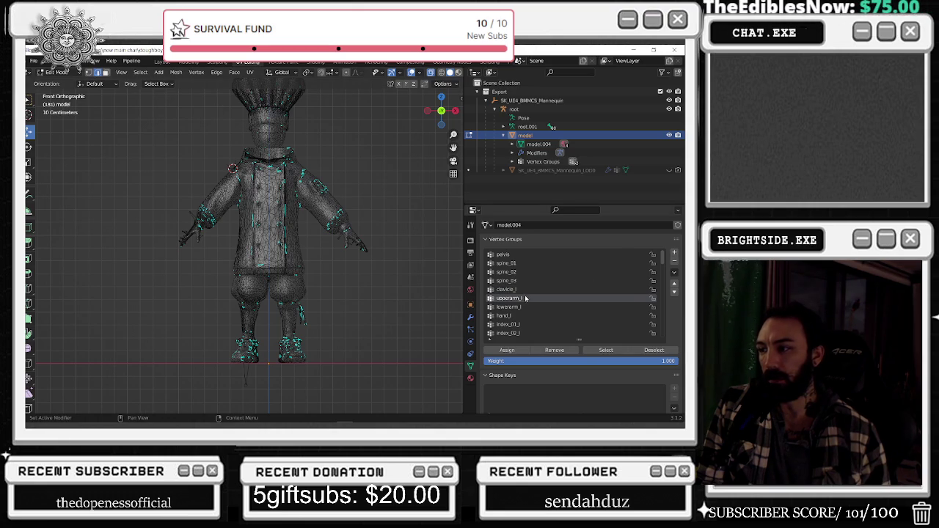
left_click(607, 351)
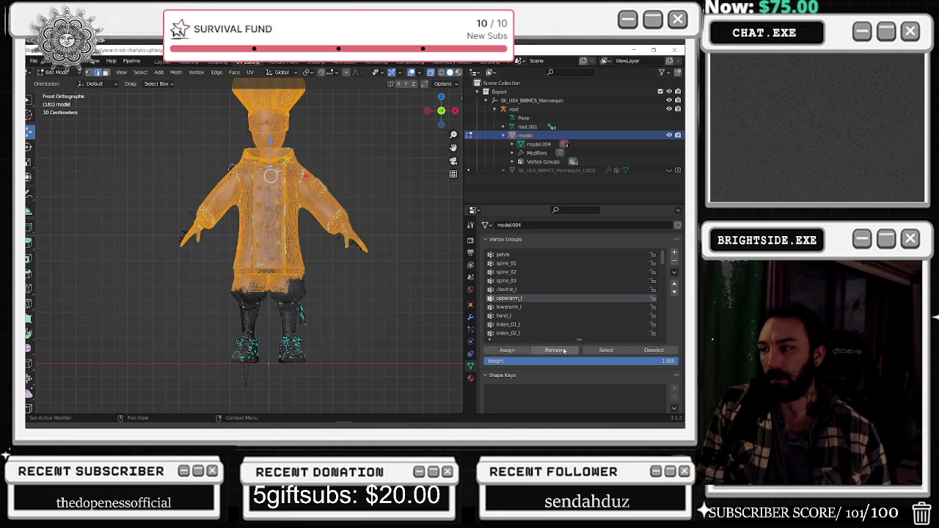
key("alt+a")
left_click(532, 306)
left_click(590, 351)
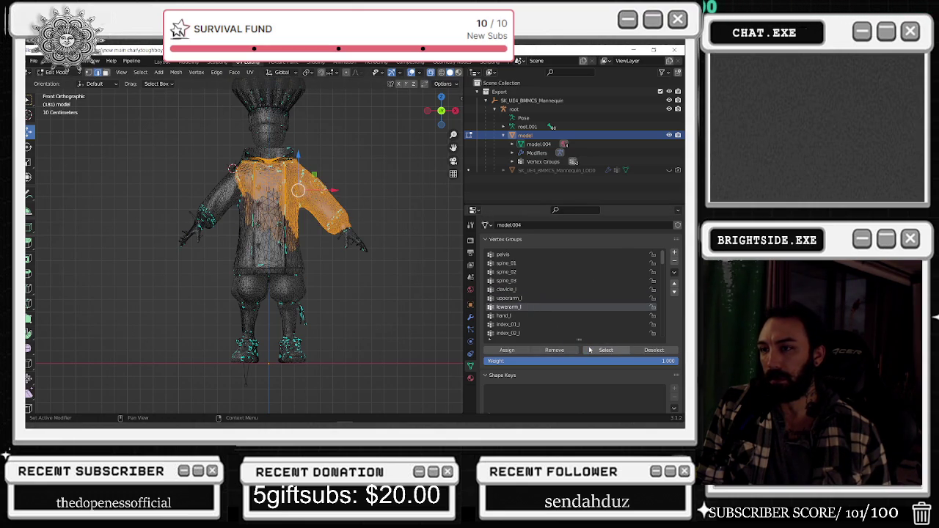
key("alt+a")
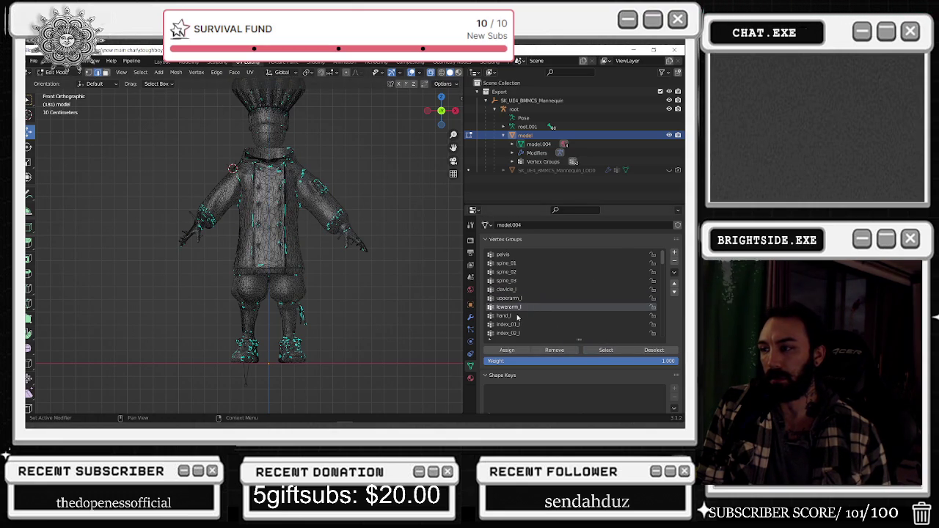
left_click(504, 316)
left_click(606, 350)
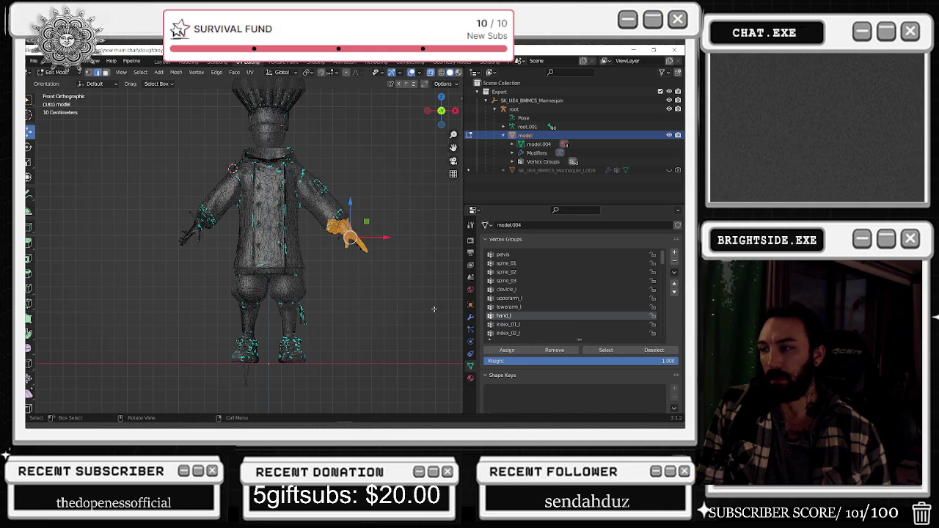
key("alt+a")
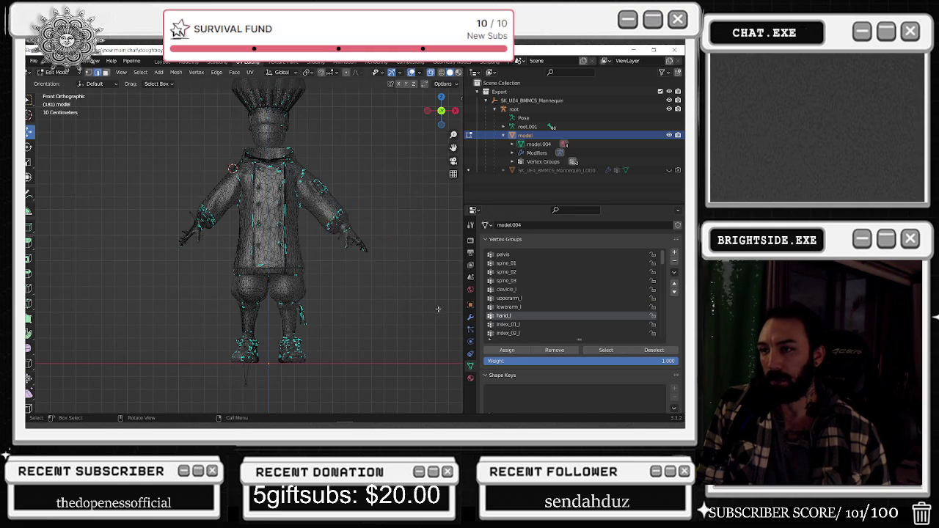
Select the index_01_l vertices and zoom in to examine the finger
left_click(554, 325)
left_click(606, 350)
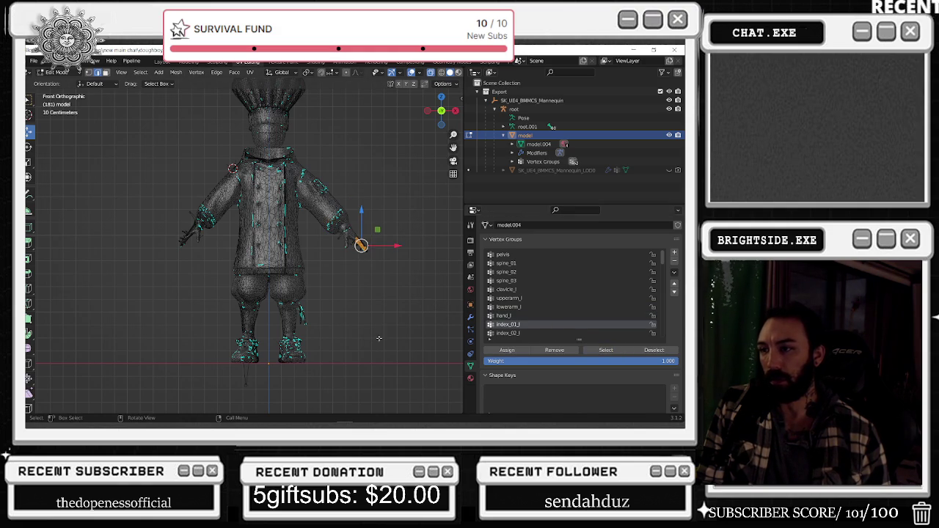
key("KP_Decimal")
middle_click_drag(336, 285, 359, 176)
left_click_drag(362, 168, 213, 288)
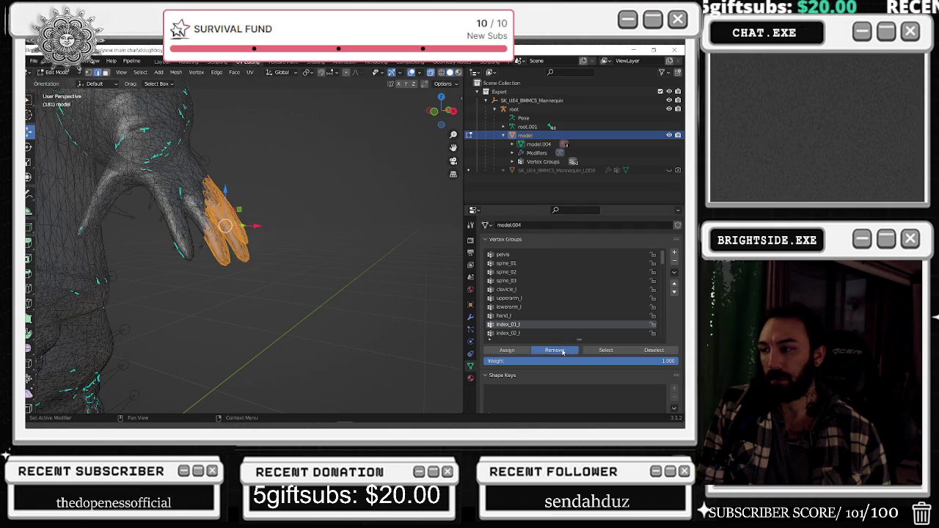
left_click(275, 233)
left_click_drag(325, 104, 195, 286)
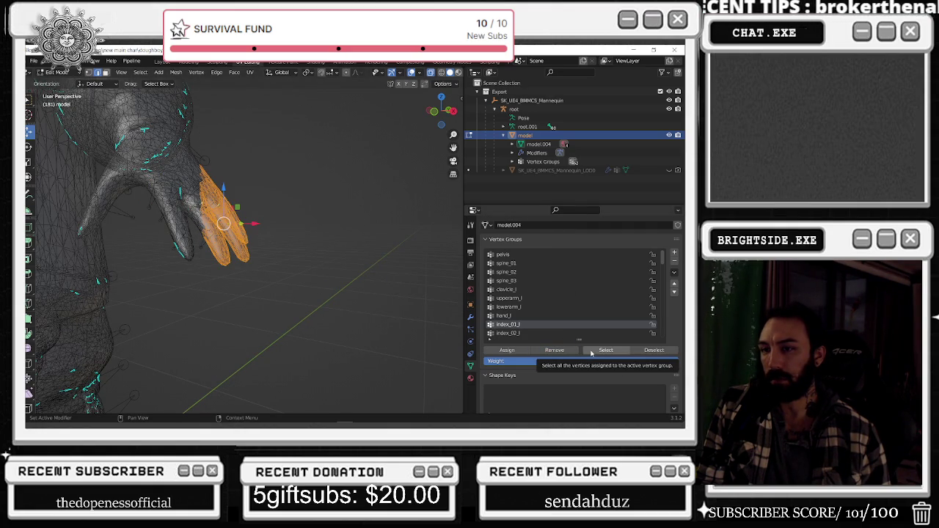
Select and inspect the index_02_l and index_03_l finger vertices
left_click(526, 334)
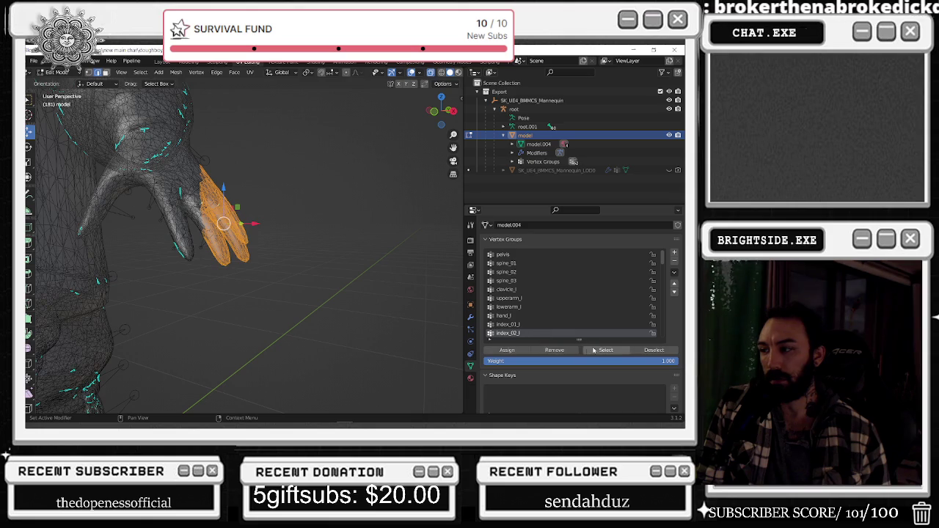
left_click(441, 328)
left_click(600, 350)
scroll(315, 292, "down", 8)
middle_click_drag(278, 255, 290, 253)
scroll(296, 253, "up", 3)
scroll(568, 323, "down", 1)
left_click(606, 350)
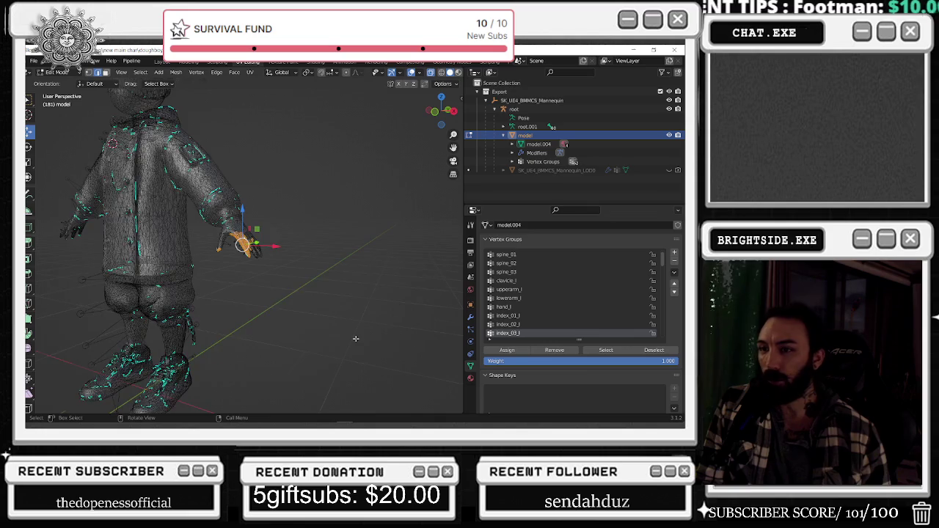
scroll(256, 281, "up", 4)
scroll(256, 281, "up", 4)
Box-select the hand, arm, torso, legs and right arm vertices
middle_click_drag(256, 281, 259, 136)
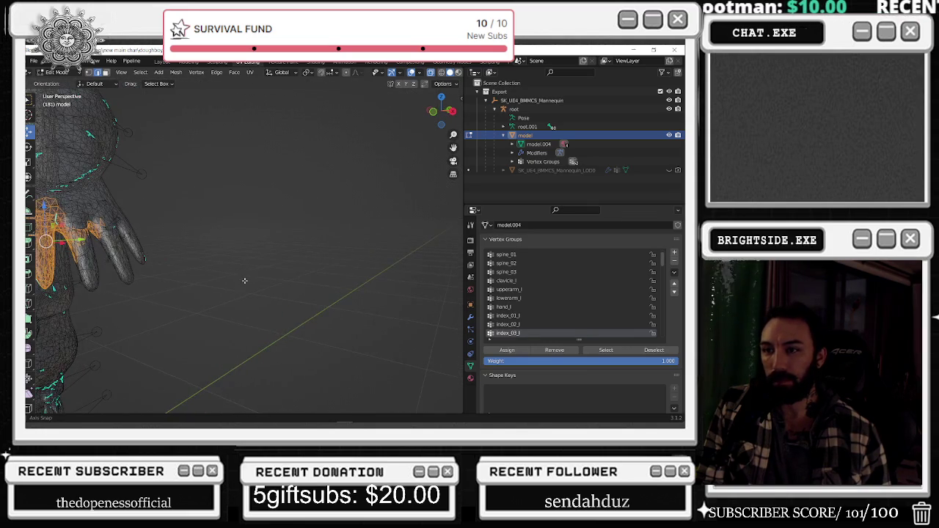
left_click_drag(258, 136, 69, 354)
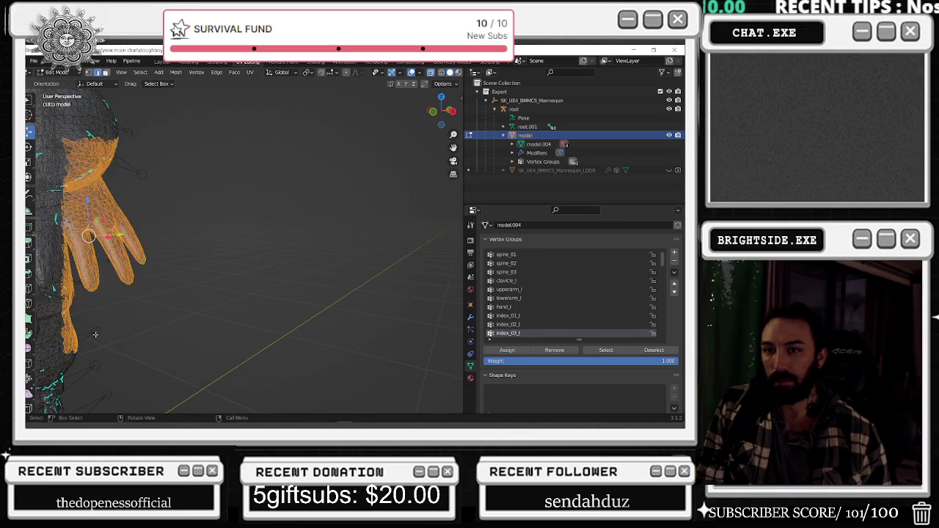
middle_click_drag(70, 354, 108, 337)
mouse_move(110, 181)
left_mouse_down("shift")
mouse_move(180, 338)
mouse_move(209, 362)
left_mouse_up("shift")
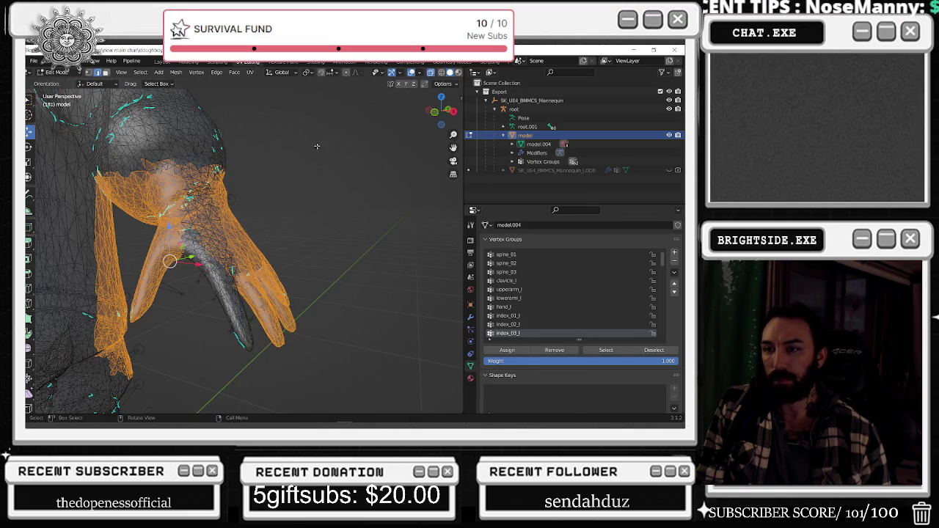
left_click_drag(341, 121, 157, 270)
middle_click_drag(169, 262, 367, 204)
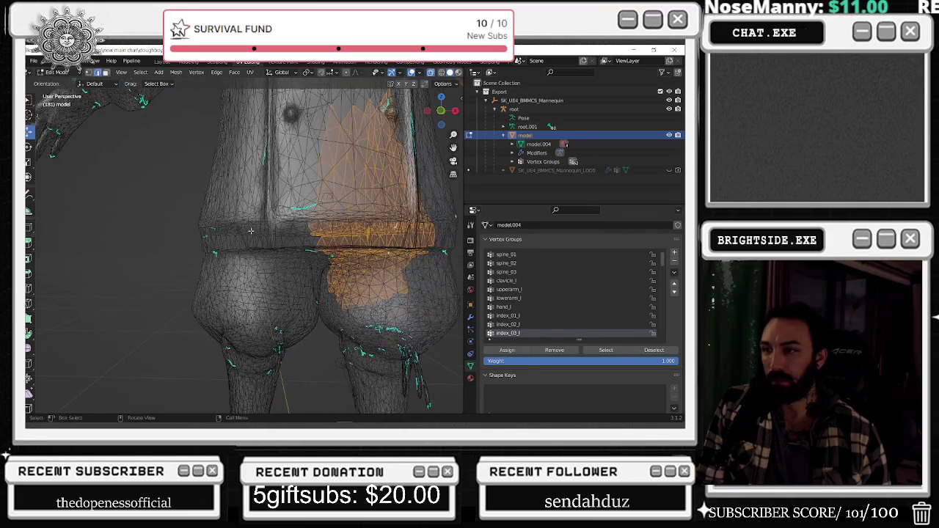
scroll(266, 236, "down", 5)
left_click_drag(133, 141, 256, 365, "shift")
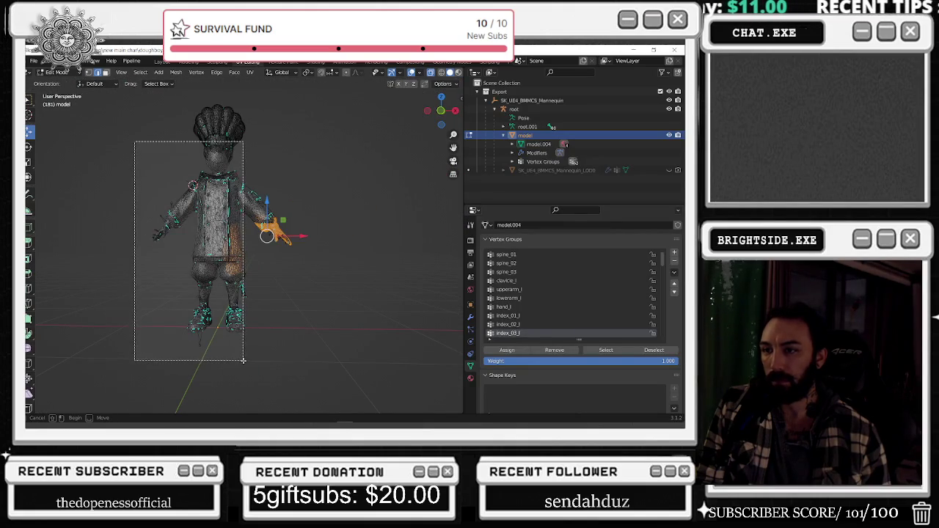
key("b")
left_click_drag(293, 131, 210, 214)
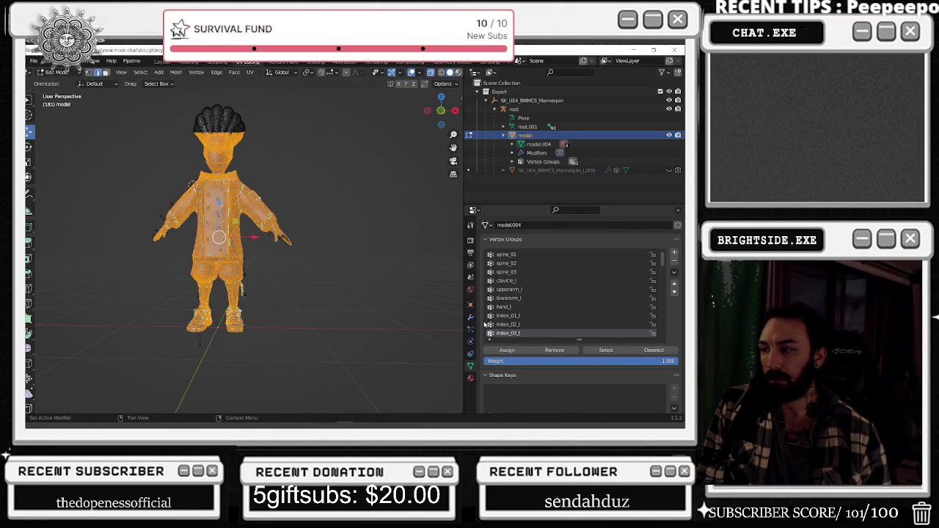
Clear the selection, zoom out to the full character, and activate middle_01_l
scroll(304, 214, "up", 6)
mouse_move(358, 214)
middle_mouse_down()
mouse_move(341, 216)
mouse_move(394, 238)
middle_mouse_up()
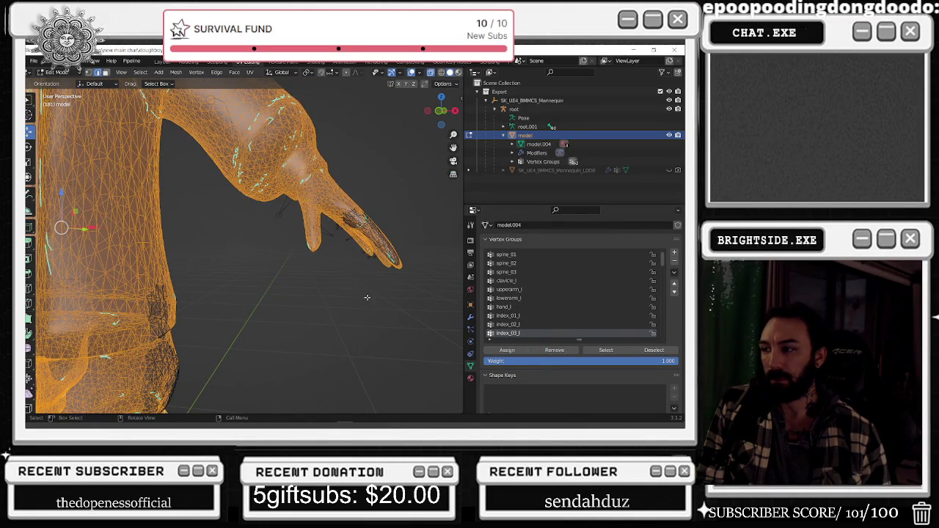
left_click(365, 297)
scroll(290, 335, "down", 6)
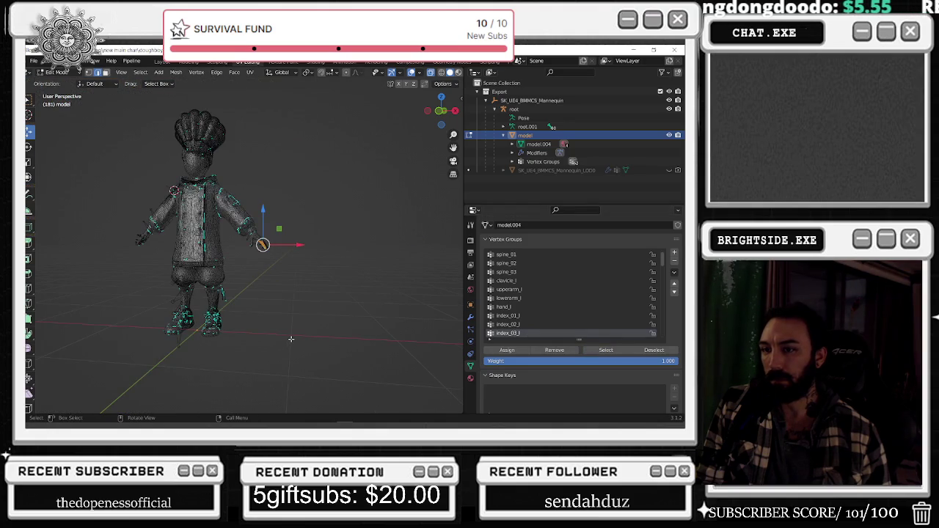
scroll(518, 329, "down", 1)
left_click(519, 333)
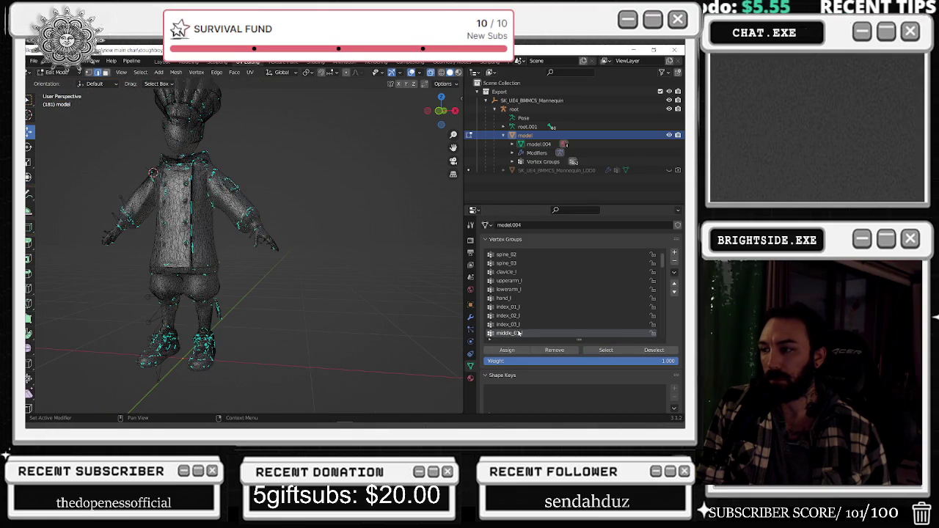
Recheck the index_03_l group, then show the middle_01_l vertices on the hand
left_click(504, 325)
left_click(606, 351)
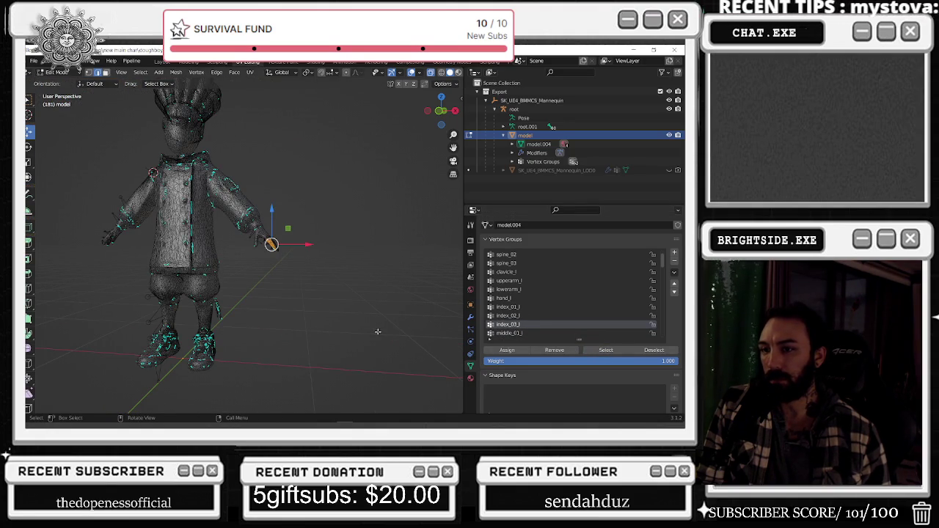
left_click(359, 316)
left_click(533, 332)
left_click(606, 350)
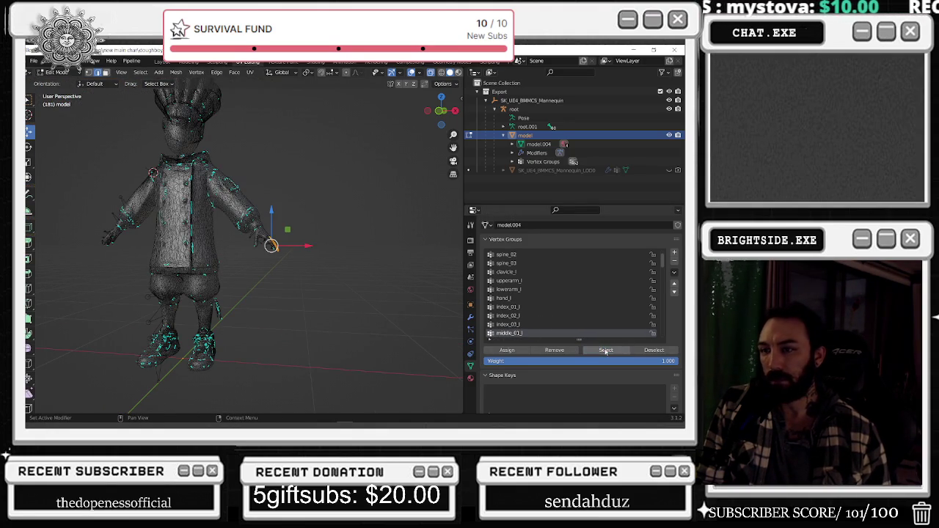
scroll(334, 311, "down", 1)
Show the middle_02_l and middle_03_l vertices, view them from the side, then deselect
left_click(333, 310)
scroll(528, 315, "down", 1)
left_click(529, 332)
left_click(606, 351)
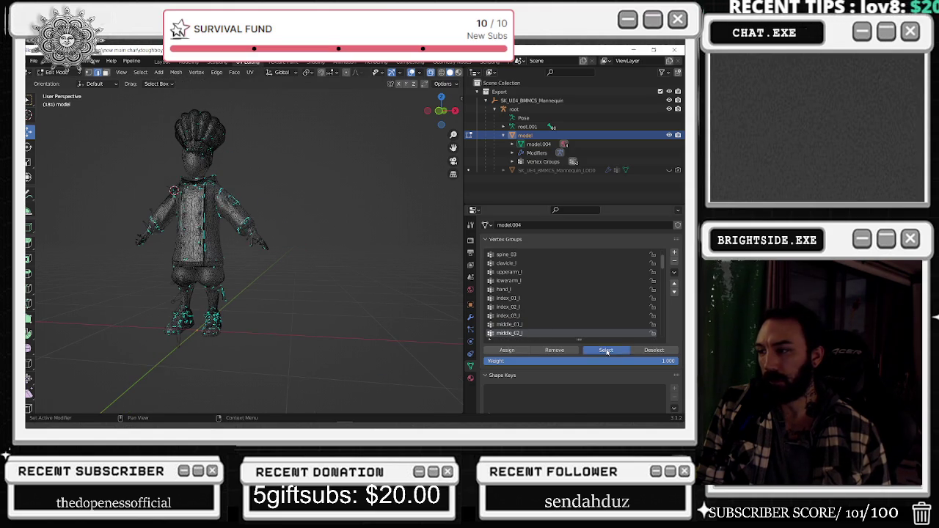
scroll(560, 334, "down", 1)
left_click(559, 333)
left_click(606, 351)
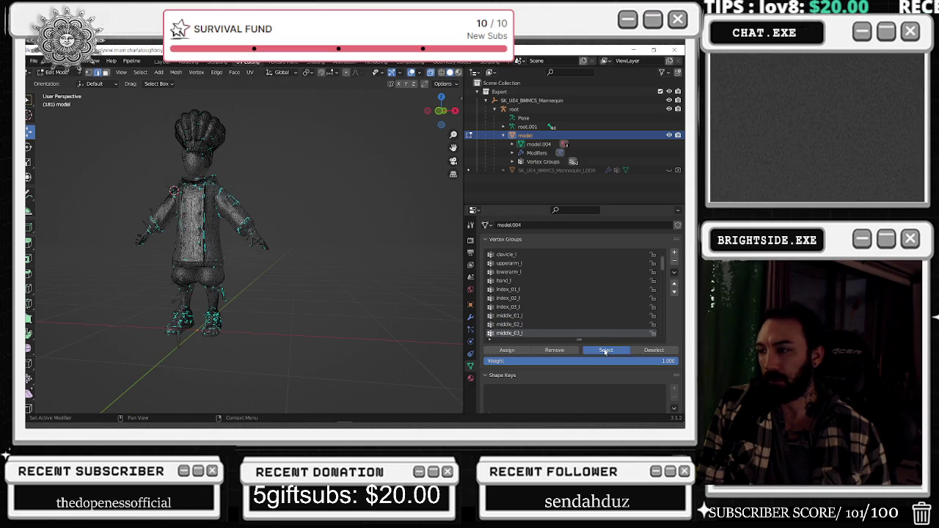
middle_click_drag(385, 311, 221, 279)
scroll(196, 275, "up", 3)
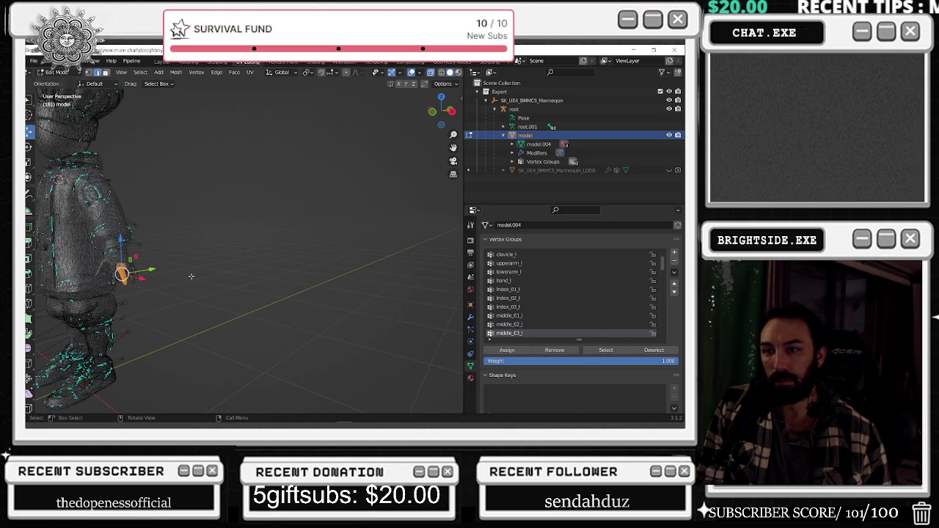
key("alt+a")
Show which hand vertices the pinky_01_l and pinky_02_l groups cover
scroll(565, 327, "down", 1)
left_click(565, 333)
left_click(606, 350)
mouse_move(316, 294)
middle_mouse_down()
mouse_move(287, 292)
mouse_move(307, 295)
middle_mouse_up()
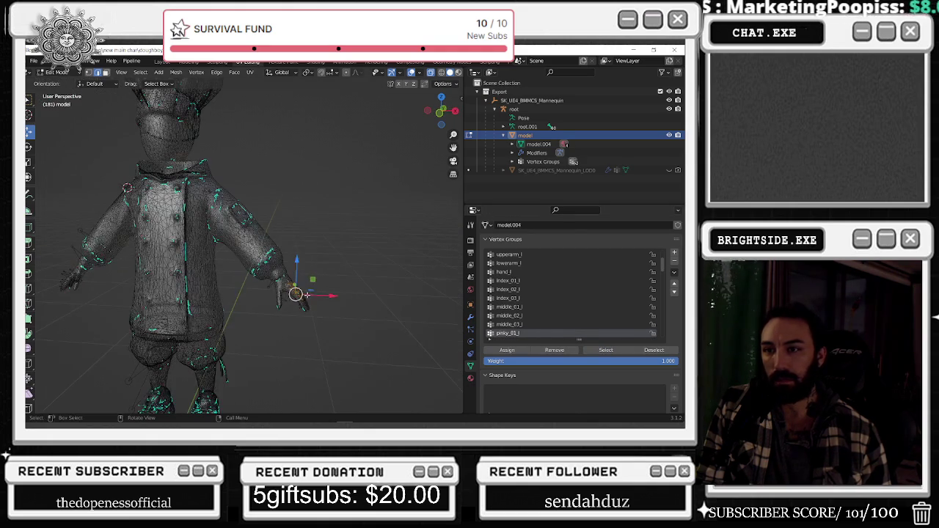
scroll(565, 316, "down", 2)
left_click(565, 324)
left_click(606, 350)
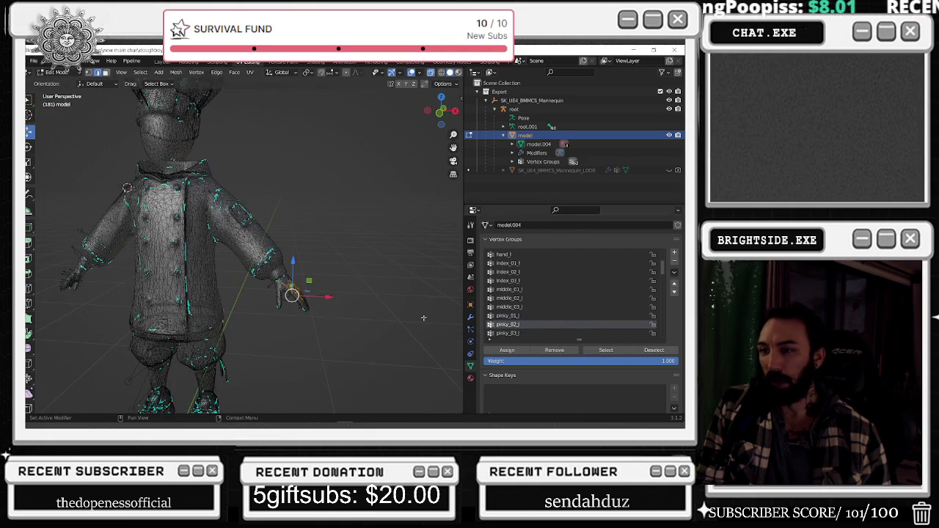
Box-select the legs, torso and head, remove them from pinky_02_l, and confirm hand-only coverage
scroll(279, 294, "down", 3)
middle_click_drag(278, 292, 242, 293)
left_click_drag(209, 364, 108, 252)
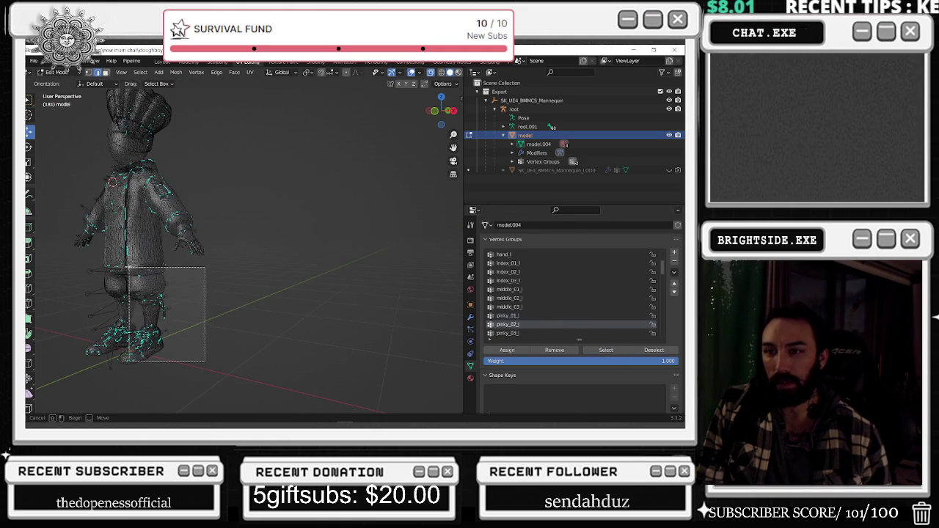
middle_click_drag(270, 283, 235, 287)
left_click_drag(203, 332, 37, 235)
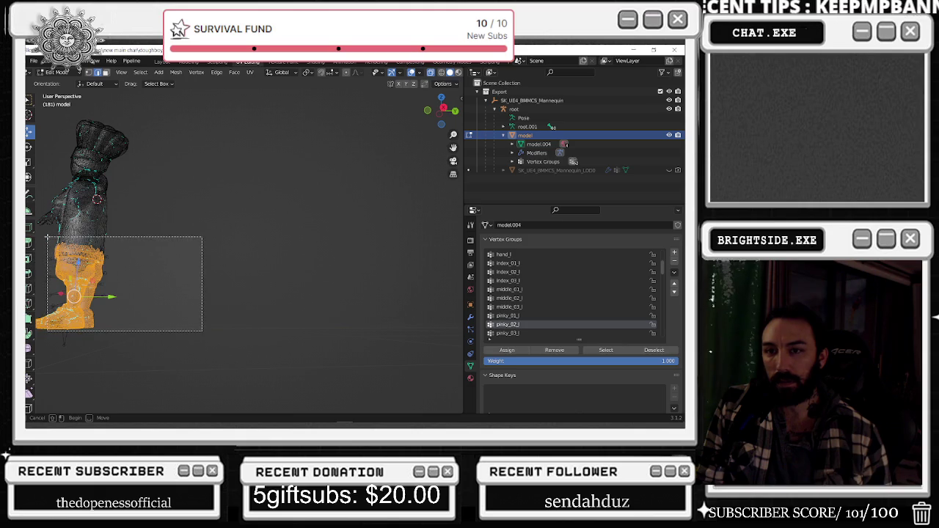
middle_click_drag(148, 243, 250, 242, "shift")
left_click_drag(311, 330, 89, 233)
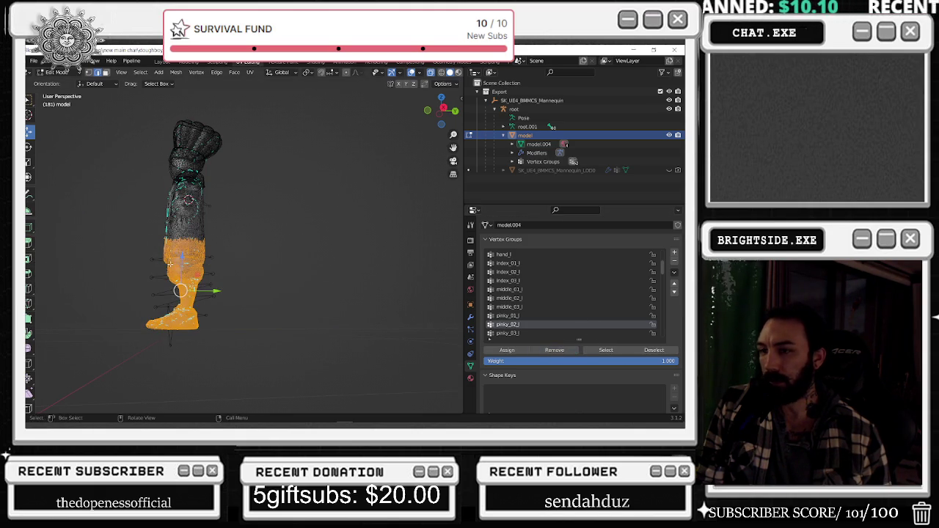
middle_click_drag(220, 279, 308, 279)
mouse_move(144, 112)
left_mouse_down()
mouse_move(268, 268)
mouse_move(280, 308)
left_mouse_up()
left_click(654, 350)
left_click(605, 350)
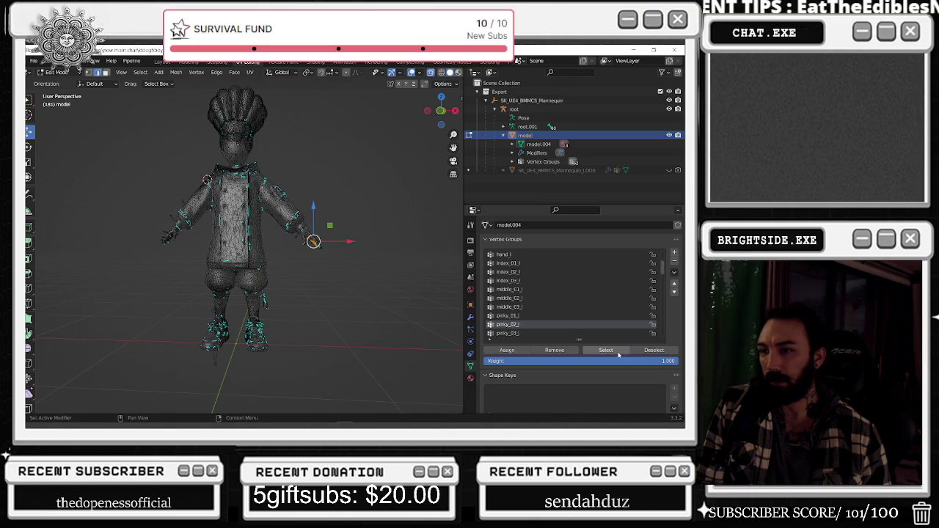
With pinky_03_l active, box-select the whole body except the left arm
left_click(530, 334)
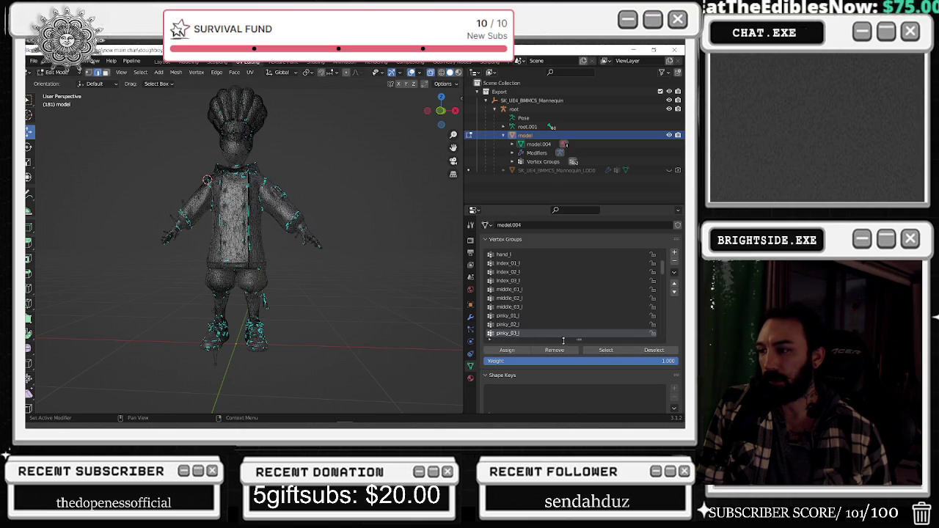
left_click_drag(269, 383, 135, 98)
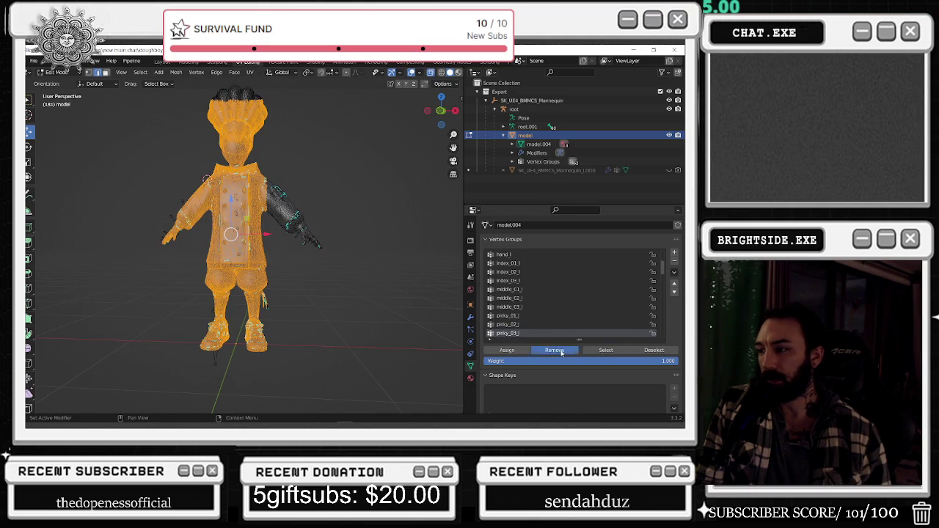
scroll(533, 314, "down", 2)
Undo, verify the pinky_03_l cleanup, and check ring_01_l from the left side
key("ctrl+z")
left_click(513, 325)
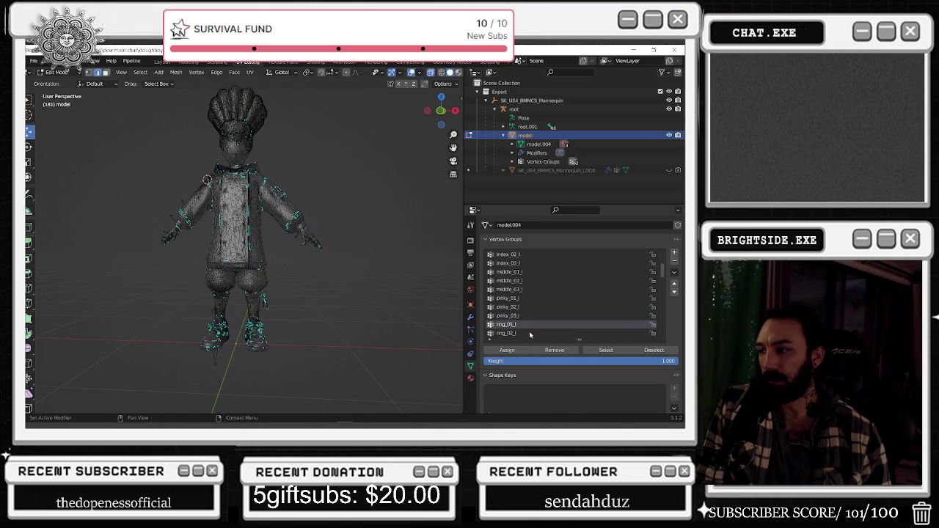
left_click(513, 315)
left_click(605, 350)
mouse_move(302, 300)
middle_mouse_down()
mouse_move(256, 298)
mouse_move(311, 301)
middle_mouse_up()
left_click(525, 324)
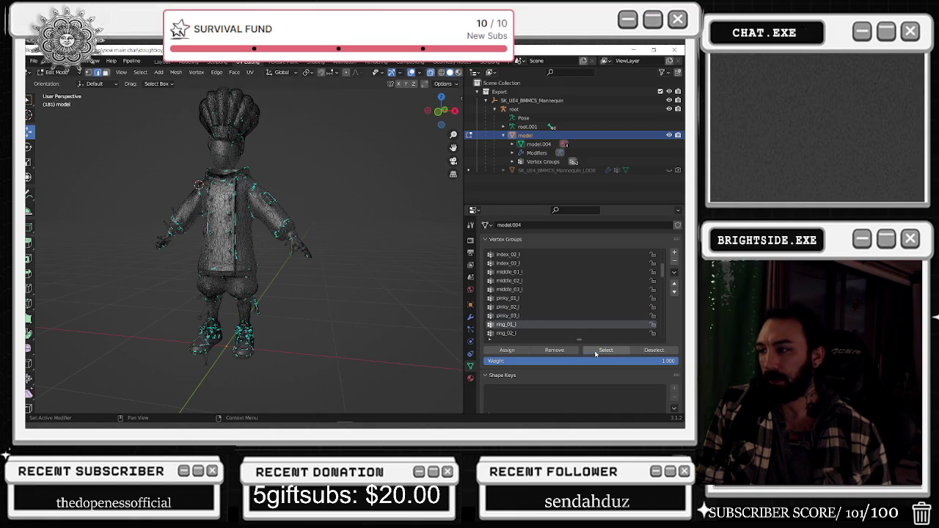
middle_click_drag(383, 323, 371, 329)
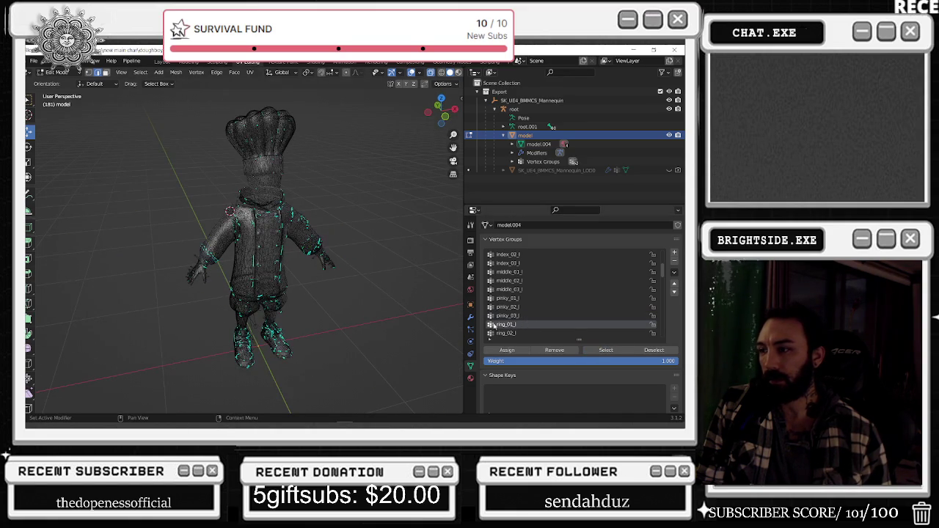
scroll(514, 308, "down", 2)
Show which vertices the ring_02_l and ring_03_l groups cover
left_click(506, 315)
left_click(606, 350)
middle_click_drag(325, 260, 297, 294)
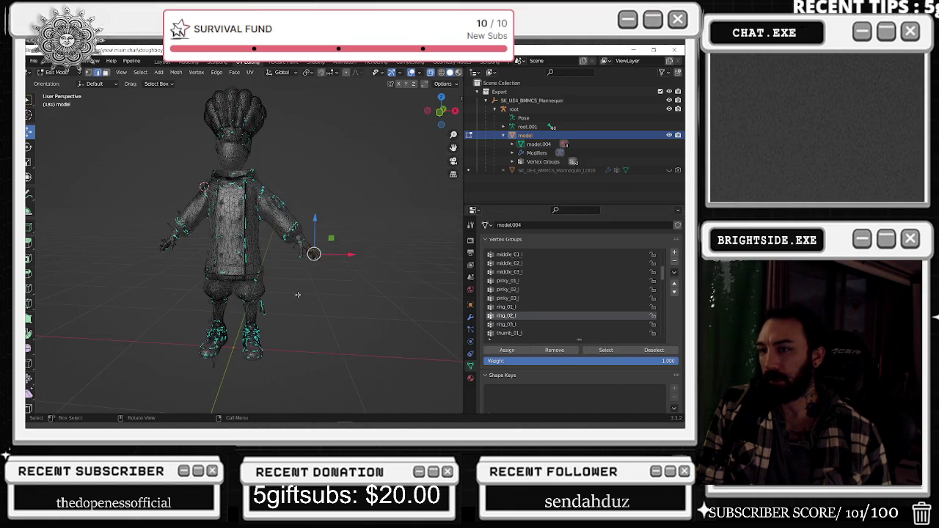
scroll(512, 323, "down", 1)
left_click(514, 316)
left_click(597, 351)
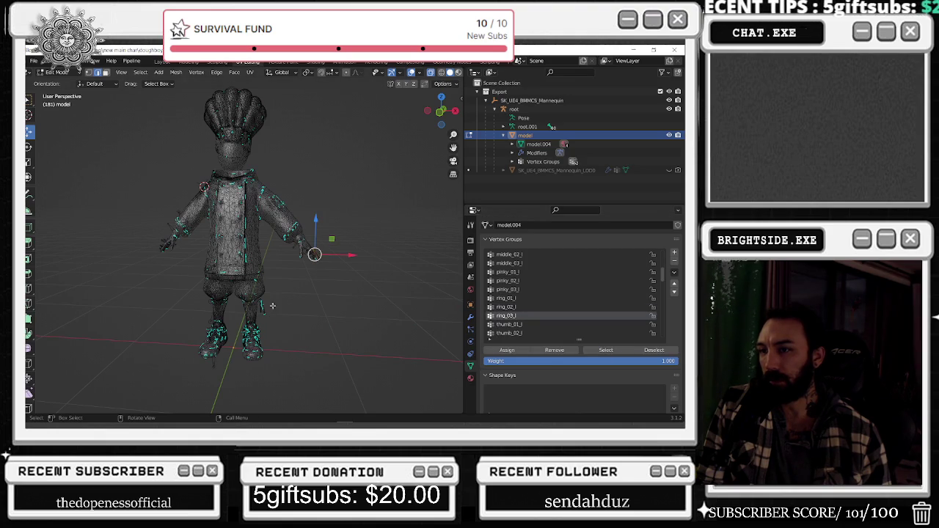
scroll(514, 316, "down", 1)
Show the thumb_01_l and thumb_02_l vertices, deselecting between, then activate thumb_03_l
left_click(513, 316)
left_click(606, 350)
mouse_move(366, 308)
middle_mouse_down()
mouse_move(320, 324)
mouse_move(411, 294)
middle_mouse_up()
scroll(528, 321, "down", 1)
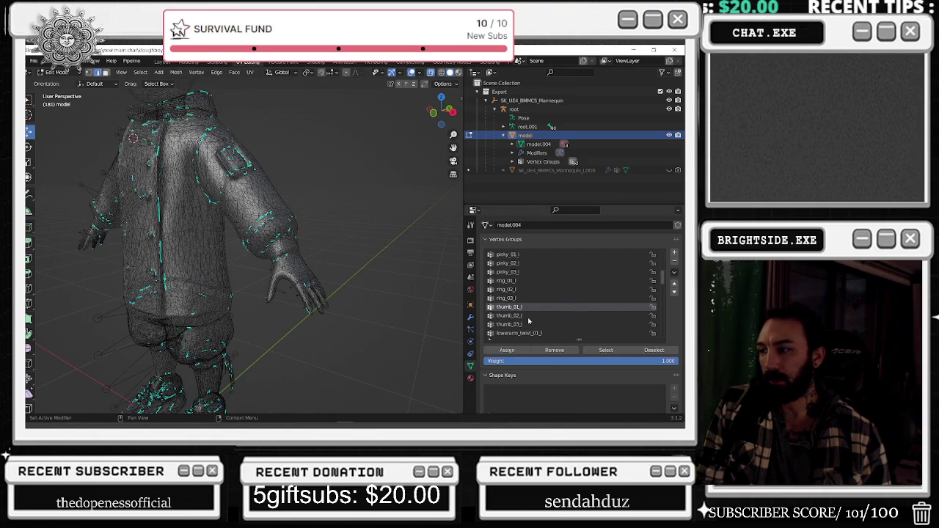
key("alt+a")
left_click(509, 316)
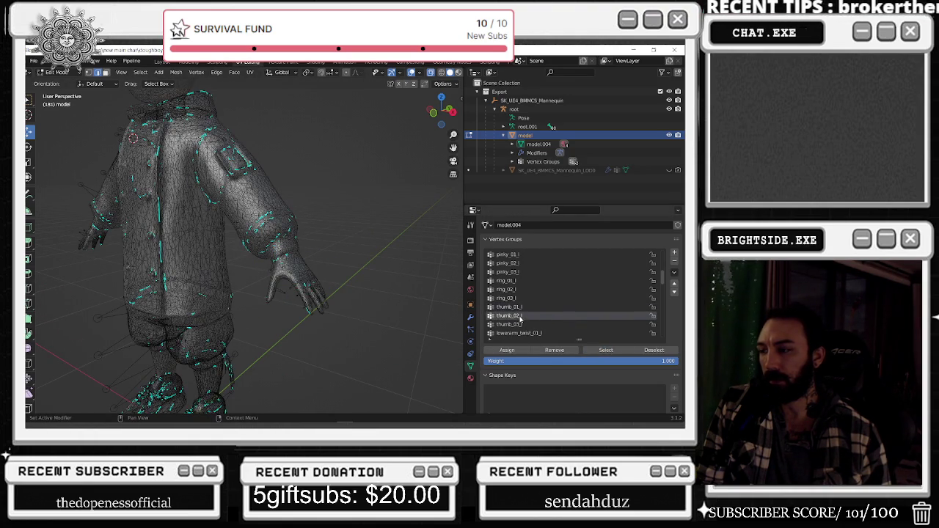
left_click(606, 350)
middle_click_drag(341, 314, 362, 309)
key("alt+a")
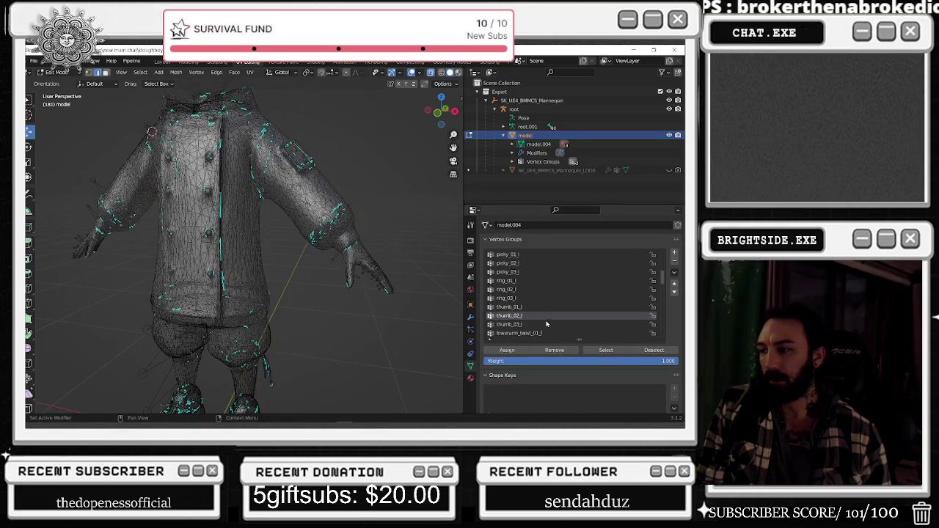
left_click(509, 324)
Select the active thumb group's vertices, inspect them from behind, then activate thumb_01_l
middle_click_drag(415, 328, 424, 286)
left_click(547, 334)
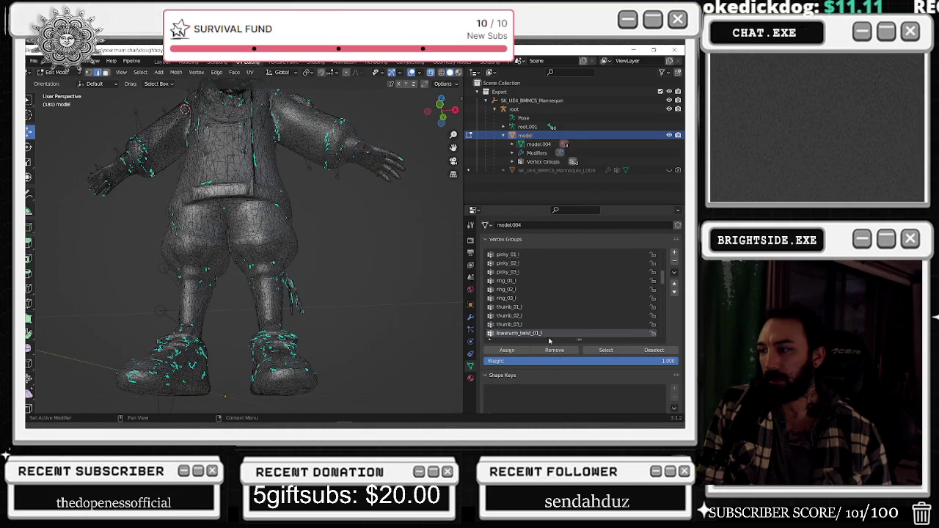
scroll(353, 268, "down", 3)
scroll(352, 269, "down", 2)
left_click(606, 350)
middle_click_drag(329, 269, 340, 317)
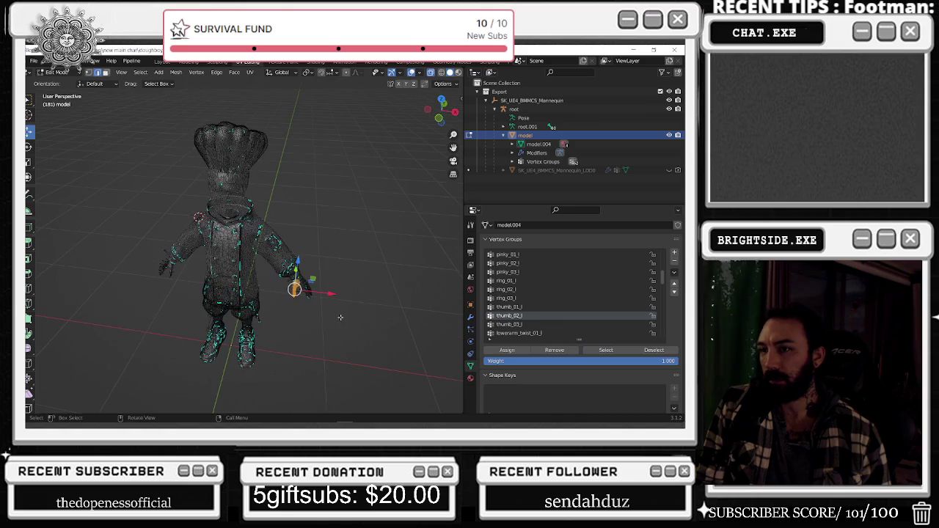
left_click(539, 308)
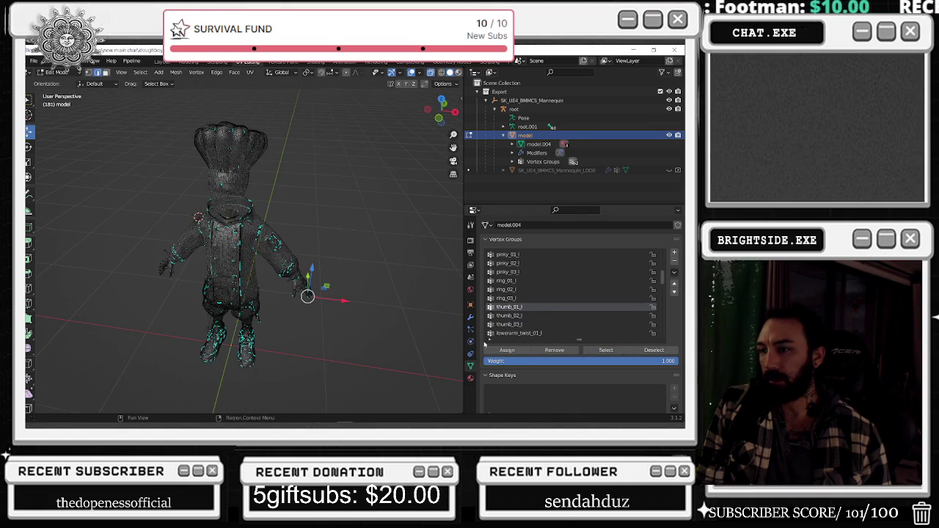
Show the thumb_01_l vertices and select the wrist and hand region around them
middle_click_drag(323, 293, 310, 289)
scroll(329, 294, "up", 4)
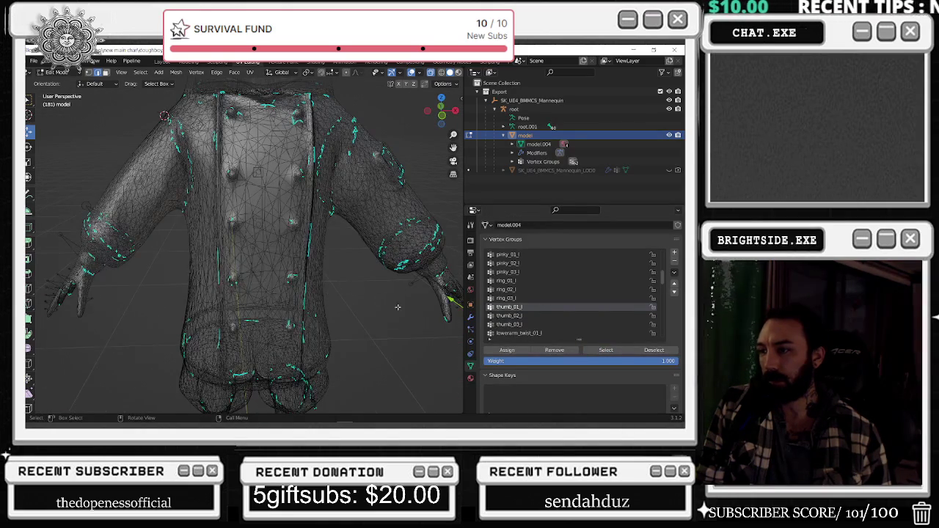
left_click(590, 350)
middle_click_drag(411, 323, 380, 330)
left_click(346, 264)
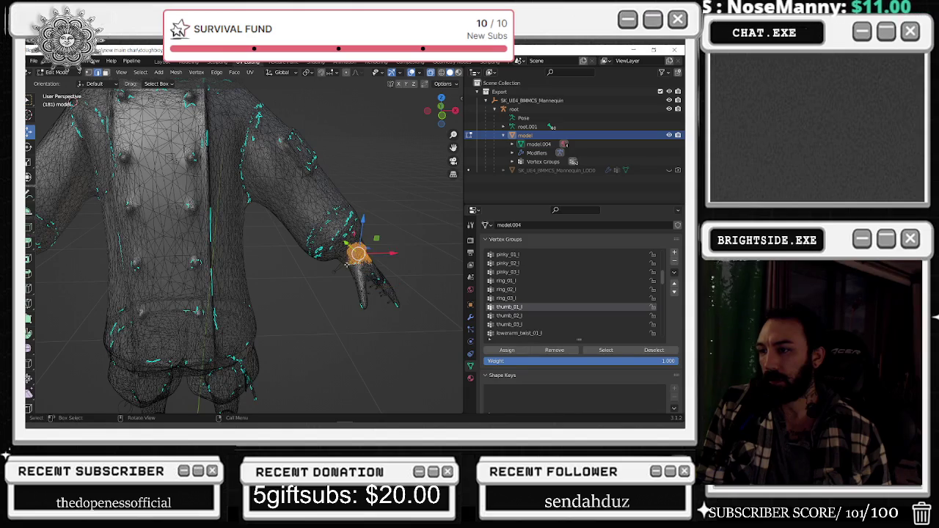
left_click_drag(427, 230, 342, 267)
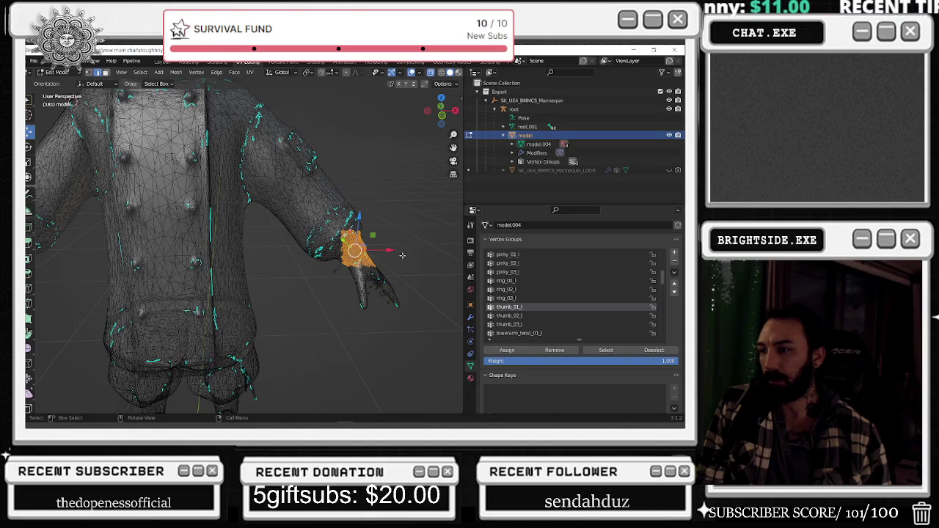
Highlight the thumb_02_l, thumb_03_l and lowerarm_twist_01_l vertices in turn
left_click(515, 316)
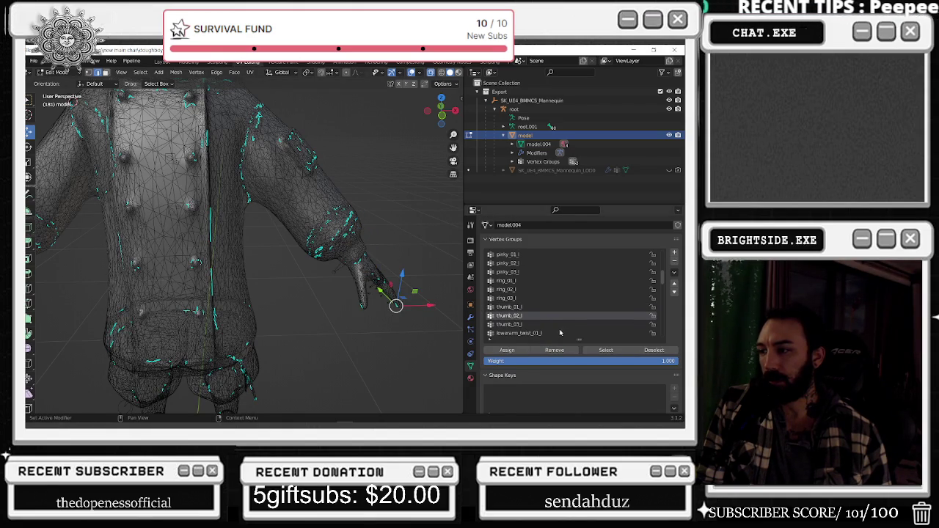
left_click(599, 350)
scroll(358, 314, "down", 5)
scroll(358, 314, "down", 2)
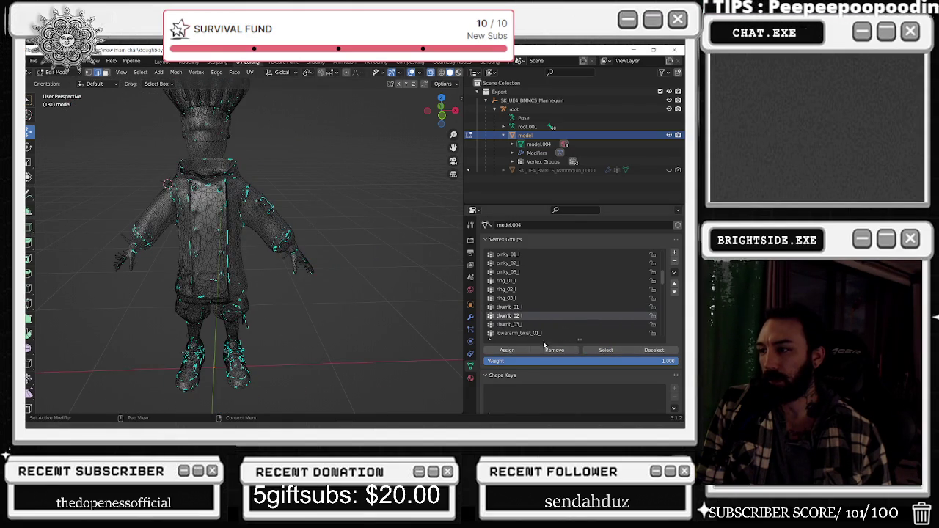
left_click(509, 325)
left_click(606, 350)
left_click(546, 334)
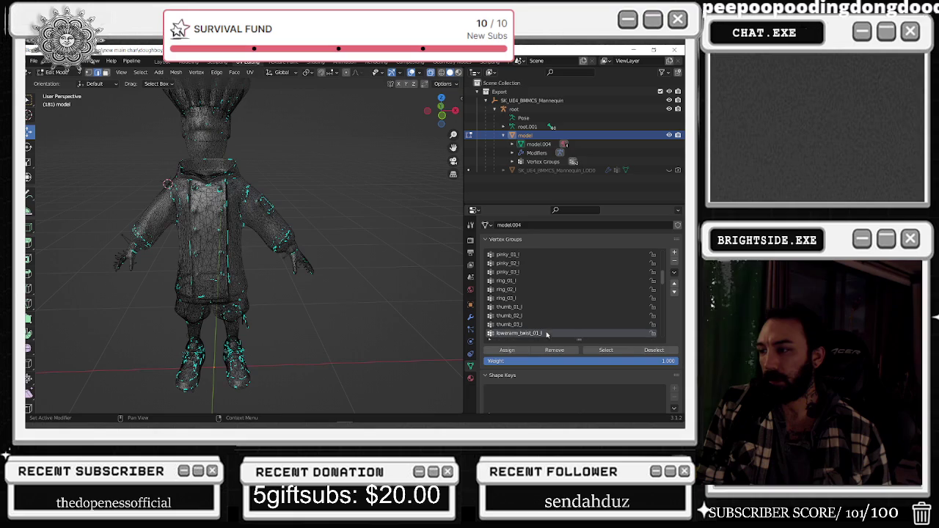
left_click(609, 350)
Check the upperarm_twist_01_l vertices from behind, then highlight clavicle_r on the shoulder
middle_click_drag(323, 321, 307, 329)
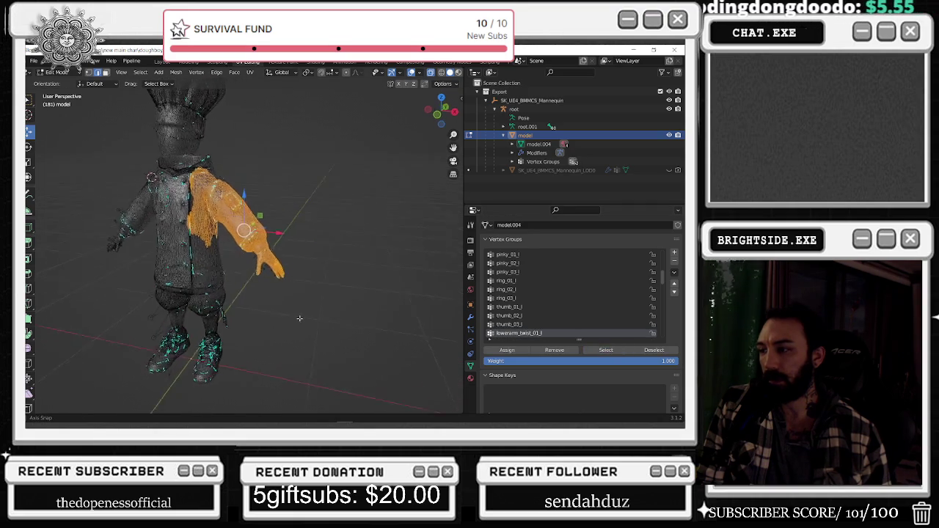
key("alt+a")
scroll(558, 322, "down", 2)
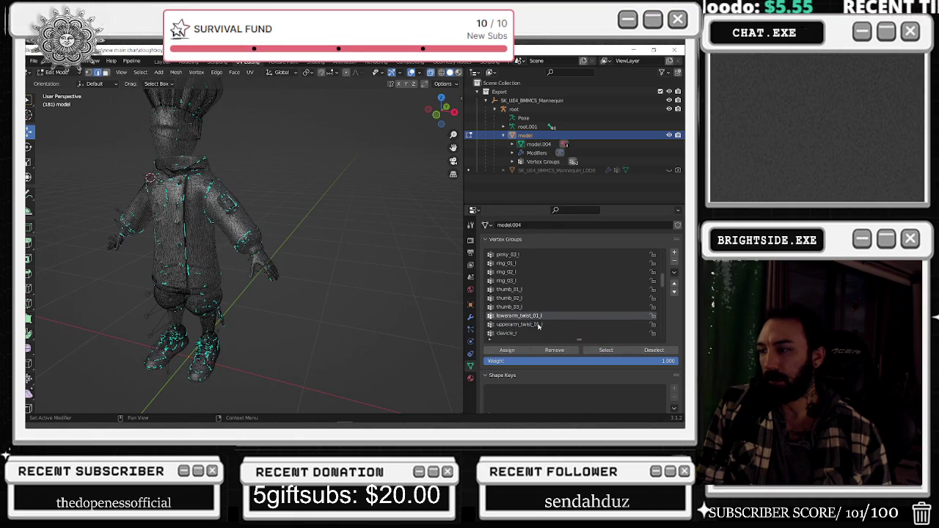
left_click(524, 324)
left_click(606, 349)
mouse_move(309, 329)
middle_mouse_down()
mouse_move(302, 320)
mouse_move(369, 327)
middle_mouse_up()
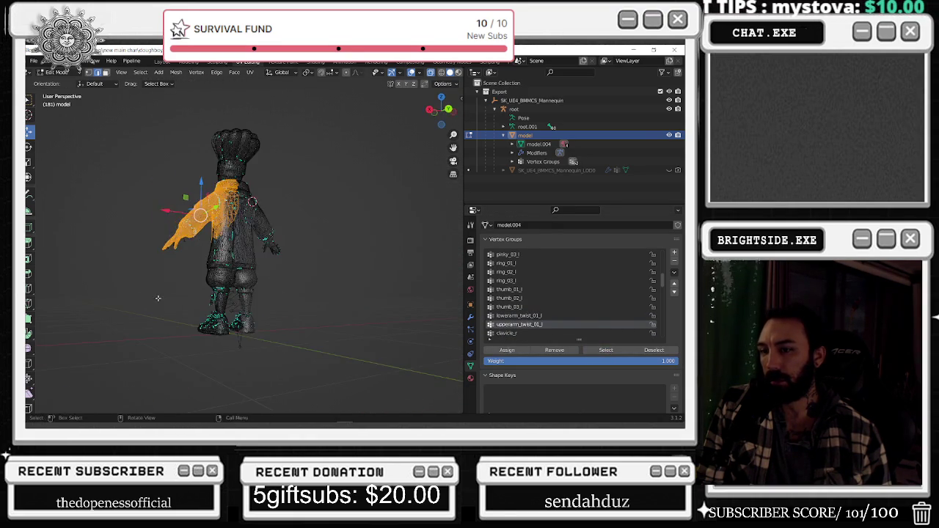
key("alt+a")
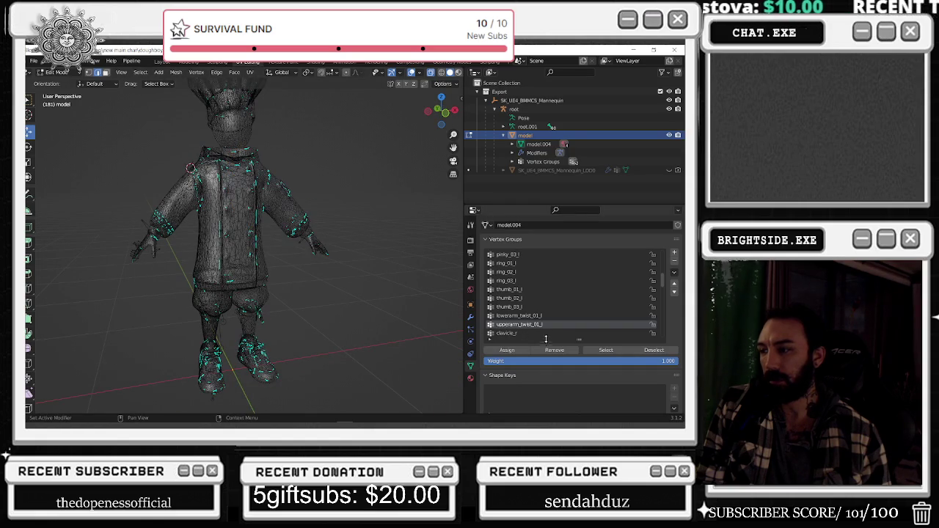
left_click(611, 355)
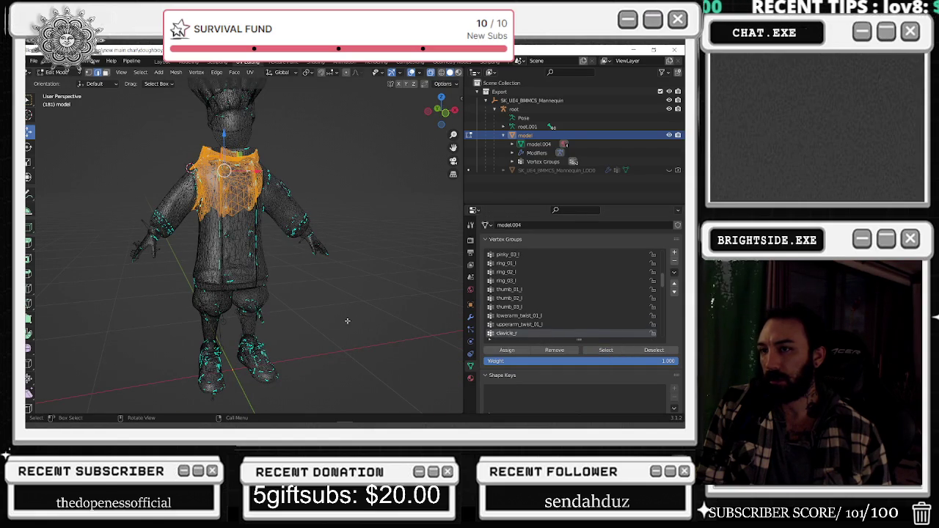
Check the shoulder from the side, then show and clear the upperarm_r vertices
middle_click_drag(344, 321, 331, 314)
key("alt+a")
scroll(524, 327, "down", 2)
left_click(524, 325)
left_click(606, 351)
key("alt+a")
Highlight the lowerarm_r vertices, then inspect the hand_r group close up on the right hand
scroll(553, 320, "down", 2)
left_click(540, 316)
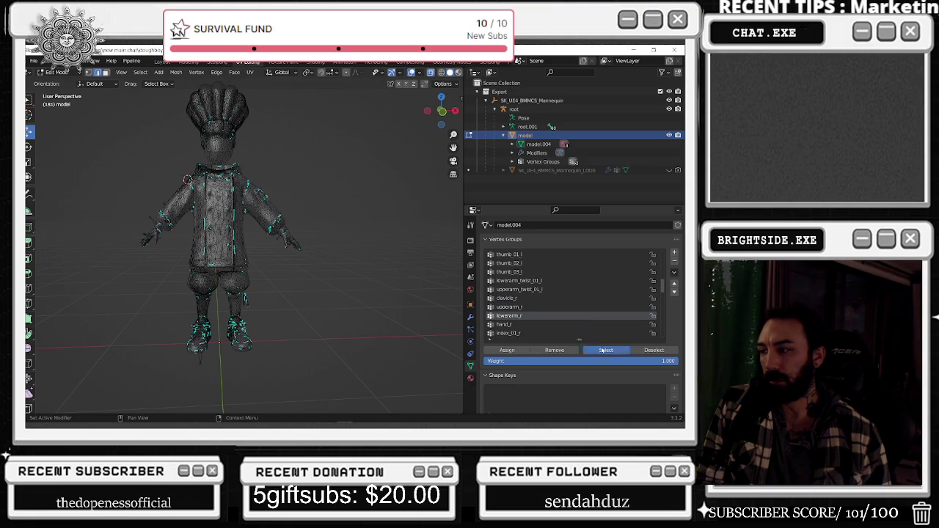
left_click(605, 350)
key("alt+a")
left_click(517, 325)
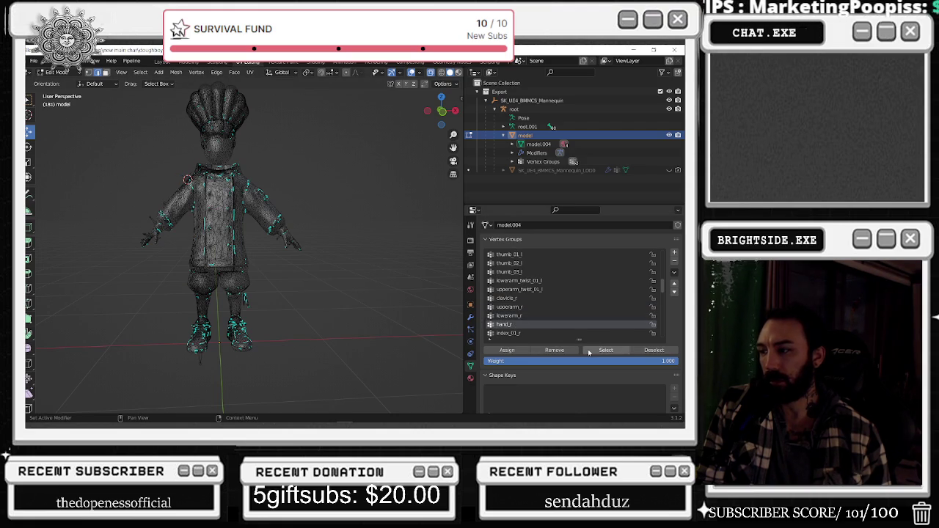
scroll(342, 325, "up", 2)
middle_click_drag(342, 325, 255, 297)
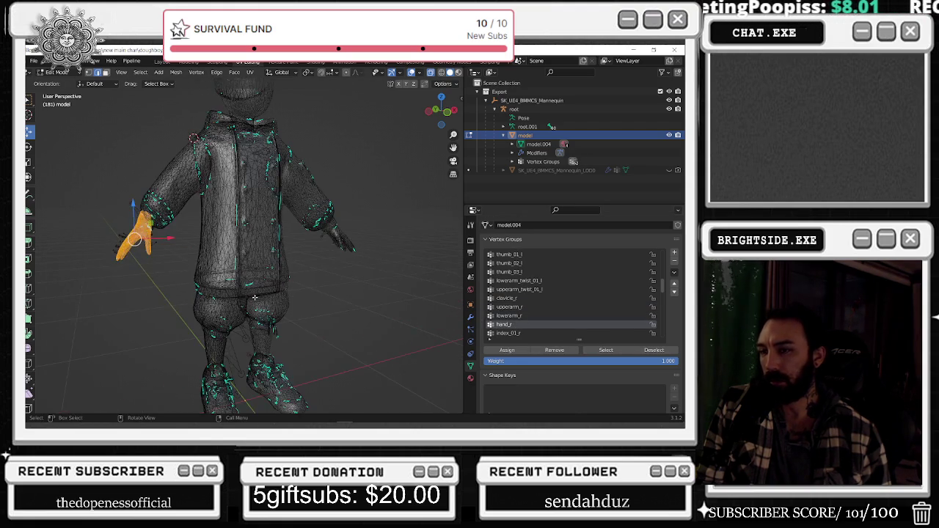
key("alt+a")
Step through index_01_r and index_02_r, then box-select most of the character's mesh
scroll(558, 308, "down", 2)
left_click(513, 316)
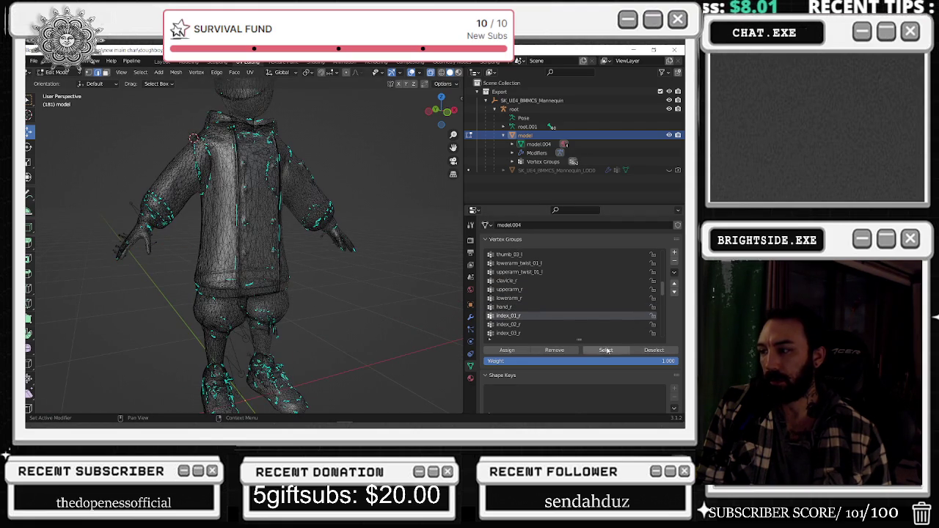
middle_click_drag(416, 329, 351, 294)
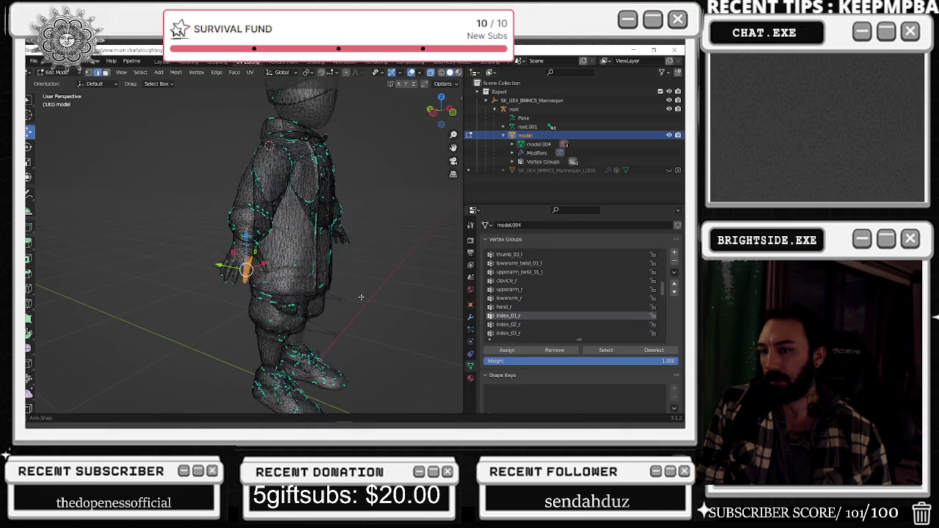
scroll(351, 294, "down", 2)
left_click(519, 325)
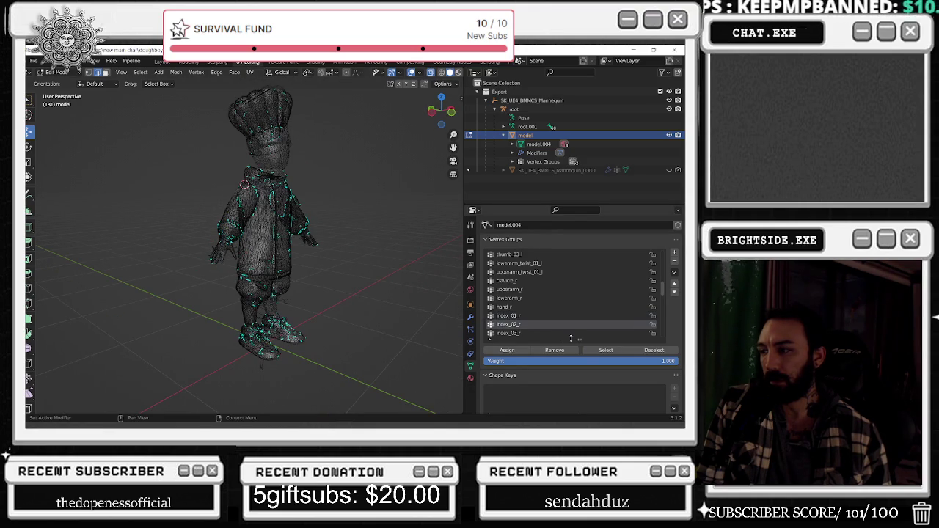
key("alt+a")
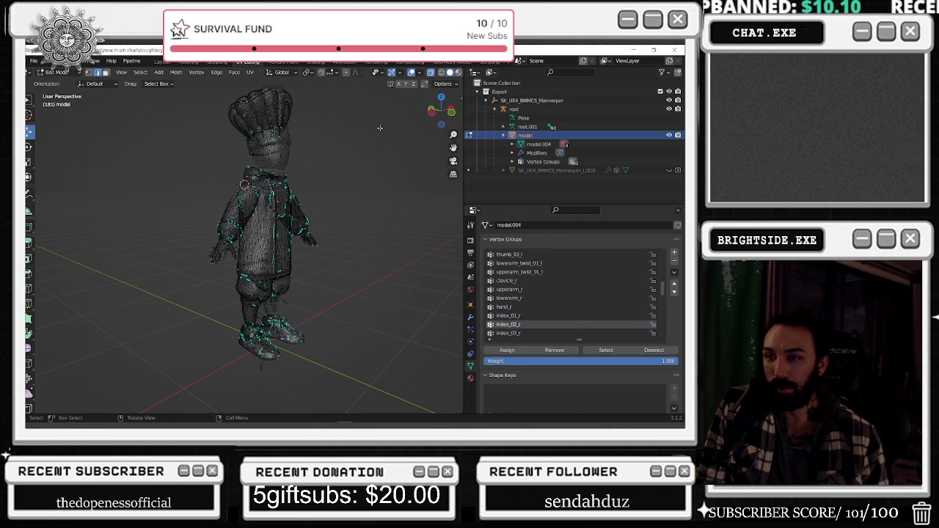
left_click_drag(371, 103, 242, 358)
left_click_drag(125, 162, 277, 215)
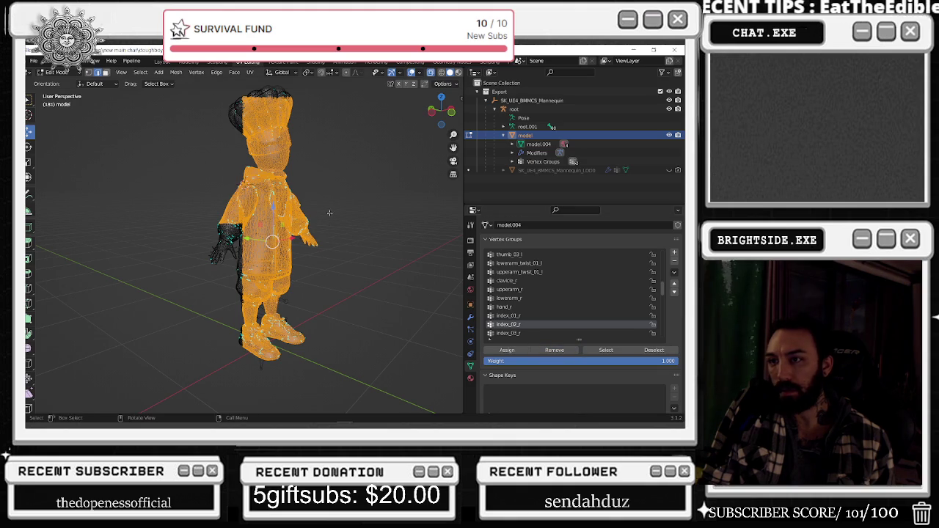
Highlight index_02_r at the right hand, extend to linked parts with Ctrl+L, then clear
left_click(413, 256)
left_click(606, 350)
mouse_move(275, 218)
middle_mouse_down()
mouse_move(359, 210)
mouse_move(275, 201)
middle_mouse_up()
scroll(358, 210, "up", 3)
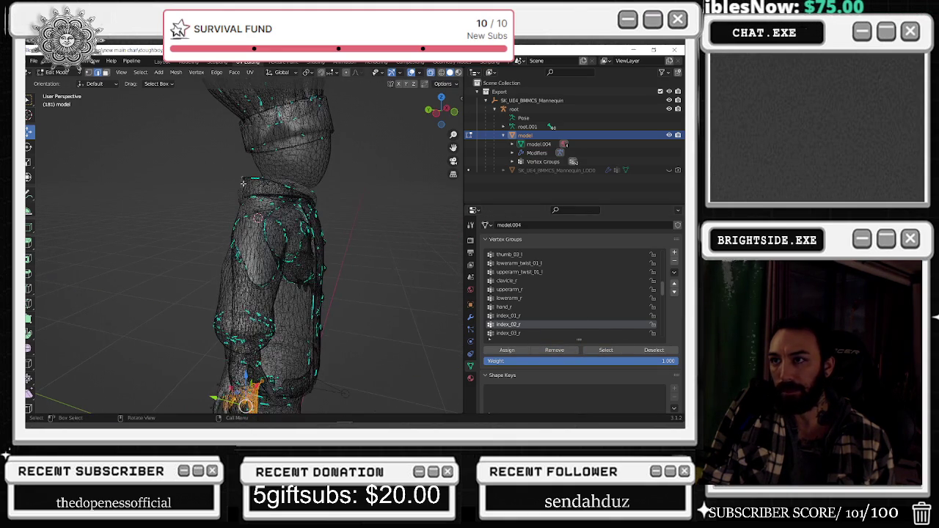
scroll(284, 184, "down", 3)
key("ctrl+l")
scroll(303, 250, "up", 4)
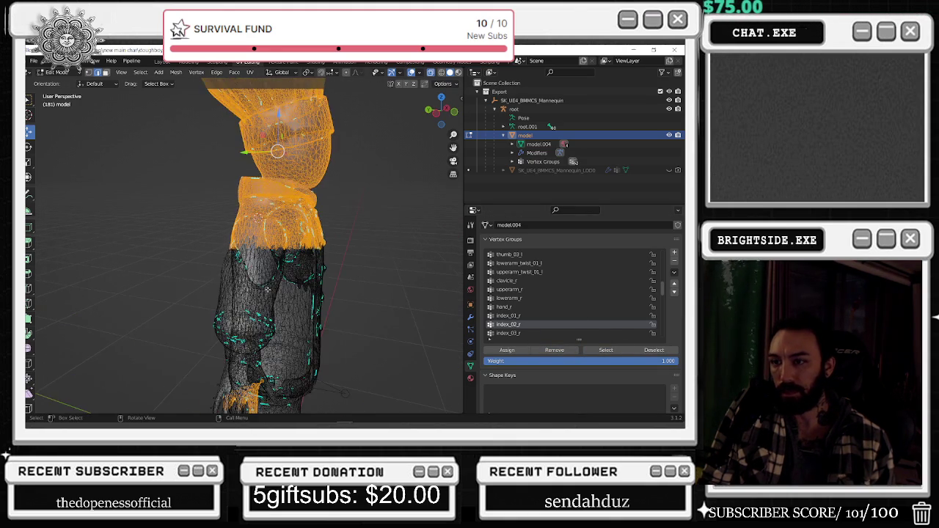
scroll(303, 250, "up", 2)
key("alt+a")
Box-select both hands and add the jacket to the selection
left_click_drag(176, 187, 249, 290)
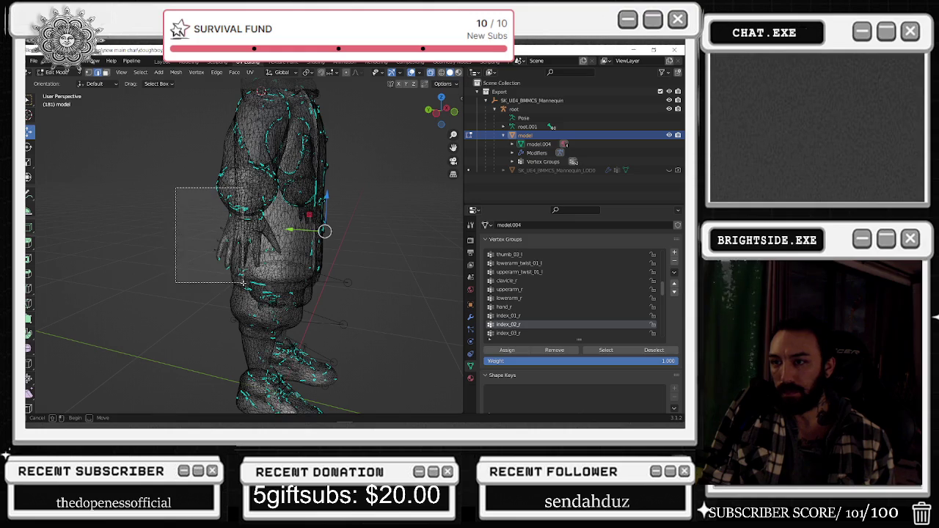
scroll(250, 290, "up", 3)
left_click_drag(409, 145, 321, 289)
left_click_drag(377, 166, 325, 279)
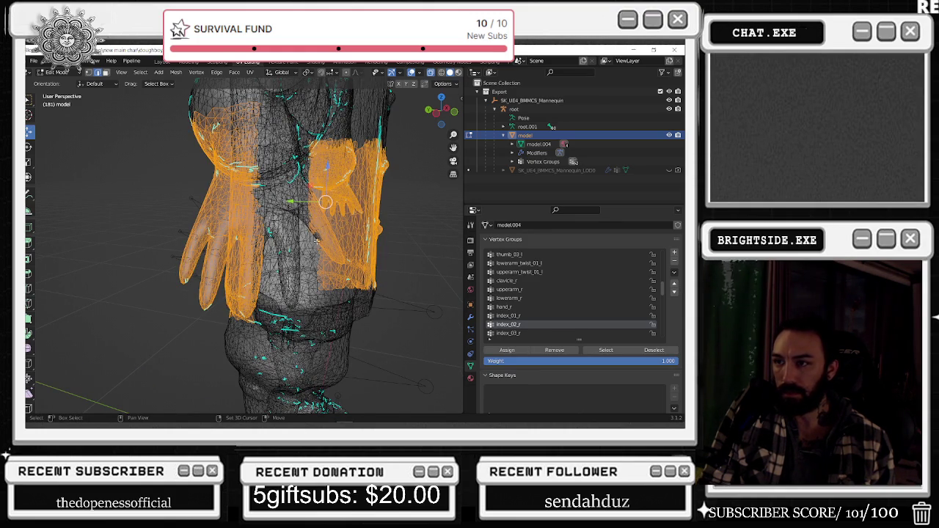
middle_click_drag(325, 201, 325, 205)
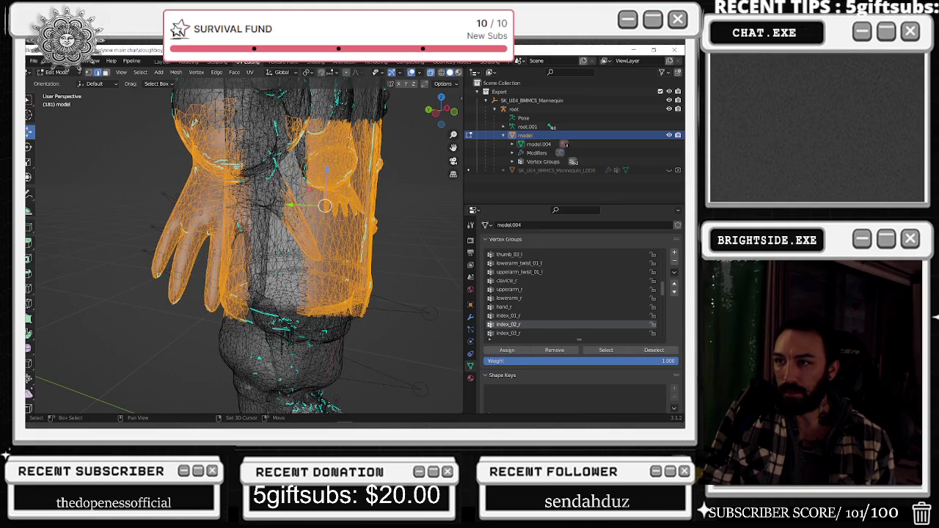
scroll(283, 239, "down", 5)
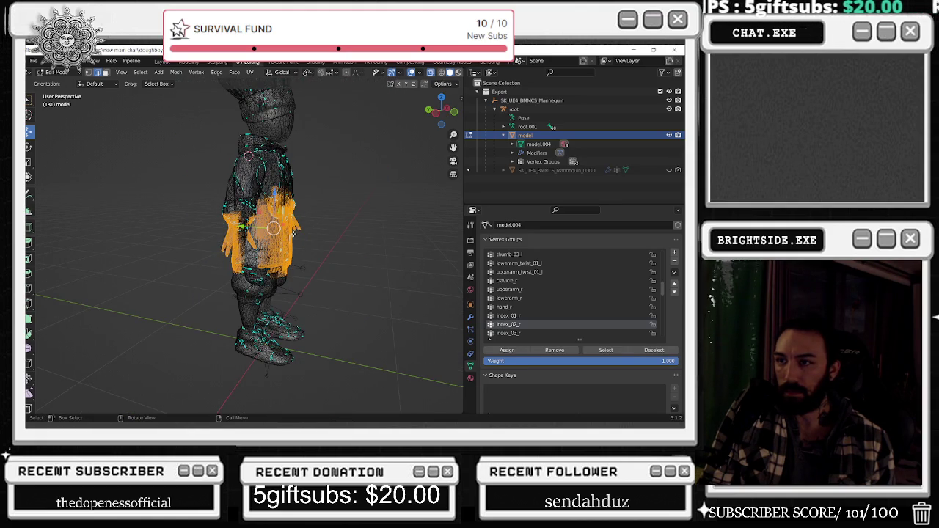
left_click_drag(389, 126, 185, 220, "shift")
mouse_move(185, 220)
middle_mouse_down()
mouse_move(242, 220)
mouse_move(178, 295)
mouse_move(254, 254)
middle_mouse_up()
Drop the jacket, reselect the right-hand finger vertices, then show where index_03_r sits
left_click(554, 350)
left_click(606, 350)
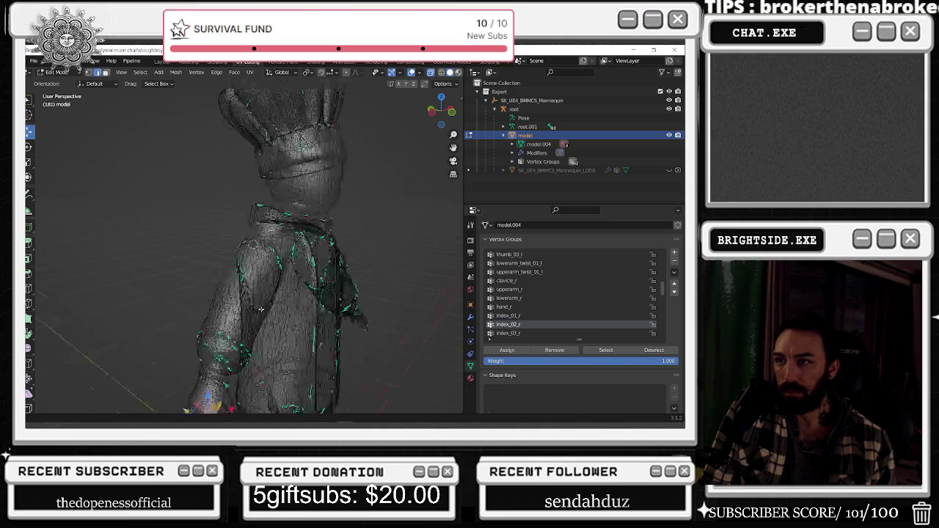
left_click(272, 252)
left_click(507, 334)
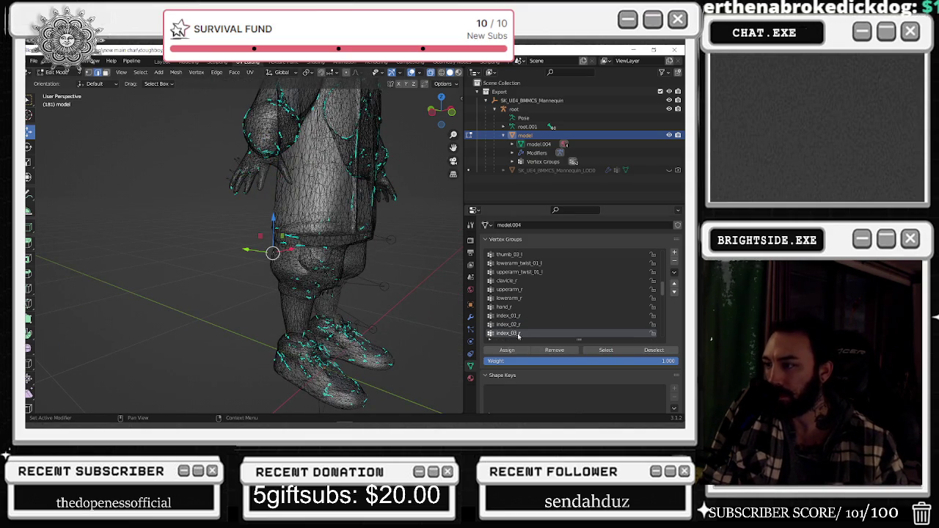
Show the index_03_r group's vertices and box-select the torso, pants and left hand to compare
left_click(598, 351)
middle_click_drag(393, 240, 384, 239)
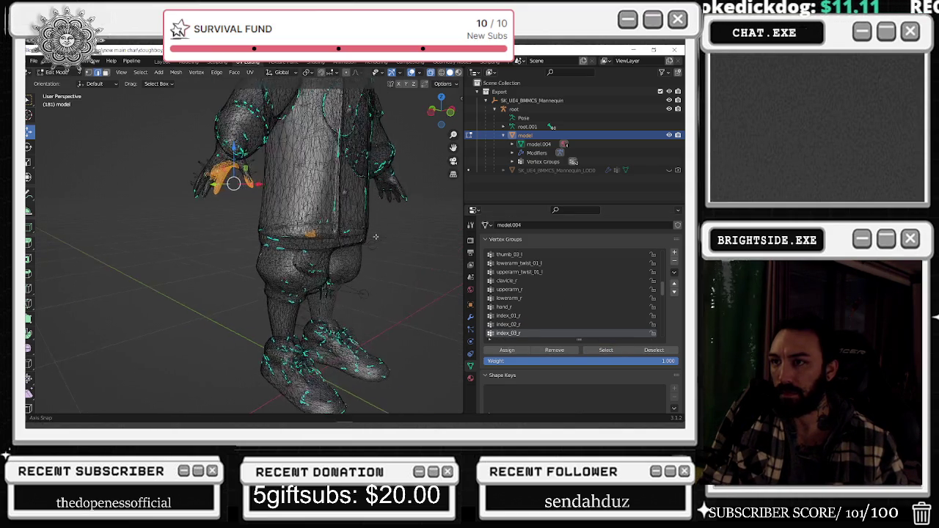
mouse_move(419, 327)
left_mouse_down()
mouse_move(247, 147)
mouse_move(285, 258)
left_mouse_up()
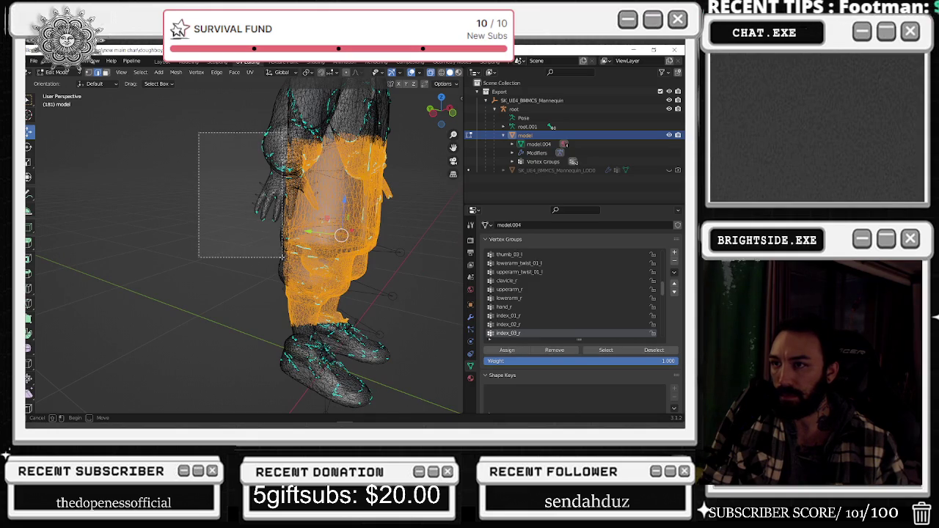
scroll(253, 204, "up", 2)
left_click_drag(209, 112, 280, 208)
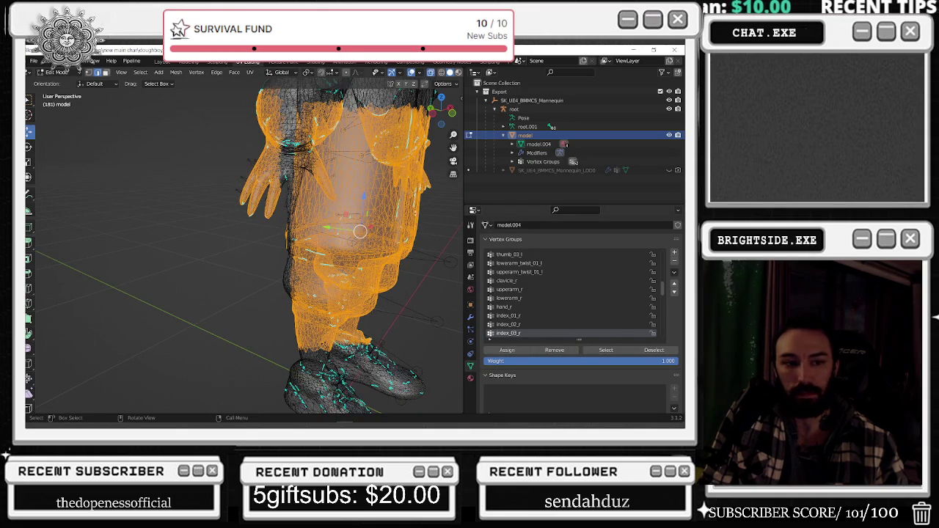
left_click_drag(217, 137, 265, 198, "shift")
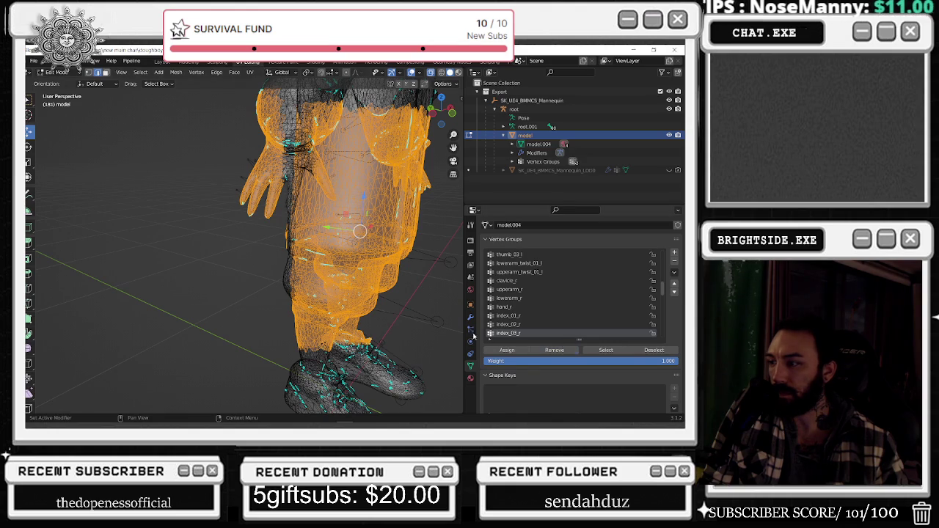
left_click(549, 350)
Frame the whole character side-on, then switch to the browser playing YouTube
scroll(399, 275, "down", 8)
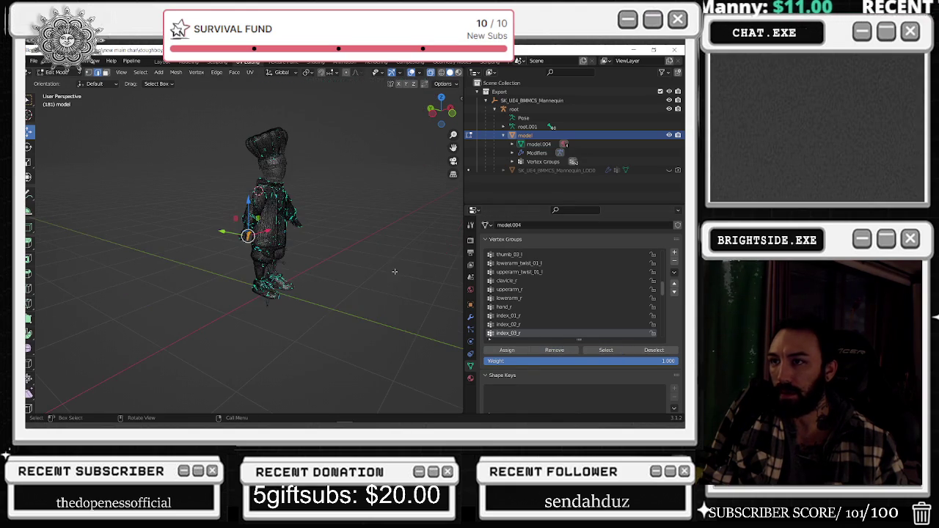
scroll(367, 265, "up", 6)
middle_click_drag(366, 264, 339, 250)
key("alt+Tab")
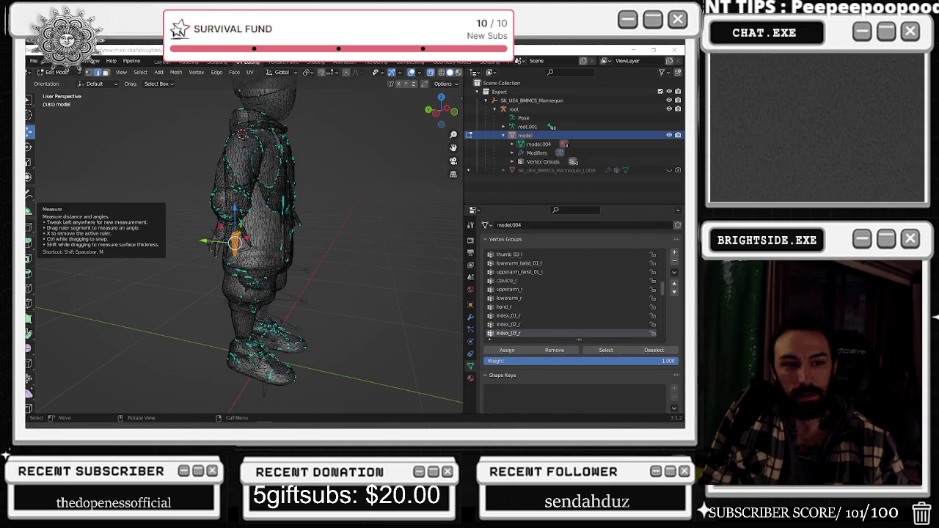
key("alt+Tab")
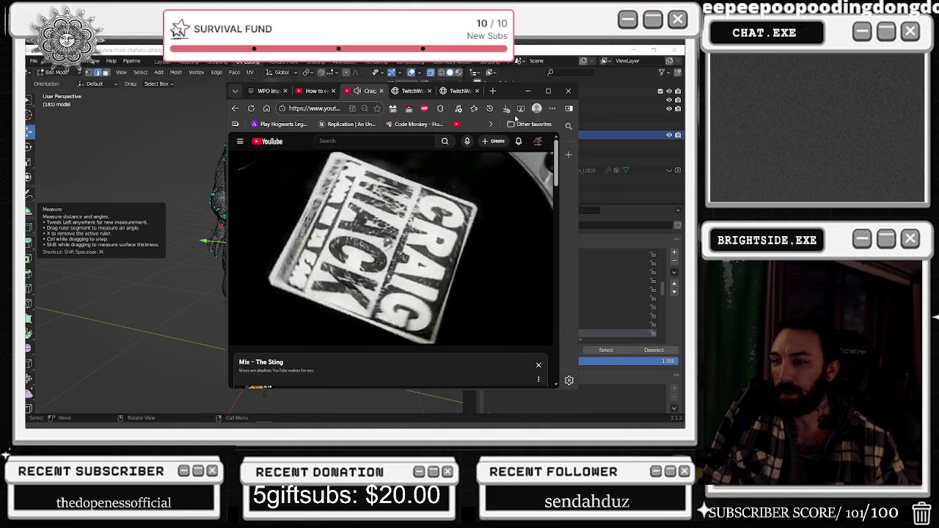
Maximize the browser and scroll down through the comments and recommendations
left_click(548, 90)
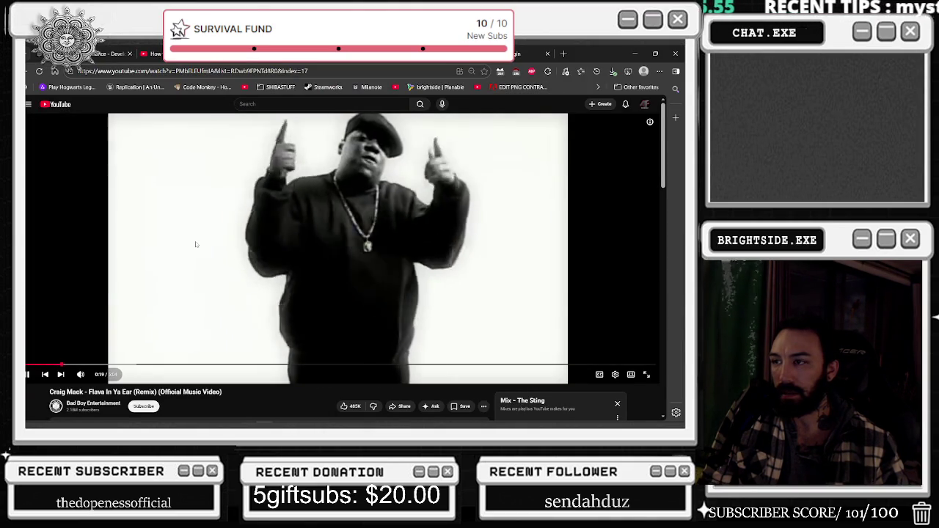
scroll(195, 242, "down", 2)
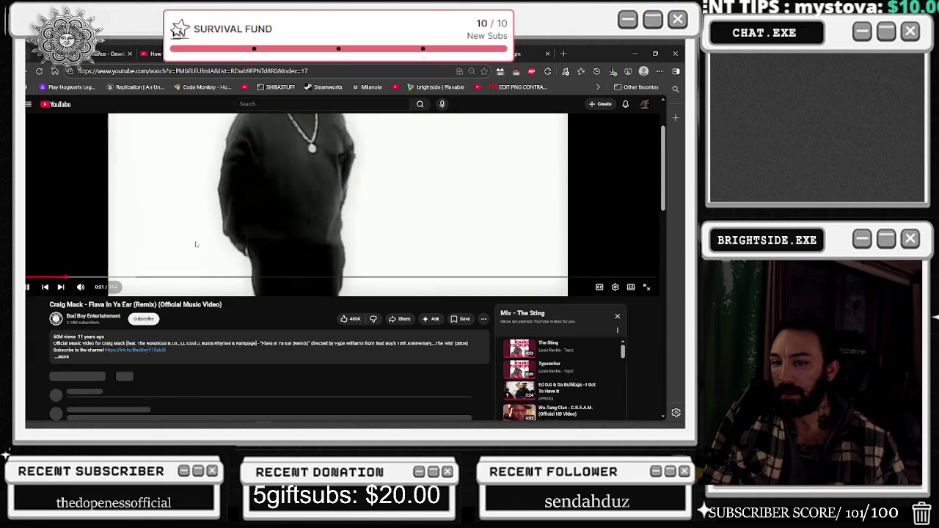
scroll(195, 241, "up", 2)
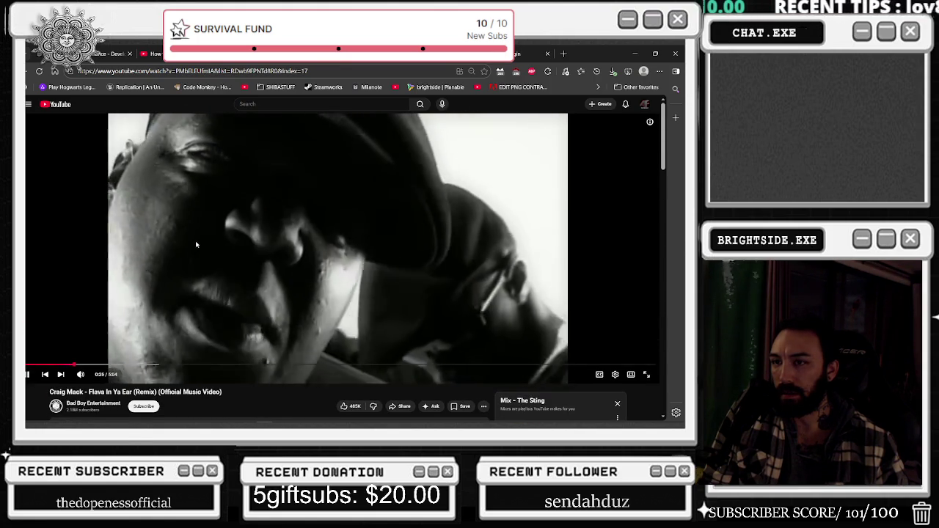
scroll(192, 245, "down", 2)
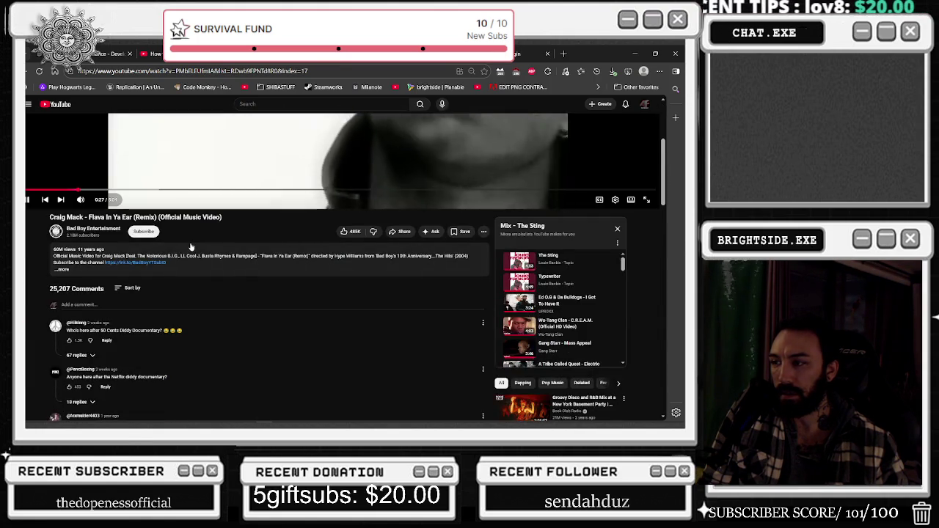
scroll(190, 246, "down", 2)
scroll(591, 207, "down", 2)
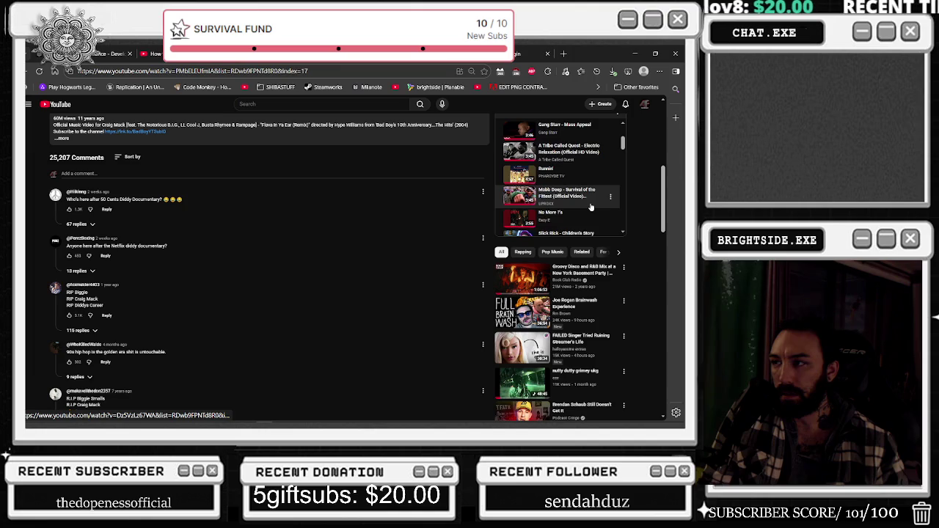
scroll(591, 207, "down", 1)
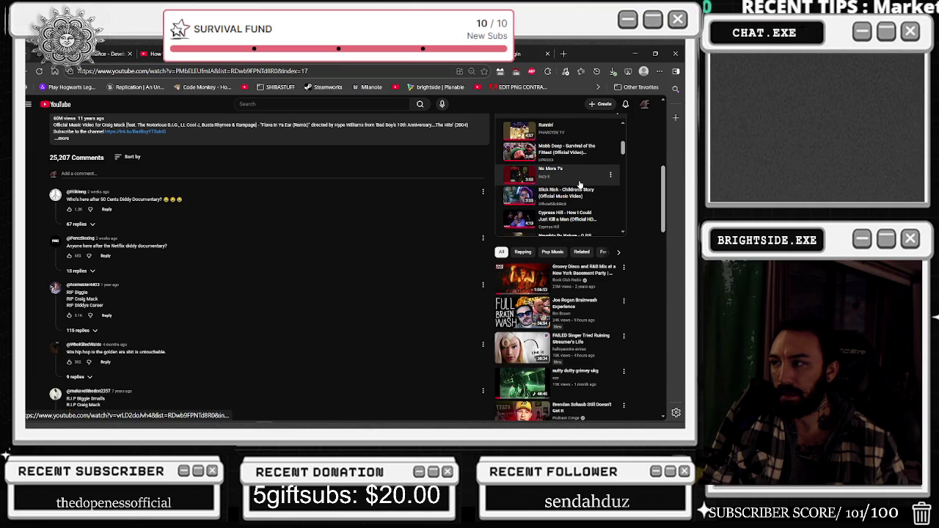
scroll(578, 182, "down", 1)
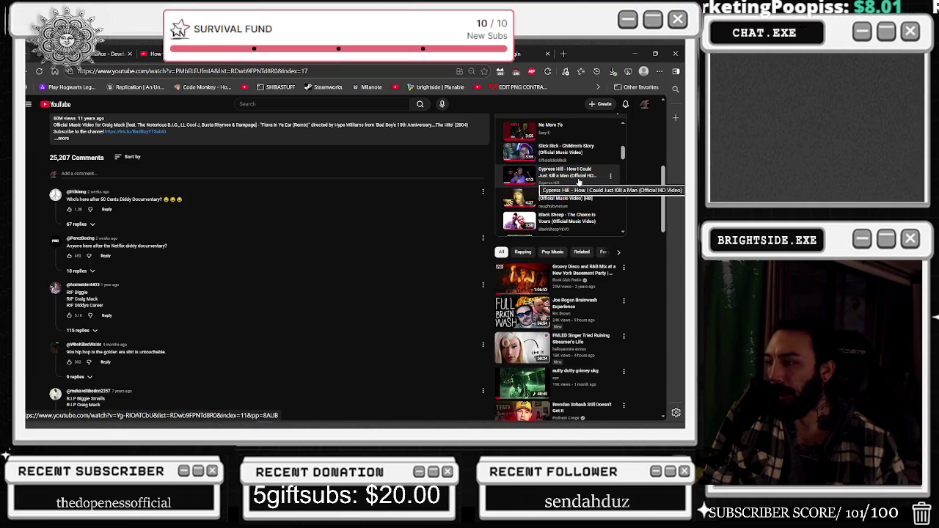
scroll(532, 345, "down", 3)
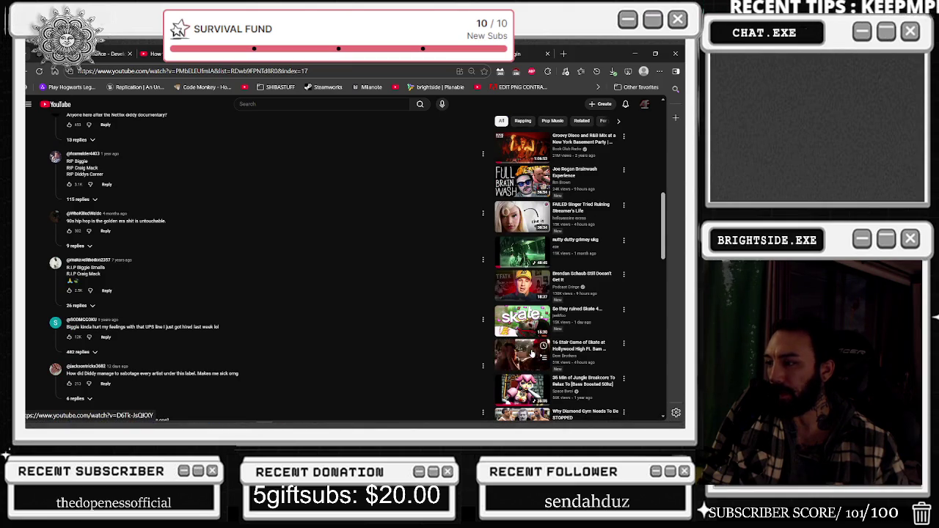
scroll(533, 353, "down", 3)
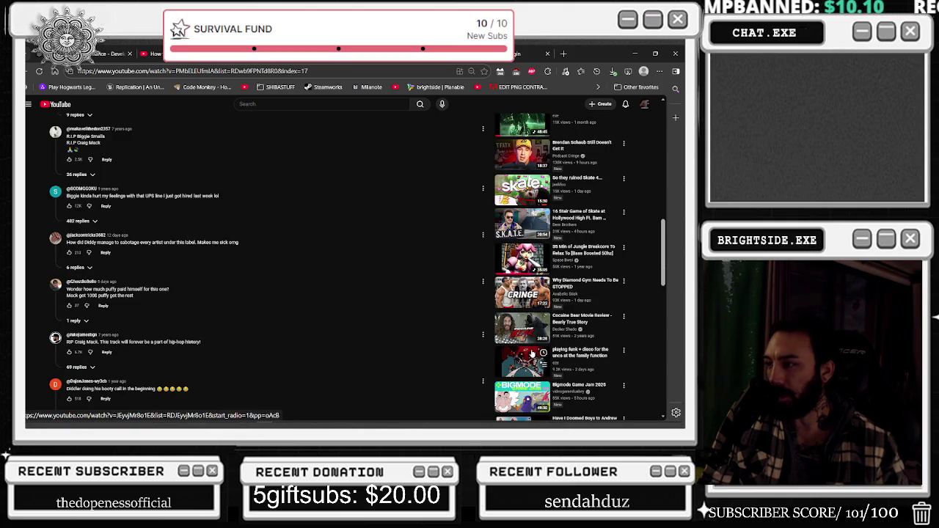
scroll(532, 354, "down", 3)
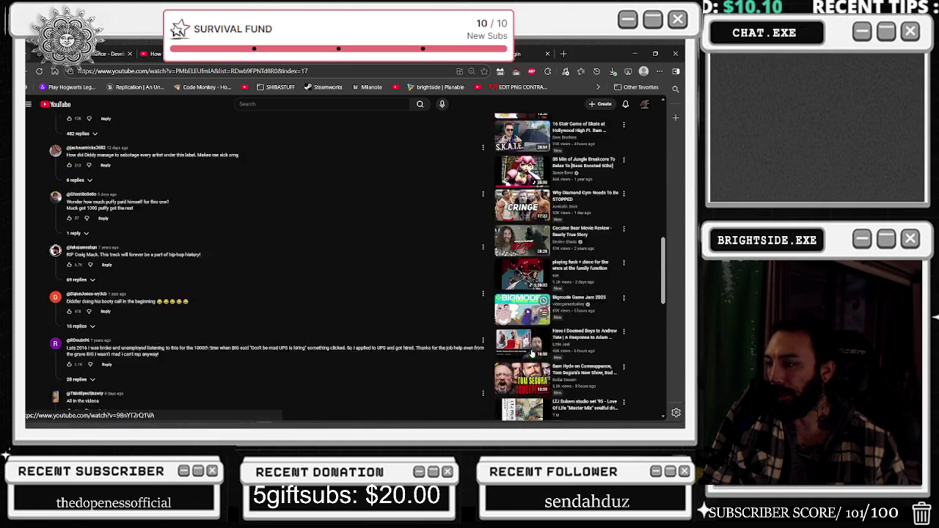
Play the 'SKRILLEX LIVE @ ULTRA MUSIC FESTIVAL 2025' video, skipped ahead to about 4:01
scroll(533, 353, "down", 3)
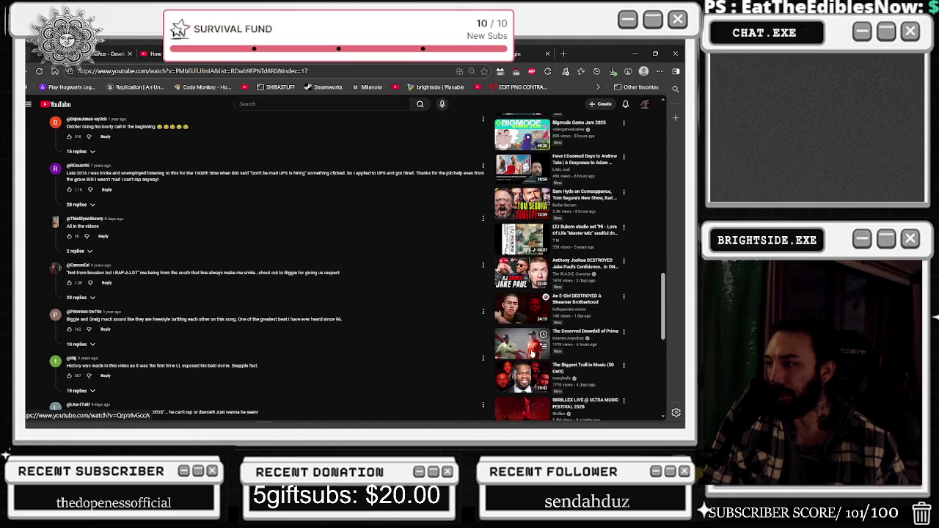
scroll(533, 354, "down", 1)
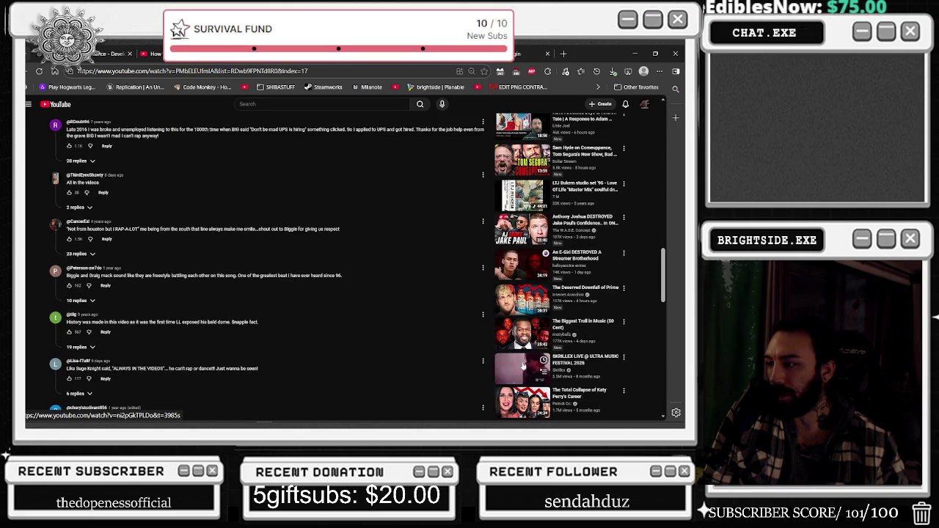
left_click(523, 364)
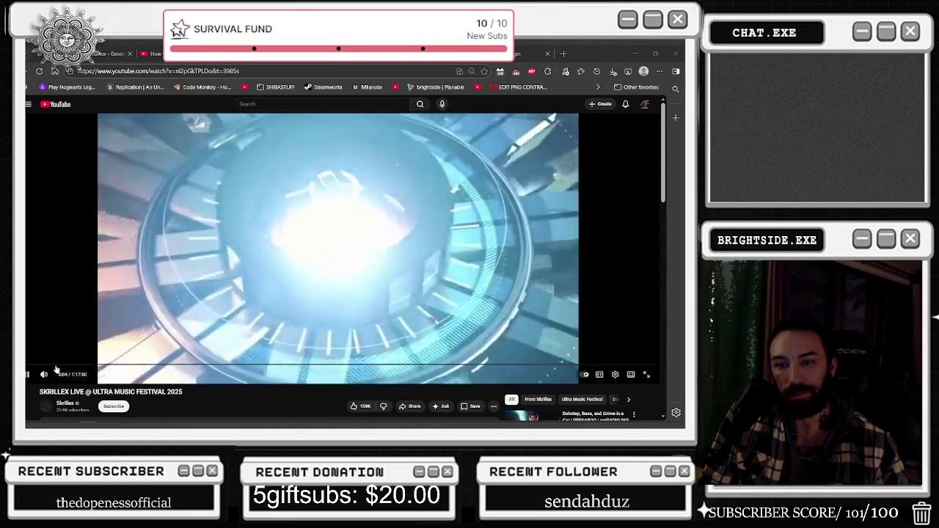
left_click(52, 364)
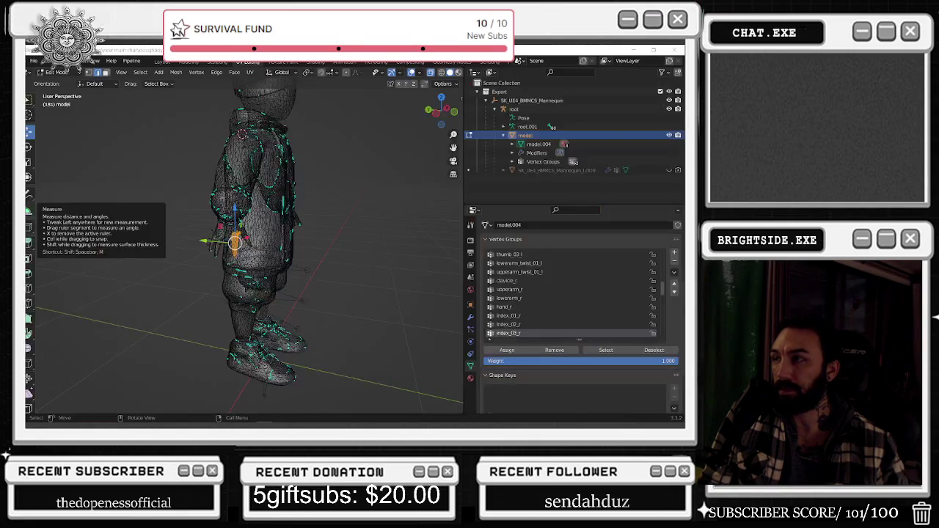
Show the index_03_r and middle_01_r vertices and box-select the stray hand and torso vertices
middle_click_drag(294, 205, 361, 221)
left_click(600, 351)
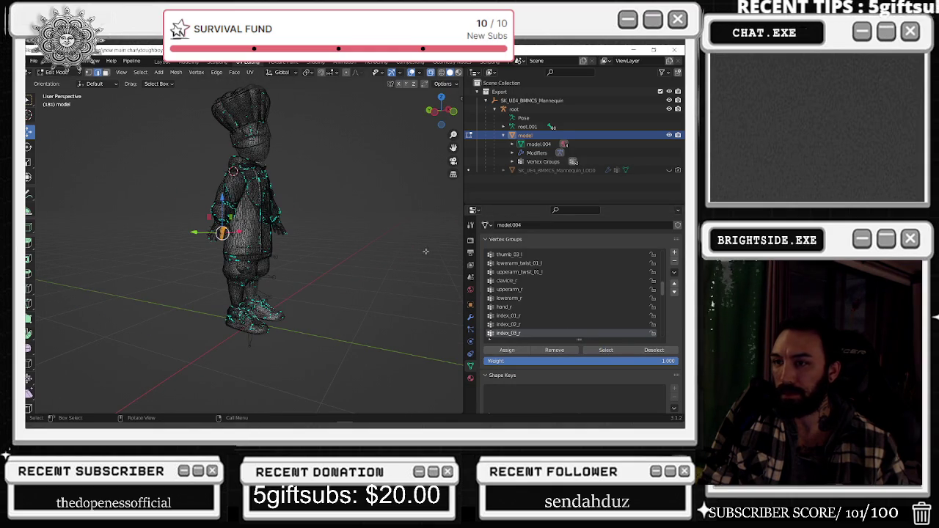
scroll(549, 326, "down", 1)
left_click(514, 333)
left_click(605, 350)
mouse_move(272, 249)
middle_mouse_down()
mouse_move(290, 253)
mouse_move(177, 232)
middle_mouse_up()
scroll(289, 253, "up", 4)
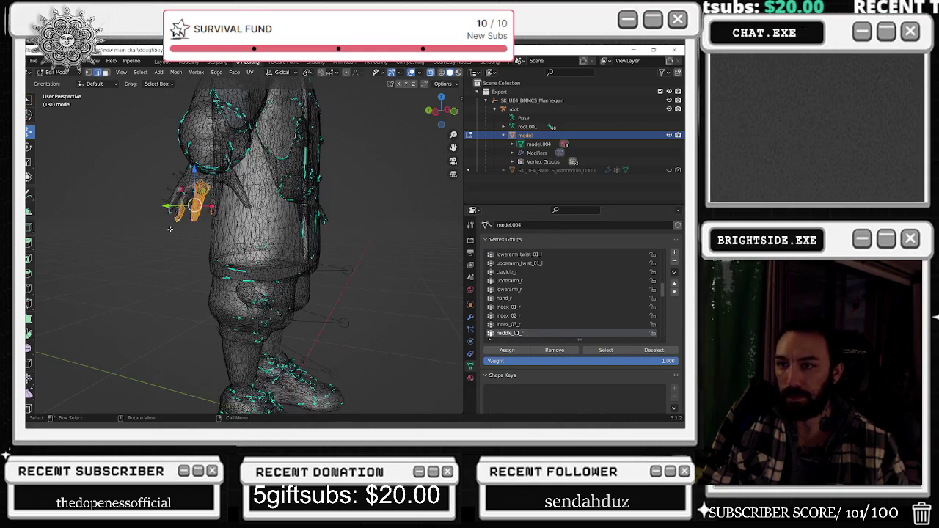
left_click_drag(110, 154, 194, 244)
left_click_drag(301, 123, 209, 234)
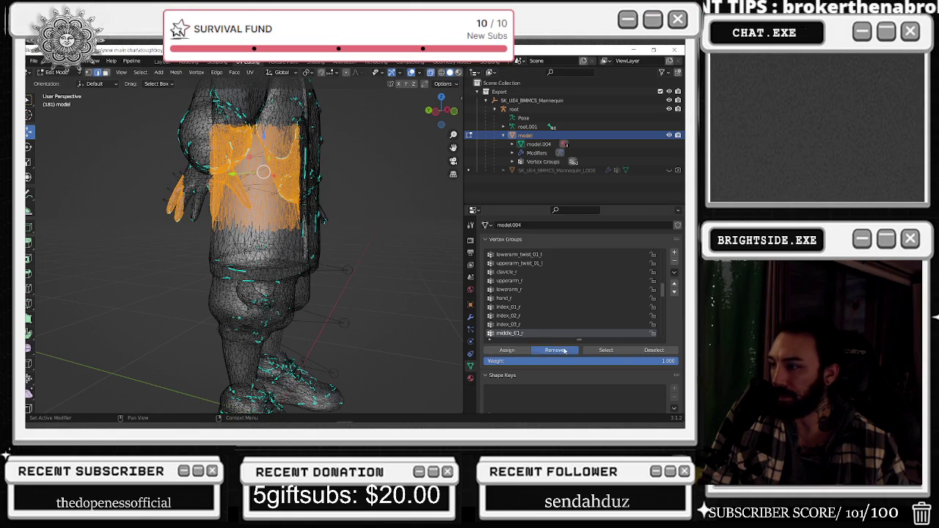
key("alt+a")
scroll(528, 322, "down", 2)
Remove the stray torso and leg vertices from the middle_02_r vertex group
left_click(517, 324)
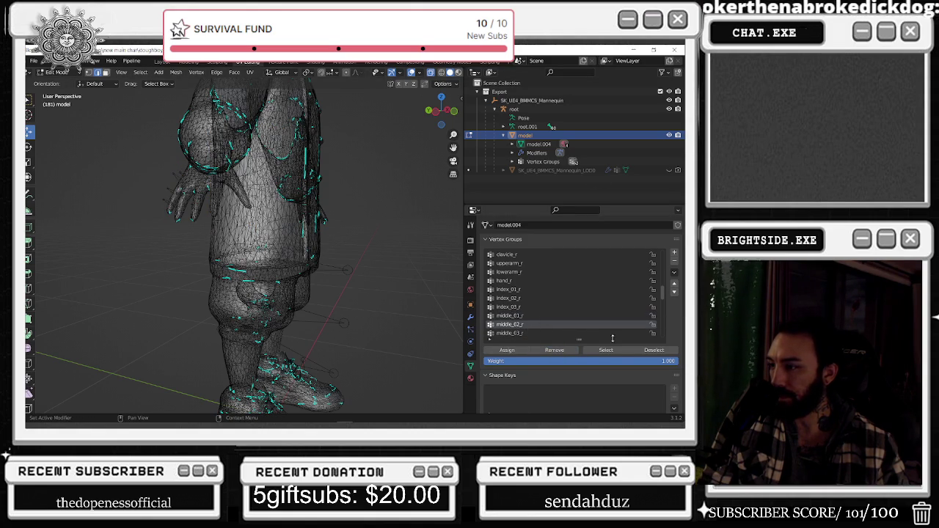
left_click(595, 350)
left_click_drag(405, 129, 209, 370)
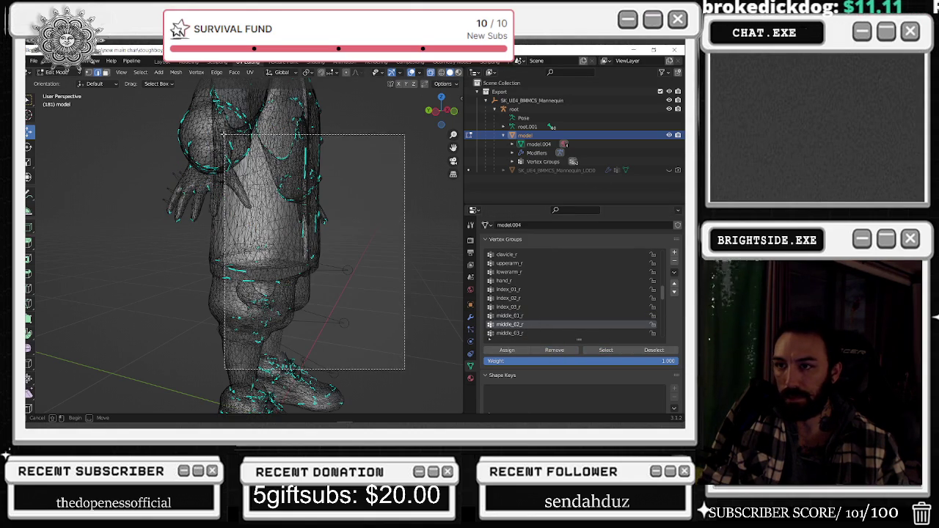
middle_click_drag(330, 242, 220, 235)
left_click_drag(181, 229, 236, 353)
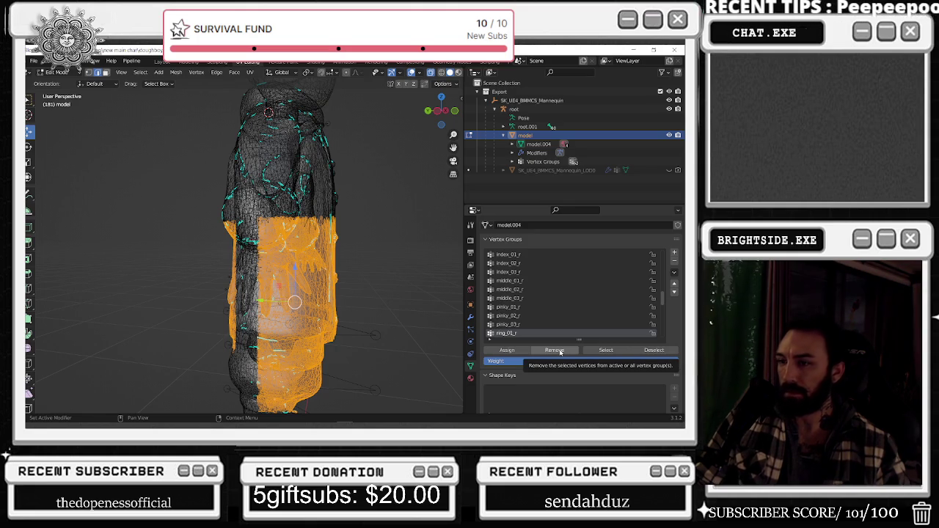
left_click(560, 351)
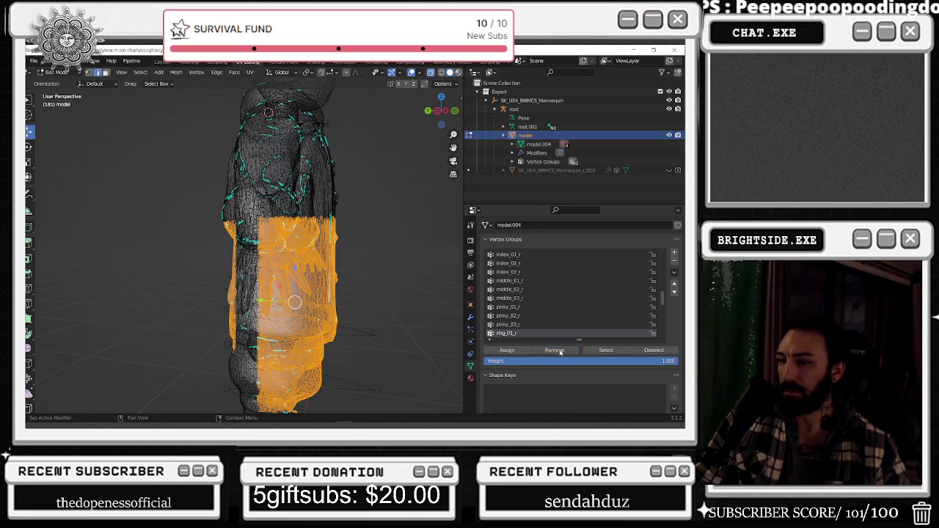
key("alt+a")
Show the ring finger group's vertices from another angle, then deselect them
left_click(606, 350)
mouse_move(316, 279)
middle_mouse_down()
mouse_move(410, 292)
mouse_move(345, 294)
middle_mouse_up()
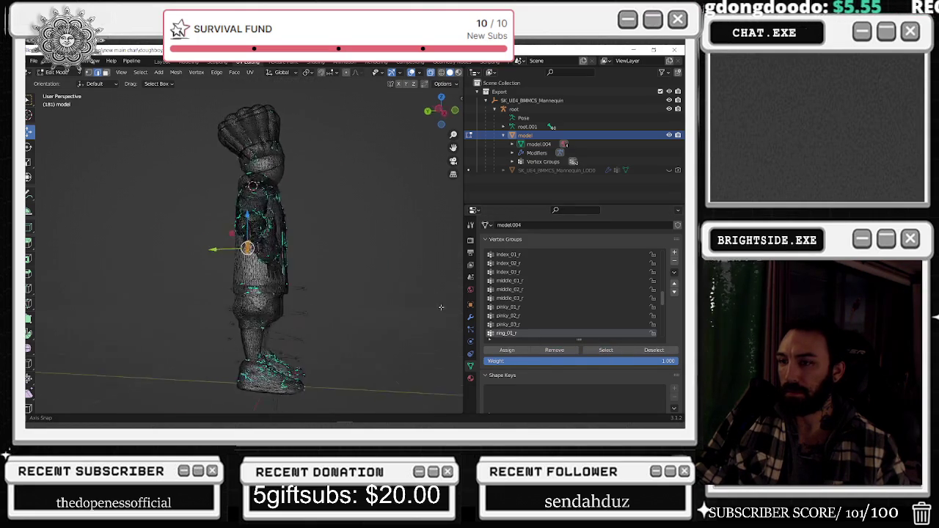
key("alt+a")
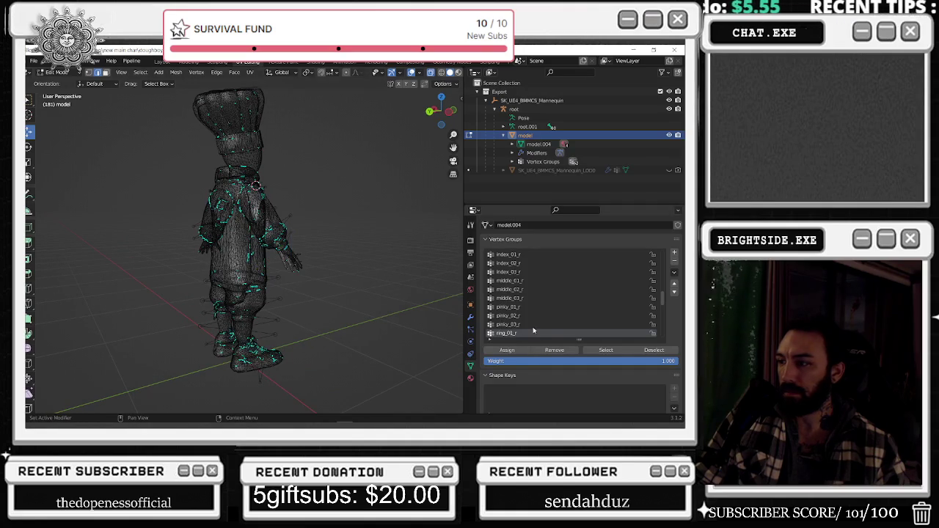
Inspect the ring_02_r group's vertices on the hand from a close side view
scroll(558, 308, "down", 3)
left_click(535, 316)
left_click(606, 350)
scroll(383, 253, "up", 3)
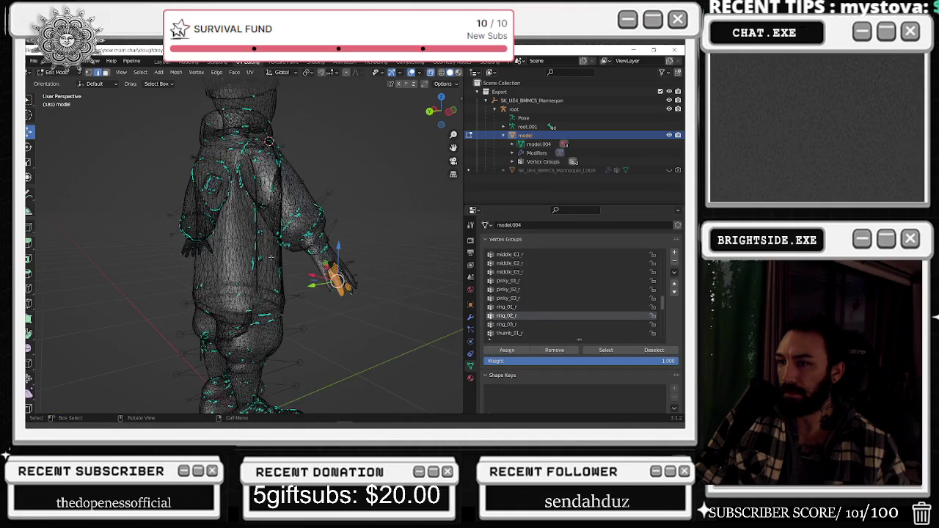
middle_click_drag(383, 253, 354, 250)
left_click_drag(378, 235, 308, 339)
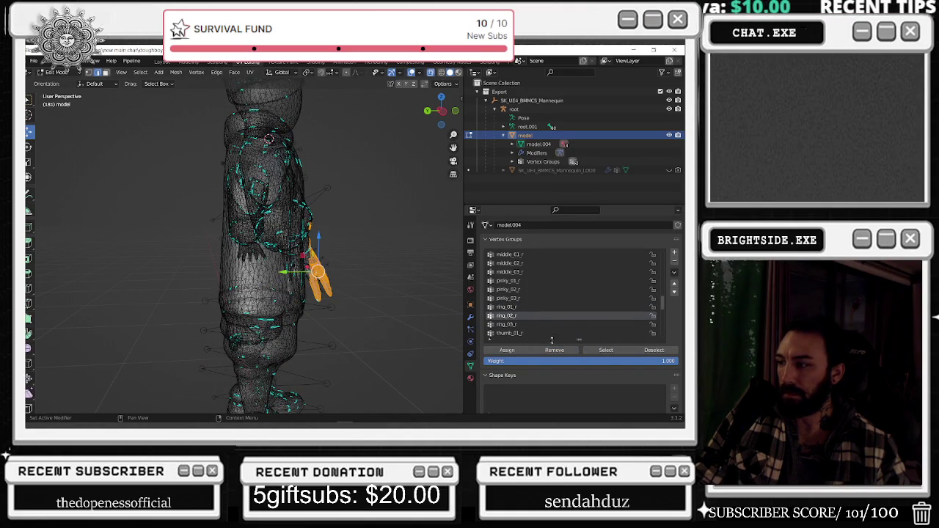
left_click(606, 350)
mouse_move(354, 282)
middle_mouse_down()
mouse_move(337, 279)
mouse_move(395, 300)
mouse_move(352, 297)
middle_mouse_up()
key("alt+a")
left_click(606, 350)
key("alt+a")
mouse_move(440, 292)
middle_mouse_down()
mouse_move(414, 279)
mouse_move(302, 286)
middle_mouse_up()
key("alt+a")
Make ring_03_r active and box-select stray vertices across the torso and both mesh sides
scroll(517, 312, "down", 2)
left_click(514, 307)
left_click(606, 350)
left_click(349, 331)
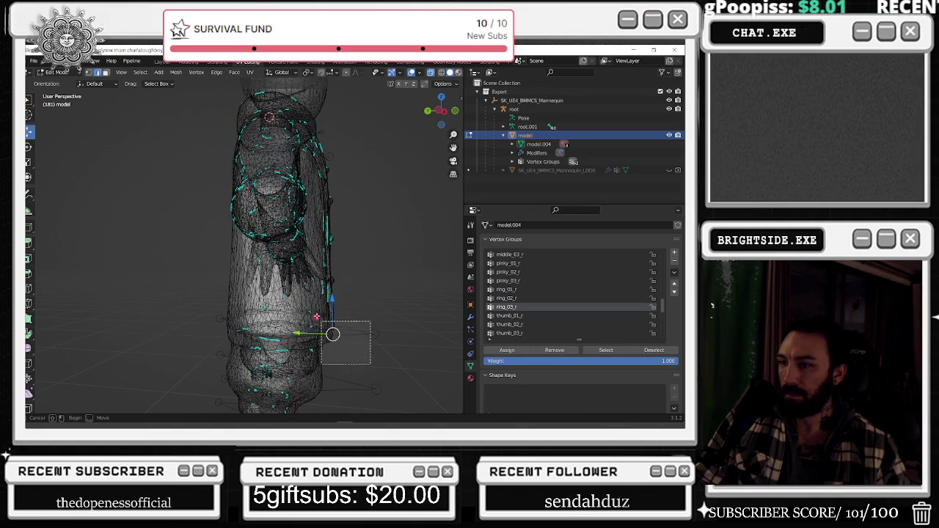
left_click_drag(336, 363, 273, 206)
mouse_move(195, 163)
left_mouse_down()
mouse_move(249, 354)
mouse_move(273, 395)
left_mouse_up()
left_click_drag(176, 191, 380, 245)
mouse_move(381, 246)
middle_mouse_down()
mouse_move(344, 281)
mouse_move(400, 379)
middle_mouse_up()
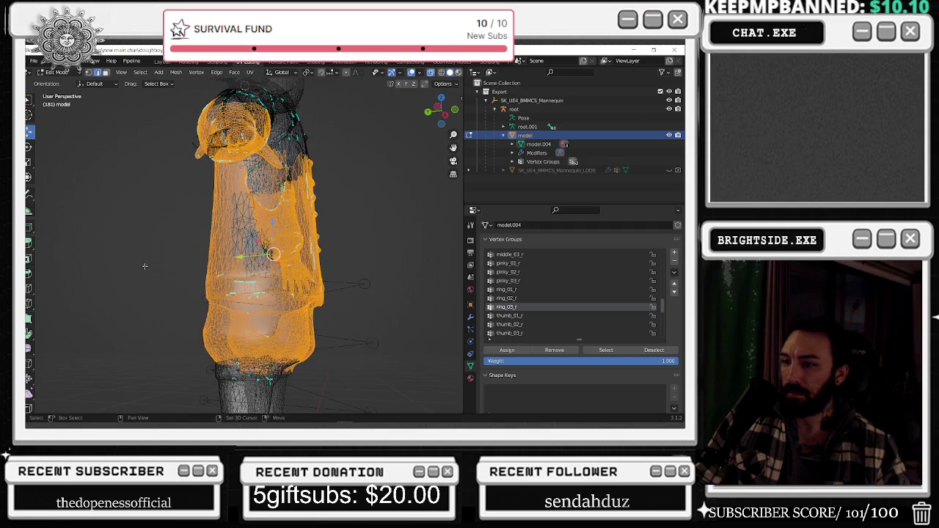
Add the lower leg from a rear view, then reselect only ring_03_r's vertices on the hand
middle_click_drag(159, 228, 242, 235)
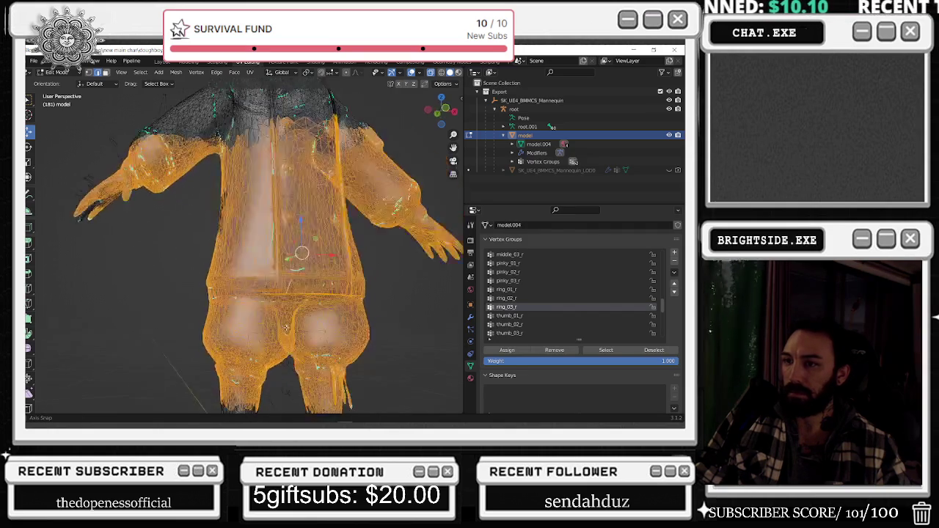
left_click_drag(207, 193, 345, 412)
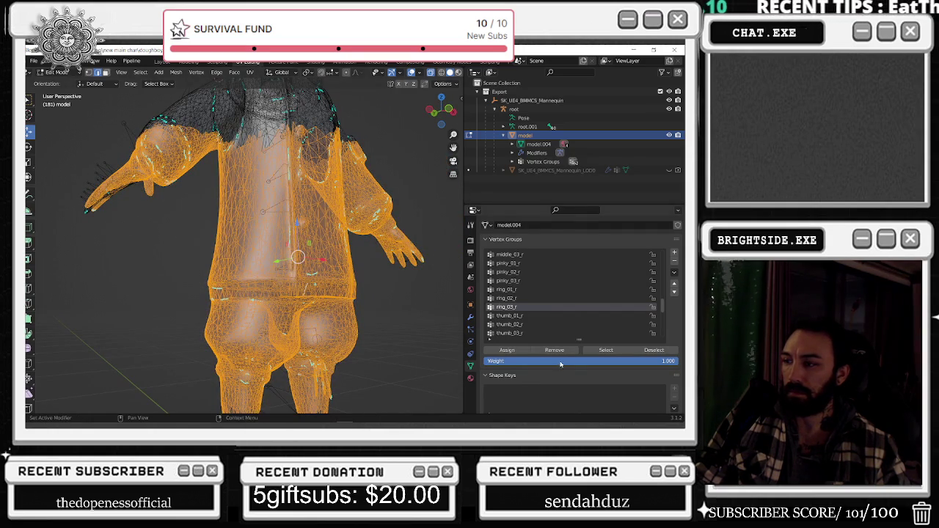
key("alt+a")
left_click(606, 350)
mouse_move(411, 309)
middle_mouse_down()
mouse_move(273, 262)
mouse_move(231, 284)
middle_mouse_up()
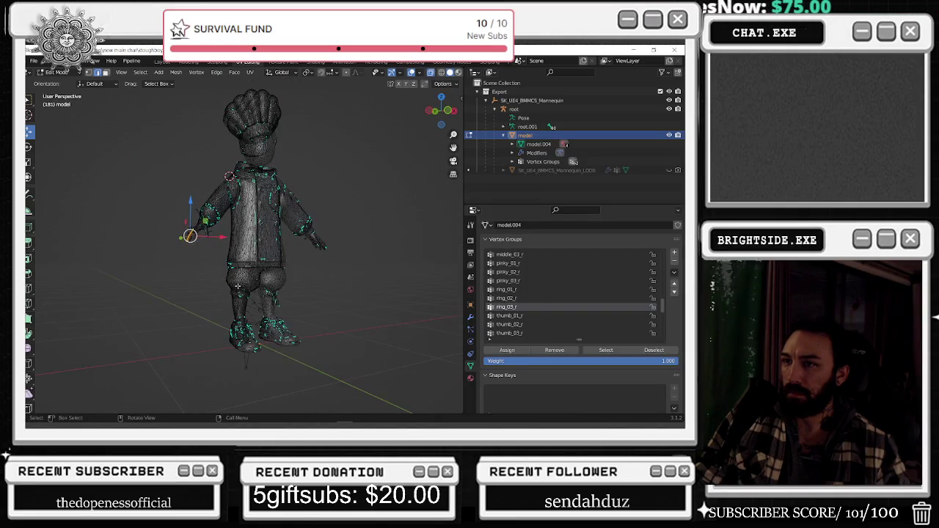
key("shift+ctrl+m")
Show the thumb_01_r group's vertices and inspect them from several angles, then deselect
left_click(580, 316)
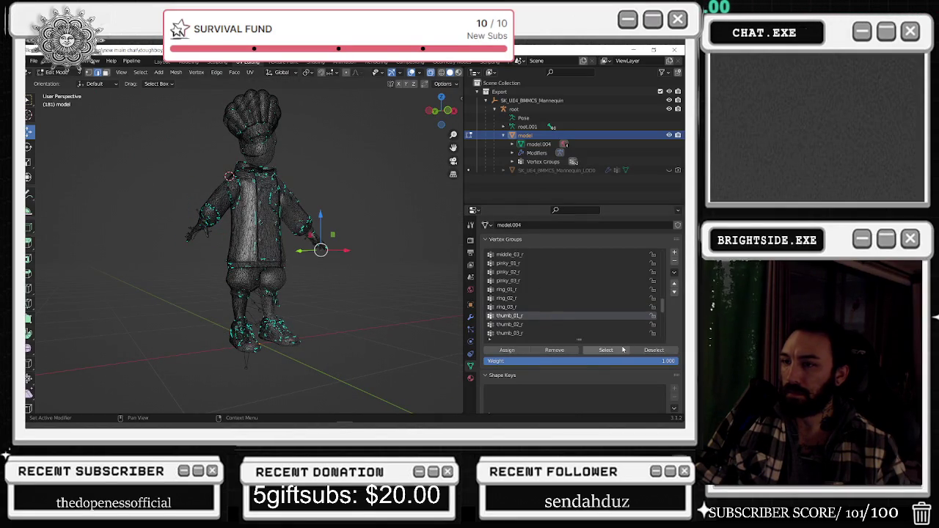
middle_click_drag(320, 263, 309, 323)
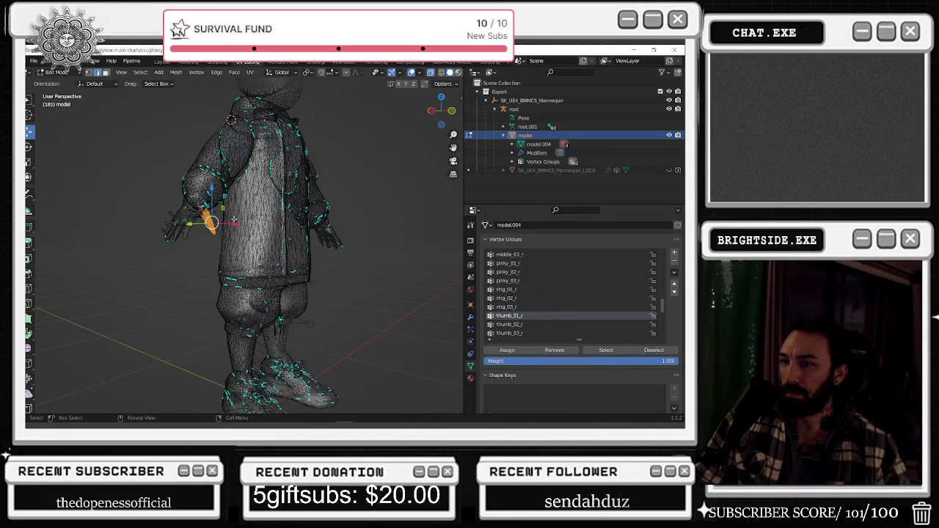
scroll(234, 220, "up", 2)
mouse_move(234, 220)
middle_mouse_down()
mouse_move(295, 198)
mouse_move(317, 202)
middle_mouse_up()
left_click_drag(107, 131, 258, 299)
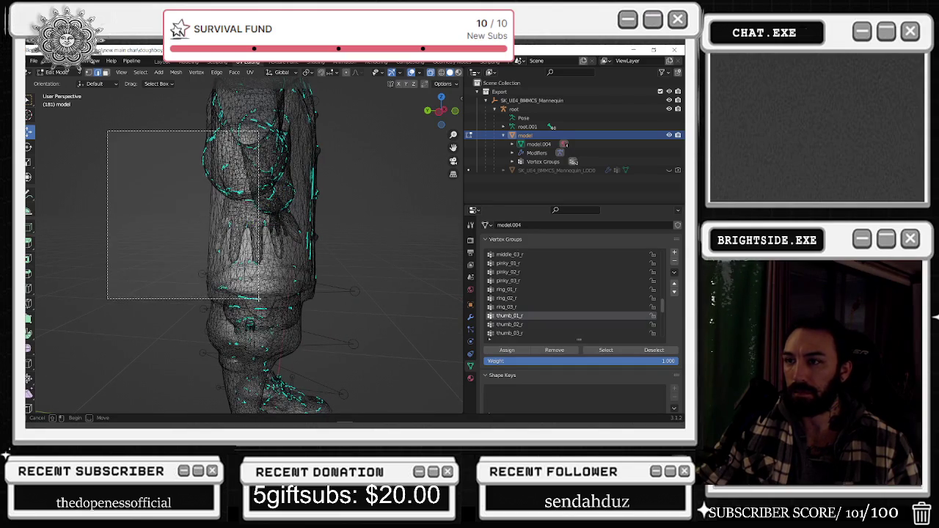
key("ctrl+z")
left_click(624, 352)
middle_click_drag(249, 242, 307, 289)
left_click(340, 296)
Recheck the ring_03_r group's vertices, then make thumb_01_r active and deselect
left_click(563, 308)
left_click(619, 350)
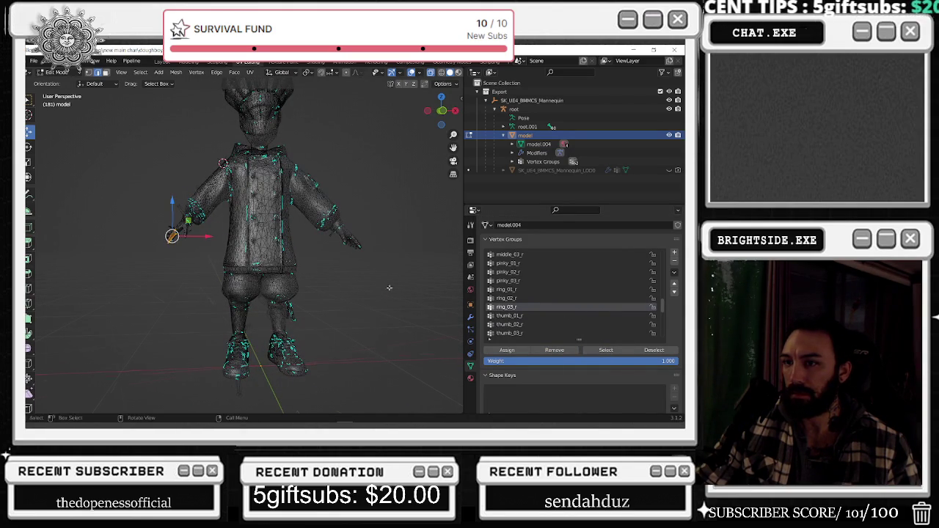
middle_click_drag(384, 287, 406, 288)
left_click(535, 316)
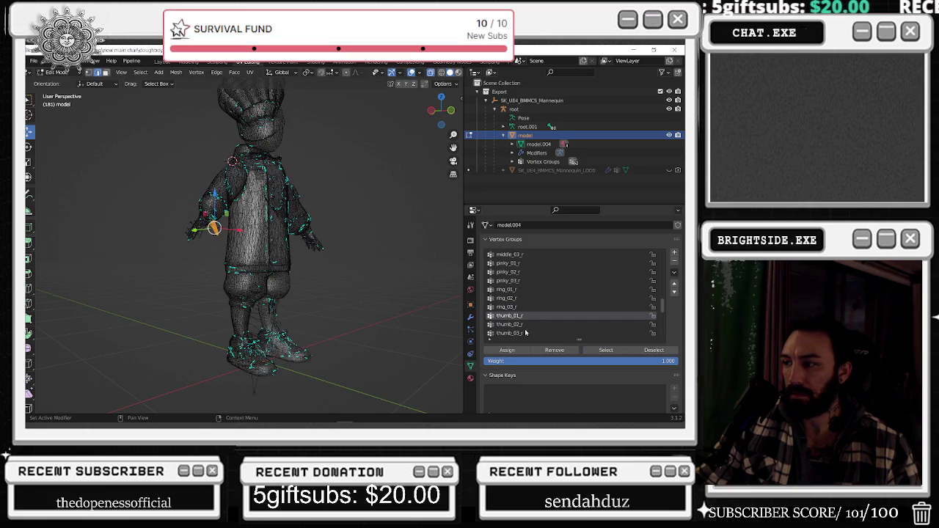
left_click(427, 315)
Remove the stray upper-arm vertices from the thumb_02_r vertex group
left_click(530, 324)
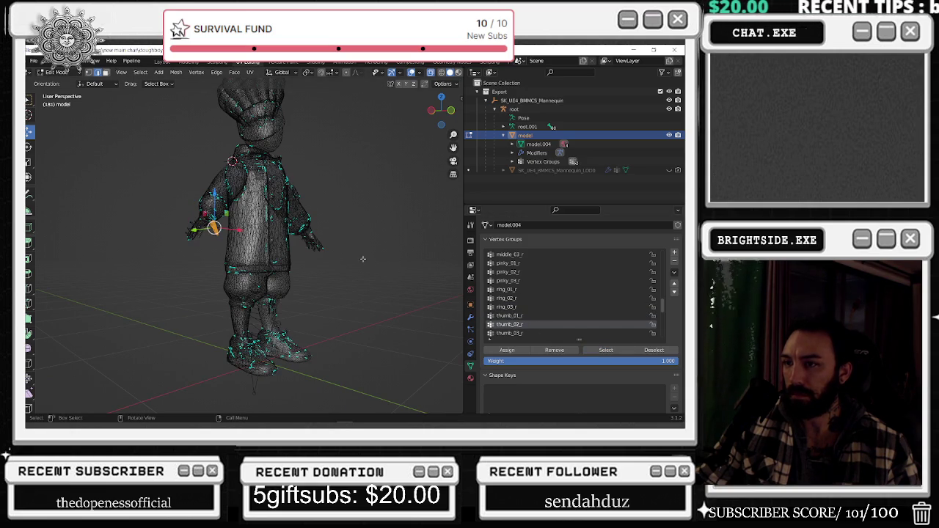
mouse_move(351, 259)
middle_mouse_down()
mouse_move(367, 266)
mouse_move(305, 218)
middle_mouse_up()
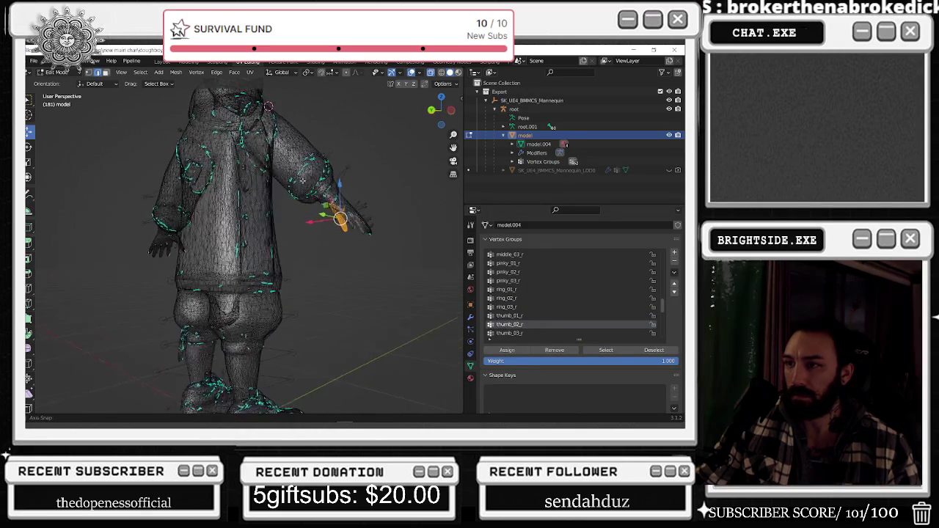
left_click_drag(294, 216, 330, 152)
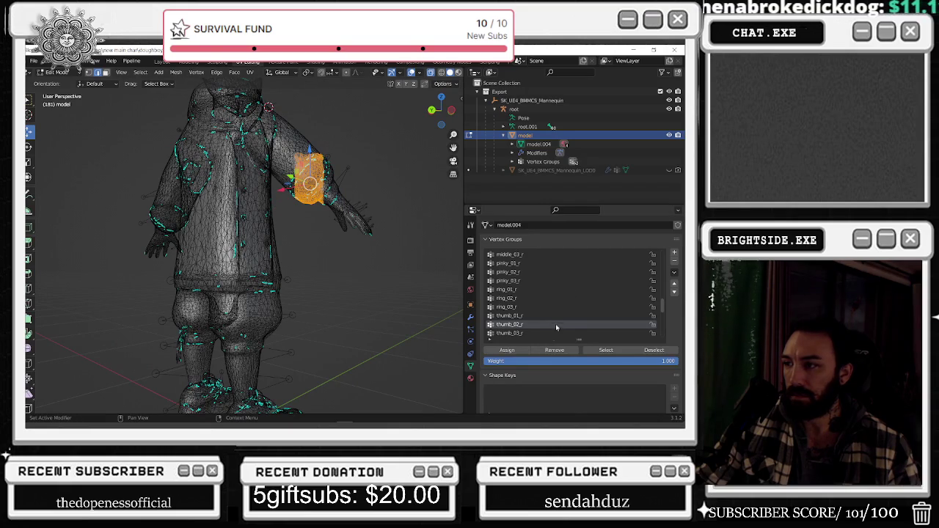
left_click(555, 350)
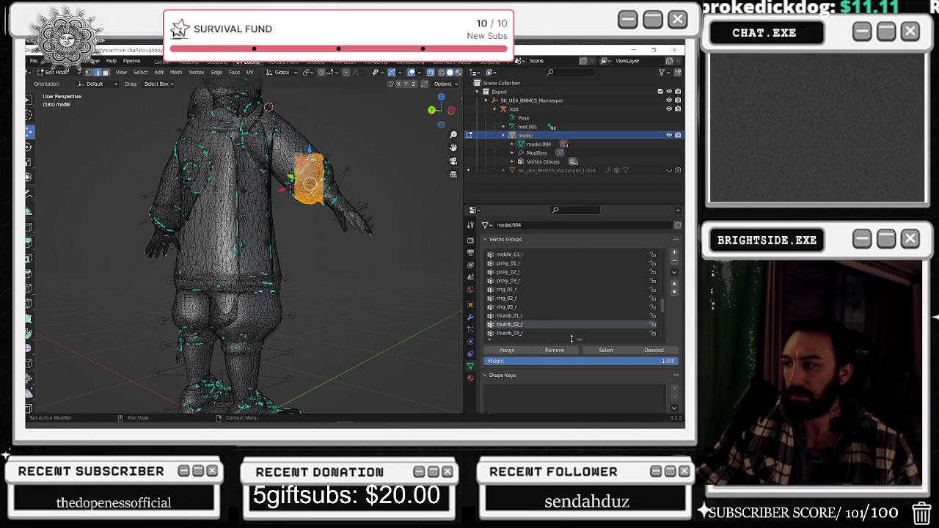
left_click(354, 292)
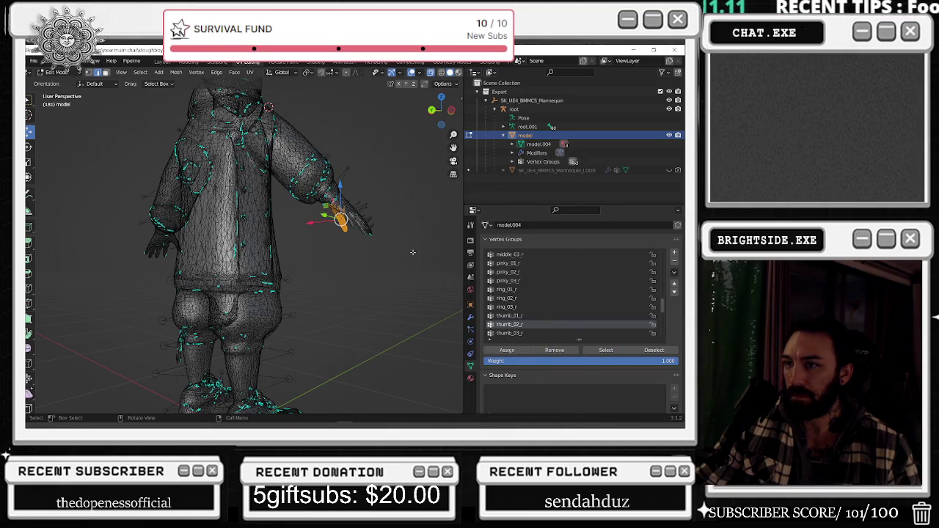
Make thumb_03_r active and select its vertices from a front view
middle_click_drag(413, 253, 269, 255)
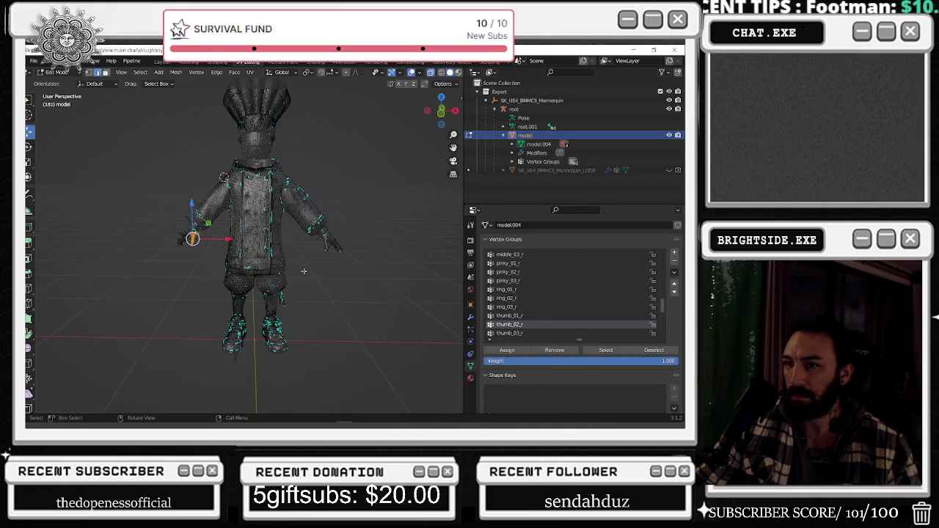
left_click(513, 333)
left_click(606, 350)
Box-select the whole right hand, view it from the rear, then deselect
mouse_move(279, 254)
middle_mouse_down()
mouse_move(372, 255)
mouse_move(315, 257)
middle_mouse_up()
scroll(316, 256, "up", 2)
scroll(294, 237, "up", 3)
scroll(372, 198, "up", 2)
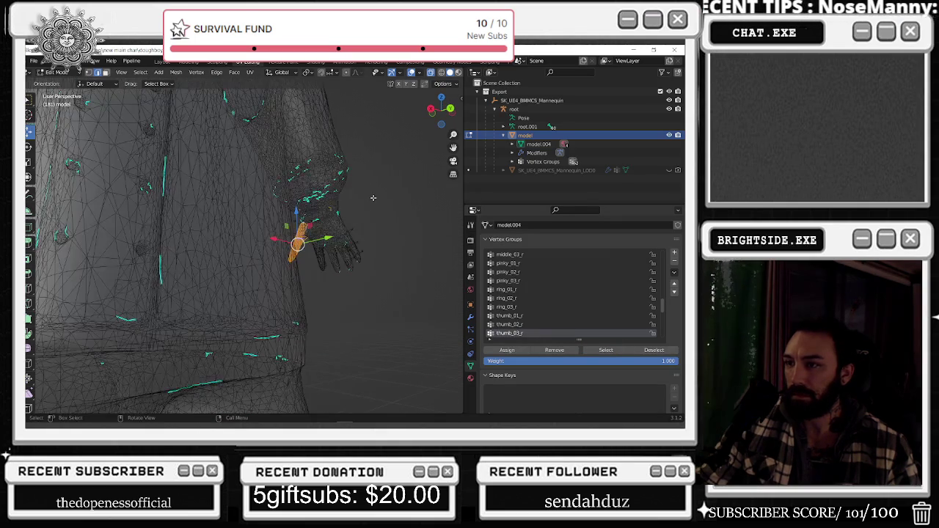
left_click_drag(388, 159, 302, 315)
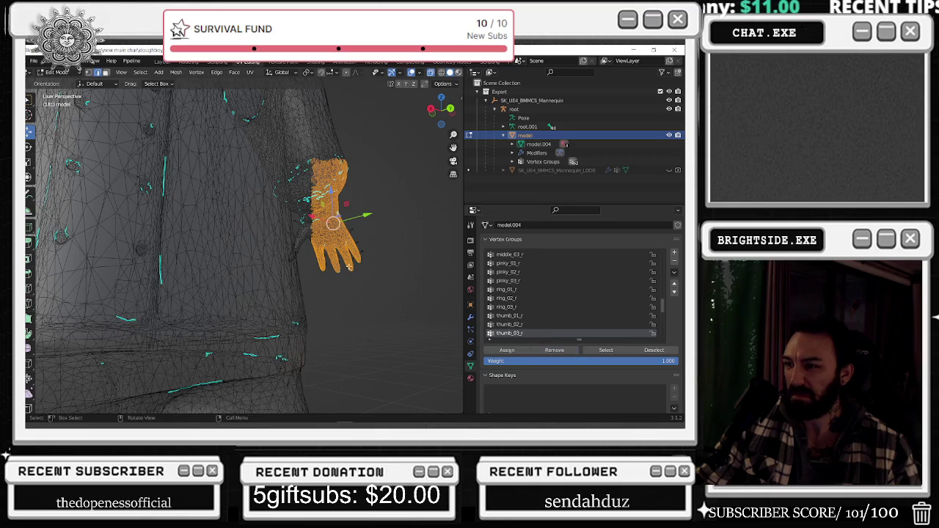
scroll(220, 257, "down", 5)
mouse_move(220, 256)
middle_mouse_down()
mouse_move(150, 271)
mouse_move(42, 261)
middle_mouse_up()
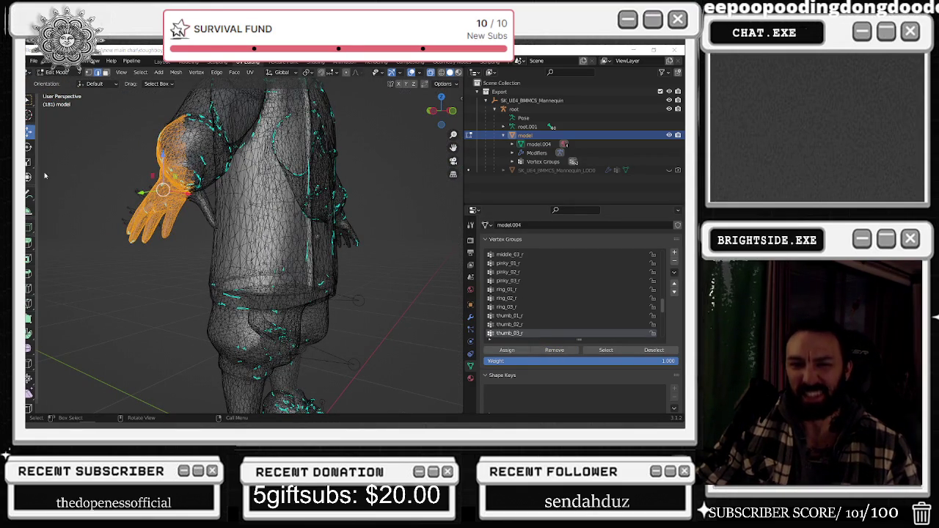
key("alt+a")
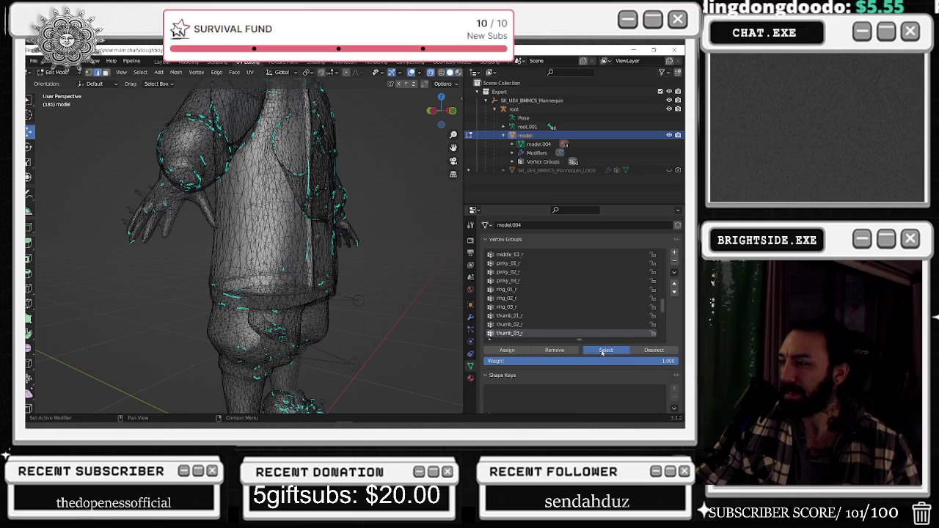
Select thumb_03_r's vertices, view the character from the front, and compare thumb_02_r and thumb_03_r
left_click(602, 352)
scroll(397, 269, "down", 5)
middle_click_drag(397, 268, 351, 248)
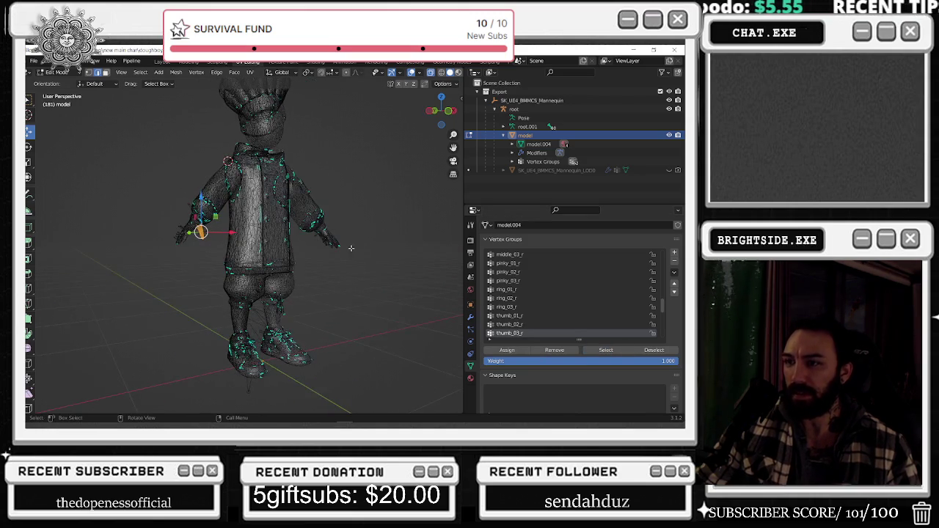
left_click(517, 323)
scroll(300, 262, "up", 2)
scroll(301, 261, "up", 2)
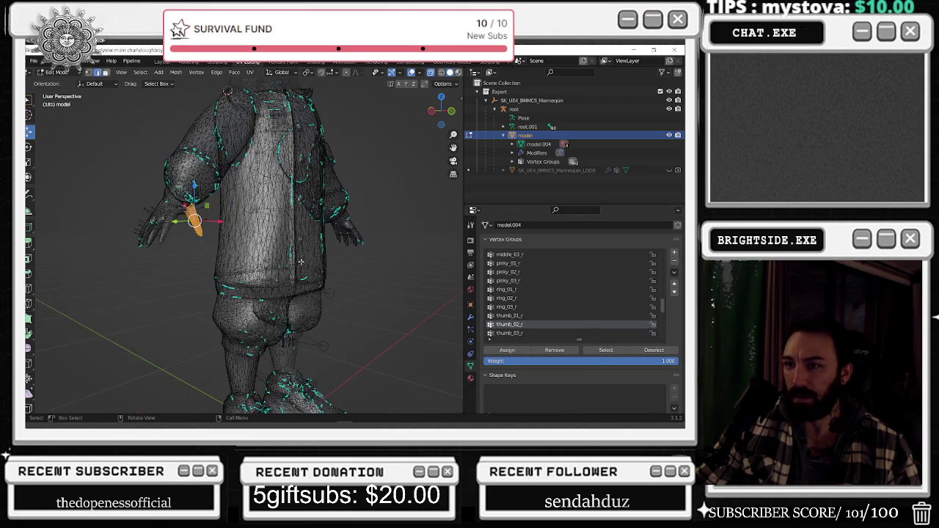
scroll(408, 260, "down", 1)
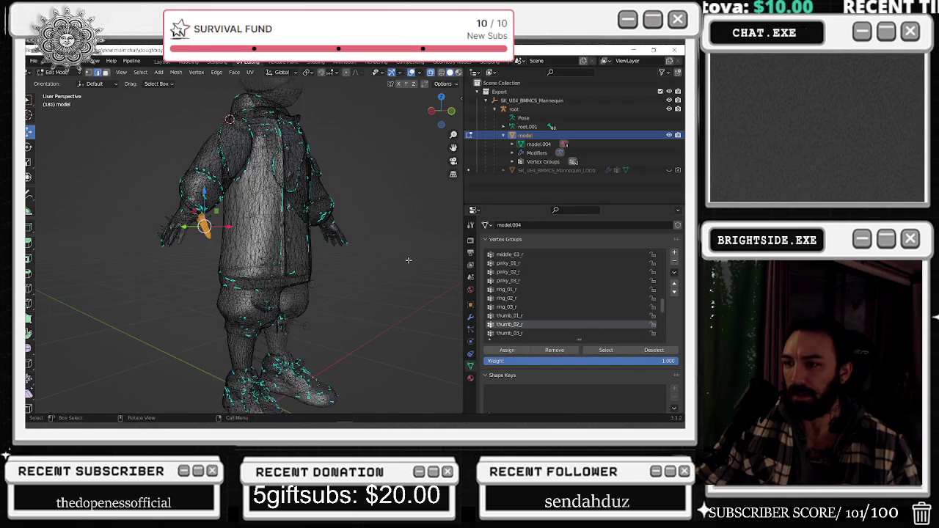
scroll(385, 261, "down", 2)
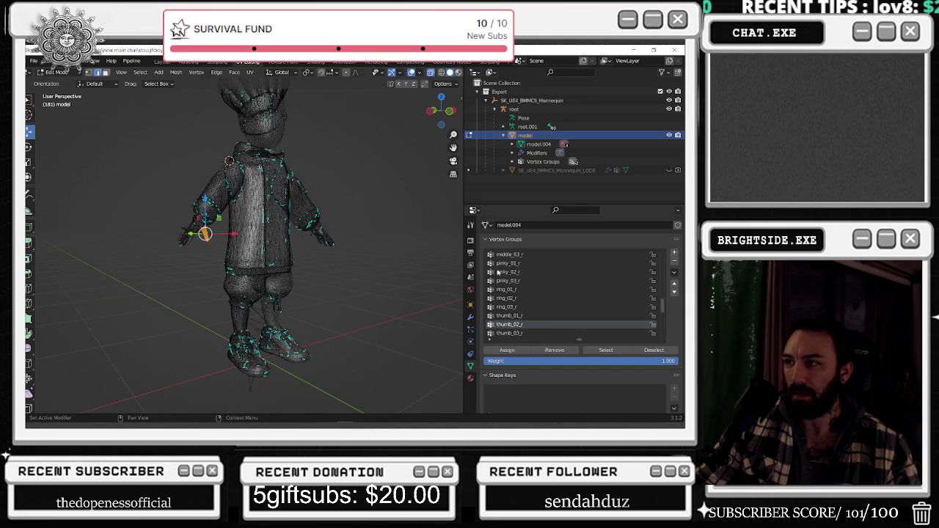
left_click(513, 334)
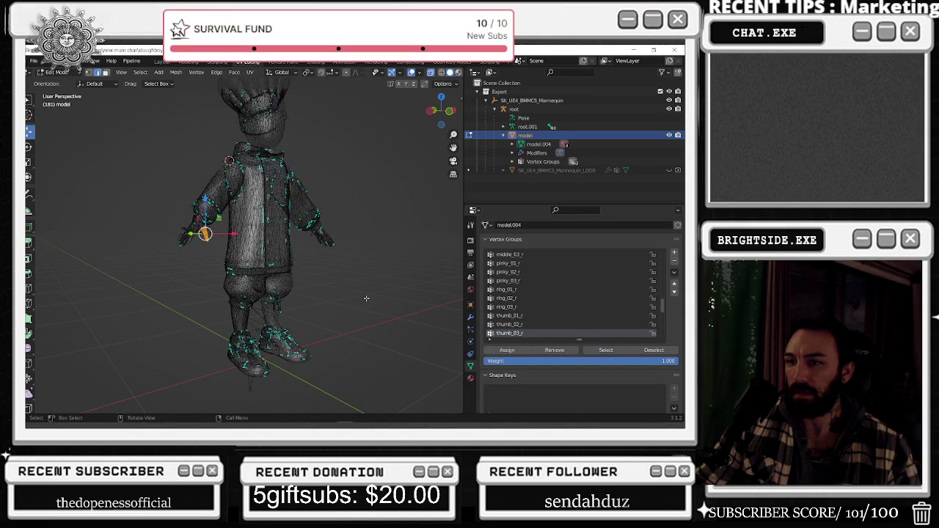
scroll(525, 331, "down", 1)
Select the lowerarm_twist_01_r vertices and orbit to verify the forearm coverage
left_click(528, 334)
left_click(608, 350)
middle_click_drag(293, 286, 290, 286)
key("alt+a")
scroll(523, 332, "down", 2)
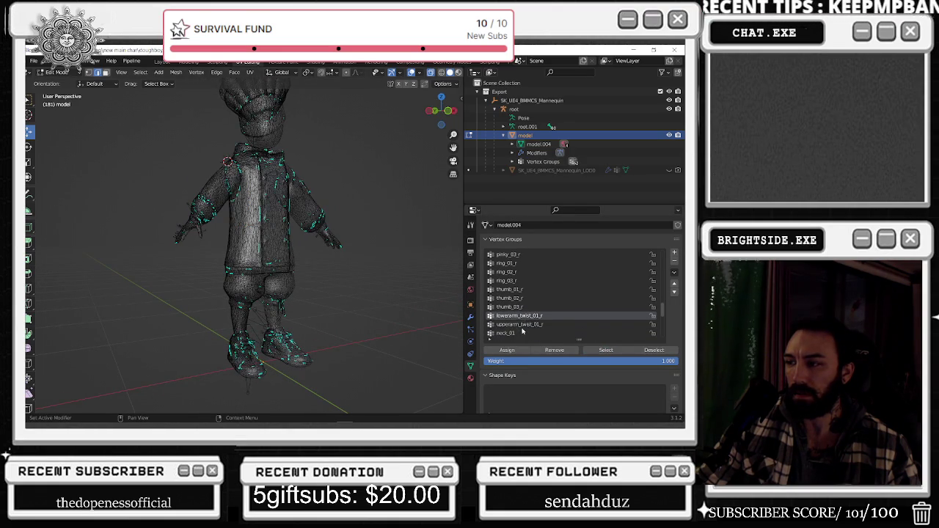
Preview upperarm_twist_01_r's vertices, then compare them against box selections of the right half and feet
left_click(520, 324)
left_click(595, 350)
middle_click_drag(381, 274, 389, 270)
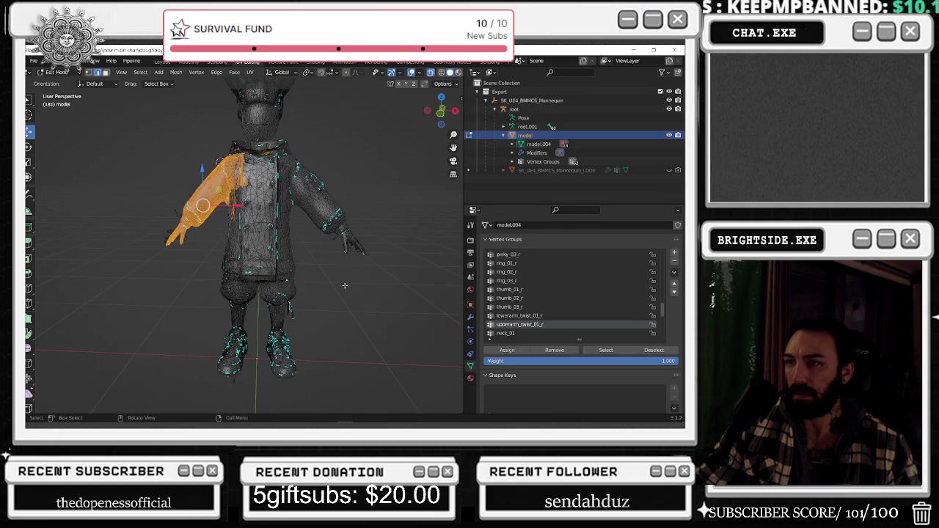
key("alt+a")
left_click_drag(379, 102, 242, 332)
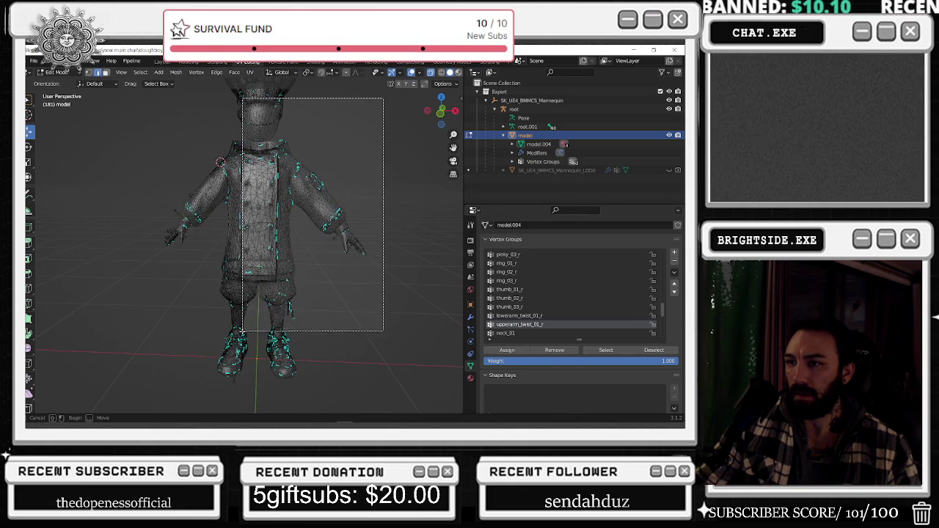
left_click_drag(343, 369, 214, 302)
mouse_move(214, 301)
middle_mouse_down()
mouse_move(93, 256)
mouse_move(455, 293)
middle_mouse_up()
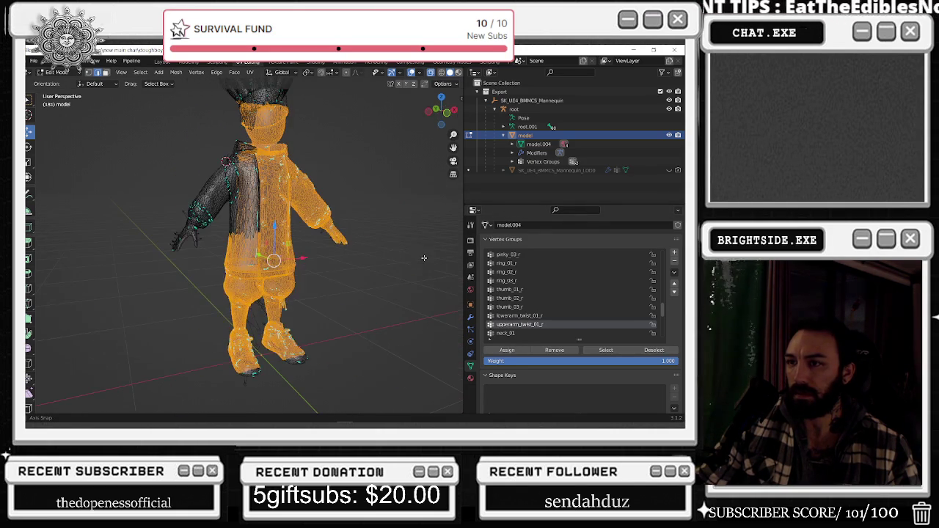
key("alt+a")
Reselect upperarm_twist_01_r from the front and compare it with head and leg selections
left_click(605, 350)
mouse_move(264, 279)
middle_mouse_down()
mouse_move(301, 281)
mouse_move(337, 132)
middle_mouse_up()
key("alt+a")
mouse_move(335, 109)
left_mouse_down()
mouse_move(237, 136)
mouse_move(216, 154)
left_mouse_up()
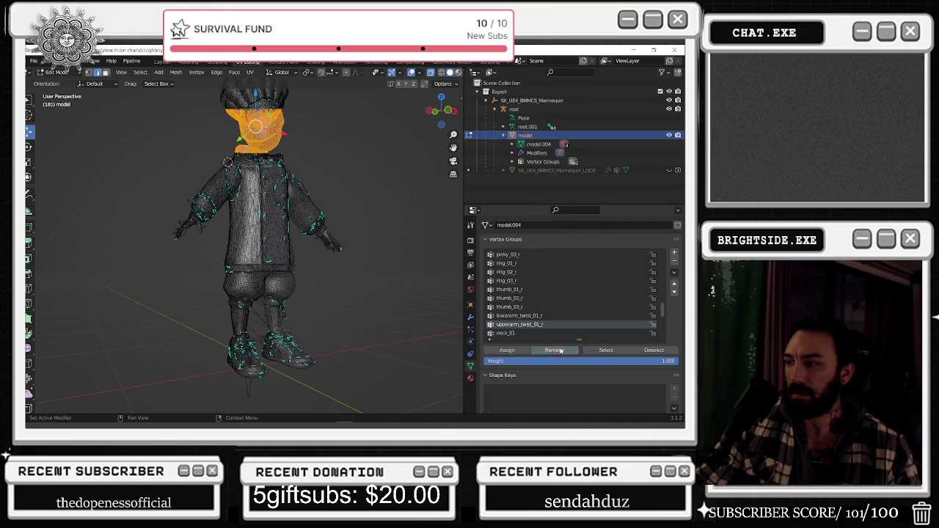
mouse_move(387, 383)
left_mouse_down()
mouse_move(136, 283)
mouse_move(129, 233)
left_mouse_up()
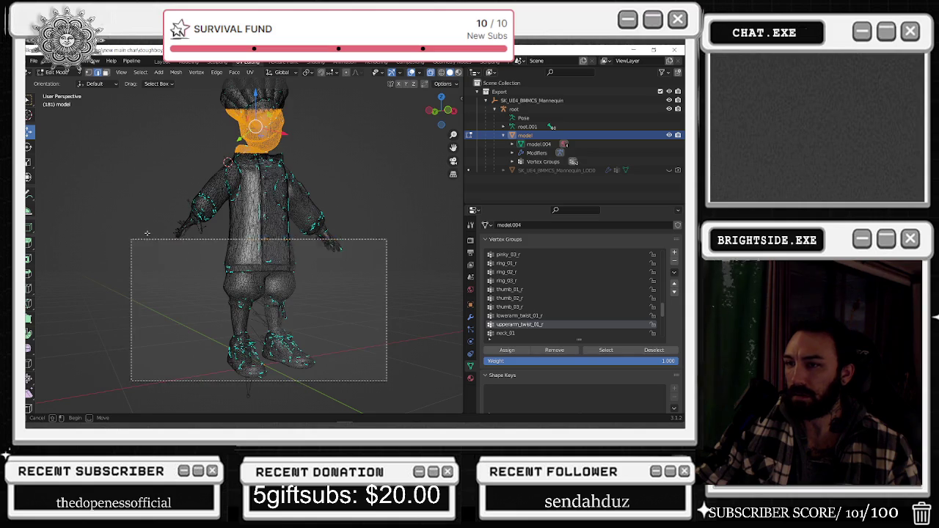
left_click(312, 275)
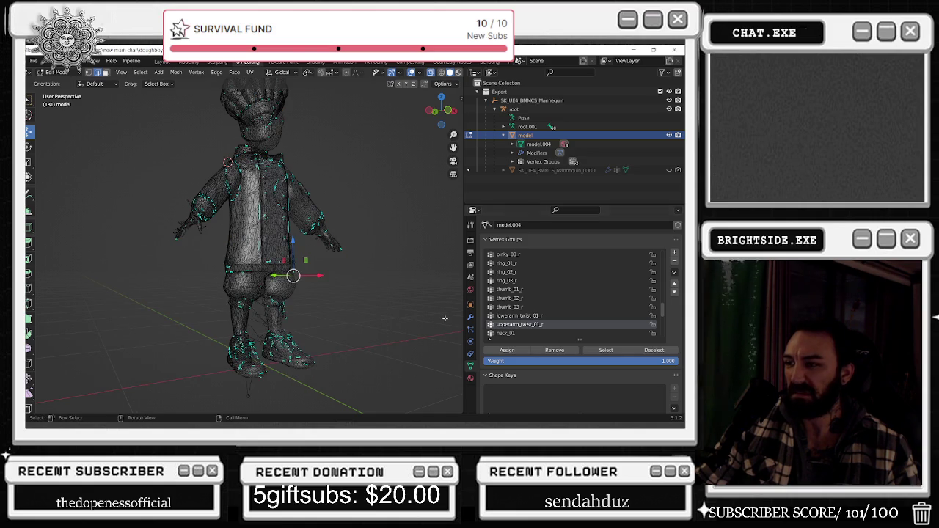
Preview the lowerarm_twist_01_r and thumb_03_r groups' vertices from a side view
left_click(543, 316)
left_click(606, 350)
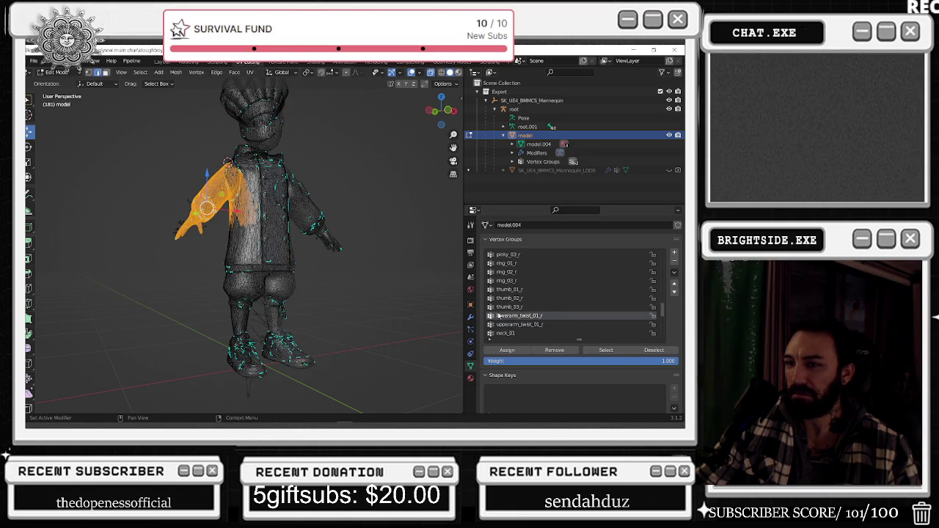
middle_click_drag(439, 295, 326, 289)
left_click(550, 307)
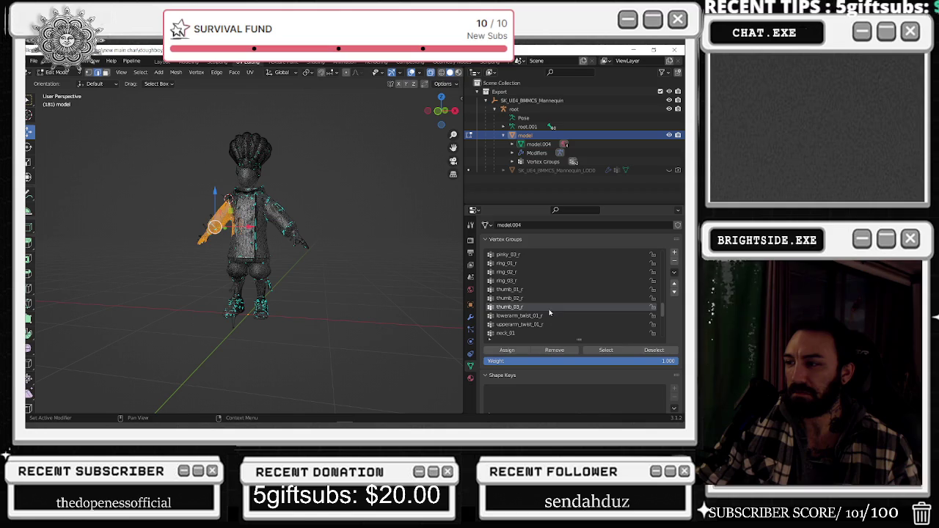
left_click(606, 351)
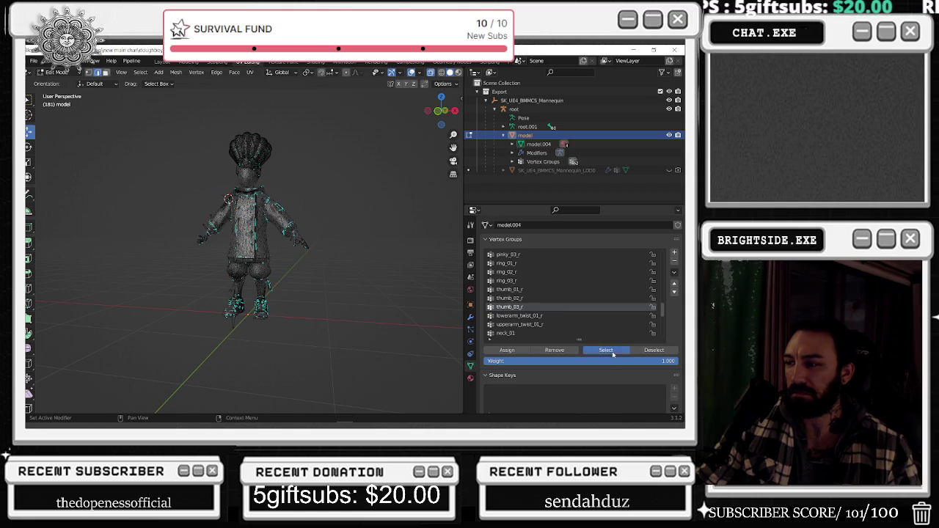
middle_click_drag(419, 266, 331, 273)
scroll(331, 272, "up", 3)
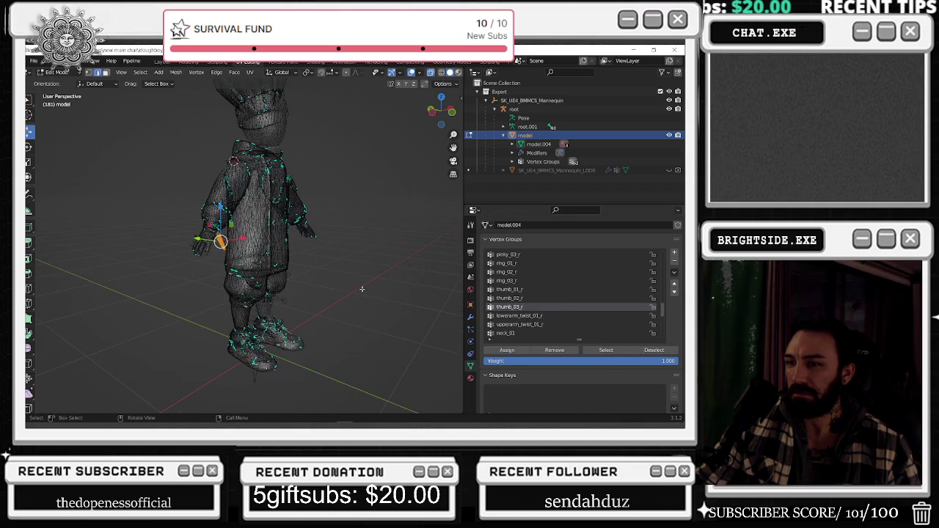
scroll(576, 316, "down", 3)
Recheck upperarm_twist_01_r, then preview neck_01's vertices from the front, ending with the right wrist selected
left_click(575, 297)
left_click(606, 351)
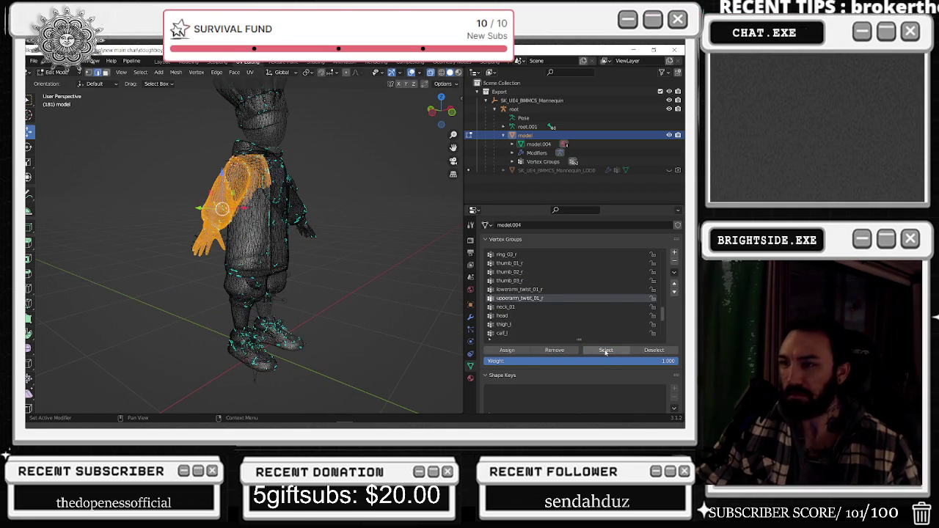
left_click(514, 306)
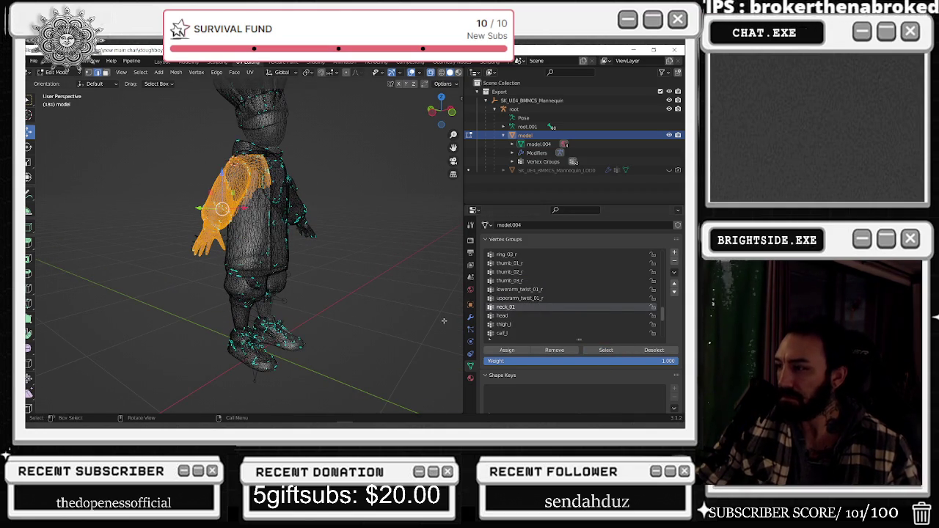
left_click(606, 350)
left_click(653, 350)
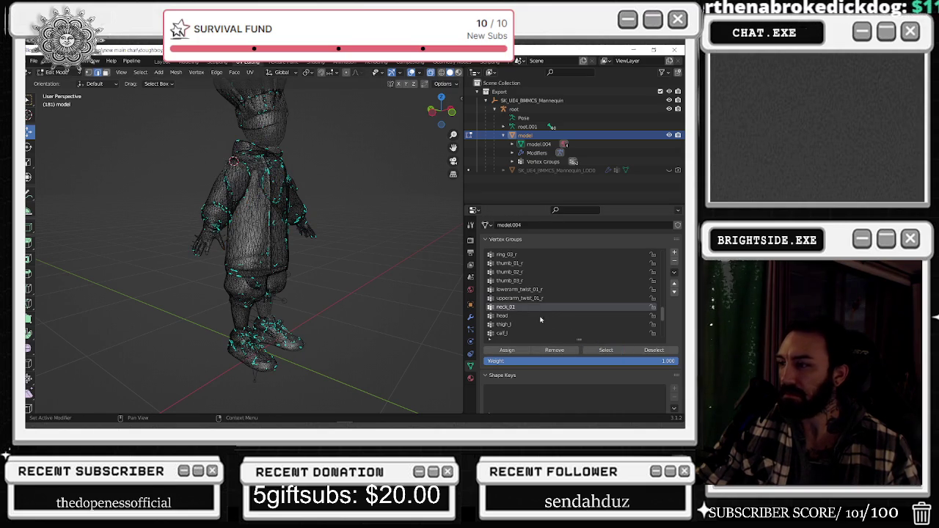
left_click(606, 350)
mouse_move(308, 249)
middle_mouse_down()
mouse_move(396, 251)
mouse_move(389, 125)
middle_mouse_up()
left_click(344, 257)
Preview neck_01's vertices with the chef facing front, then clear them
mouse_move(391, 120)
left_mouse_down()
mouse_move(238, 294)
mouse_move(313, 292)
left_mouse_up()
left_click(605, 351)
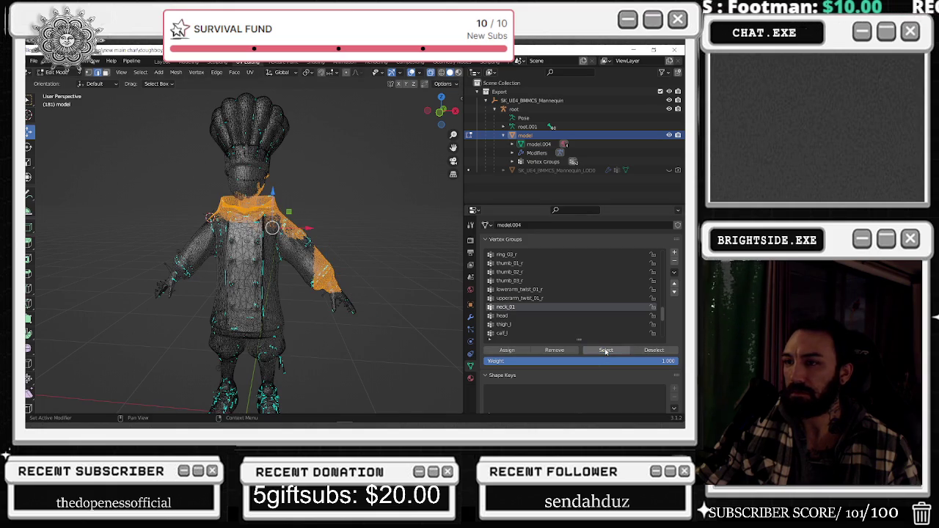
left_click(470, 265)
left_click(397, 274)
left_click(470, 365)
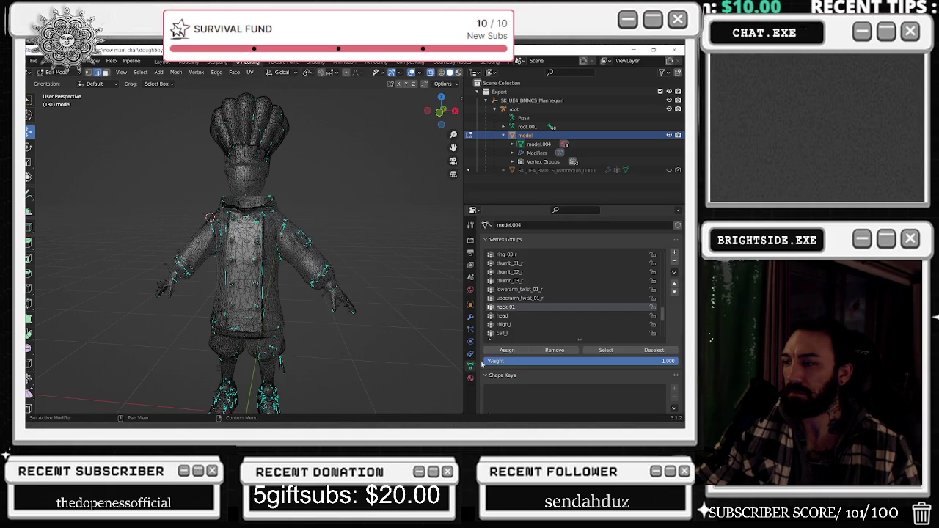
left_click(605, 351)
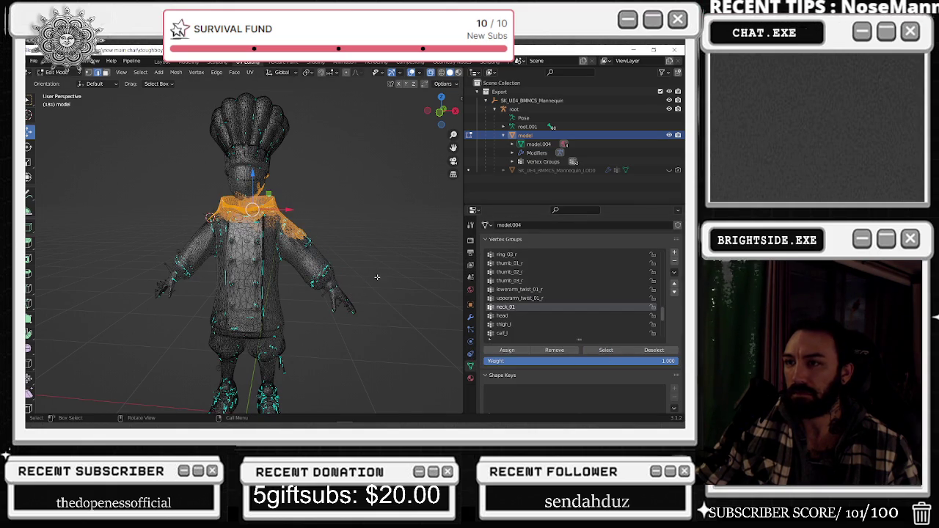
left_click(355, 213)
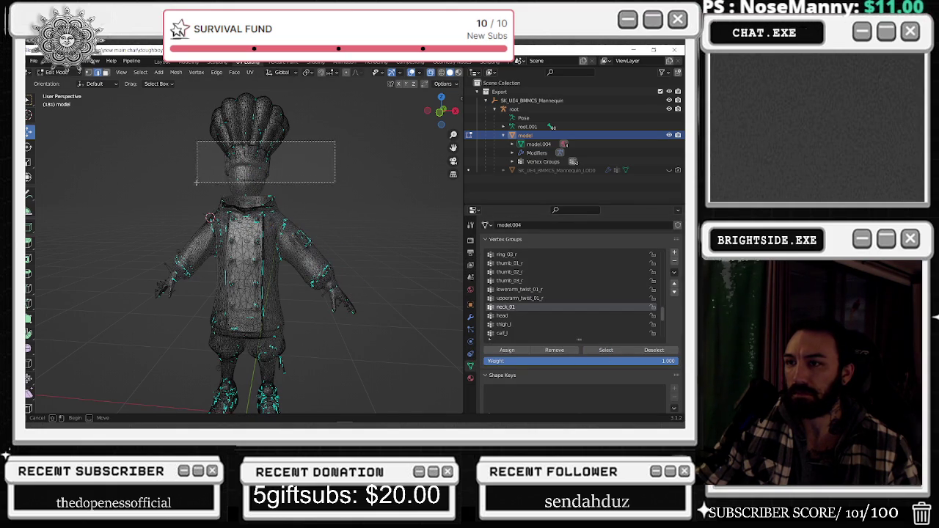
Compare the face and right arm vertices against the neck_01 group selection
left_click_drag(224, 161, 191, 186)
left_click(372, 270)
left_click(606, 350)
left_click(382, 231)
left_click_drag(341, 184, 291, 297)
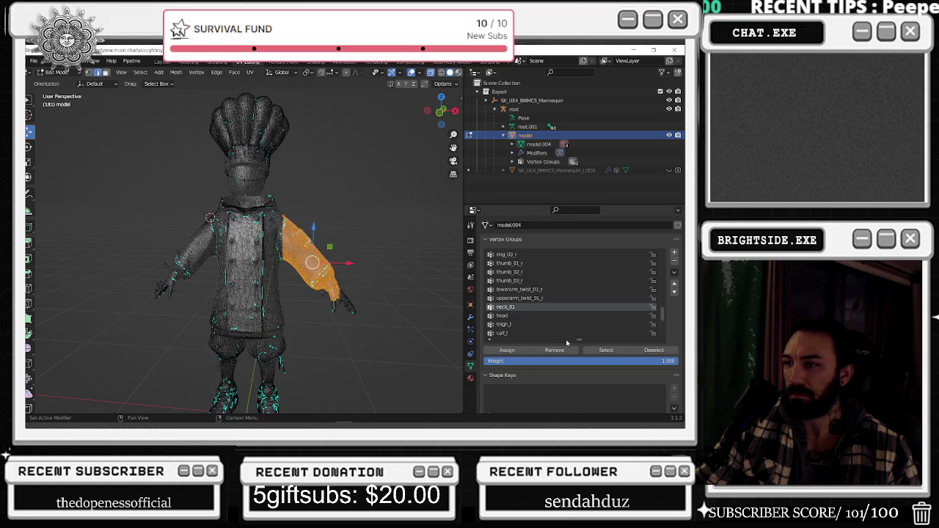
key("alt+a")
left_click(606, 350)
Inspect neck_01's shoulder coverage from the rear, then box-select a band around the head
mouse_move(367, 257)
middle_mouse_down()
mouse_move(454, 272)
mouse_move(342, 279)
middle_mouse_up()
middle_click_drag(349, 236, 302, 213)
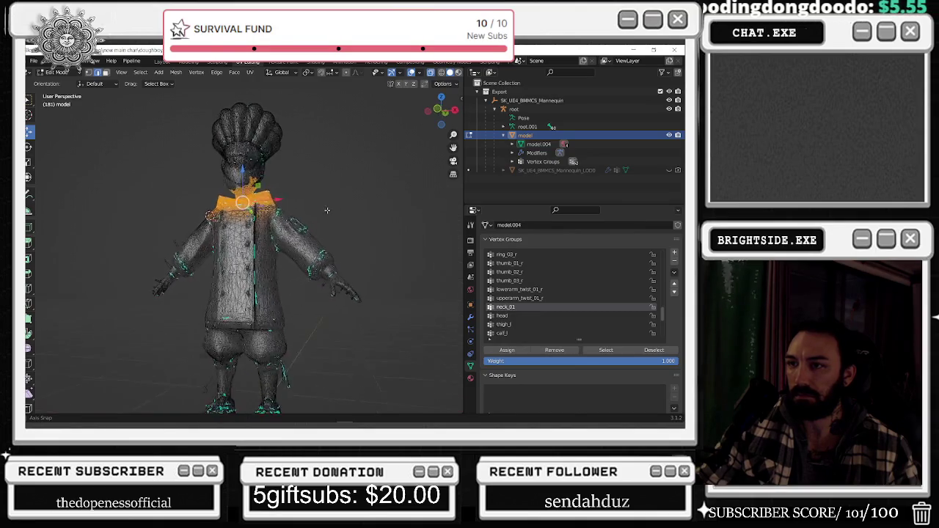
left_click(199, 156)
left_click_drag(185, 151, 279, 180)
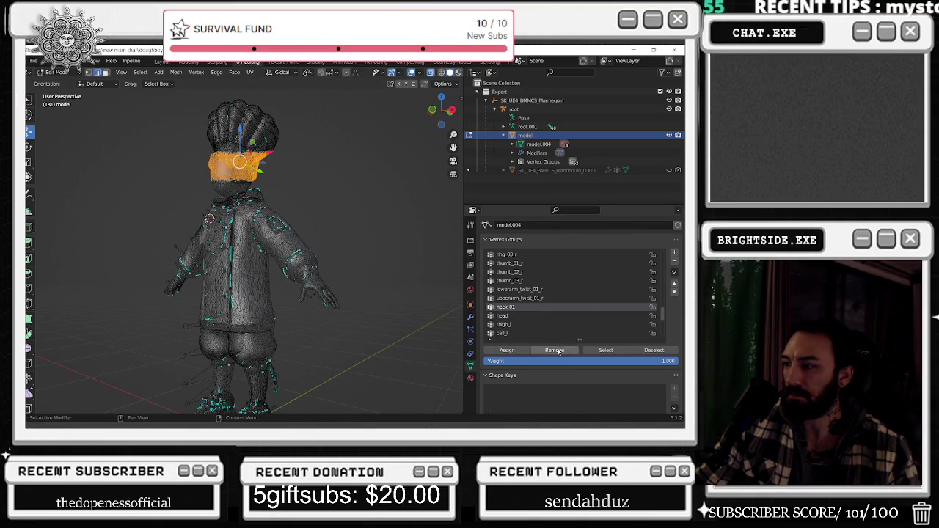
left_click(555, 351)
Select every vertex in the head group and view it from the chef's front
left_click(503, 315)
left_click(608, 351)
mouse_move(306, 224)
middle_mouse_down()
mouse_move(321, 246)
mouse_move(198, 220)
middle_mouse_up()
scroll(192, 214, "up", 5)
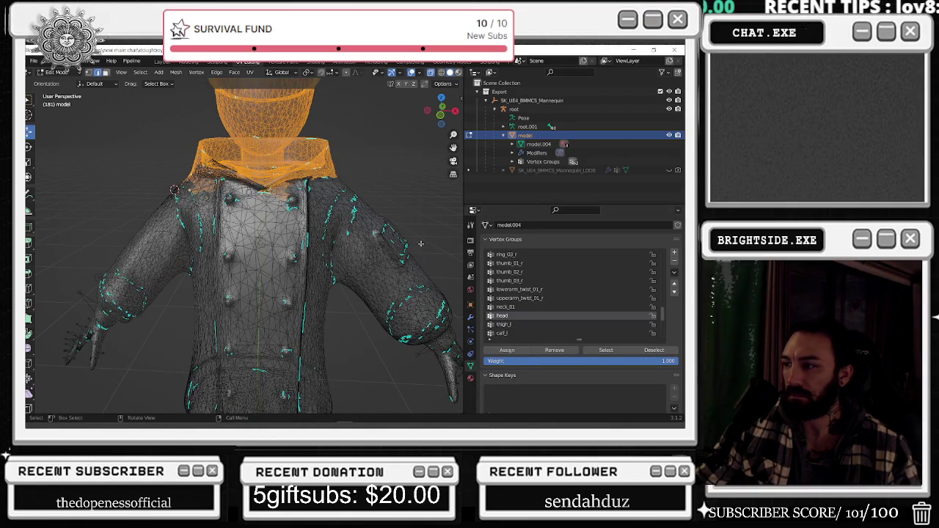
Preview the thigh_l group's vertices on the full figure, then clear them
left_click(449, 227)
left_click(527, 325)
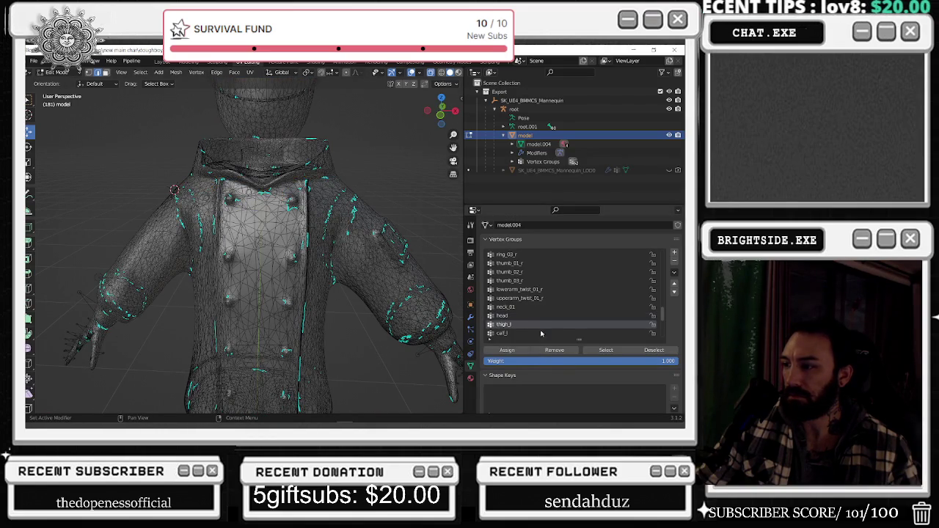
left_click(603, 350)
scroll(316, 228, "down", 4)
middle_click_drag(293, 228, 387, 252)
scroll(387, 251, "down", 2)
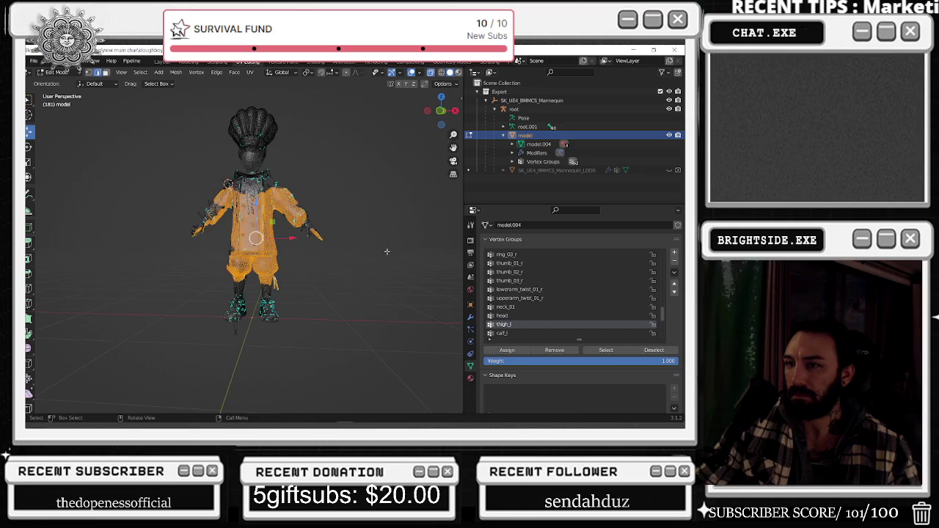
left_click(363, 276)
Compare upper-body and hand selections against the thigh_l group, then reselect thigh_l
left_click_drag(124, 134, 415, 239)
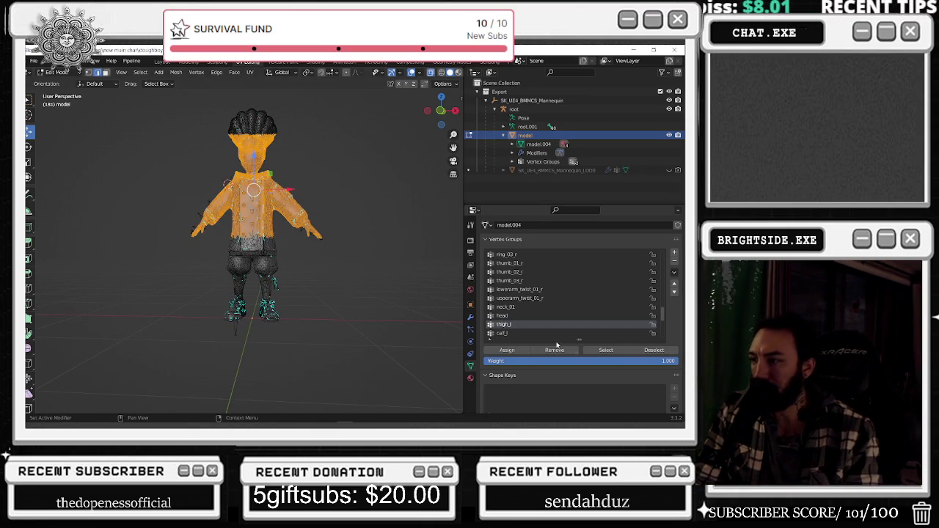
left_click(386, 342)
left_click(607, 350)
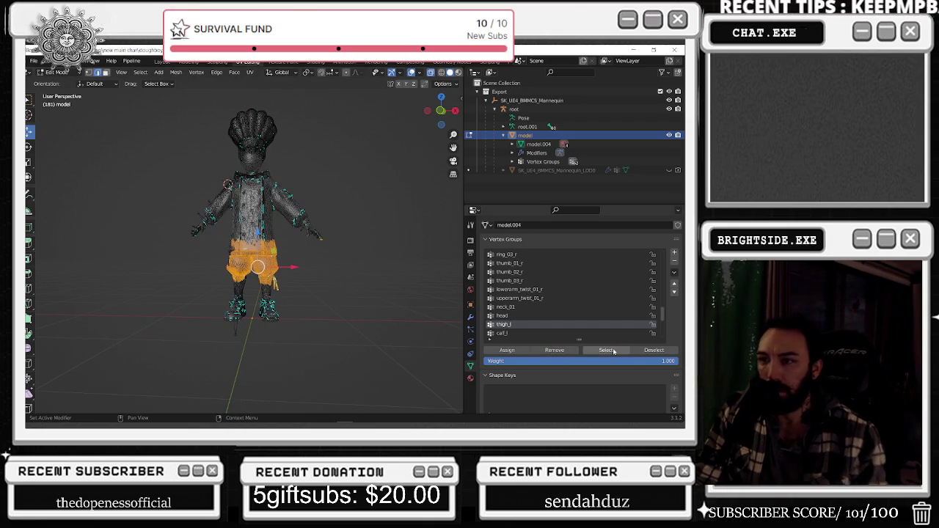
left_click(389, 309)
left_click_drag(391, 291, 294, 162)
left_click_drag(131, 161, 205, 276, "shift")
left_click(460, 335)
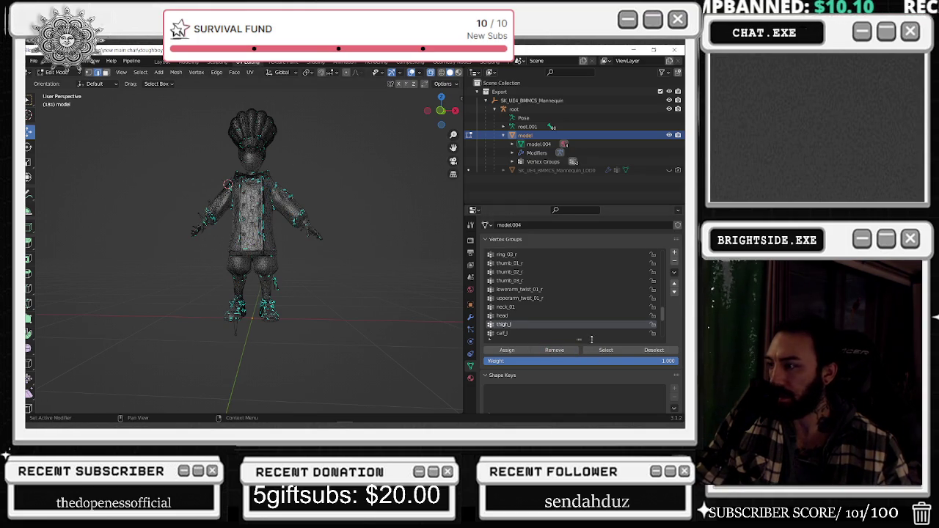
left_click(606, 350)
Inspect thigh_l's coverage across both hips up close, then clear the selection
mouse_move(339, 305)
middle_mouse_down()
mouse_move(365, 310)
mouse_move(315, 304)
middle_mouse_up()
scroll(383, 302, "up", 1)
scroll(383, 302, "up", 2)
scroll(383, 301, "up", 2)
scroll(384, 300, "up", 1)
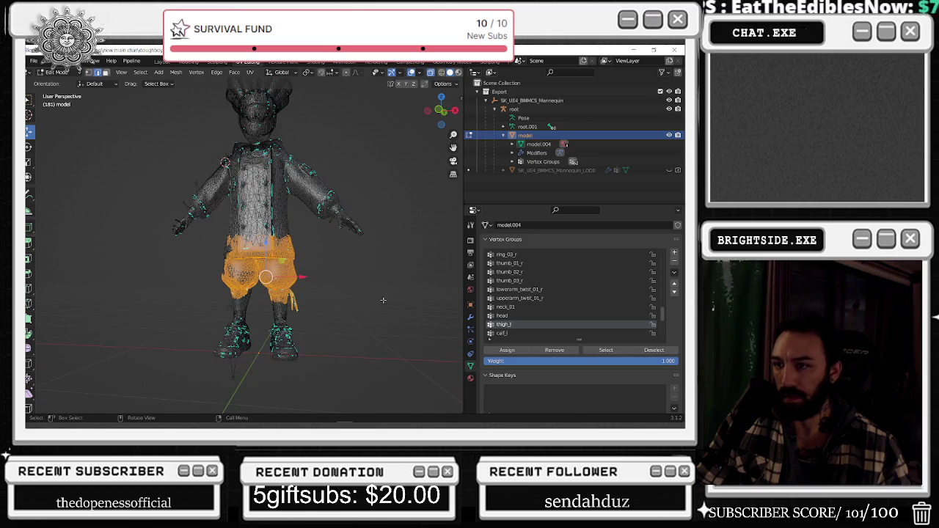
left_click(379, 302)
Preview the calf_l group's leg vertices and deselect everything
left_click(502, 333)
left_click(606, 350)
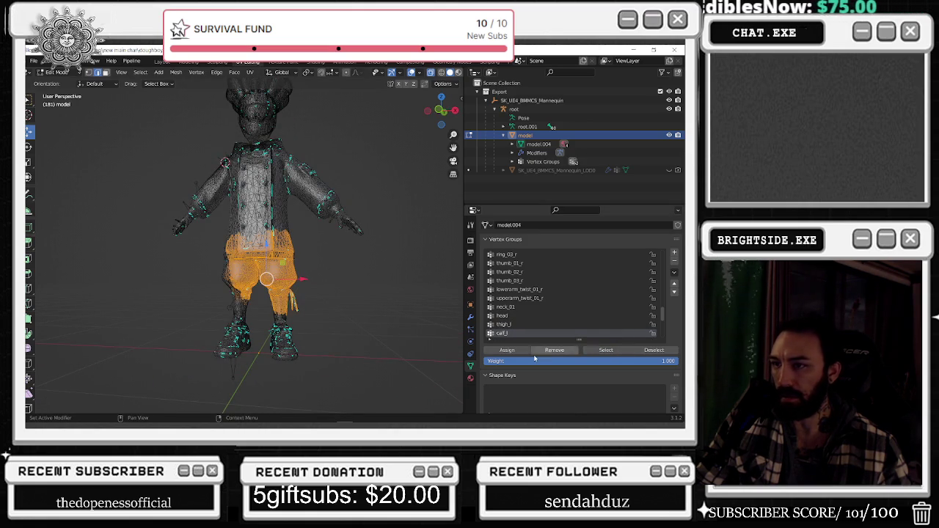
mouse_move(332, 298)
middle_mouse_down()
mouse_move(367, 287)
mouse_move(341, 280)
middle_mouse_up()
key("alt+a")
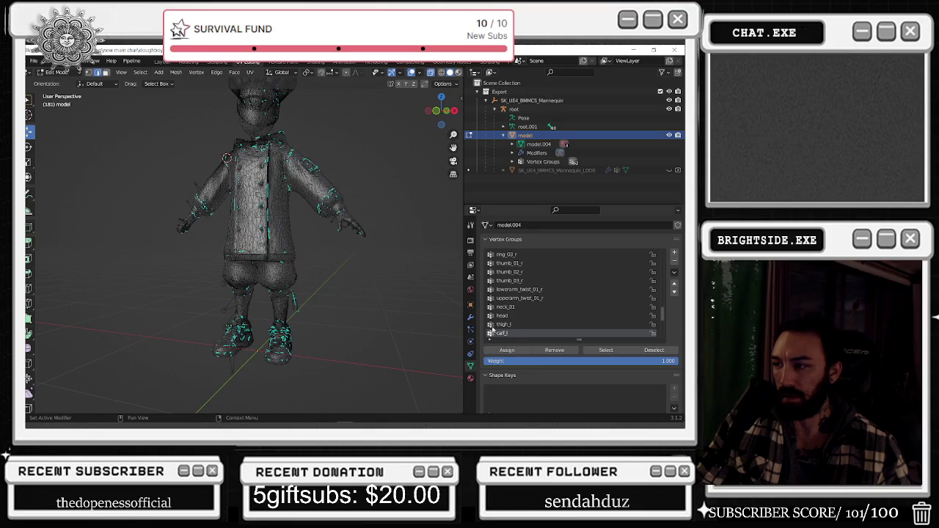
Preview the calf_twist_01_l and calf_l groups' vertices on the left leg
scroll(572, 308, "down", 2)
left_click(552, 324)
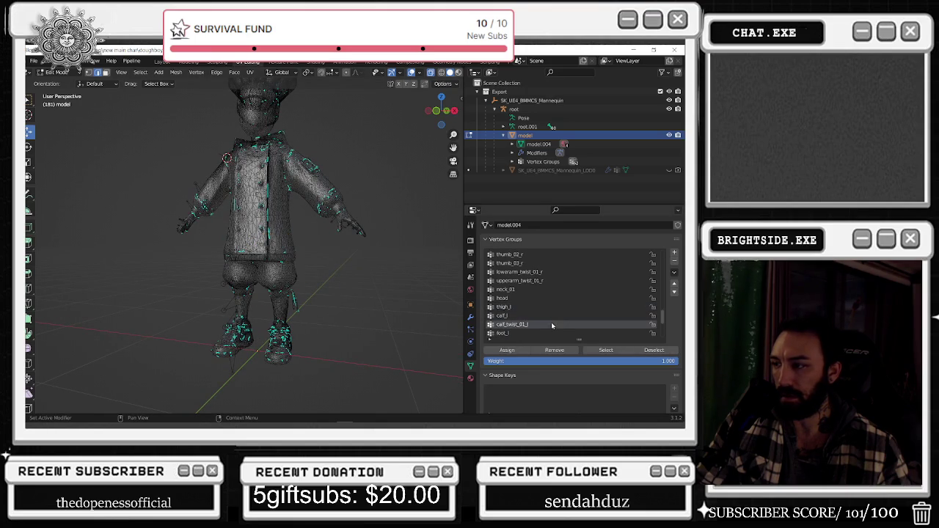
left_click(605, 351)
middle_click_drag(430, 286, 439, 285)
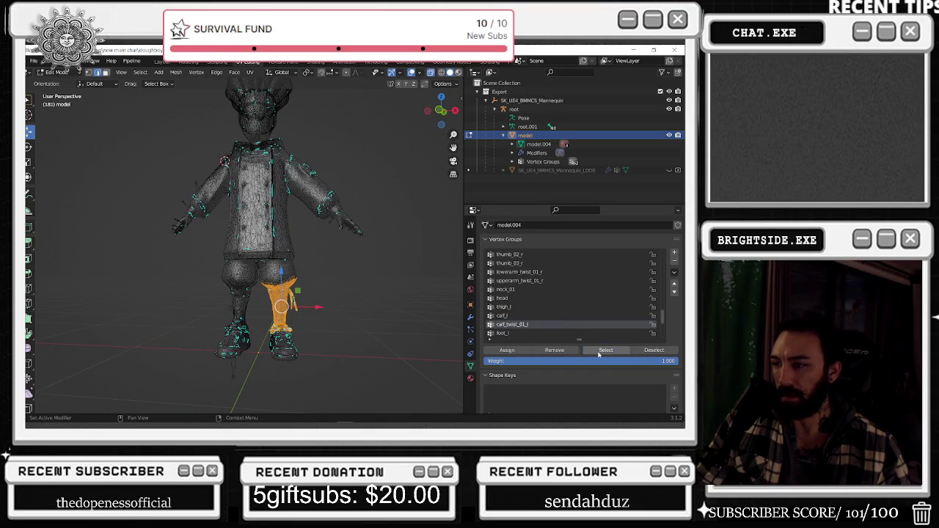
scroll(578, 336, "down", 1)
left_click(428, 328)
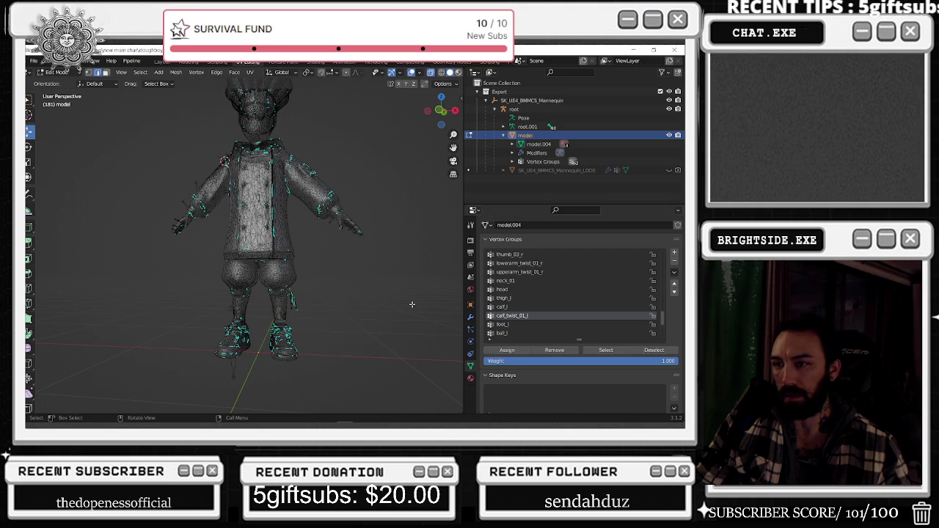
left_click(511, 308)
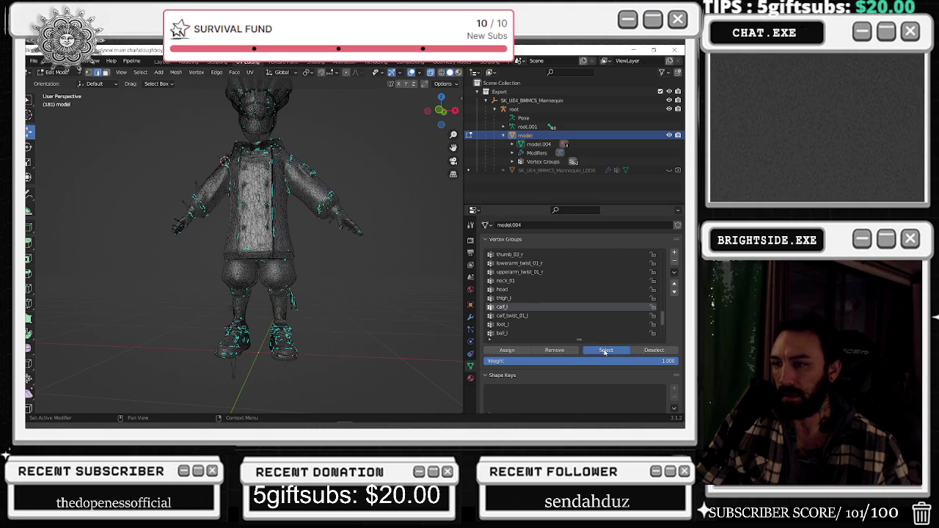
left_click(606, 351)
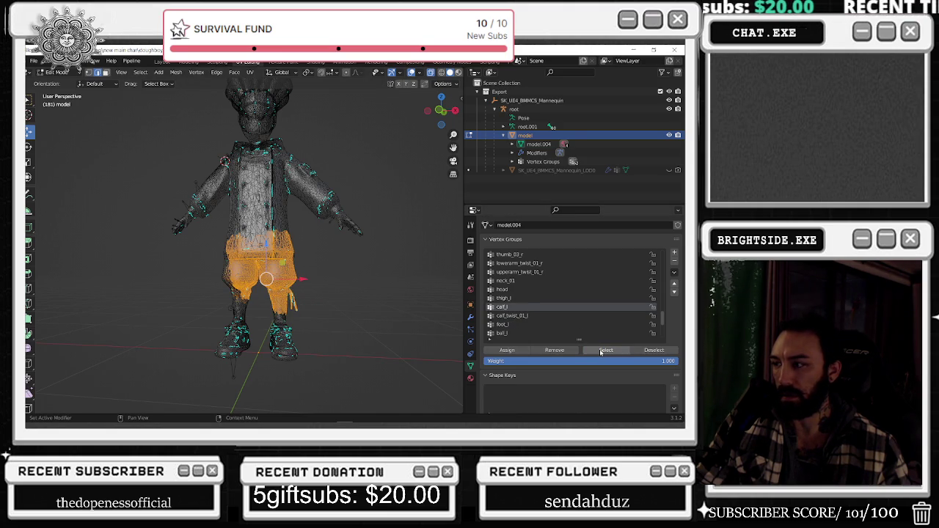
Inspect calf_twist_01_l's calf selection again, then deselect it
left_click(539, 315)
left_click(460, 317)
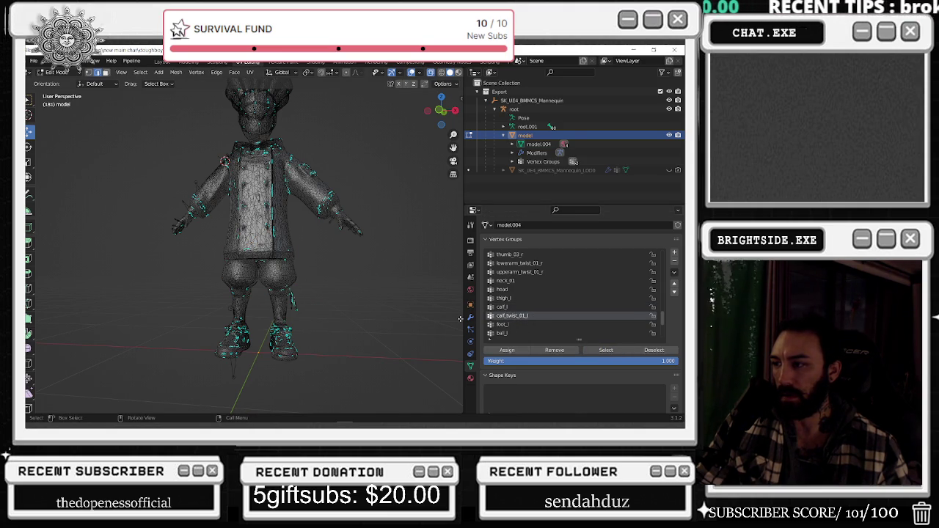
left_click(603, 351)
mouse_move(444, 341)
middle_mouse_down()
mouse_move(339, 323)
mouse_move(359, 315)
middle_mouse_up()
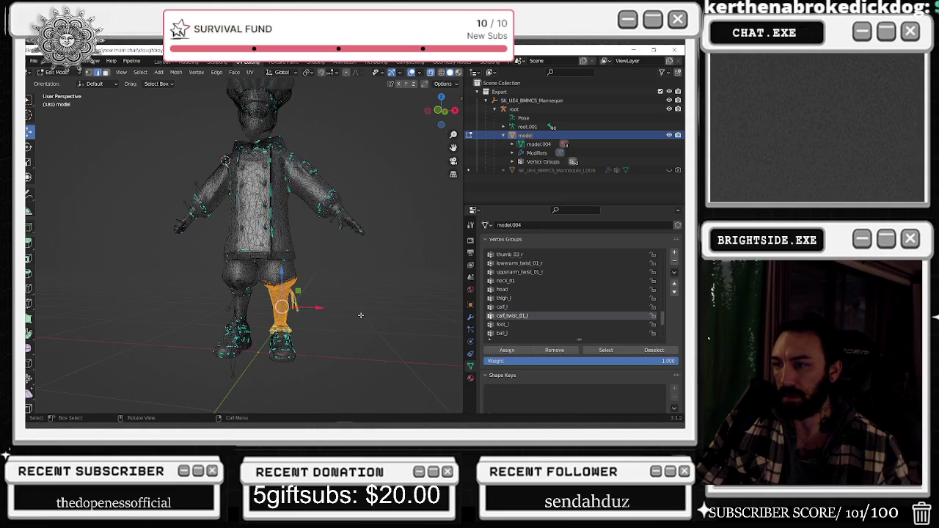
left_click(360, 316)
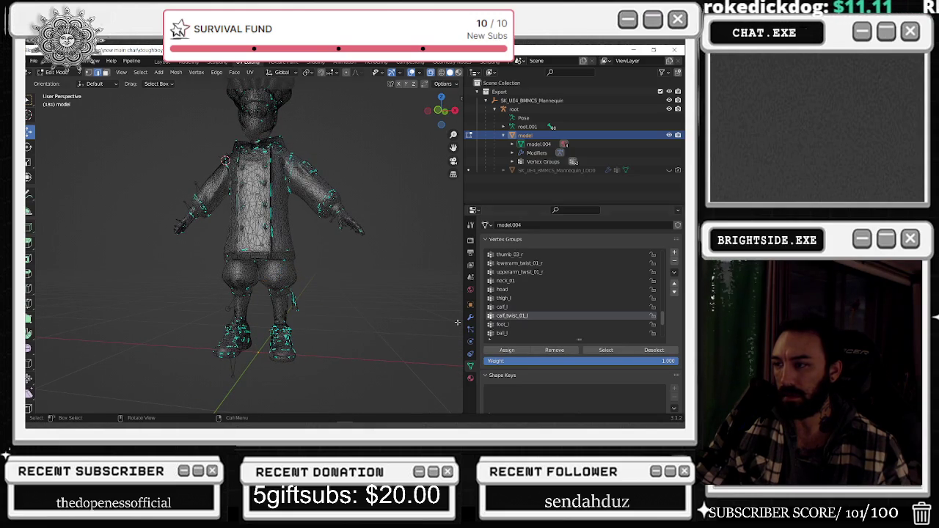
left_click(499, 325)
scroll(543, 327, "up", 2, "ctrl")
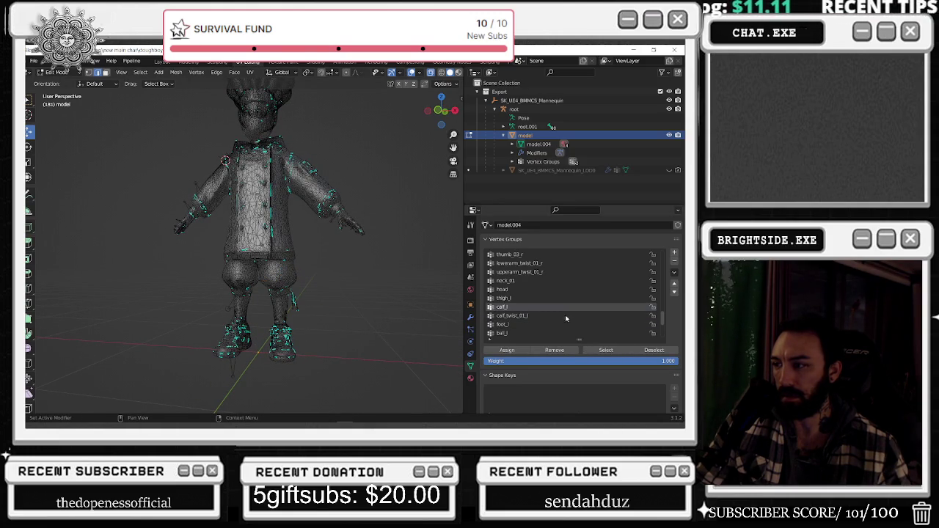
Recheck the calf_twist_01_l, calf_l and thigh_l vertex selections in turn
left_click(567, 316)
left_click(606, 350)
scroll(433, 287, "down", 3)
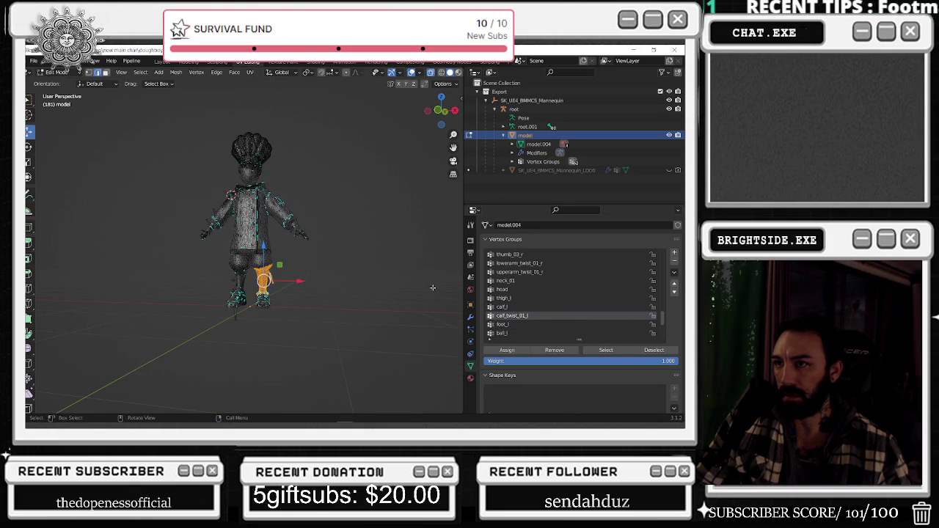
left_click(541, 307)
left_click(605, 349)
key("ctrl+z")
left_click(521, 299)
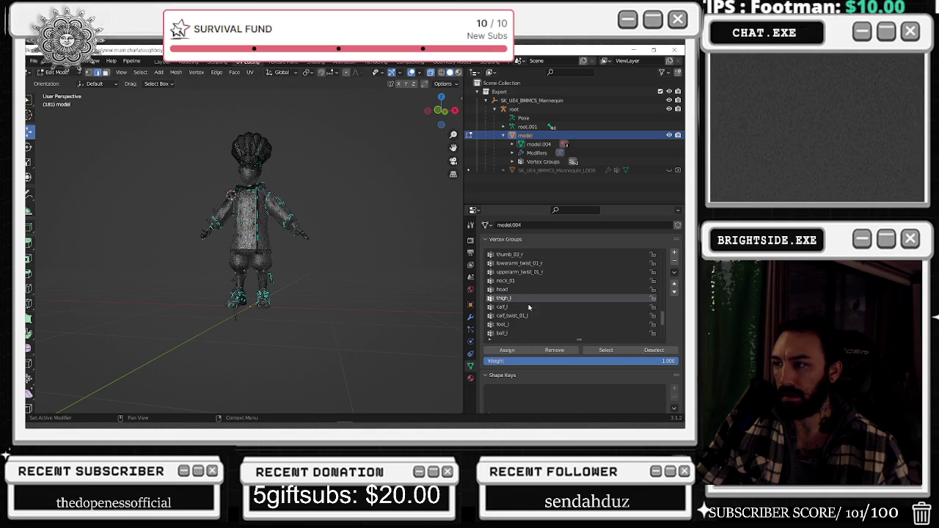
left_click(603, 351)
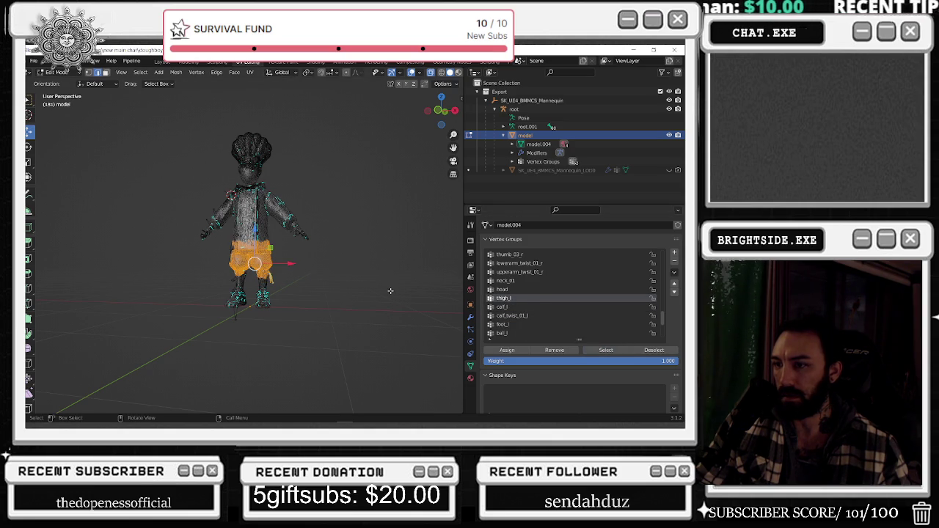
key("alt+a")
Preview the ball_l group's vertices, then clear the selection
left_click(502, 333)
left_click(605, 350)
scroll(382, 289, "up", 1)
scroll(337, 309, "up", 2)
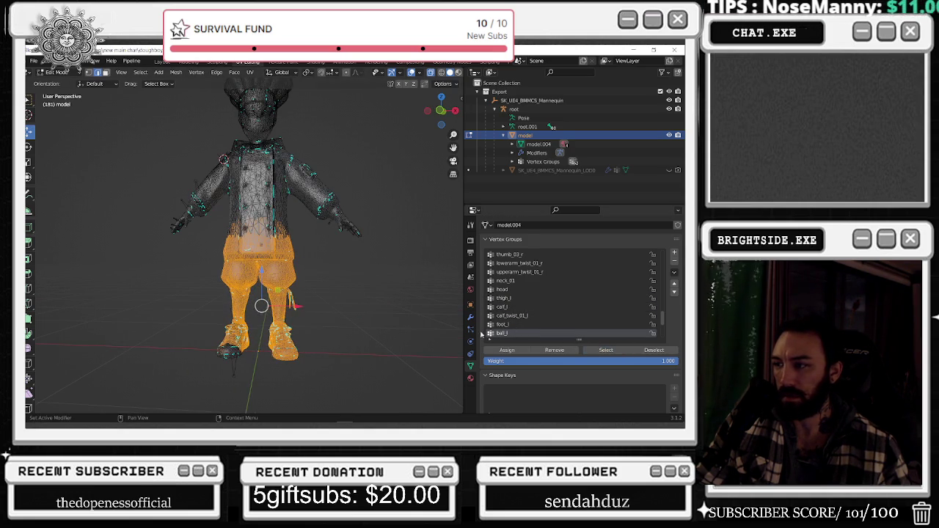
key("alt+a")
Remove the other leg's calf and foot vertices from the foot_l group
left_click(502, 324)
left_click(606, 350)
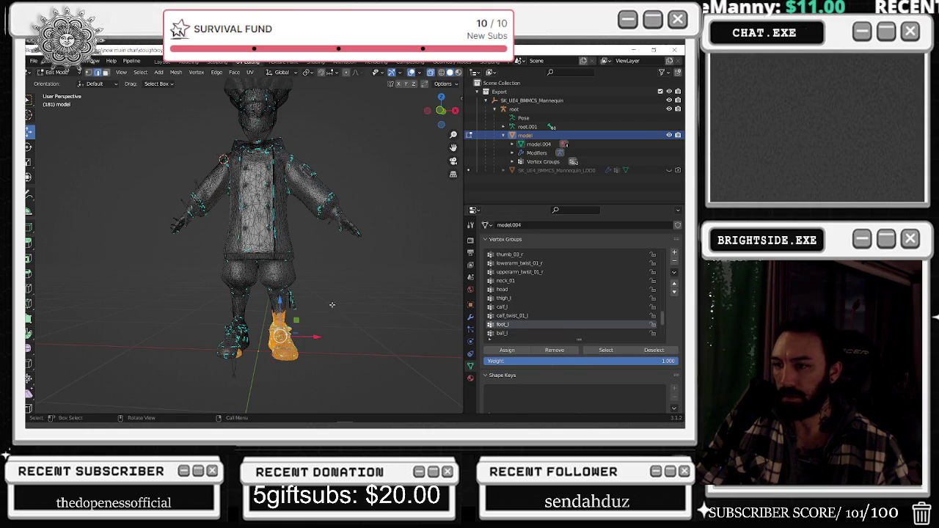
middle_click_drag(335, 306, 316, 297)
key("alt+a")
left_click_drag(160, 273, 259, 370)
left_click(554, 350)
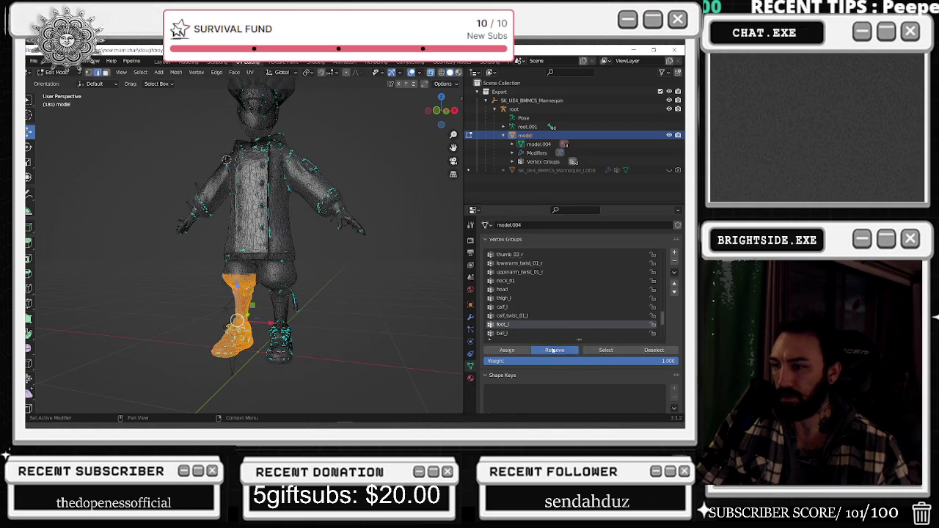
Verify foot_l's remaining vertices, then select the ball_l group's vertices
left_click(603, 350)
key("alt+a")
left_click(605, 350)
mouse_move(316, 330)
middle_mouse_down()
mouse_move(39, 321)
mouse_move(308, 323)
middle_mouse_up()
key("alt+a")
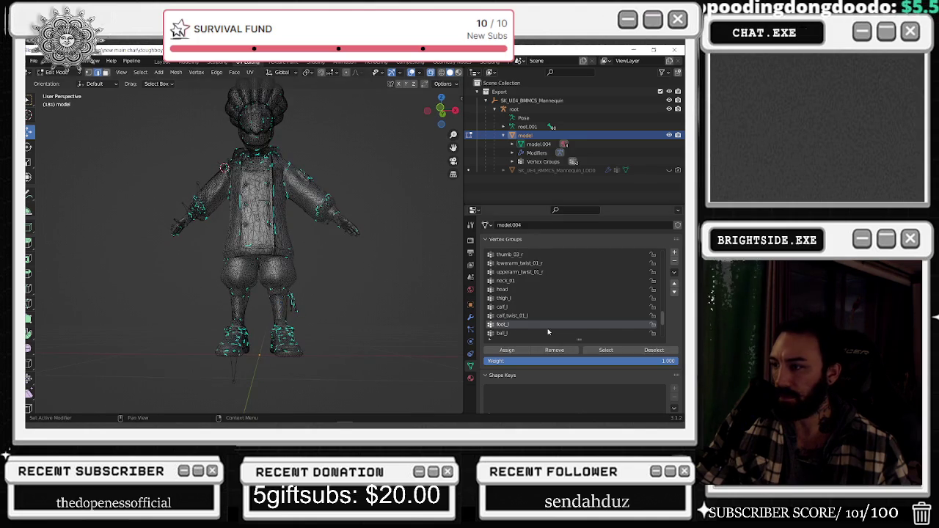
left_click(506, 333)
left_click(605, 350)
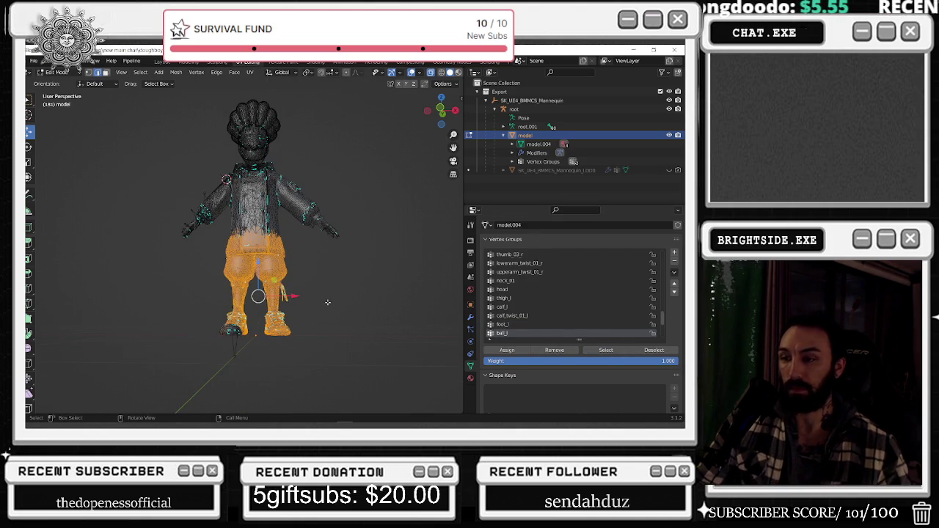
Box-select the legs, pelvis, torso and arms that ball_l wrongly covers
mouse_move(315, 334)
middle_mouse_down()
mouse_move(447, 334)
mouse_move(281, 364)
middle_mouse_up()
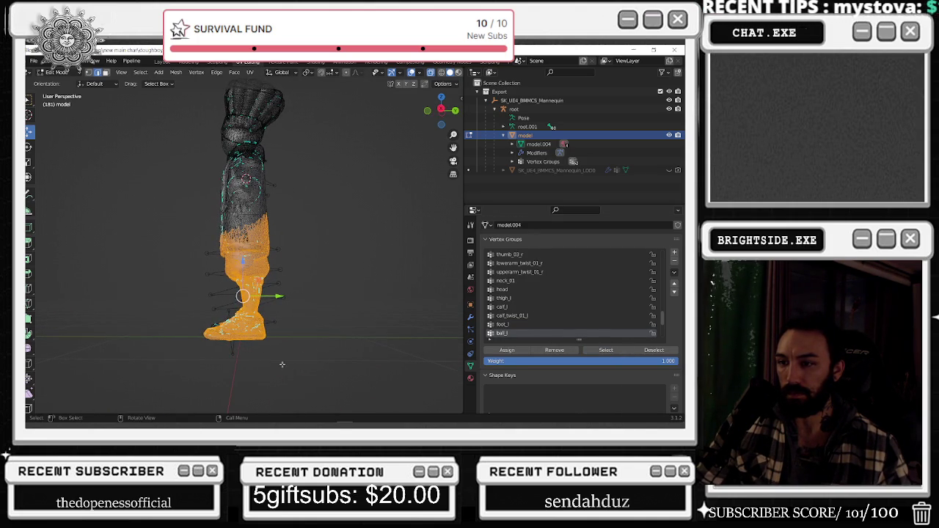
left_click(365, 378)
left_click_drag(401, 375, 240, 207)
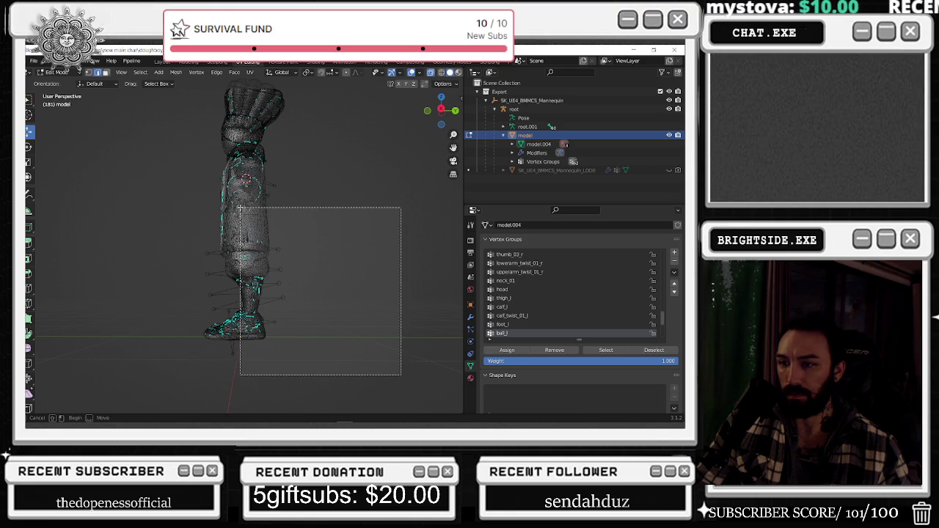
middle_click_drag(240, 208, 338, 287)
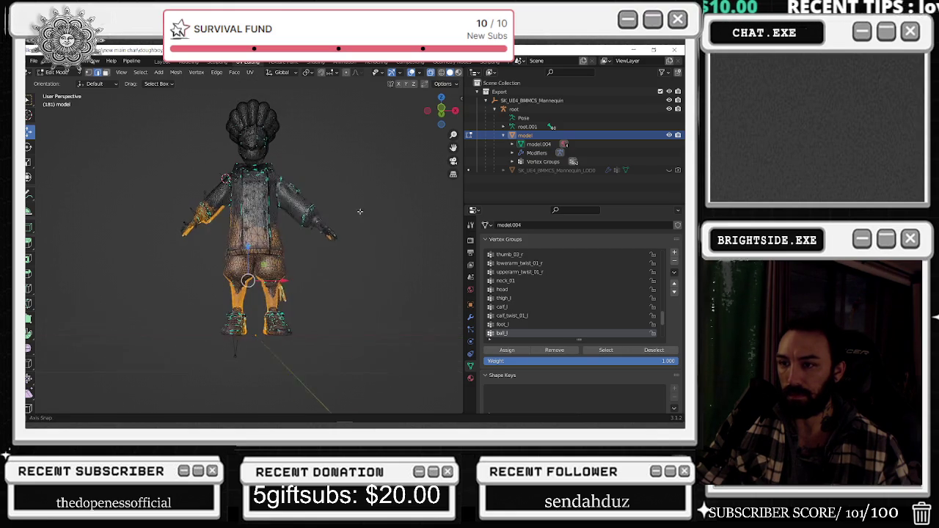
mouse_move(241, 341)
left_mouse_down()
mouse_move(208, 294)
mouse_move(207, 360)
mouse_move(252, 231)
left_mouse_up()
left_click_drag(358, 200, 189, 283)
left_click_drag(346, 294, 242, 256)
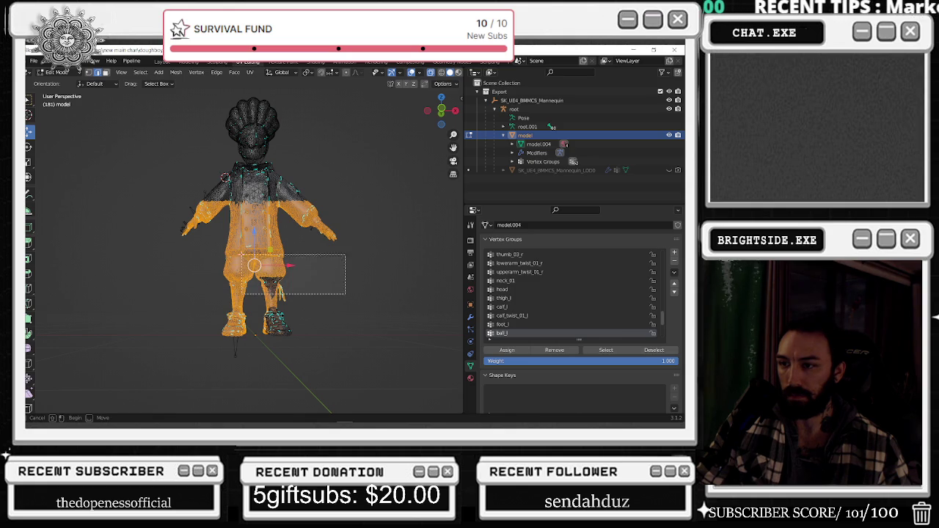
left_click_drag(253, 299, 254, 300)
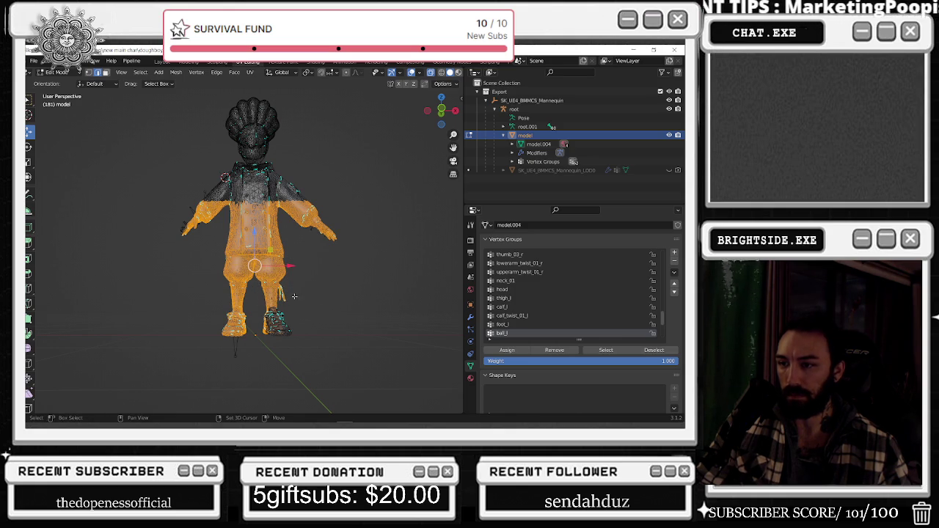
middle_click_drag(265, 300, 349, 277)
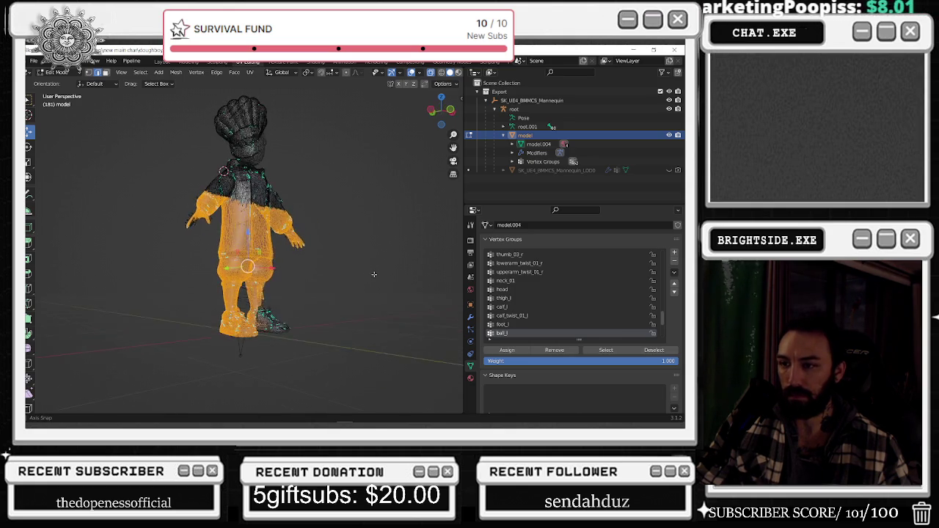
left_click_drag(116, 163, 351, 254)
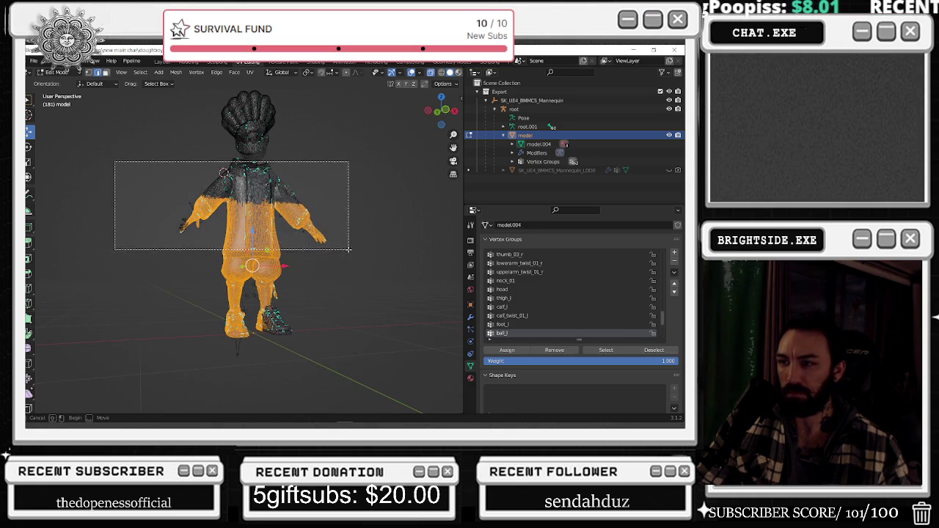
Remove those vertices from ball_l and confirm only the left shoe remains
left_click(555, 350)
key("alt+a")
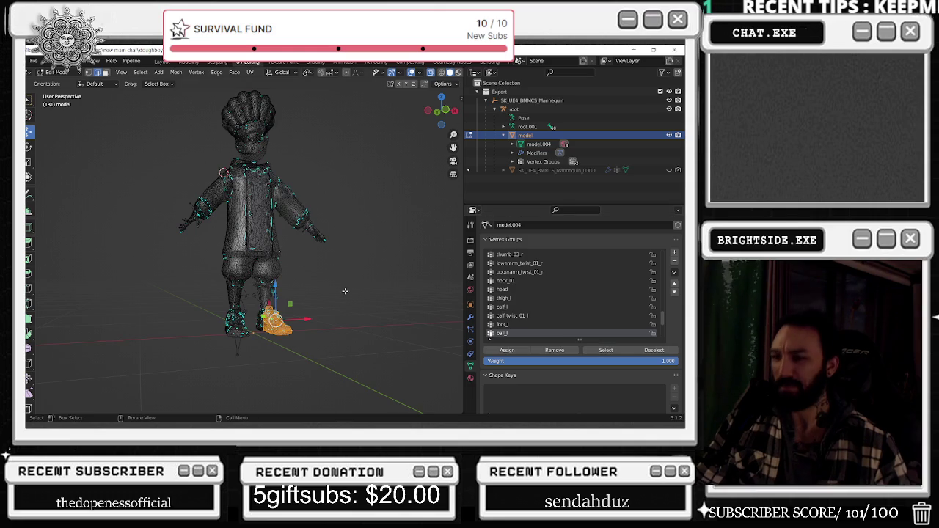
middle_click_drag(351, 292, 392, 313)
key("alt+a")
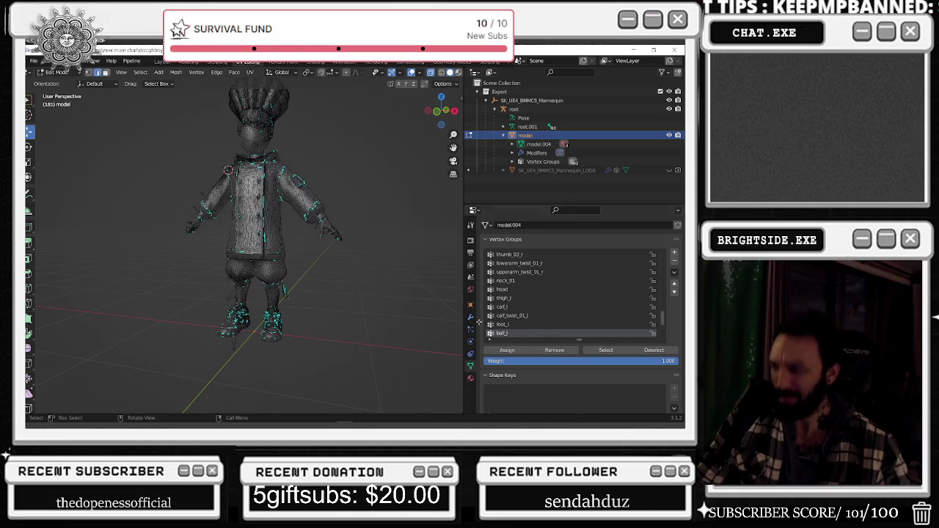
scroll(513, 323, "down", 1)
left_click(513, 333)
Select thigh_twist_01_l's vertices, then box-select the stray hands, head, upper body and left leg
left_click(594, 350)
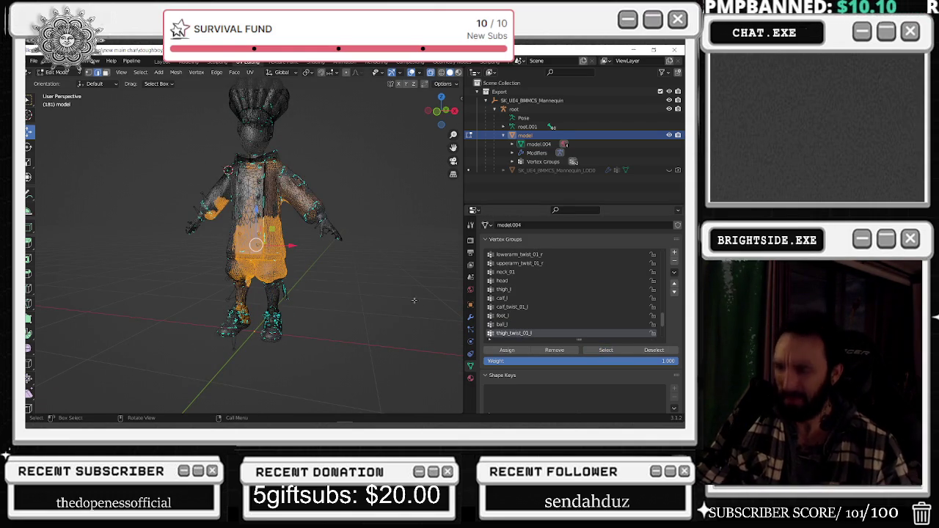
middle_click_drag(363, 280, 387, 274)
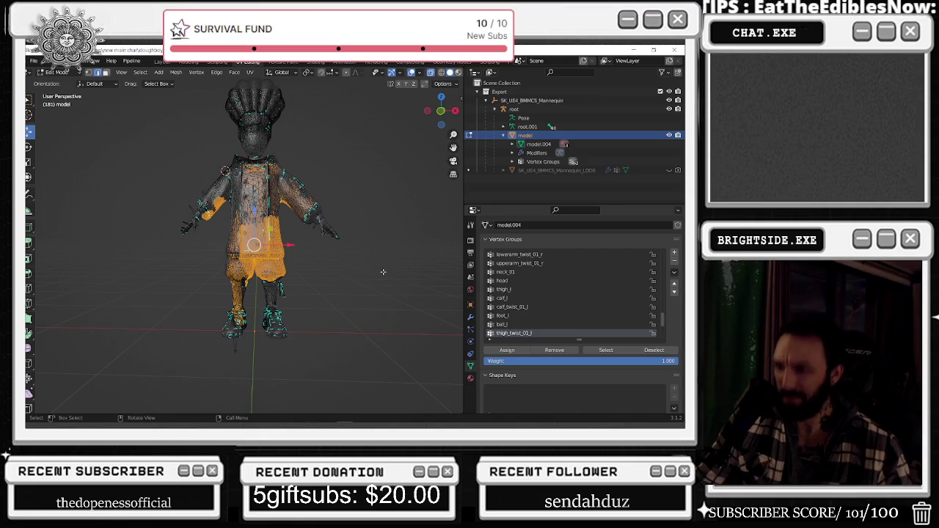
key("alt+a")
left_click_drag(89, 115, 414, 218)
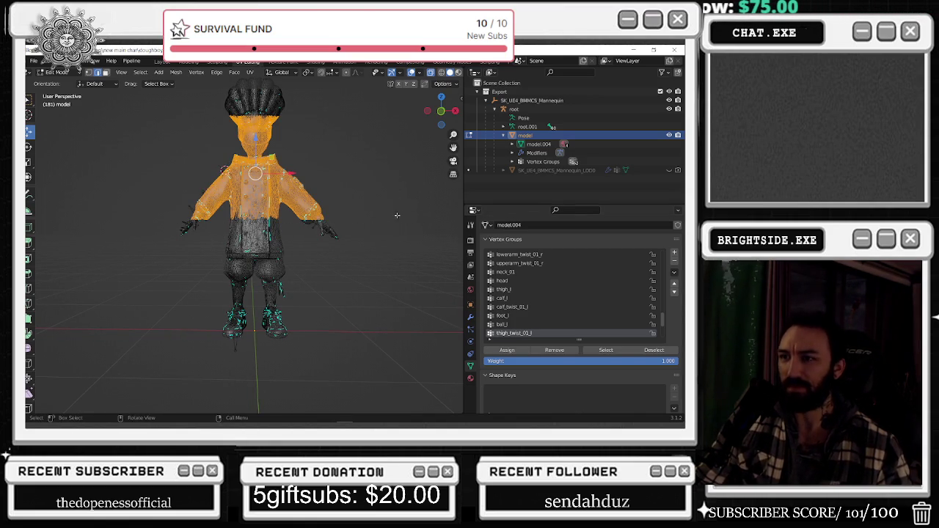
scroll(393, 213, "down", 1)
left_click_drag(394, 182, 282, 267, "shift")
left_click_drag(128, 177, 217, 255, "shift")
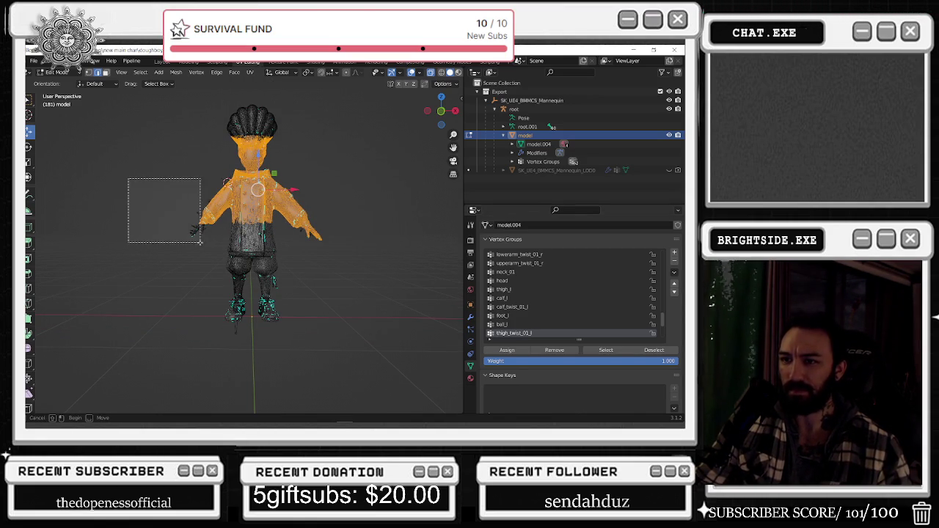
left_click_drag(174, 99, 322, 161, "shift")
left_click_drag(156, 178, 248, 349, "shift")
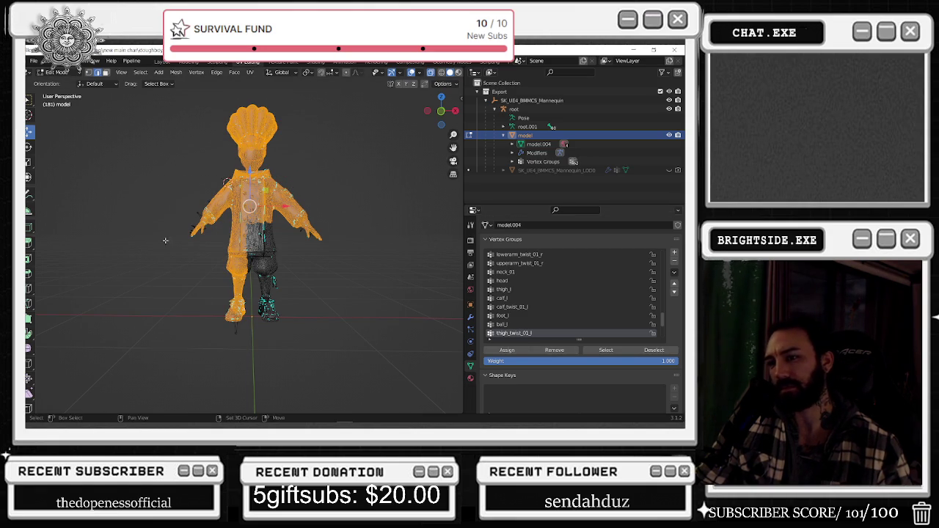
left_click_drag(165, 241, 256, 352, "shift")
key("alt+a")
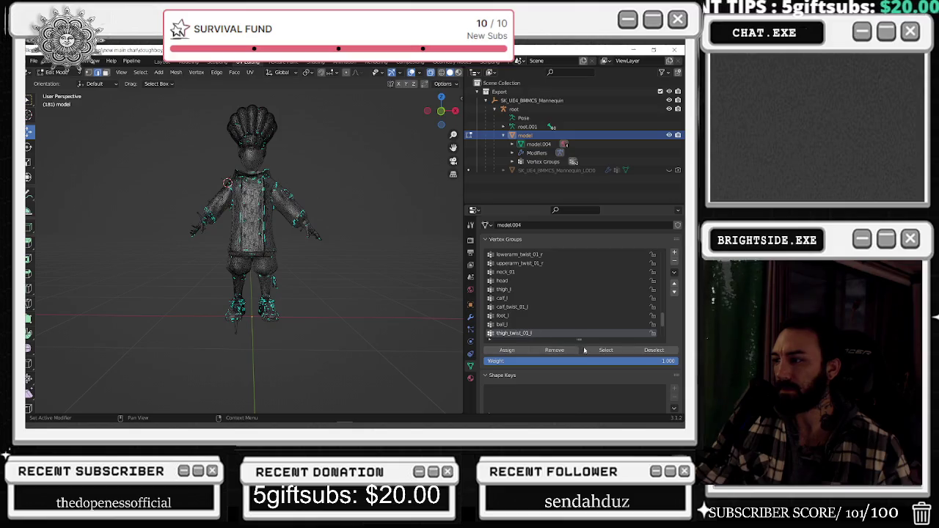
Reselect thigh_twist_01_l to verify it, clear the selection, and make thigh_r the active group
left_click(606, 350)
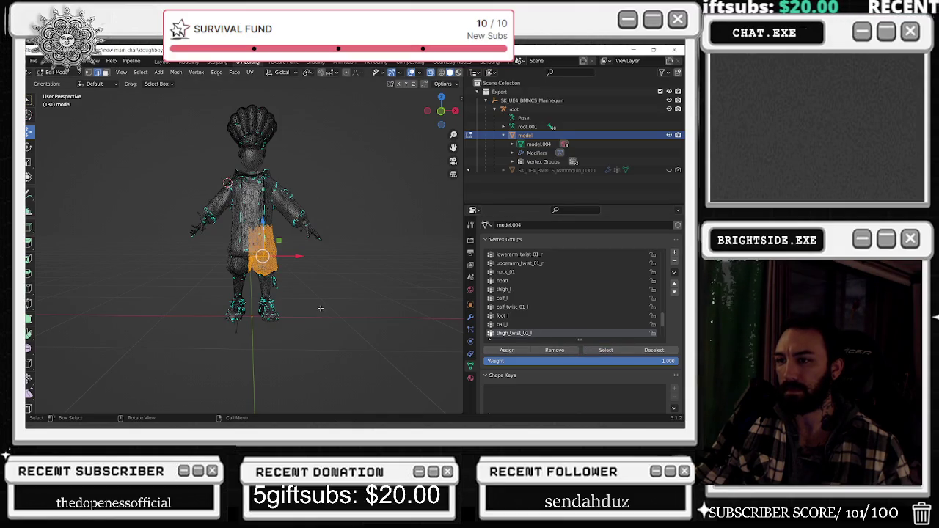
middle_click_drag(332, 302, 325, 302)
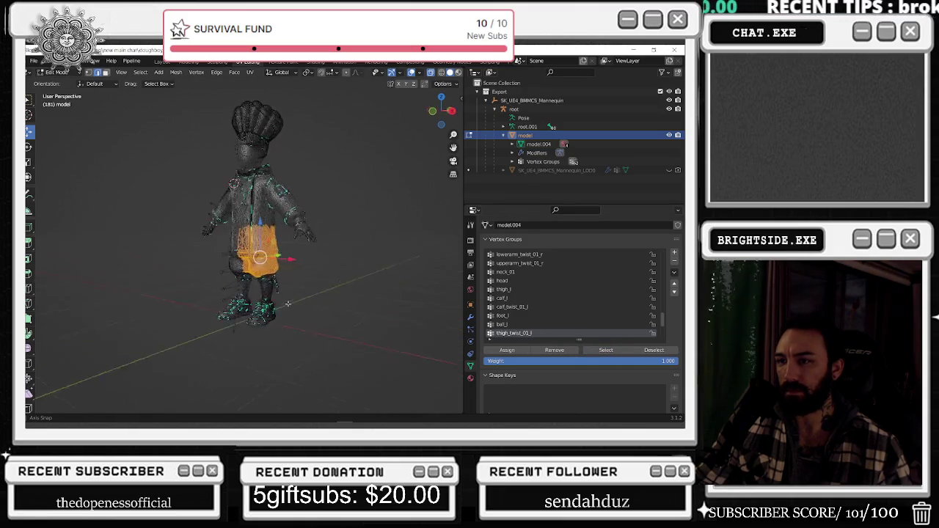
key("alt+a")
scroll(529, 321, "down", 2)
left_click(529, 324)
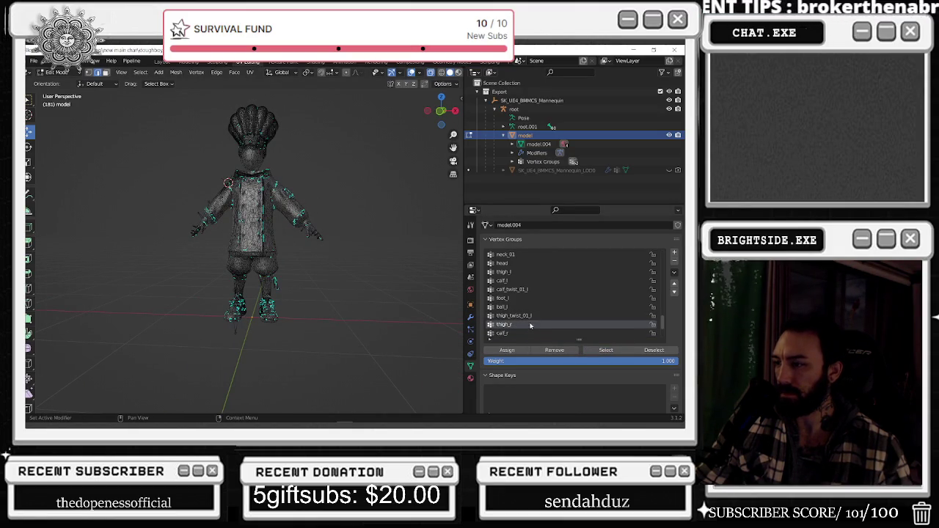
Select and inspect the thigh_r group's vertices, then clear the selection
left_click(598, 352)
middle_click_drag(341, 295, 293, 295)
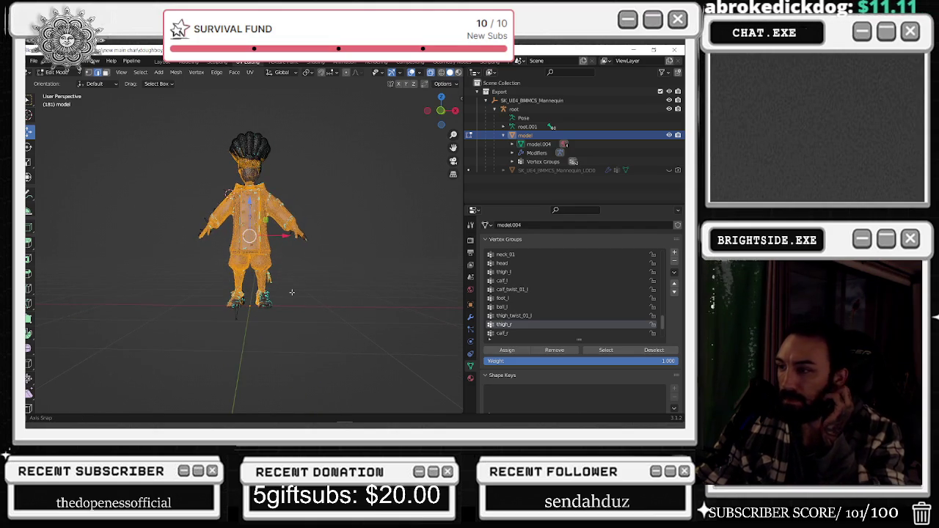
scroll(316, 309, "up", 2)
left_click(348, 329)
Remove the other half, upper body, arms and head from thigh_r, then select calf_r's vertices
left_click_drag(390, 351, 254, 138)
left_click_drag(144, 116, 340, 201, "shift")
mouse_move(81, 151)
left_mouse_down("shift")
mouse_move(207, 242)
mouse_move(378, 250)
left_mouse_up("shift")
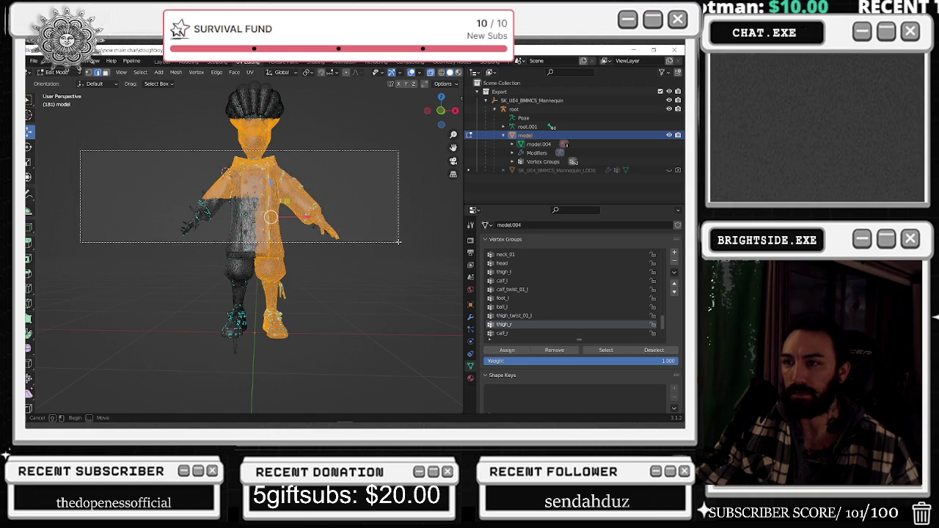
left_click_drag(377, 250, 405, 235, "shift")
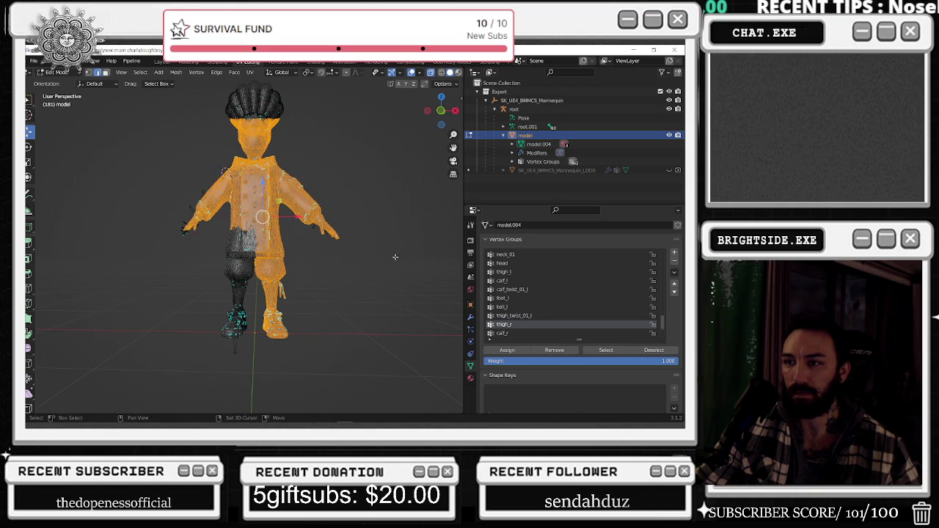
scroll(338, 238, "up", 1)
left_click_drag(189, 136, 295, 200, "shift")
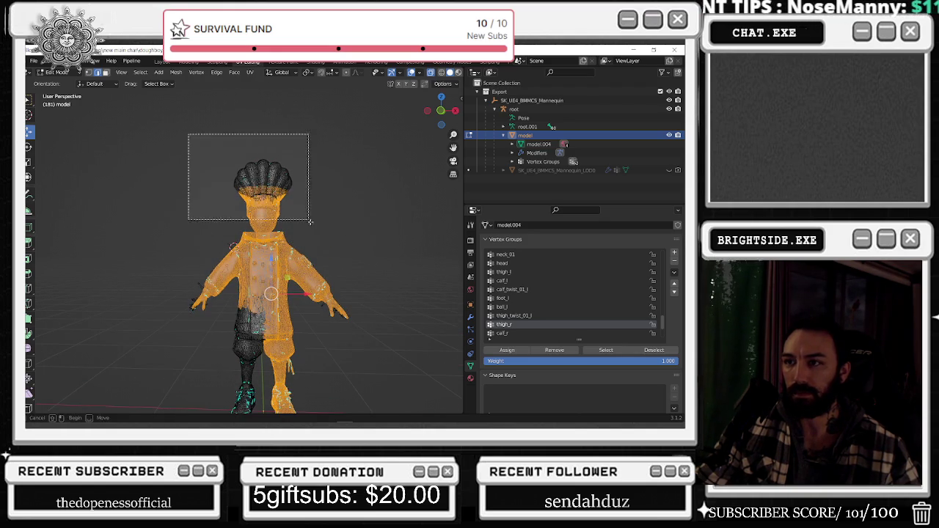
scroll(358, 223, "down", 1)
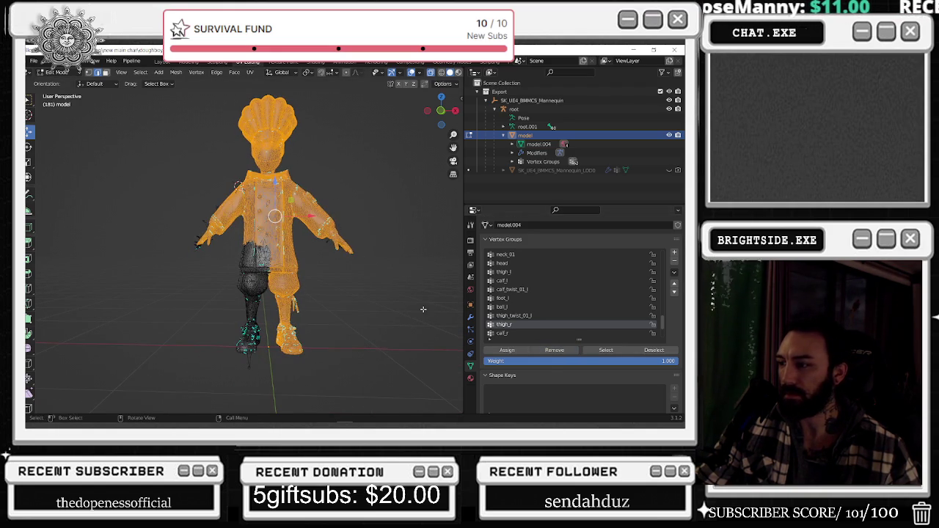
left_click(423, 309)
left_click(507, 334)
left_click(592, 351)
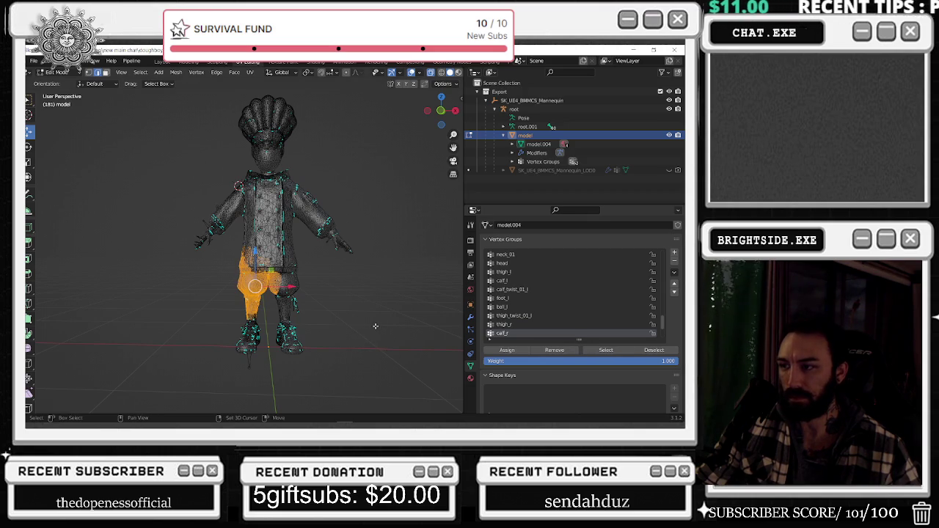
Box-select the opposite leg and arm, upper body and hat to strip from calf_r
middle_click_drag(375, 325, 365, 330)
left_click(365, 331)
left_click_drag(363, 367, 257, 212)
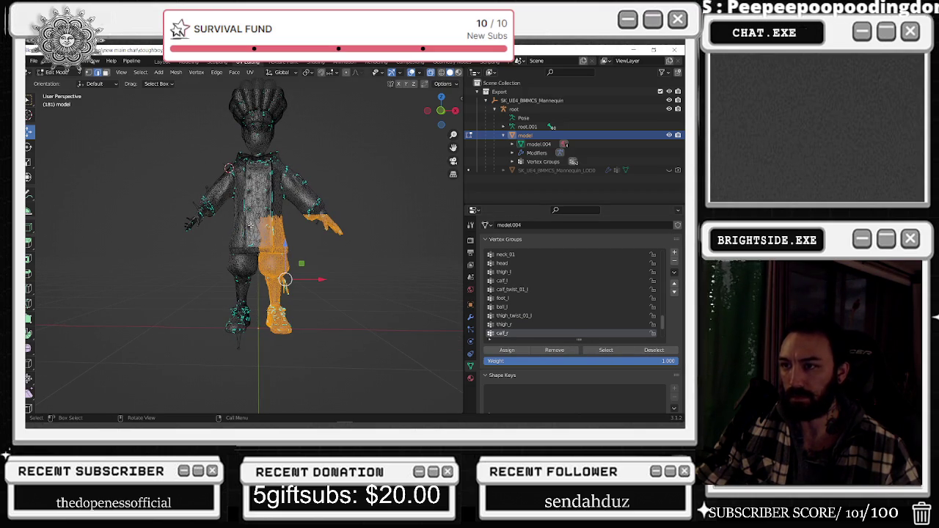
middle_click_drag(365, 331, 278, 323)
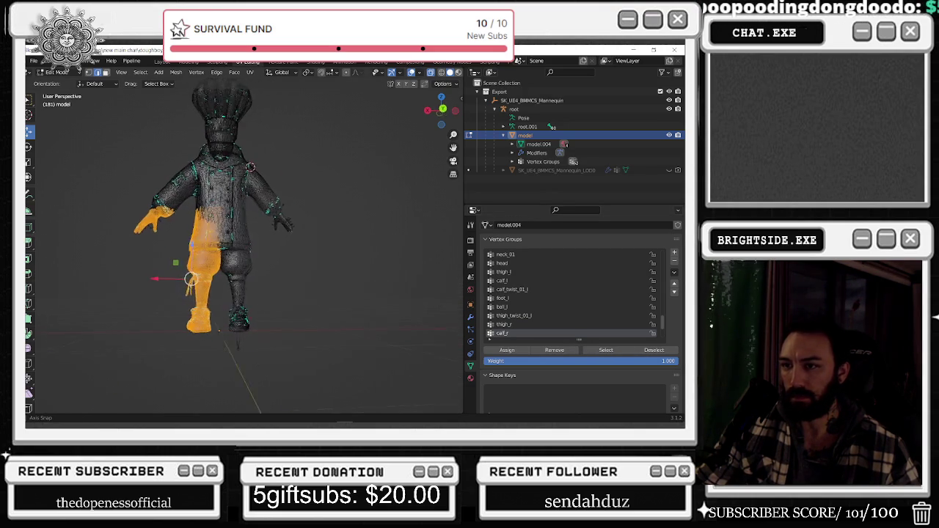
left_click_drag(402, 136, 70, 229)
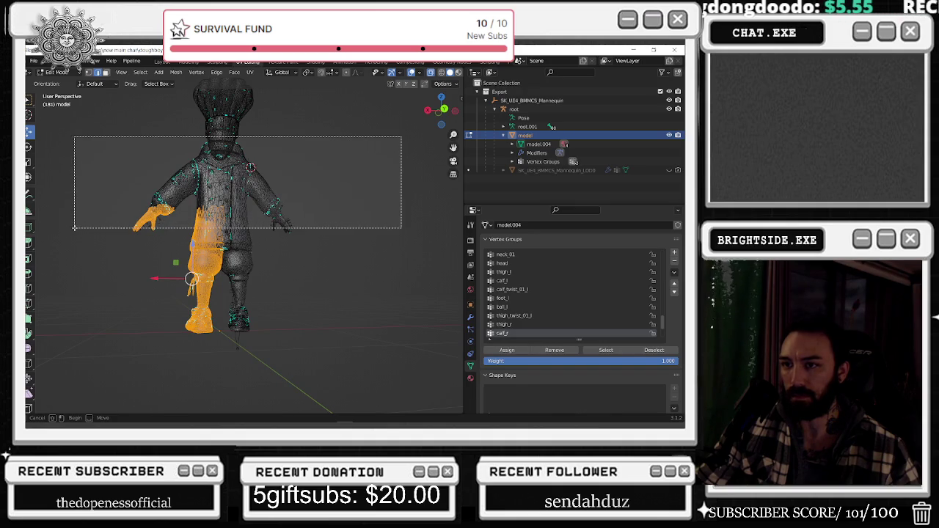
middle_click_drag(70, 228, 135, 164)
left_click_drag(135, 164, 263, 283, "shift")
middle_click_drag(263, 283, 352, 279)
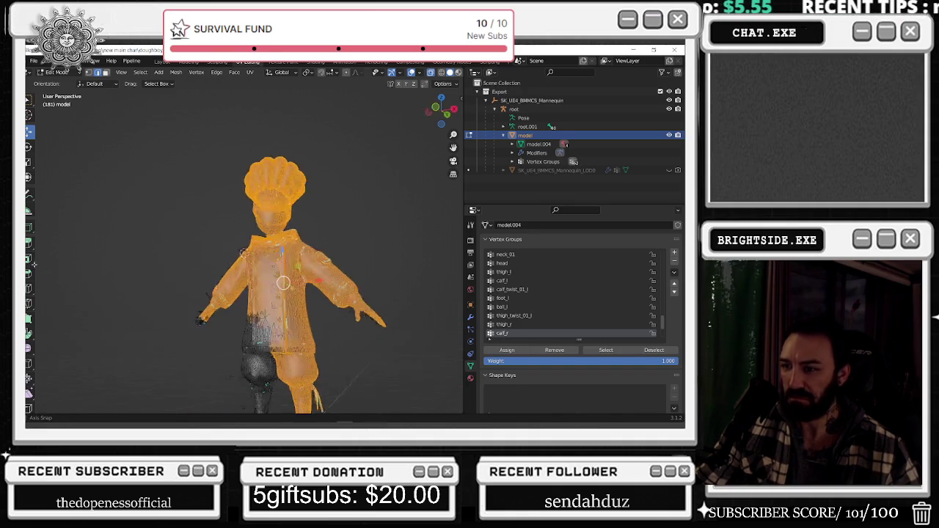
middle_click_drag(239, 249, 319, 314)
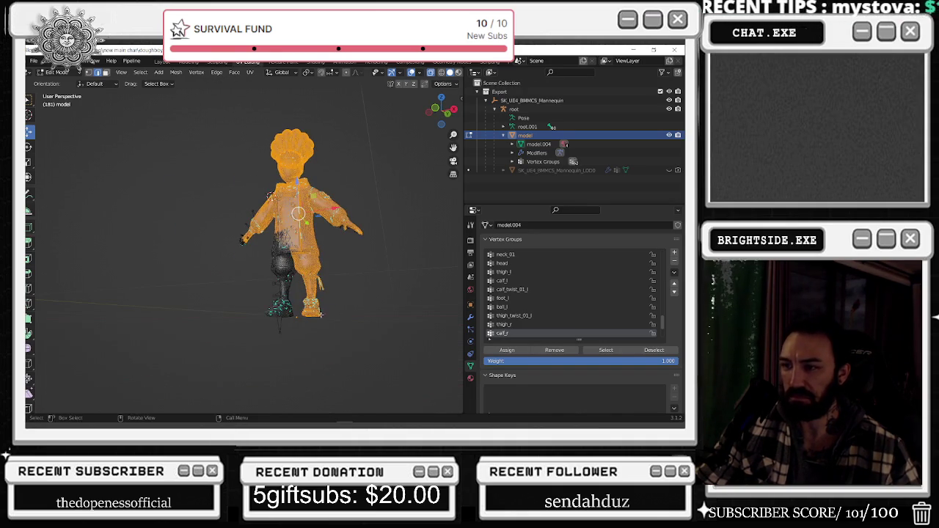
middle_click_drag(313, 254, 348, 271)
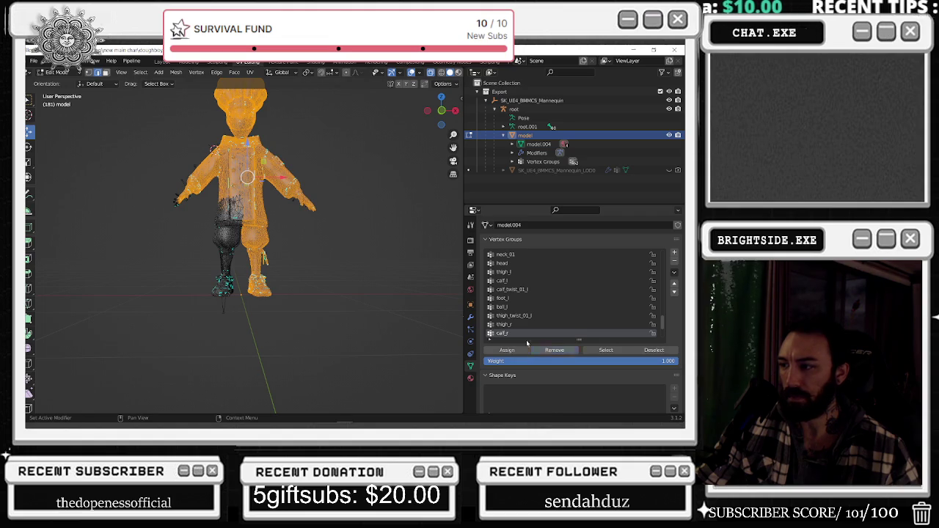
Clear the selection and select the calf_twist_01_r group's vertices
key("alt+a")
scroll(558, 308, "down", 2)
left_click(512, 325)
left_click(606, 350)
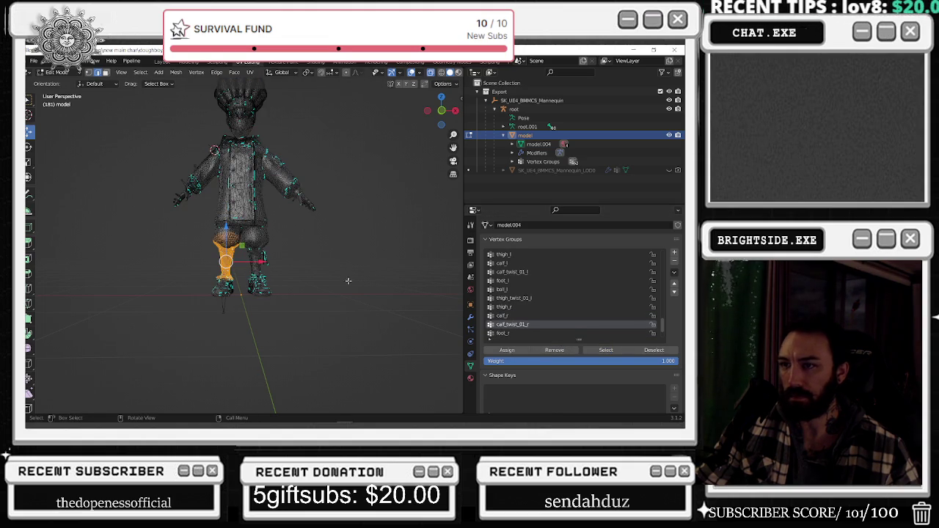
Inspect calf_twist_01_r, then check foot_r and select ball_r's vertices
middle_click_drag(314, 267, 292, 269)
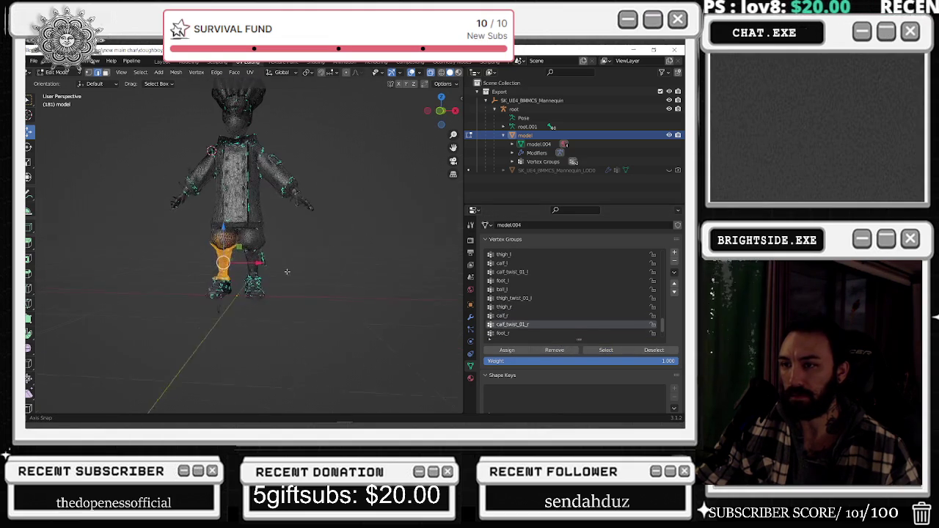
key("alt+a")
scroll(558, 309, "down", 1)
left_click(506, 325)
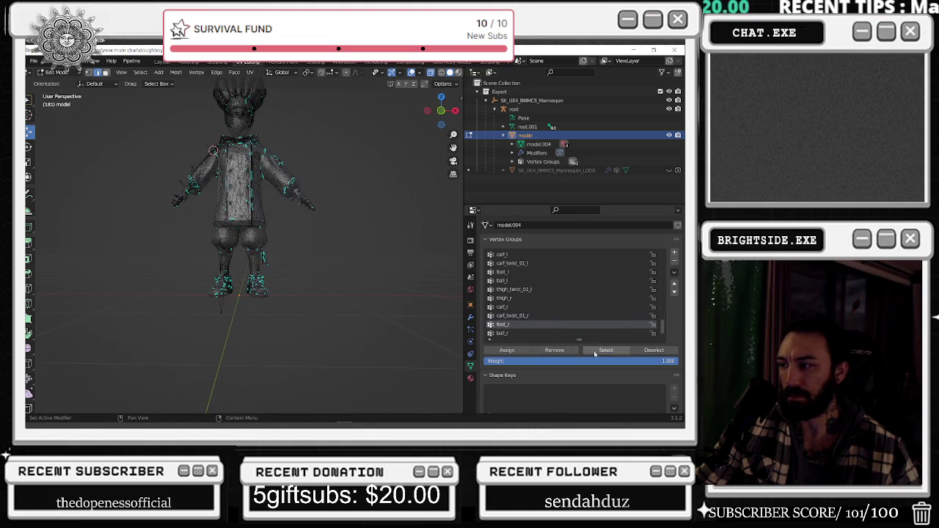
mouse_move(316, 279)
middle_mouse_down()
mouse_move(382, 282)
mouse_move(432, 318)
middle_mouse_up()
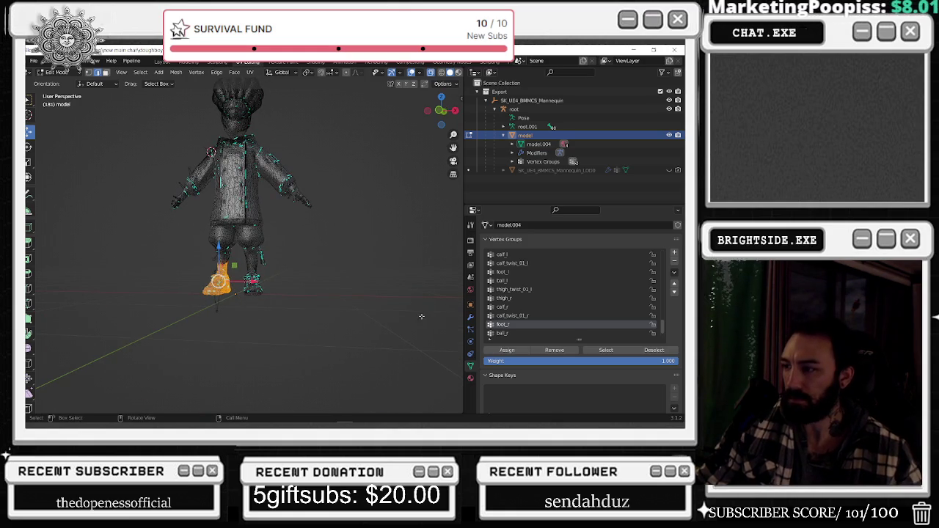
left_click(503, 333)
left_click(606, 350)
Box-select the feet, lower legs and torso, extending the selection to the whole jacket
middle_click_drag(279, 315, 310, 309)
left_click_drag(346, 329, 243, 218)
middle_click_drag(243, 218, 341, 237)
left_click_drag(200, 316, 262, 216)
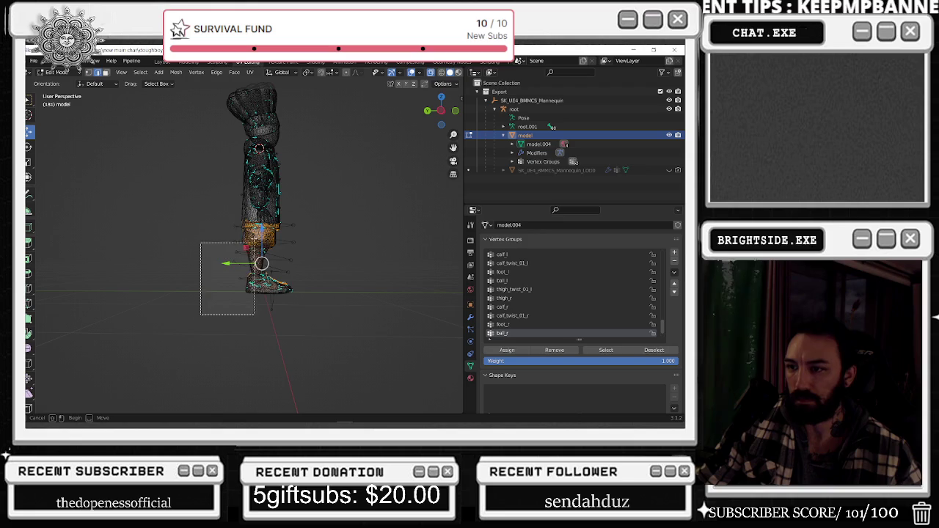
left_click_drag(262, 214, 262, 215)
middle_click_drag(337, 224, 321, 315)
mouse_move(322, 315)
left_mouse_down()
mouse_move(247, 260)
mouse_move(248, 201)
left_mouse_up()
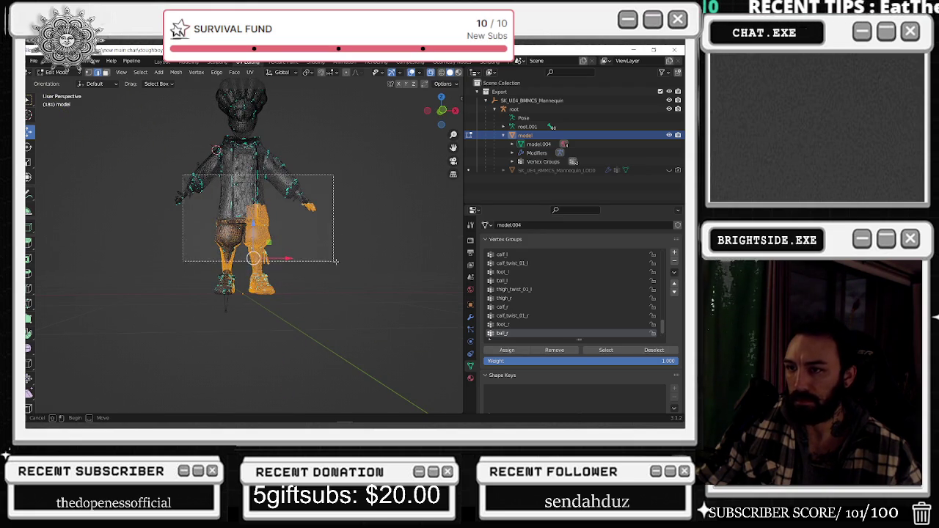
left_click_drag(184, 175, 376, 256, "shift")
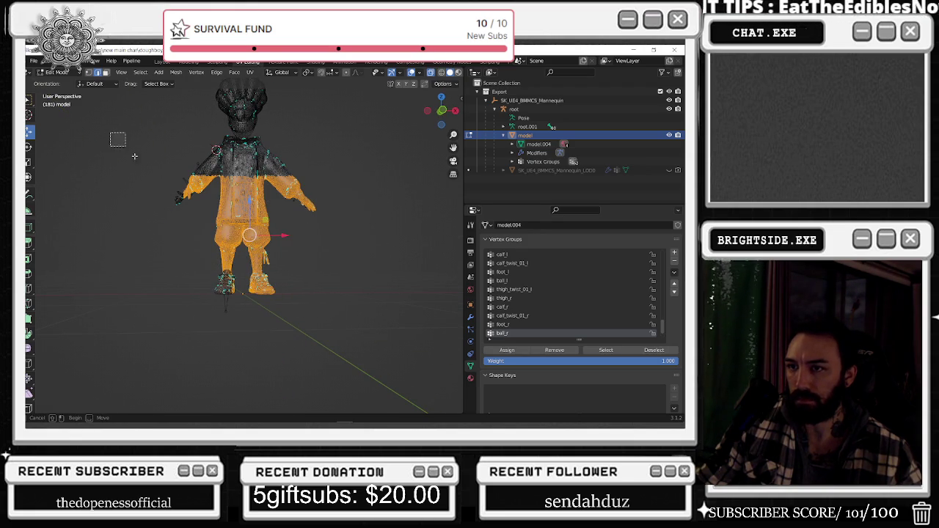
key("ctrl+l")
Clear the selection, make thigh_twist_01_r the active group and select its vertices
left_click(565, 353)
scroll(558, 308, "down", 3)
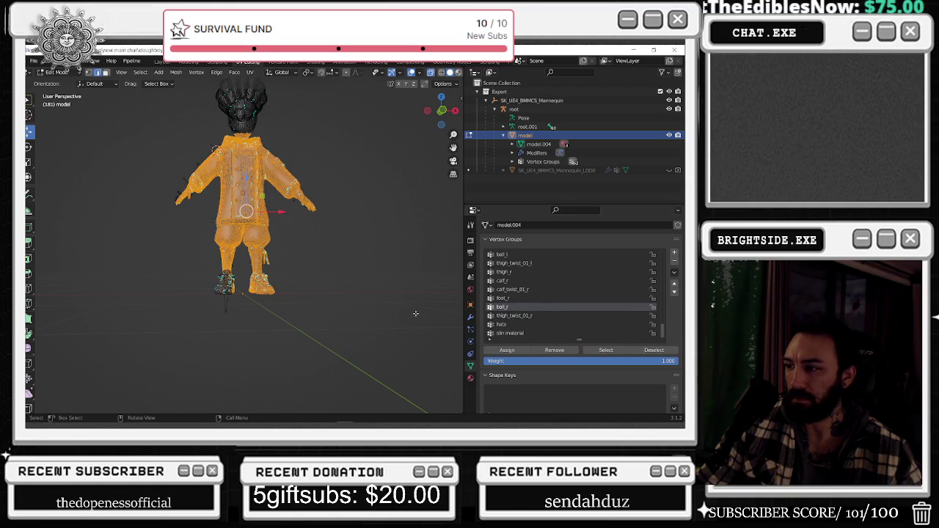
left_click(316, 278)
left_click(513, 315)
left_click(605, 350)
Remove the opposite leg, head, torso, arms and stray parts from thigh_twist_01_r
middle_click_drag(273, 259, 261, 263)
left_click(283, 275)
left_click_drag(330, 320, 240, 170)
mouse_move(153, 140)
left_mouse_down()
mouse_move(345, 218)
mouse_move(373, 217)
left_mouse_up()
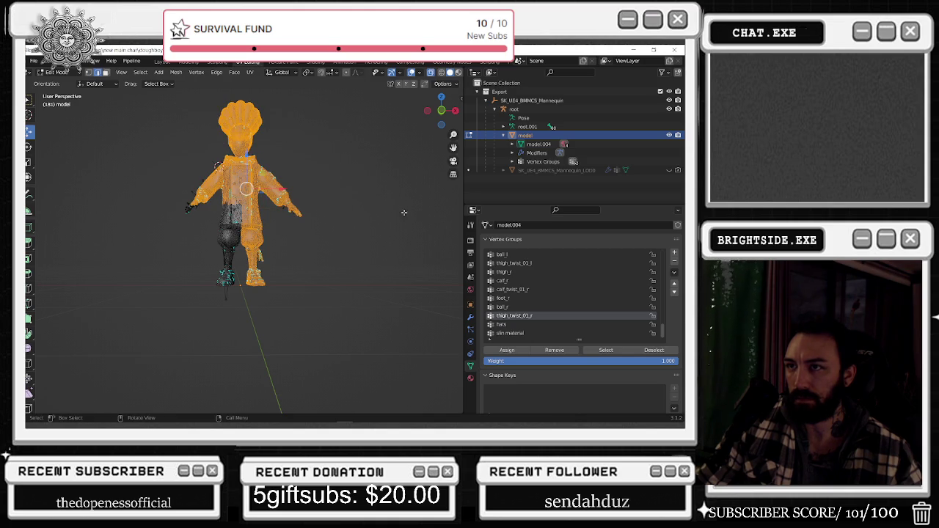
left_click_drag(207, 101, 326, 189)
left_click_drag(132, 158, 207, 232)
left_click_drag(337, 166, 275, 248)
left_click(554, 350)
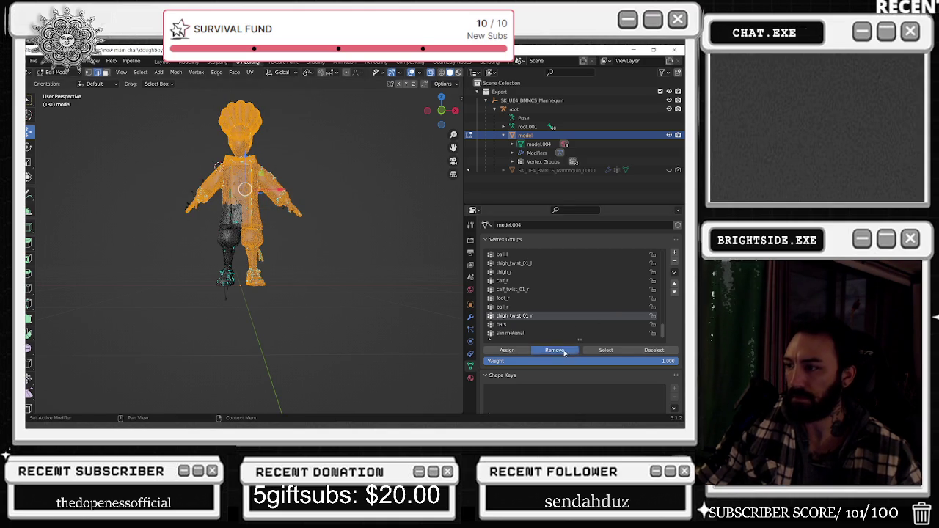
Reselect thigh_twist_01_r's remaining vertices and check them from the side
left_click(597, 353)
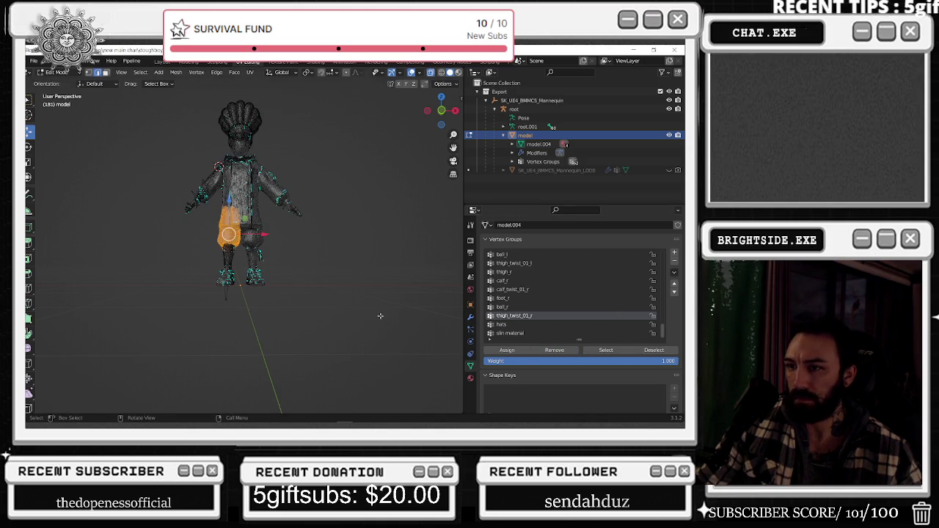
mouse_move(246, 283)
middle_mouse_down()
mouse_move(109, 286)
mouse_move(333, 254)
middle_mouse_up()
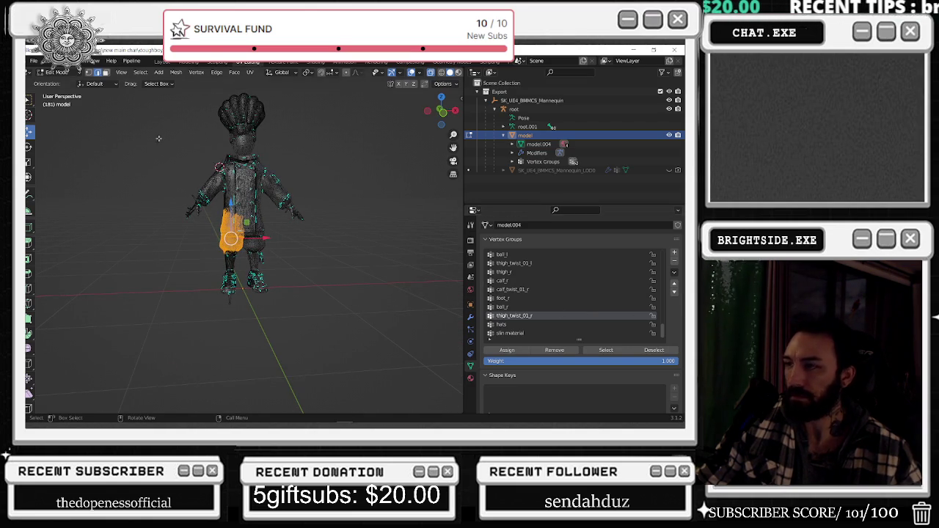
left_click(59, 73)
Return to Object Mode, hide the chef mesh, select the root armature, and start an FBX export
left_click(66, 85)
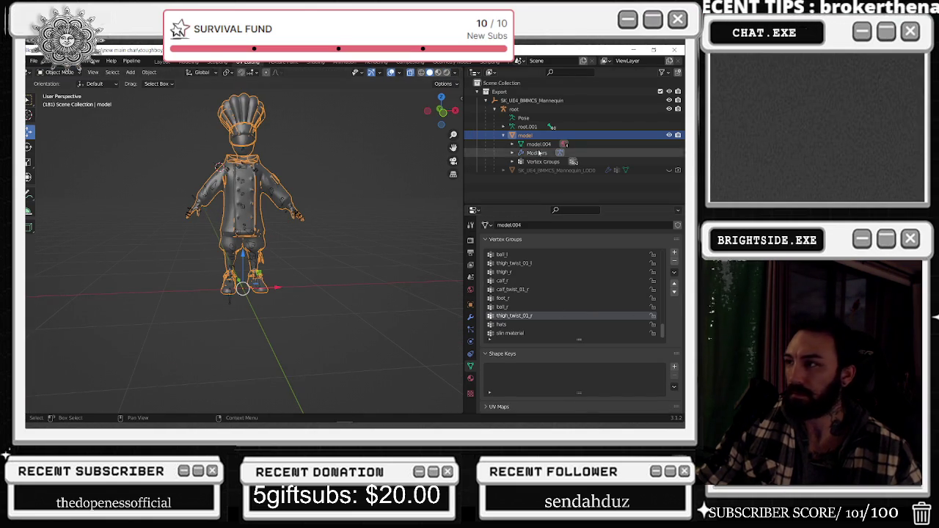
left_click(547, 161)
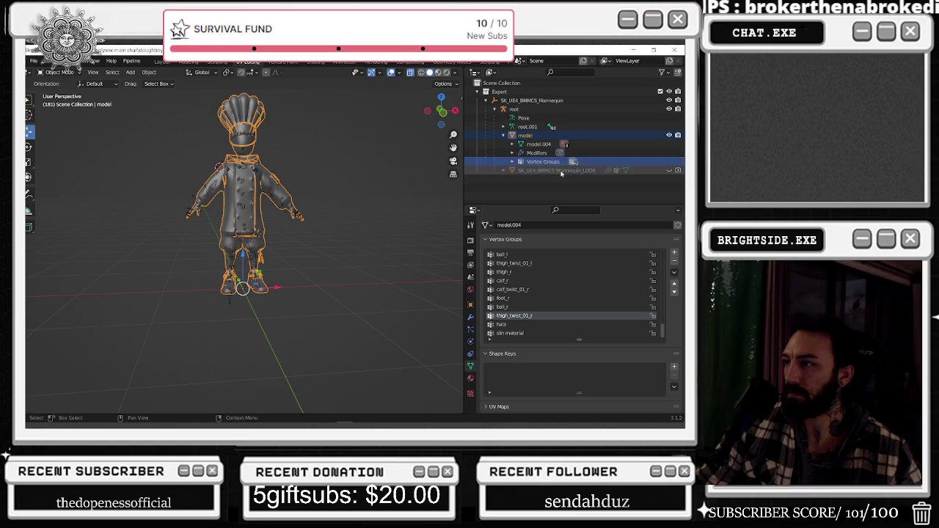
left_click(669, 135)
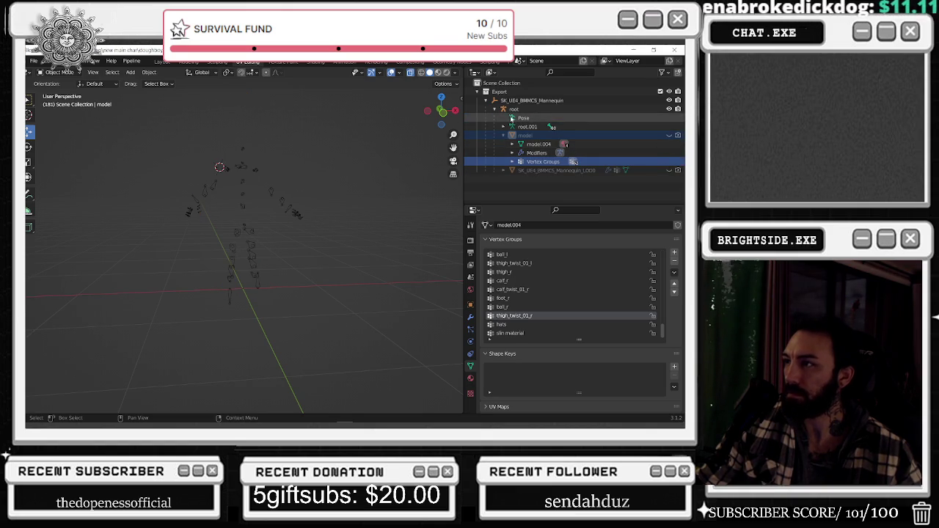
left_click(514, 108)
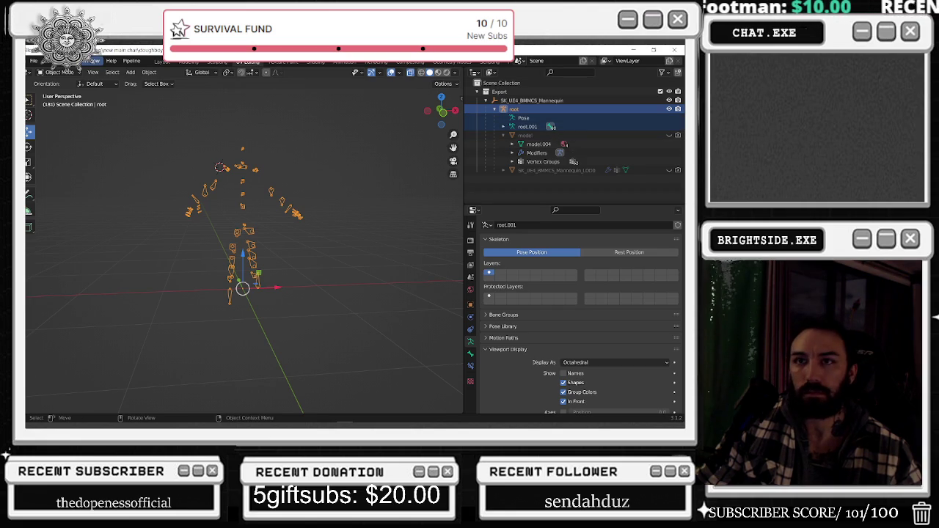
left_click(33, 62)
mouse_move(48, 187)
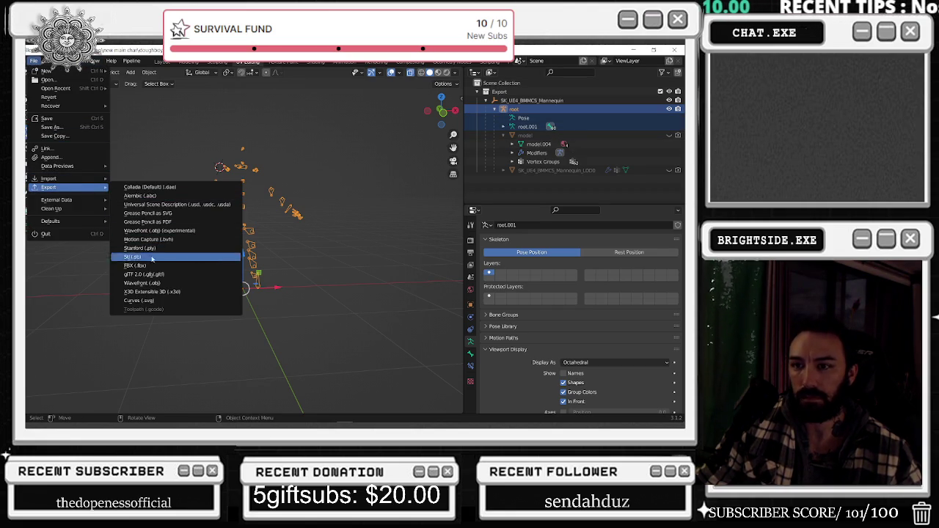
left_click(150, 266)
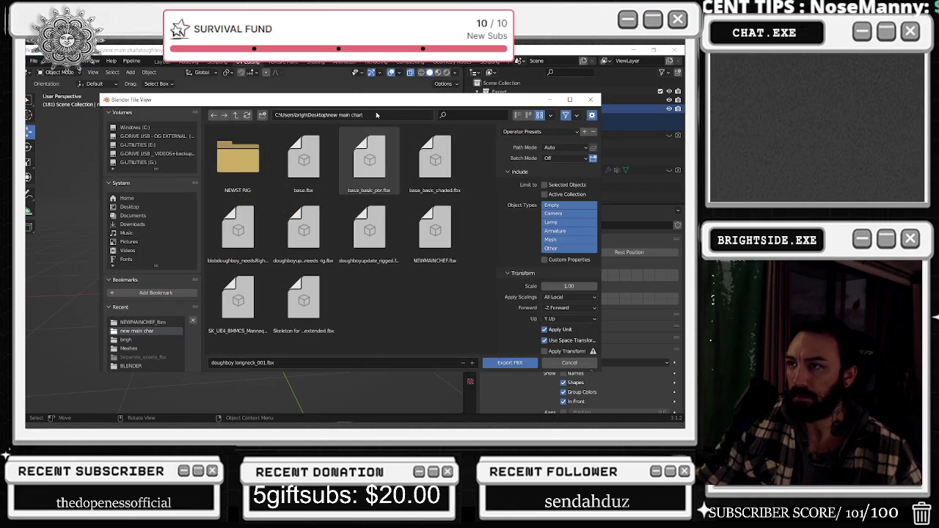
Switch to Unreal Editor and open the BP_MainCharacter Blueprint
key("alt+Tab")
left_click(270, 169)
left_click(187, 66)
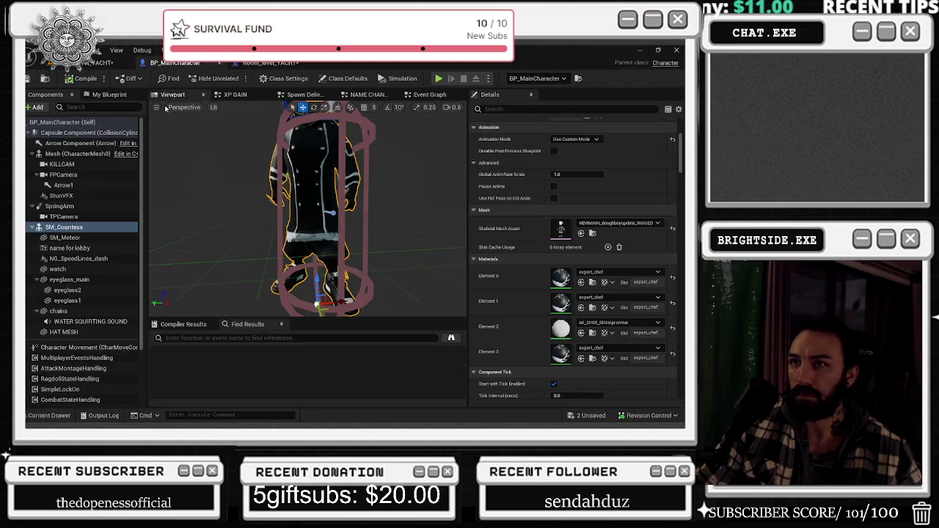
Select the Mesh component, locate doughboy_longneck in the Content Browser, and show it in Explorer
left_click(89, 156)
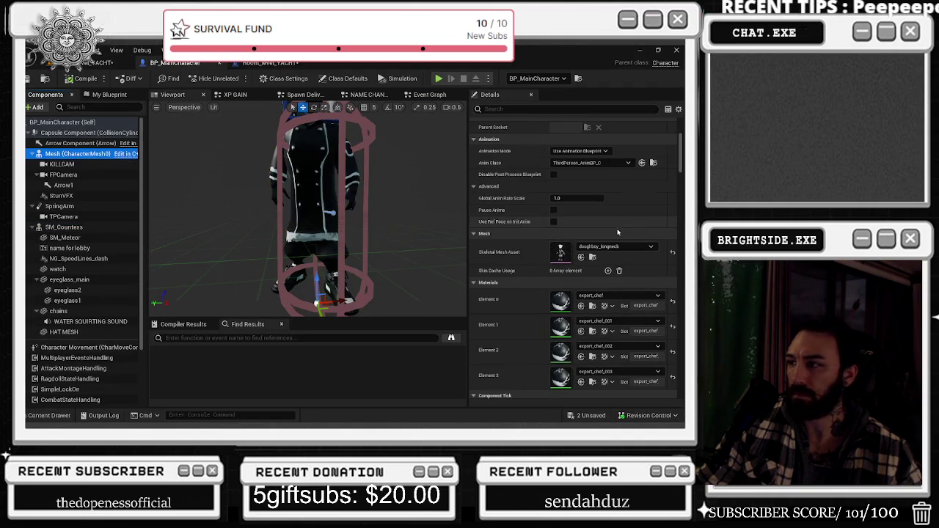
left_click(593, 257)
right_click(263, 271)
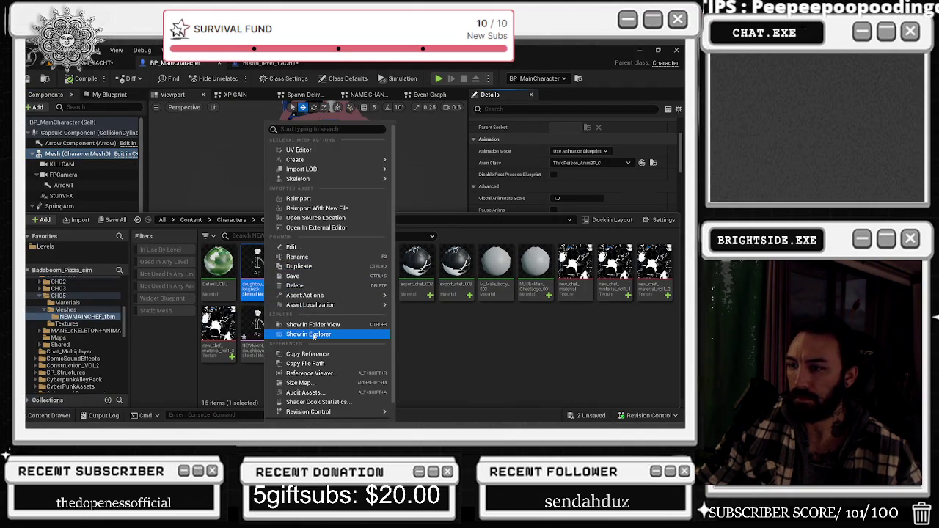
left_click(641, 51)
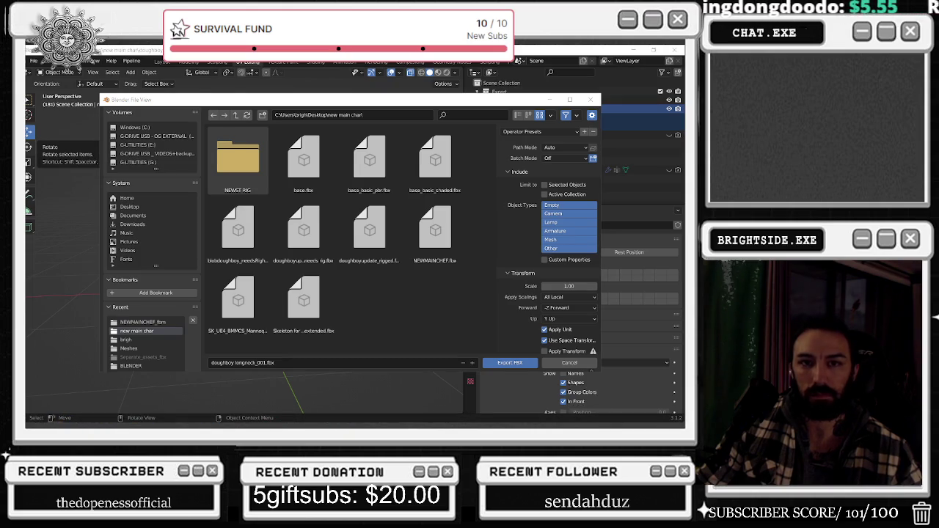
Point the export at the NEWMAINCHEF_fbm folder, limited to selected Armature, Mesh and Other objects
left_click(352, 114)
key("ctrl+v")
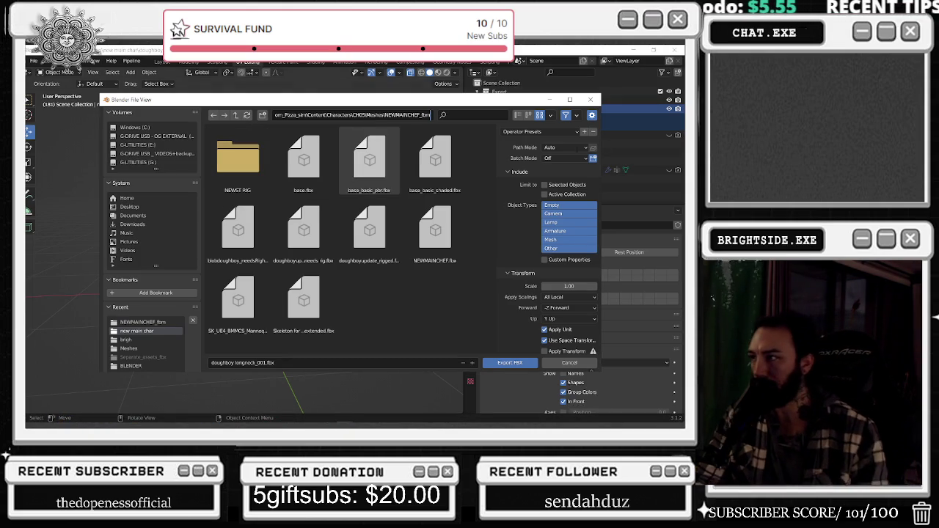
key("Return")
left_click(565, 147)
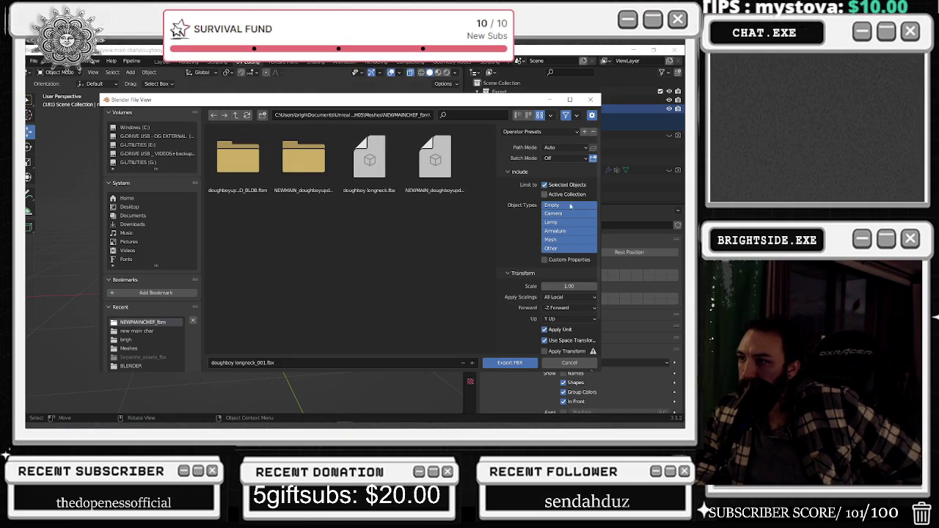
left_click_drag(555, 230, 551, 249)
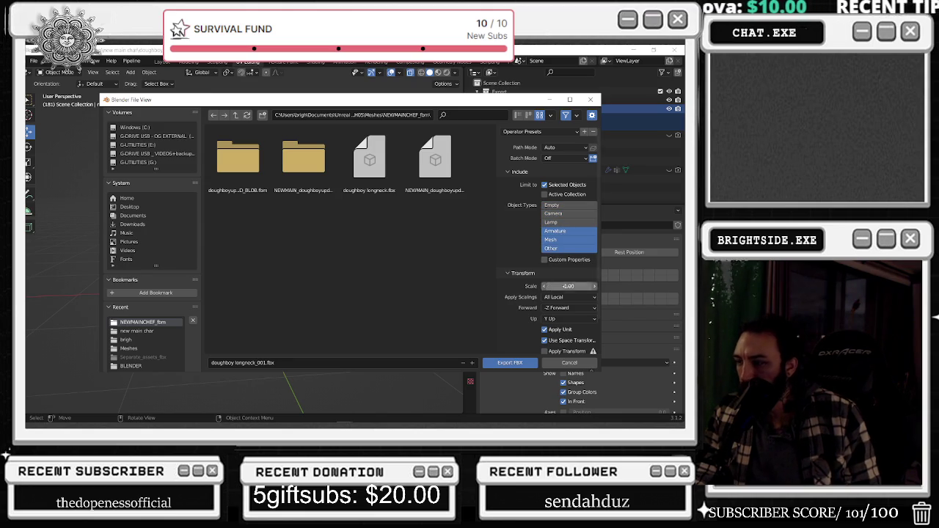
Set the FBX geometry Smoothing option to Face
scroll(499, 324, "down", 2)
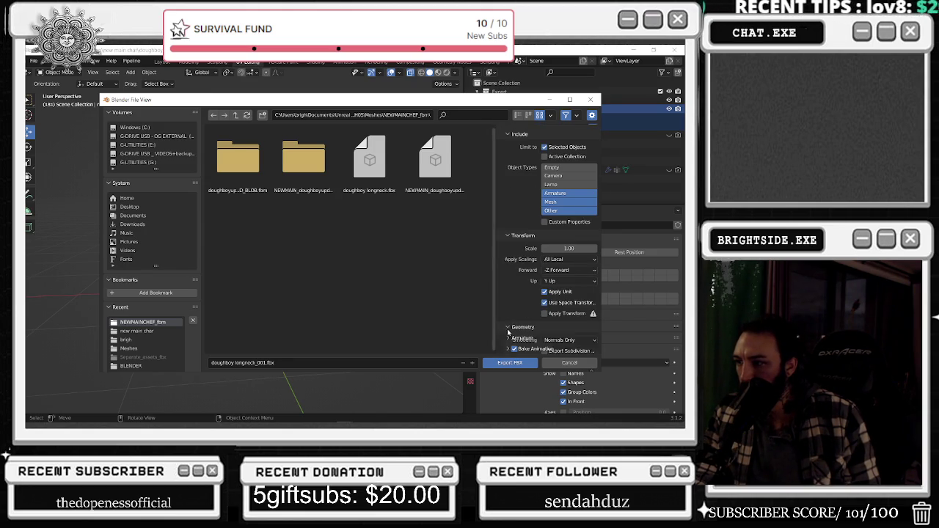
left_click(507, 328)
scroll(531, 329, "down", 3)
left_click(555, 282)
left_click(556, 301)
Export the FBX, overwriting doughboy longneck.fbx
scroll(523, 338, "down", 3)
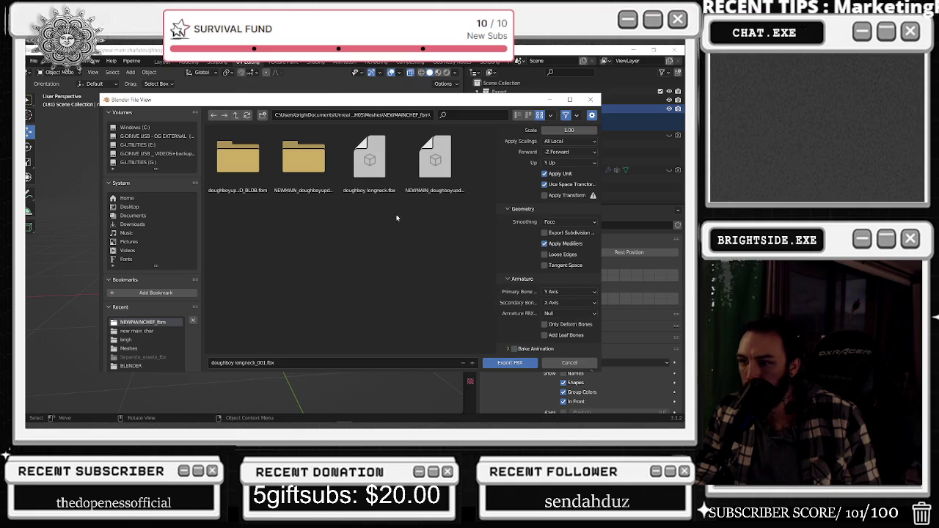
left_click(369, 157)
left_click(517, 362)
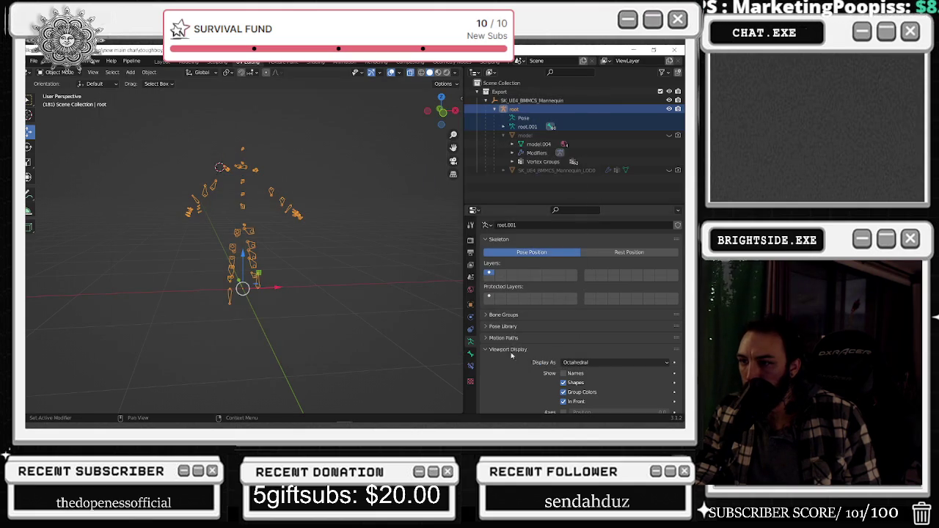
key("alt+Tab")
Accept reimporting the changed doughboy_longneck source, then select SM_Countess and locate its mesh asset
left_click(278, 189)
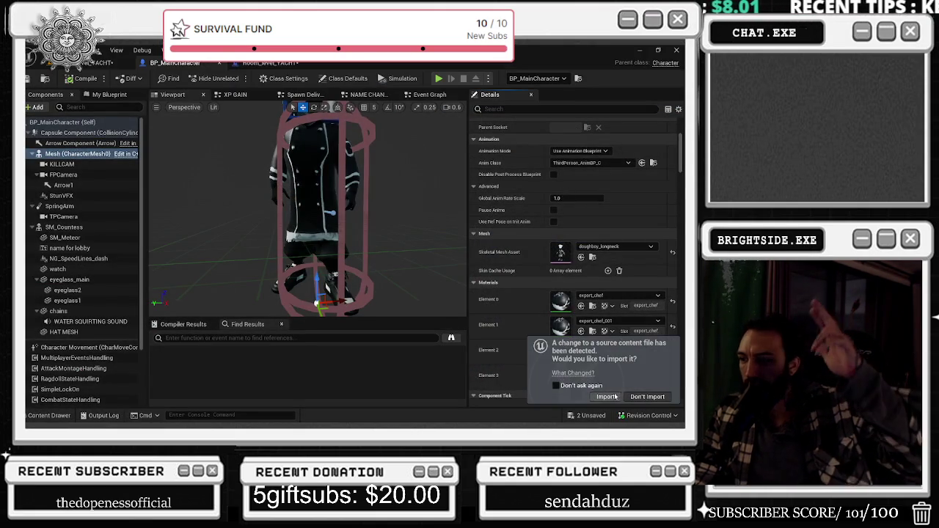
left_click(606, 396)
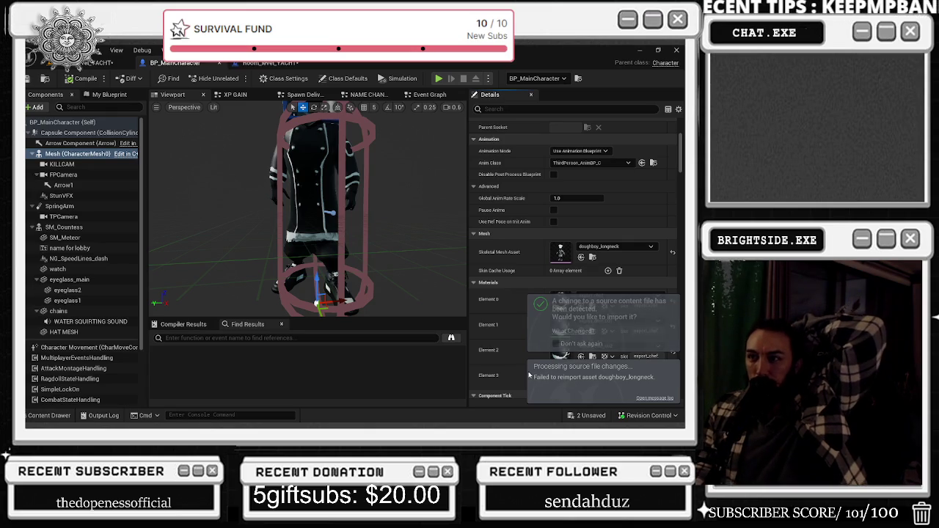
mouse_move(382, 255)
left_mouse_down()
mouse_move(396, 242)
mouse_move(391, 249)
mouse_move(225, 165)
left_mouse_up()
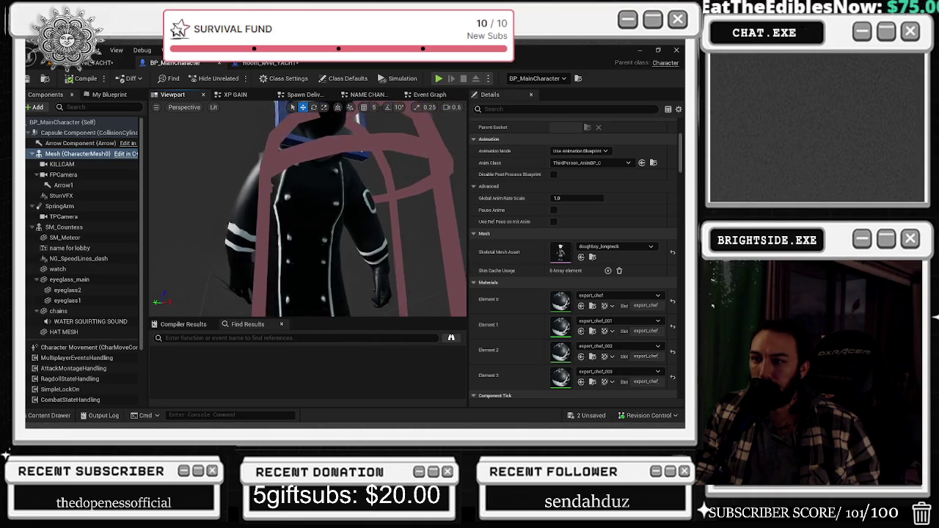
mouse_move(225, 165)
left_mouse_down()
mouse_move(308, 169)
mouse_move(323, 220)
left_mouse_up()
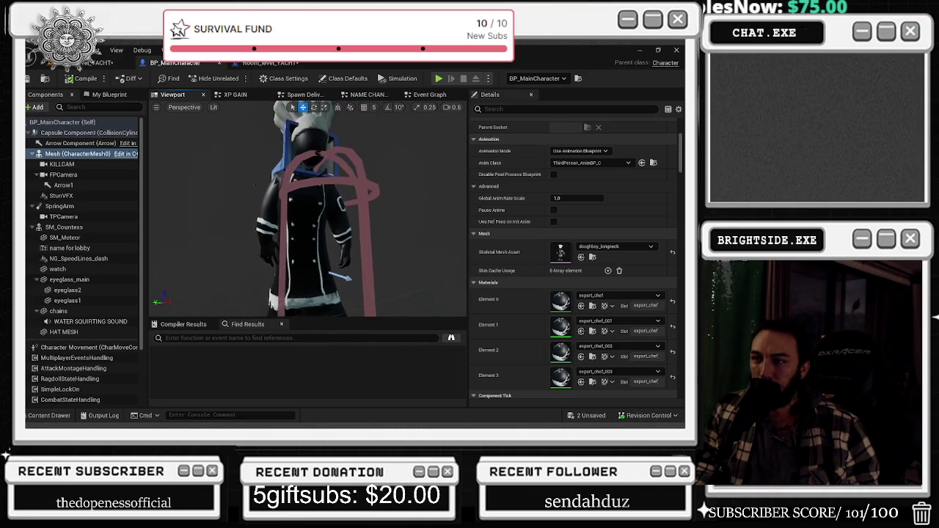
left_click(323, 220)
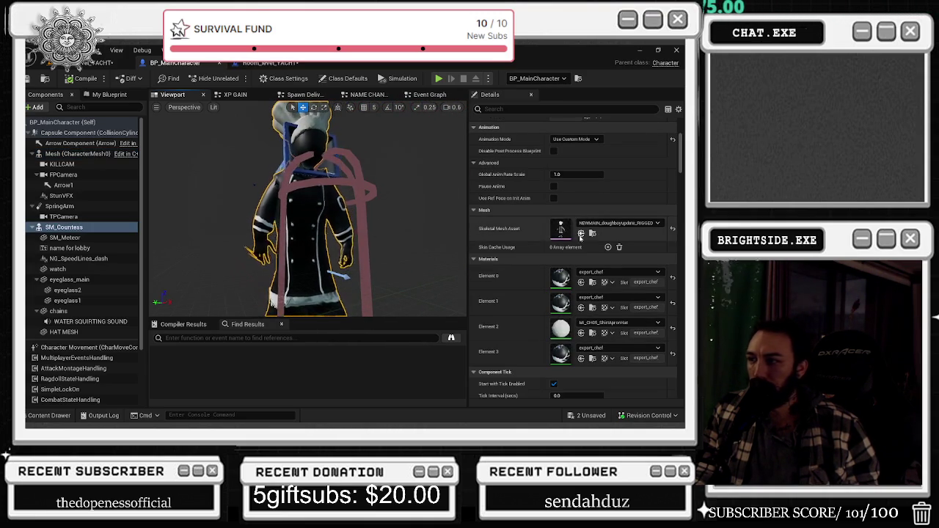
left_click(580, 234)
Locate doughboy_longneck from the Mesh component and reload it from disk
right_click(257, 343)
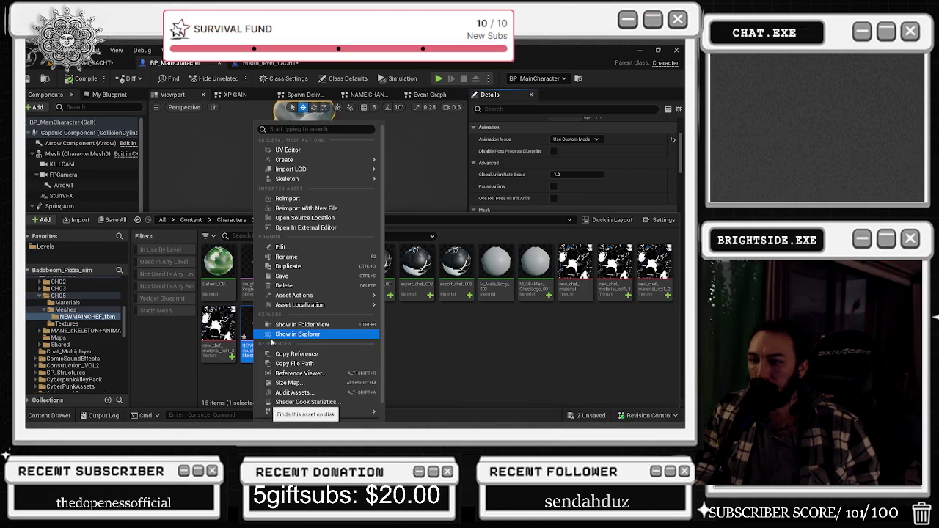
left_click(434, 350)
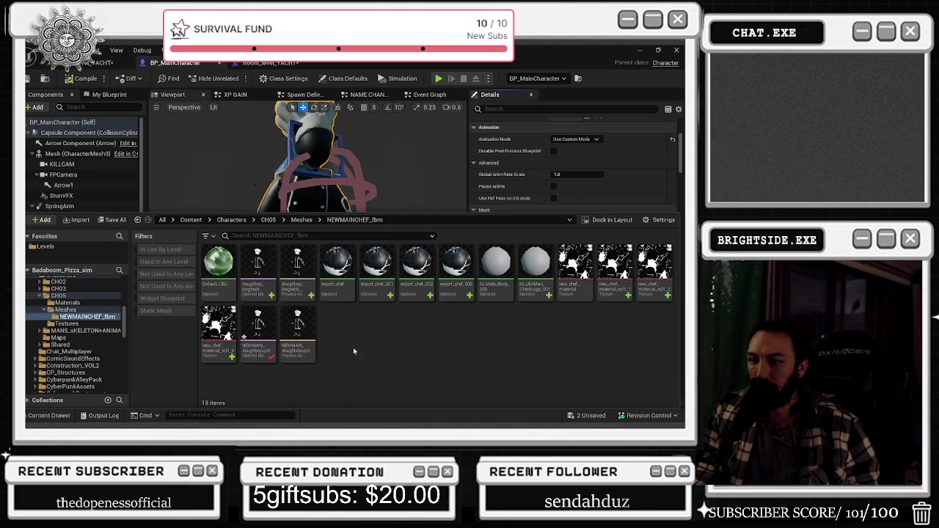
left_click(77, 153)
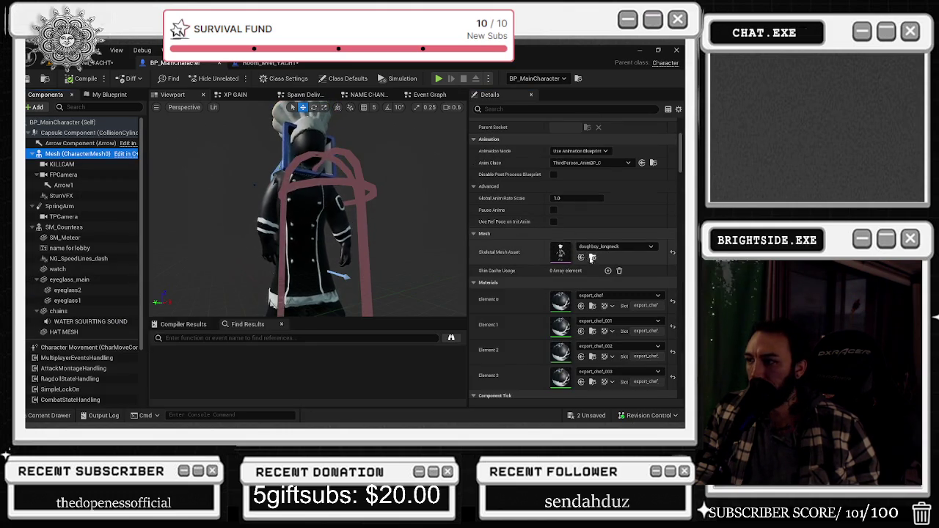
key("ctrl+b")
right_click(264, 272)
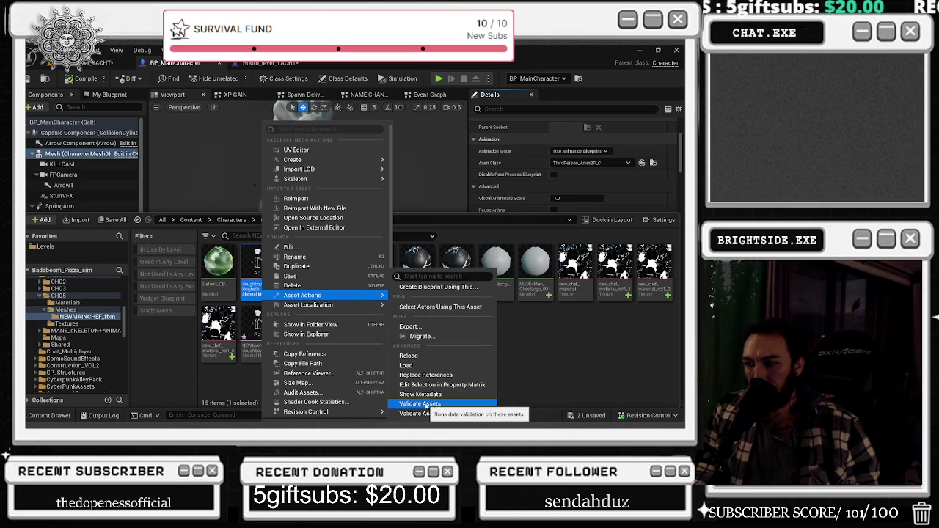
left_click(425, 405)
right_click(263, 273)
mouse_move(308, 304)
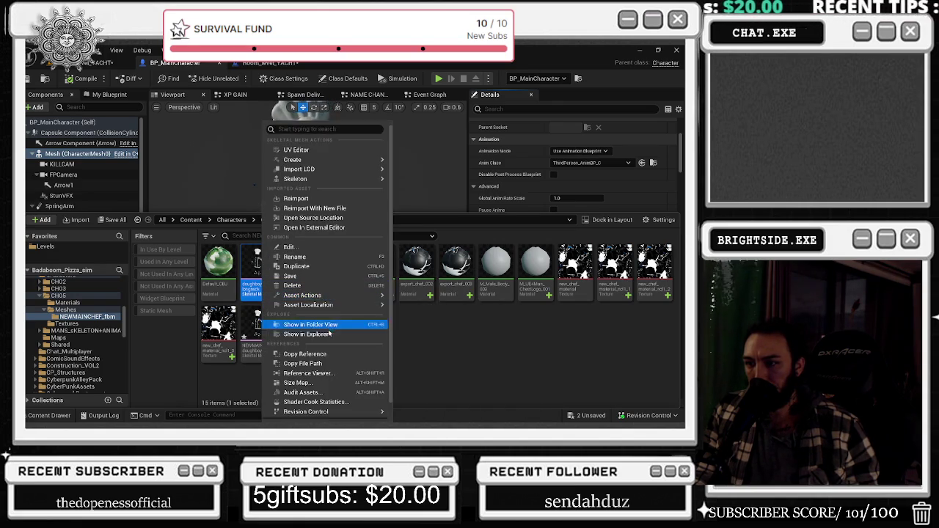
left_click(410, 355)
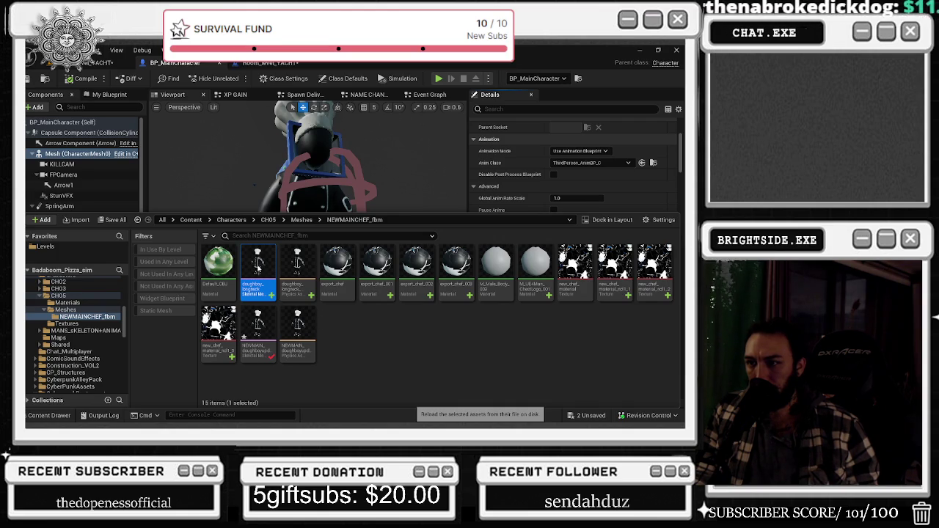
Reopen the Content Drawer and reload the NEWMAIN_doughboyupdate_RIGGED mesh asset
left_click(269, 173)
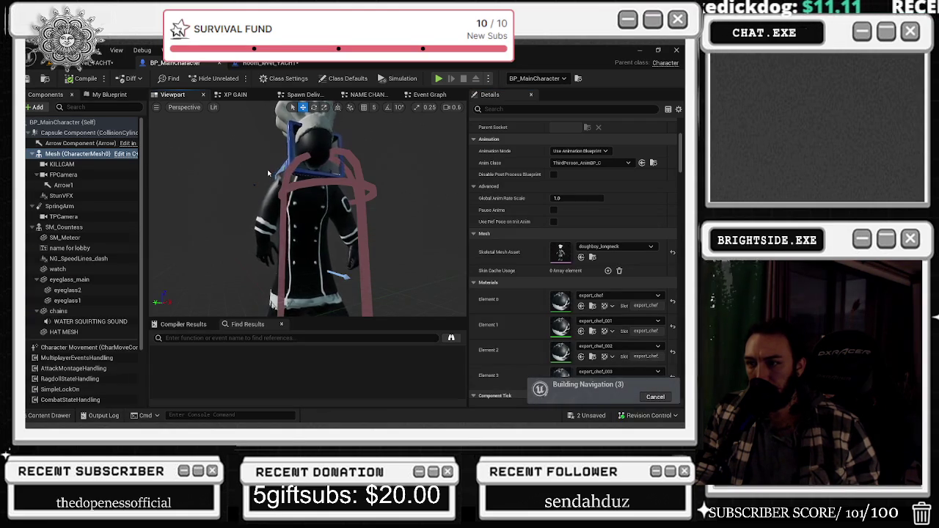
key("ctrl+space")
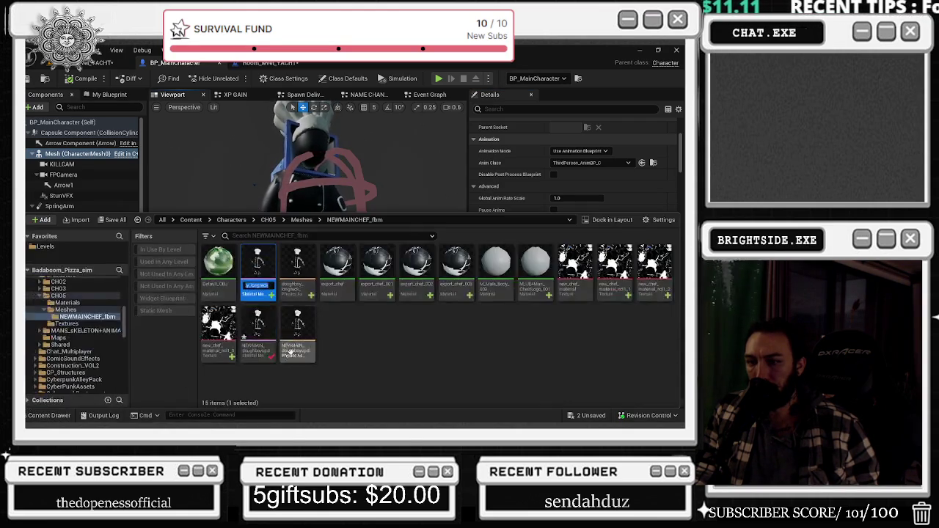
right_click(274, 343)
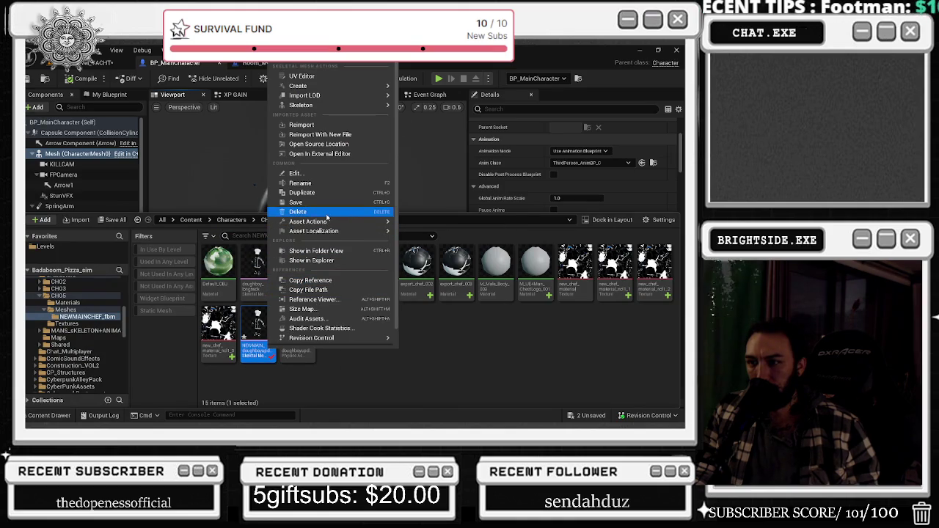
mouse_move(308, 221)
left_click(415, 303)
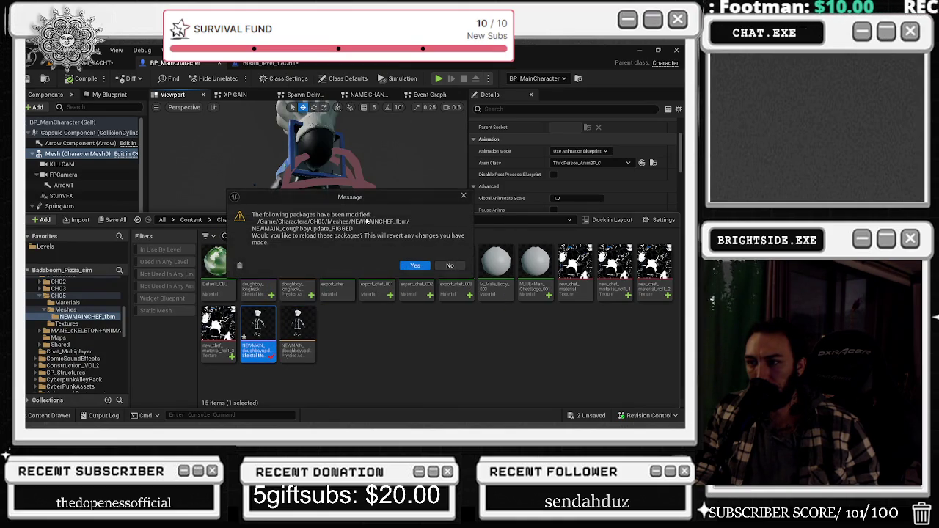
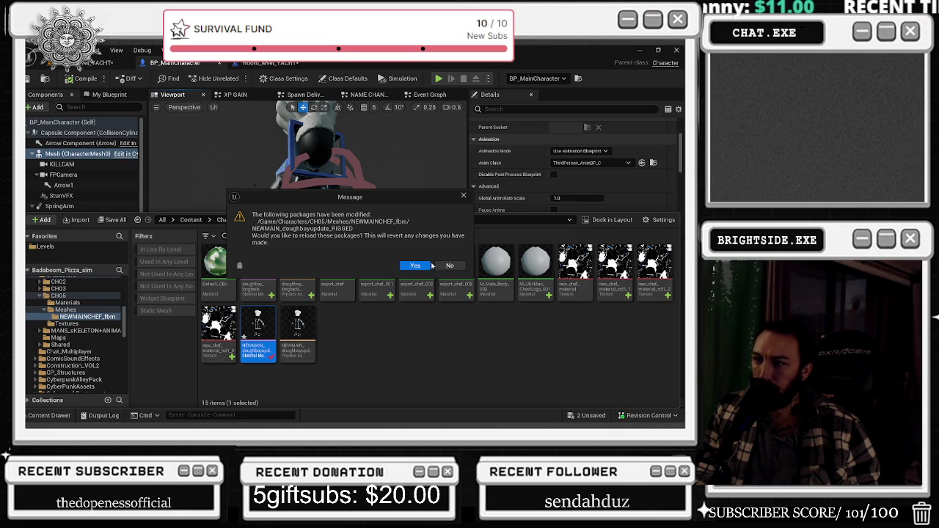
Reload the modified NEWMAIN_doughboyupdate_RIGGED chef packages and bring up the Room_level_YACHT level
left_click(416, 265)
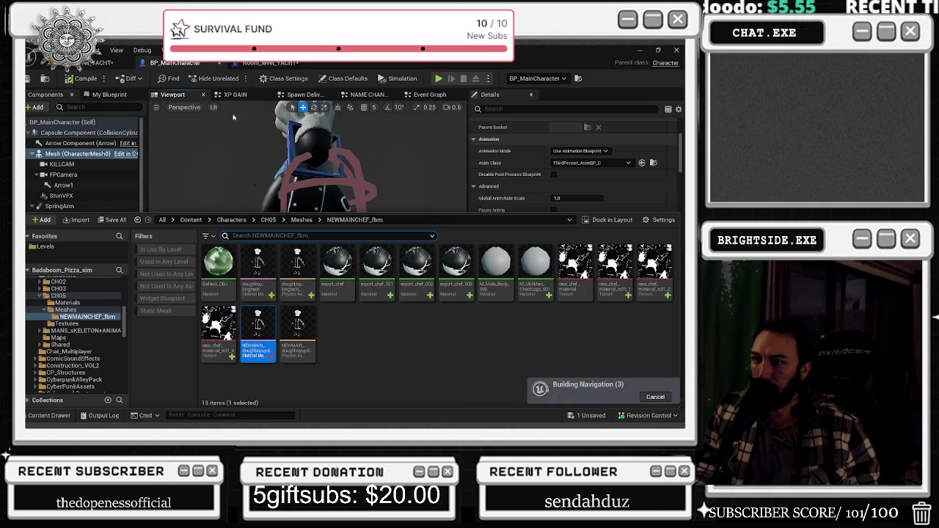
left_click(85, 79)
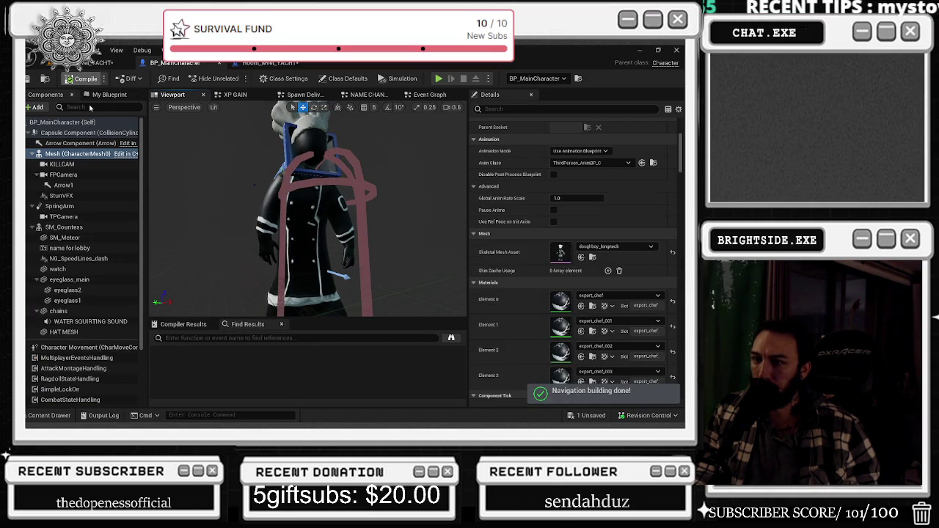
left_click(270, 63)
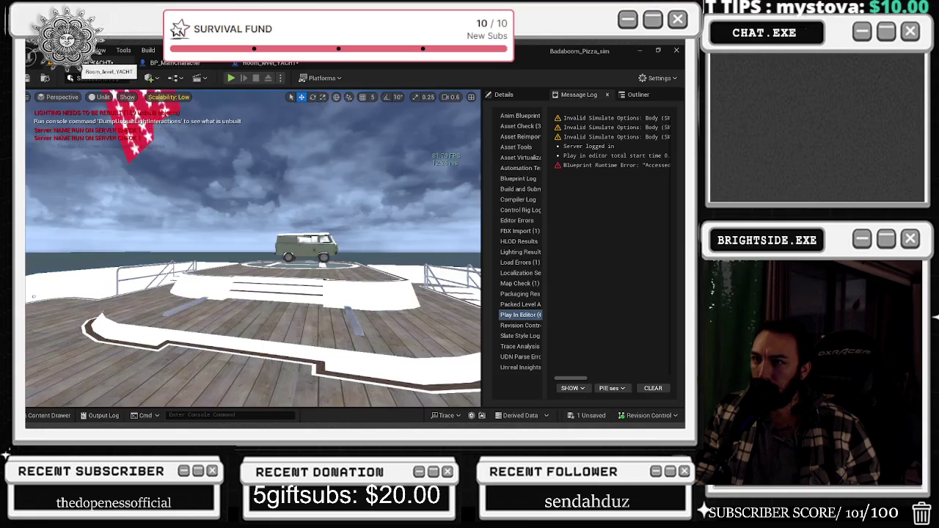
Play the yacht level in the editor and walk the updated chef across the deck toward the railing
left_click(231, 77)
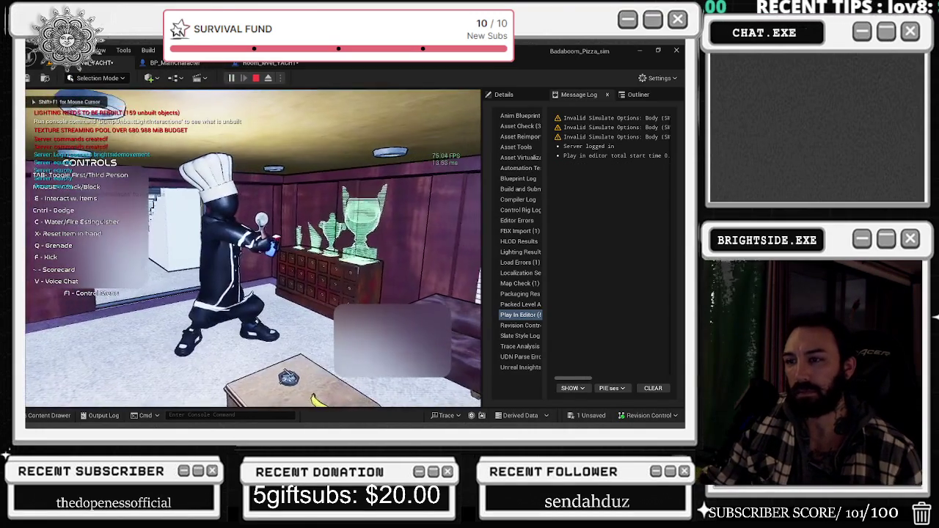
key("w")
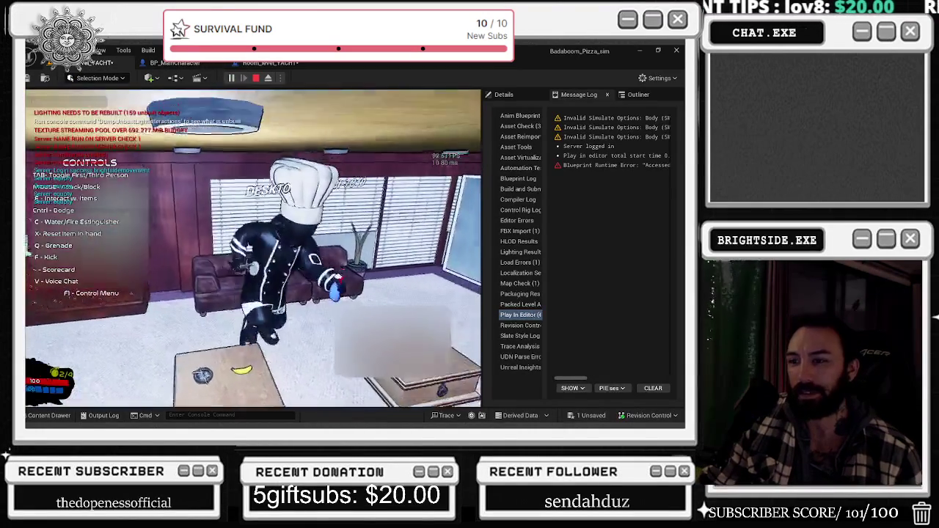
key("w")
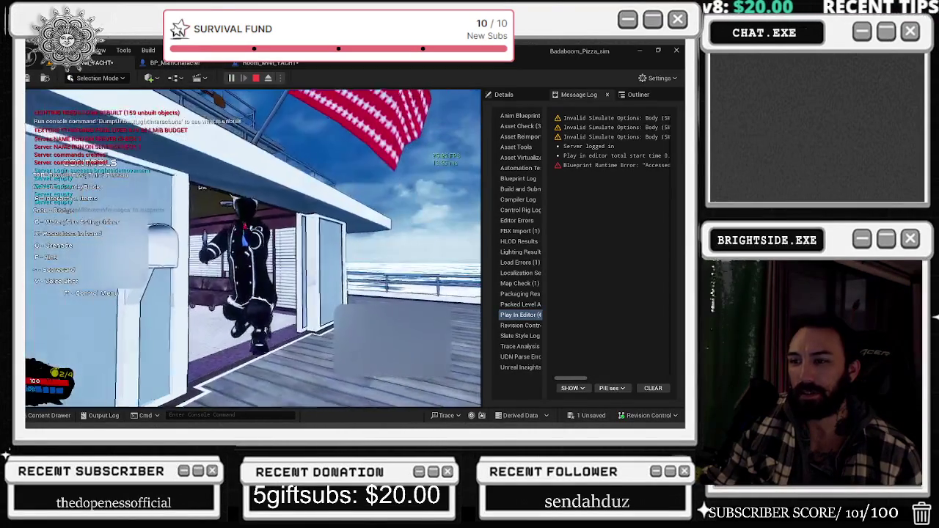
key("w")
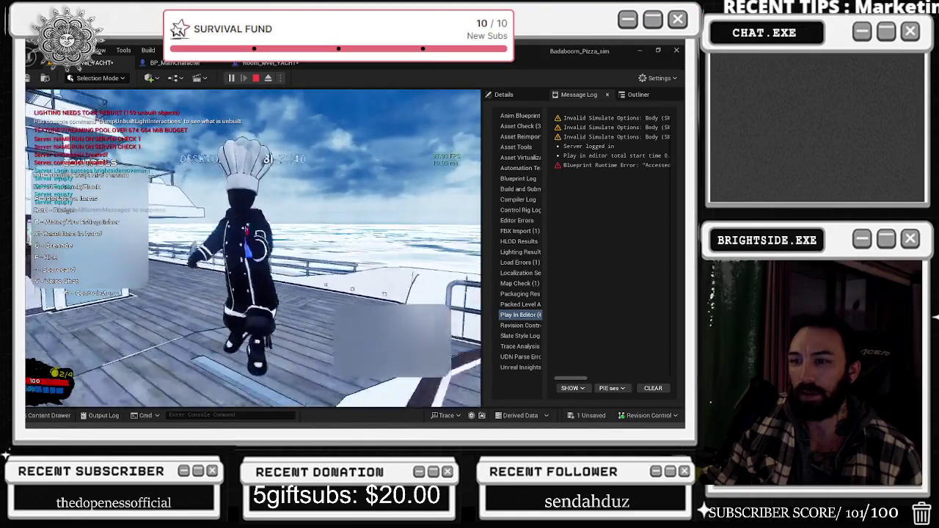
key("w")
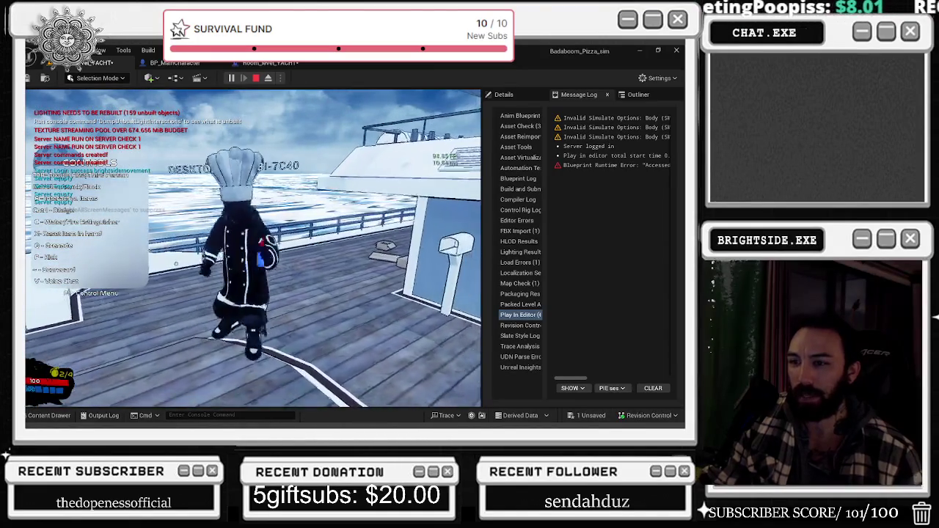
key("w")
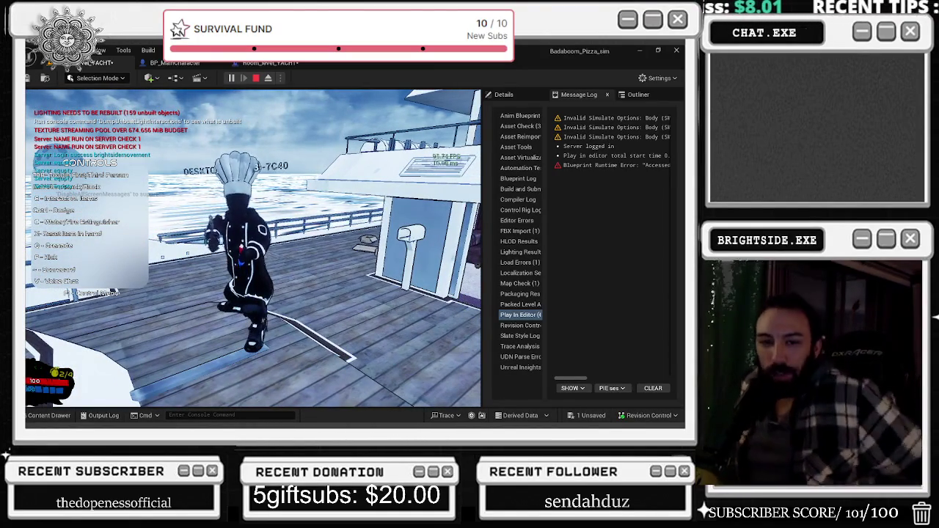
key("w")
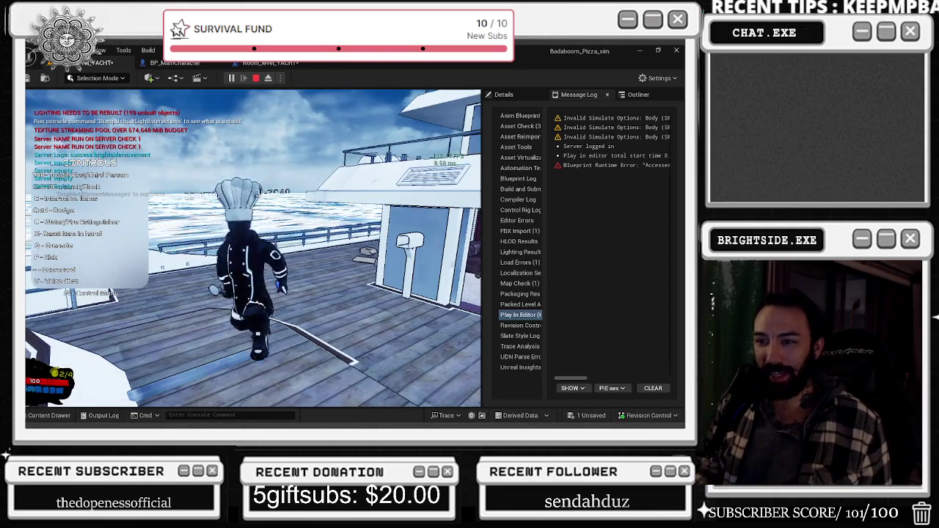
key("s")
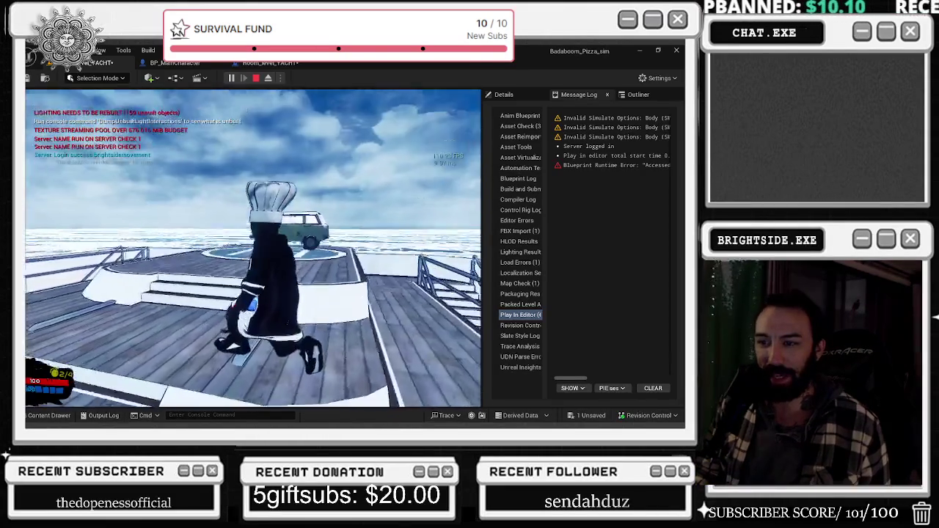
key("w")
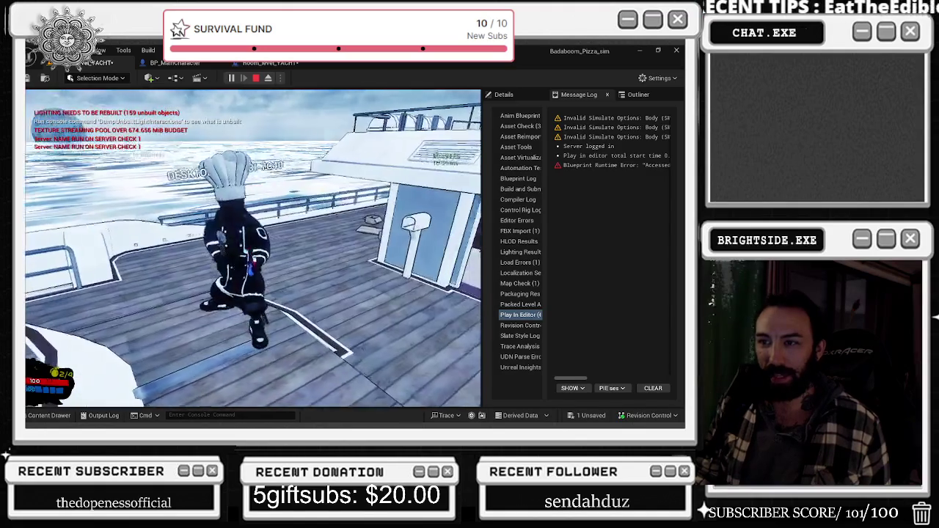
key("w")
key("w")
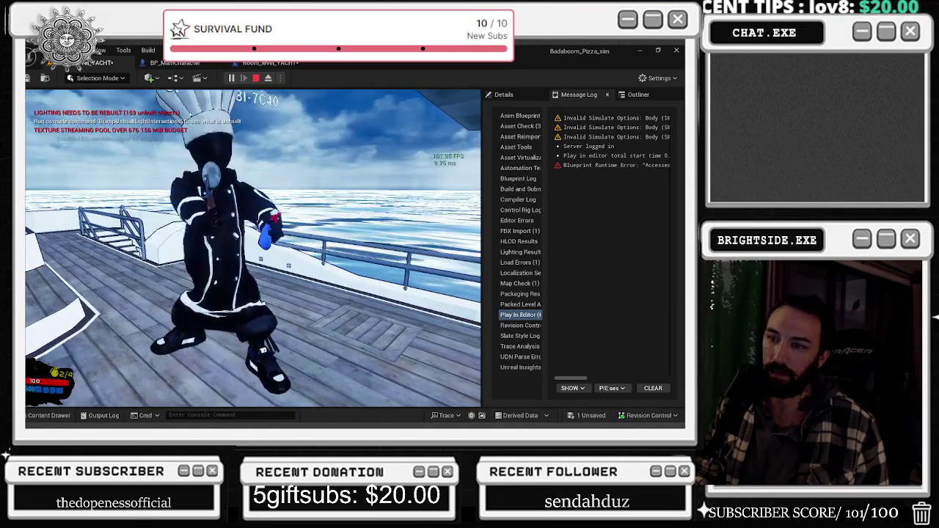
Stop the Play In Editor session and switch over to Blender
key("Escape")
key("alt+Tab")
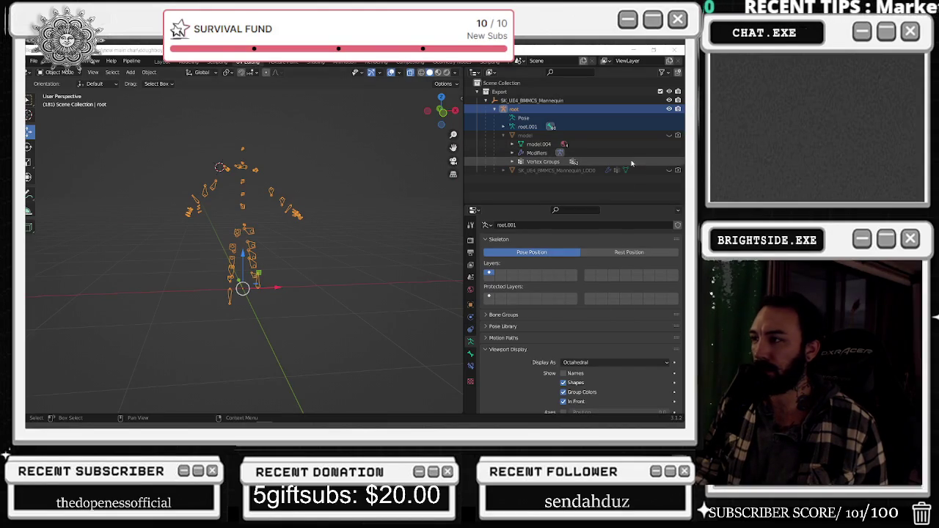
Unhide the chef mesh, try and undo a thigh_twist_01_r weight stroke, then return to Object Mode
left_click(679, 136)
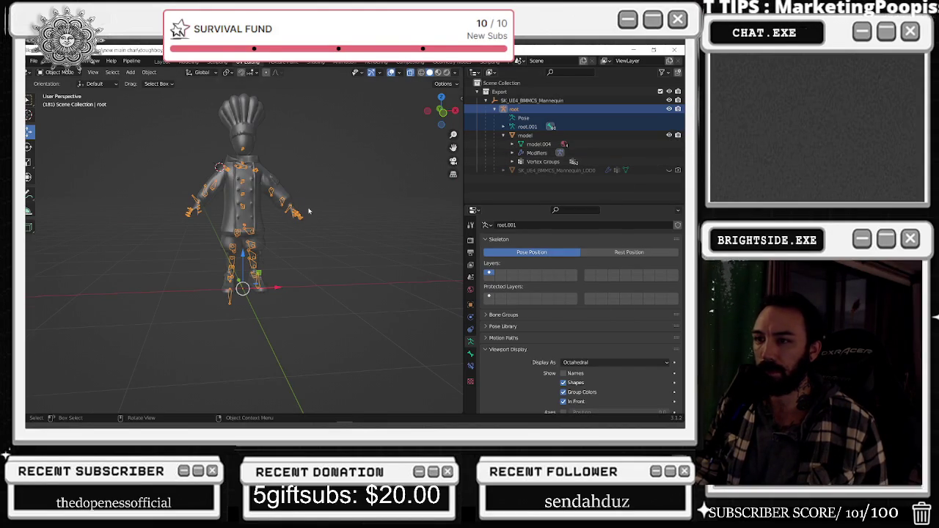
scroll(257, 207, "up", 3)
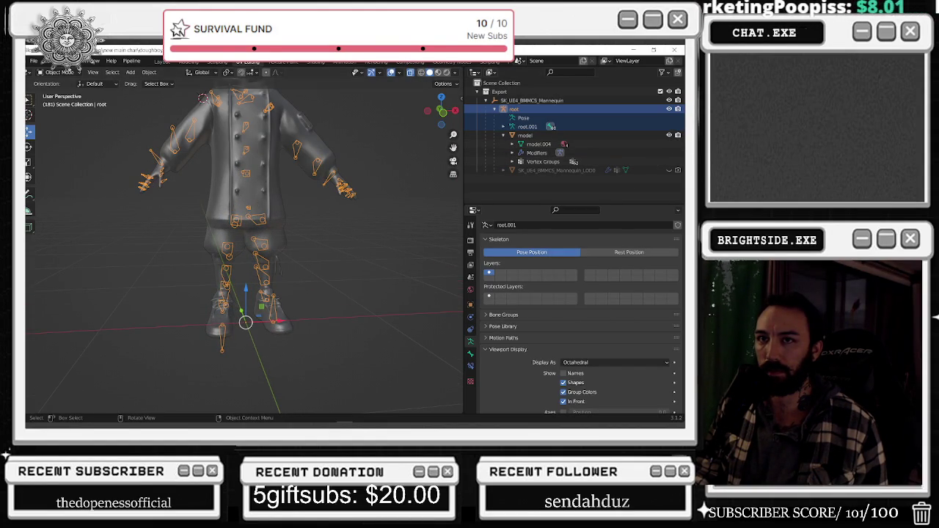
left_click(58, 71)
left_click(209, 117)
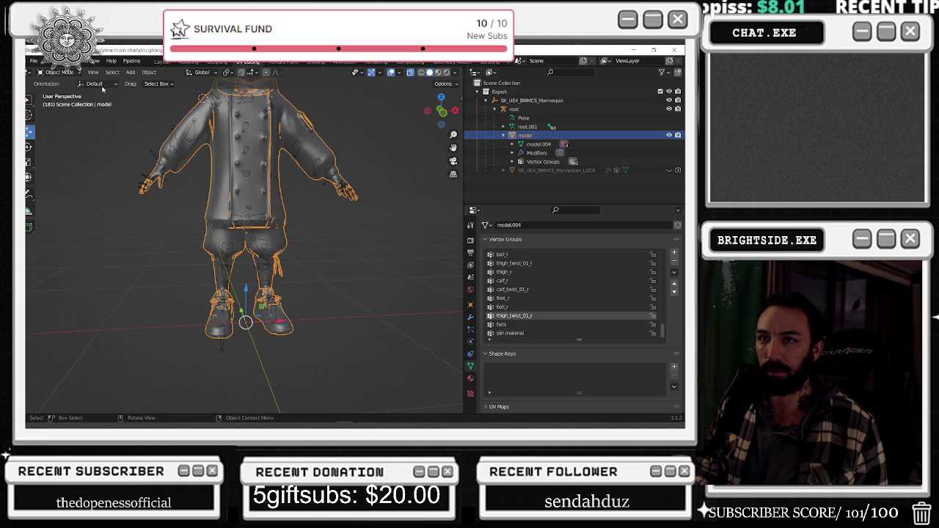
left_click(59, 72)
left_click(63, 121)
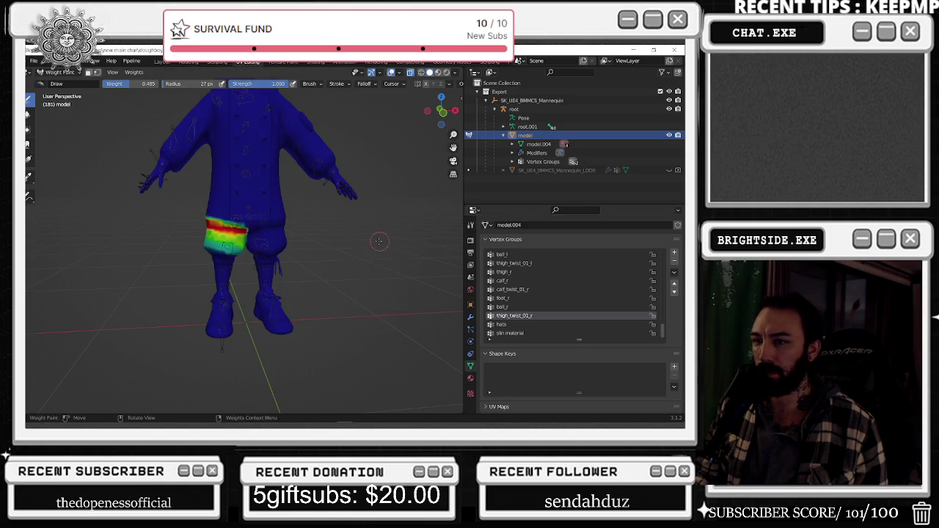
middle_click_drag(389, 242, 274, 224)
scroll(274, 224, "up", 2)
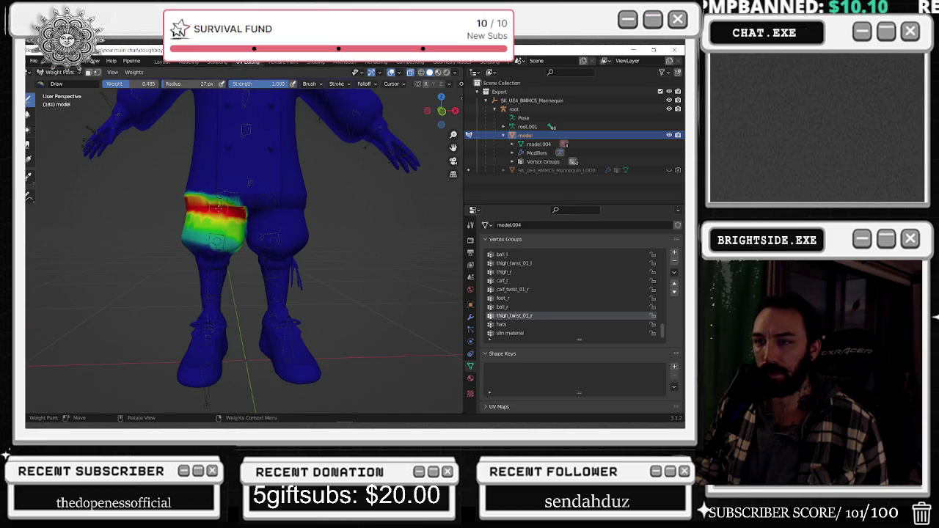
left_click_drag(206, 202, 220, 212)
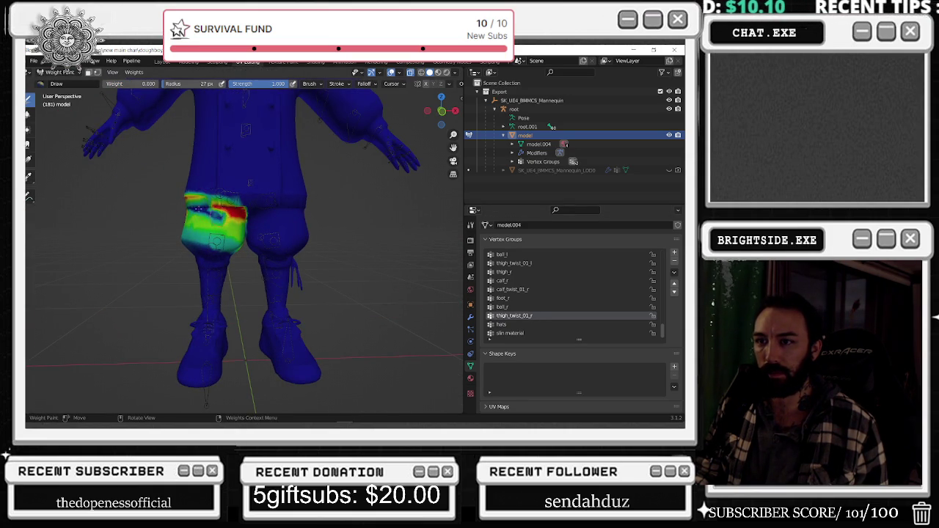
key("ctrl+z")
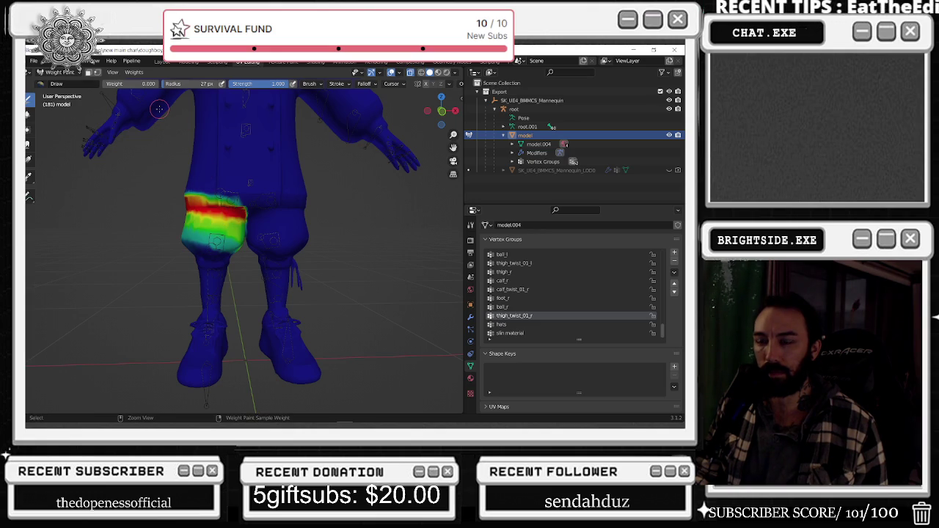
key("ctrl+Tab")
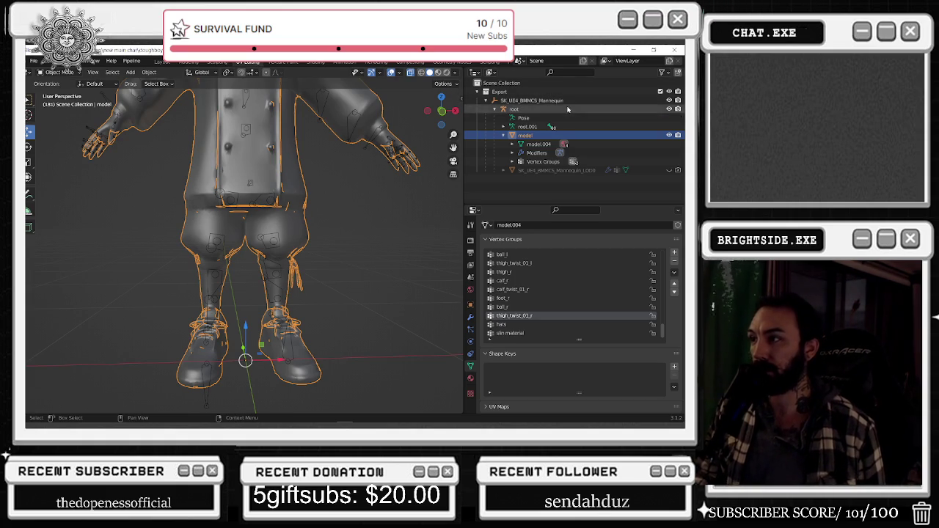
Show the SK_UE4_BMMCS_Mannequin_LOD0 mesh inside the chef and alternate selection between the two meshes
left_click(678, 170)
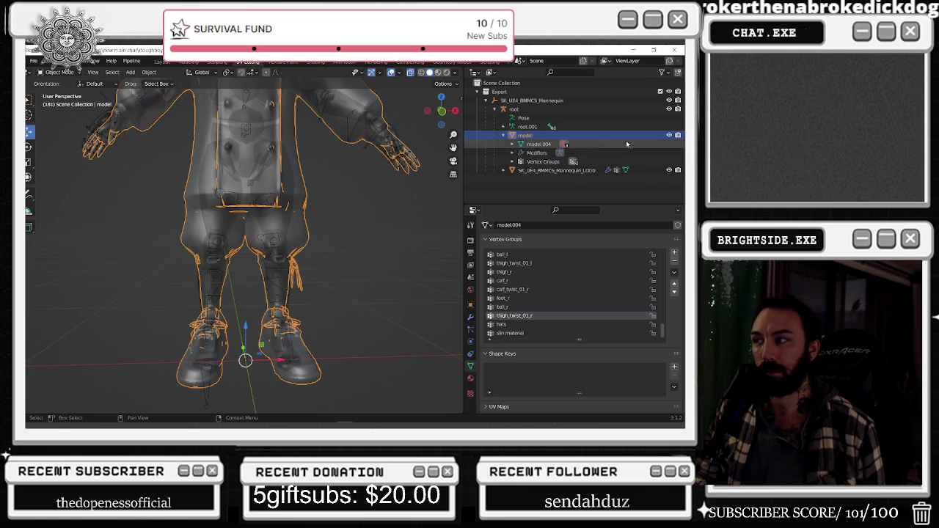
left_click(669, 135)
left_click(669, 135)
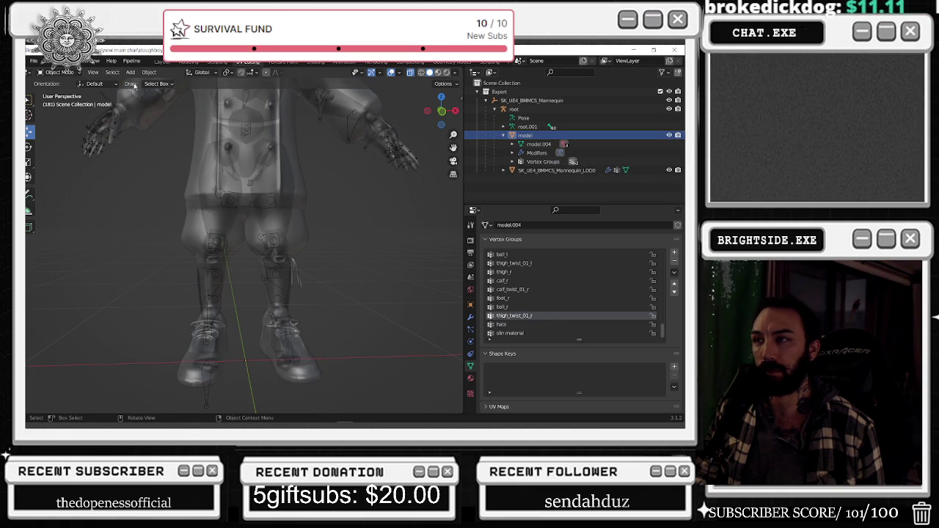
left_click(207, 213)
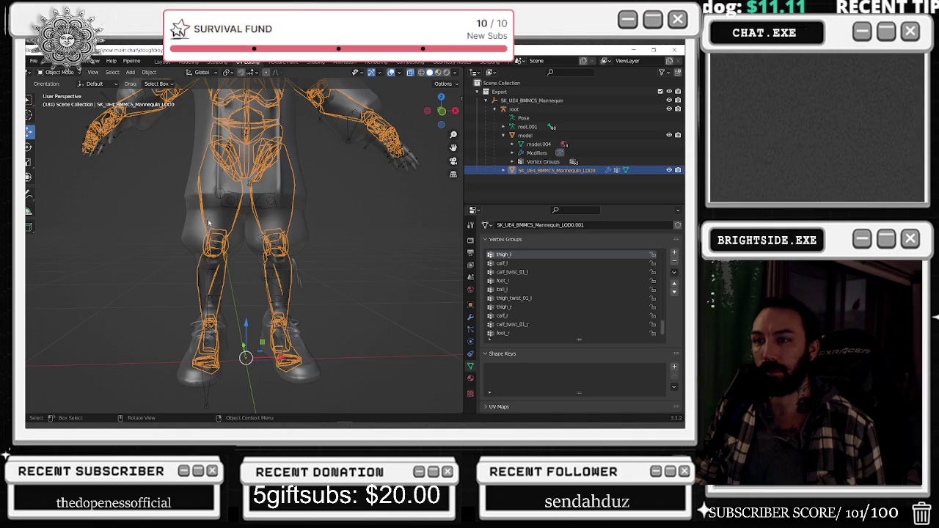
left_click(195, 221)
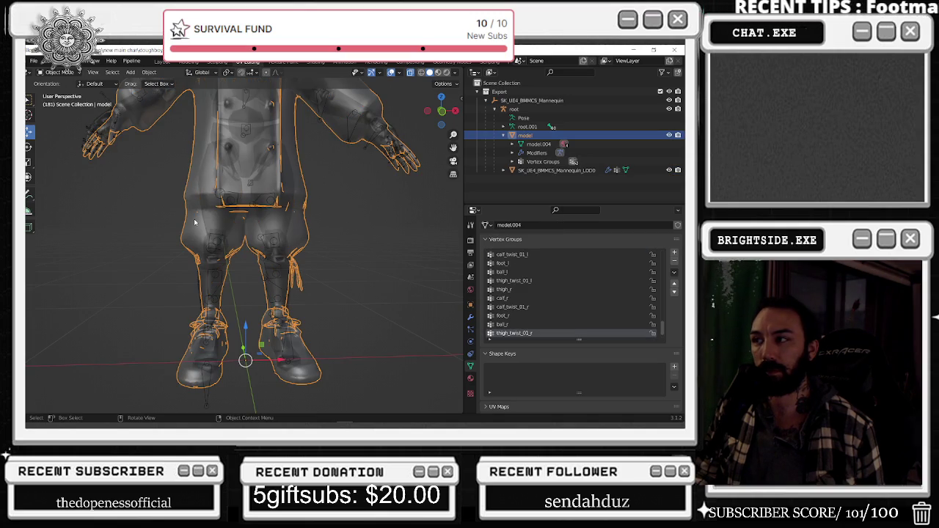
left_click(206, 224)
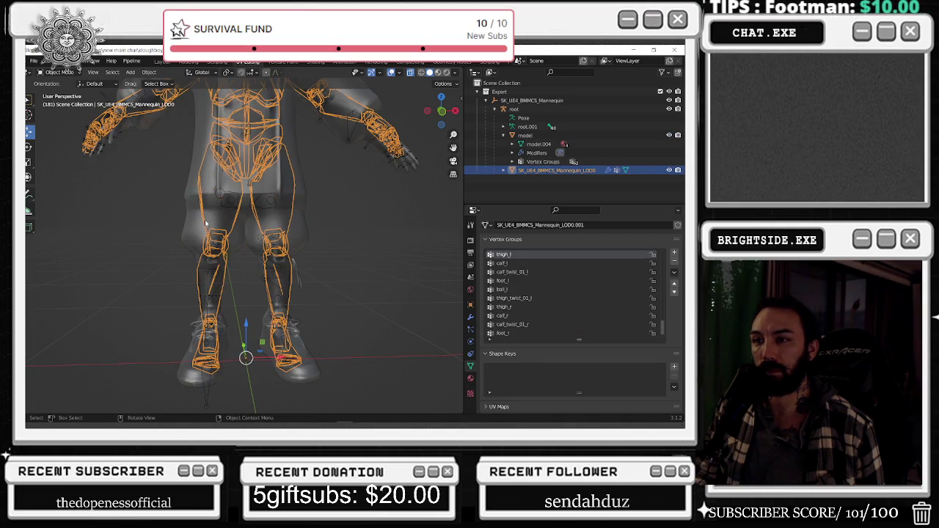
left_click(196, 224)
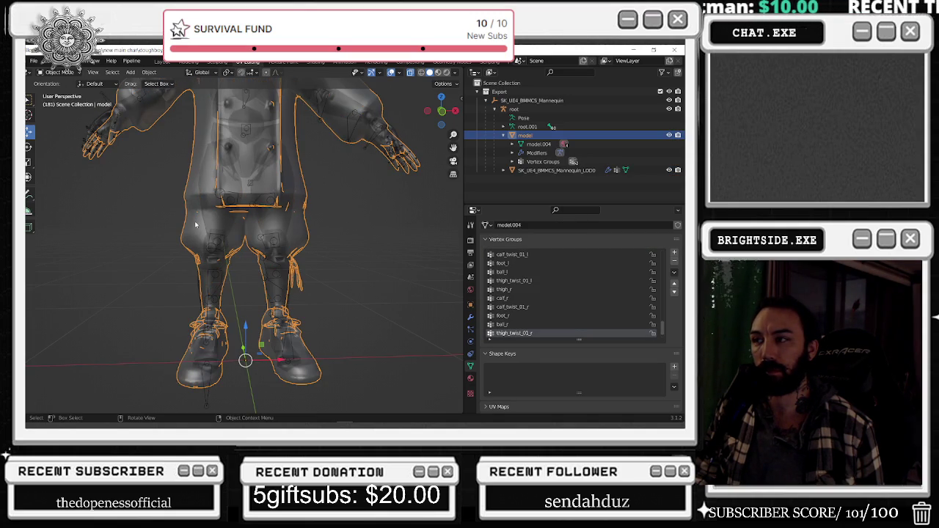
key("q")
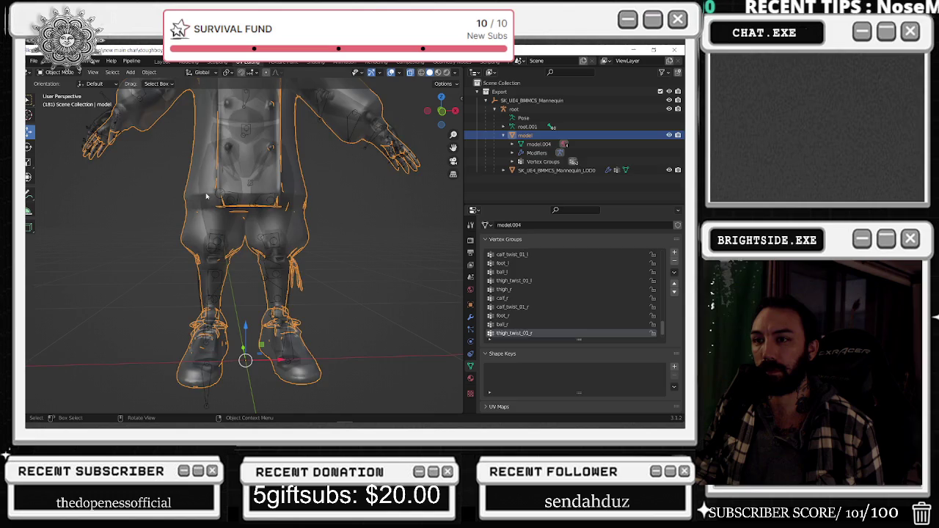
Toggle the mannequin LOD0 mesh's visibility to compare the chef with and without it
left_click(212, 194)
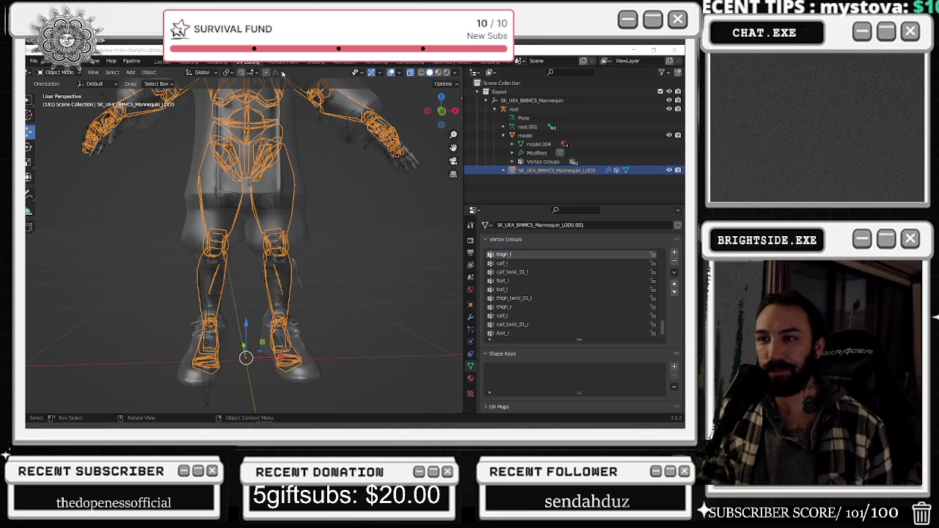
left_click(669, 170)
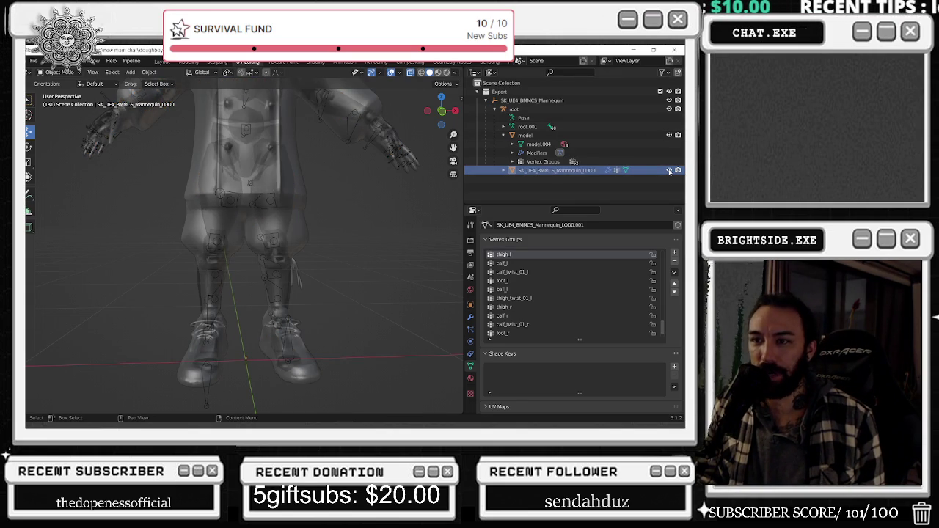
left_click(669, 171)
left_click(669, 170)
left_click(669, 170)
left_click(669, 170)
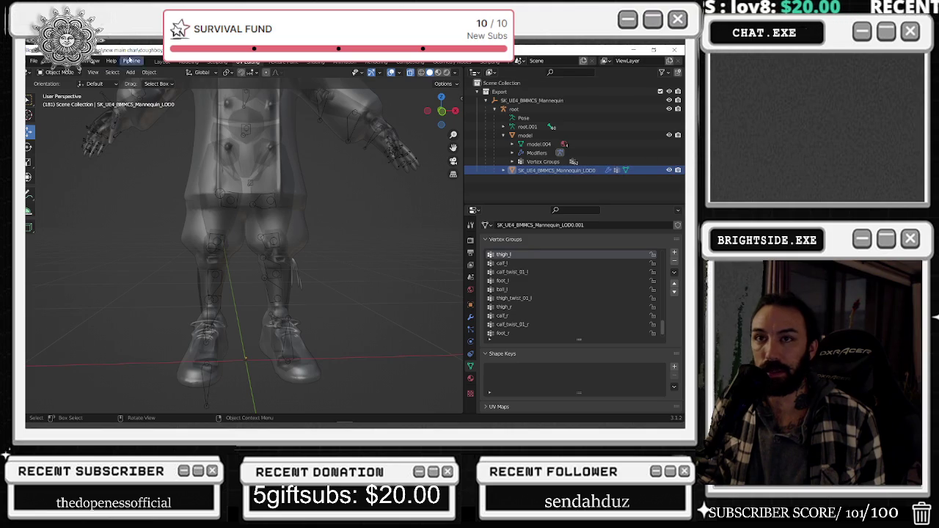
scroll(121, 123, "down", 4)
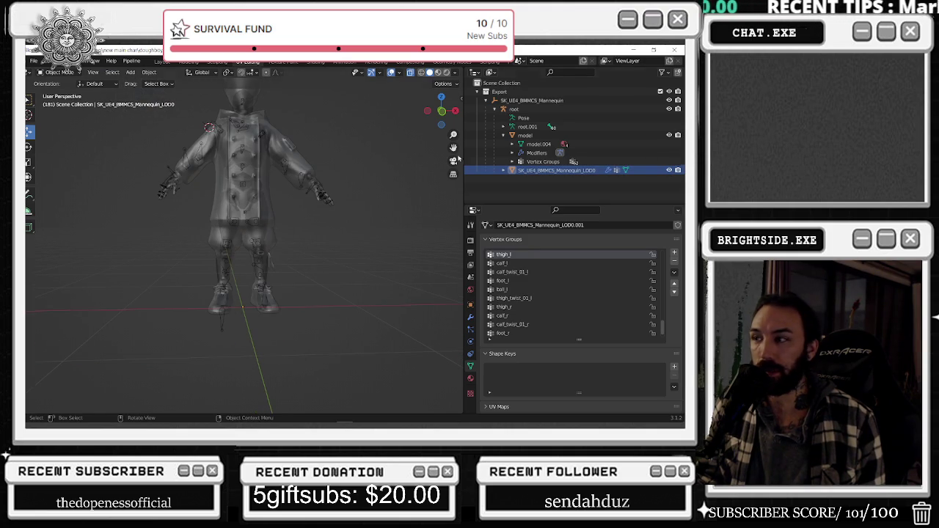
Make the chef model mesh the active object again, ready to change its interaction mode
left_click(540, 263)
left_click(525, 135)
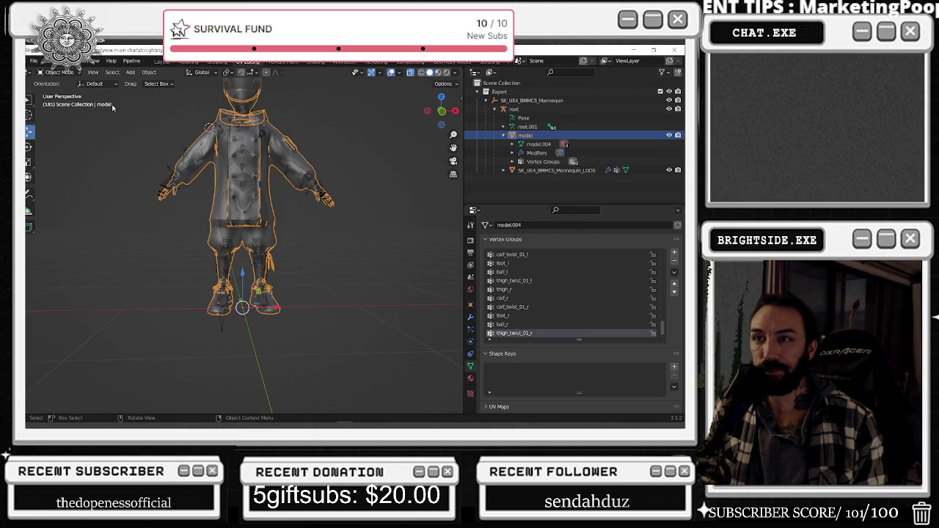
key("alt+a")
left_click(197, 165)
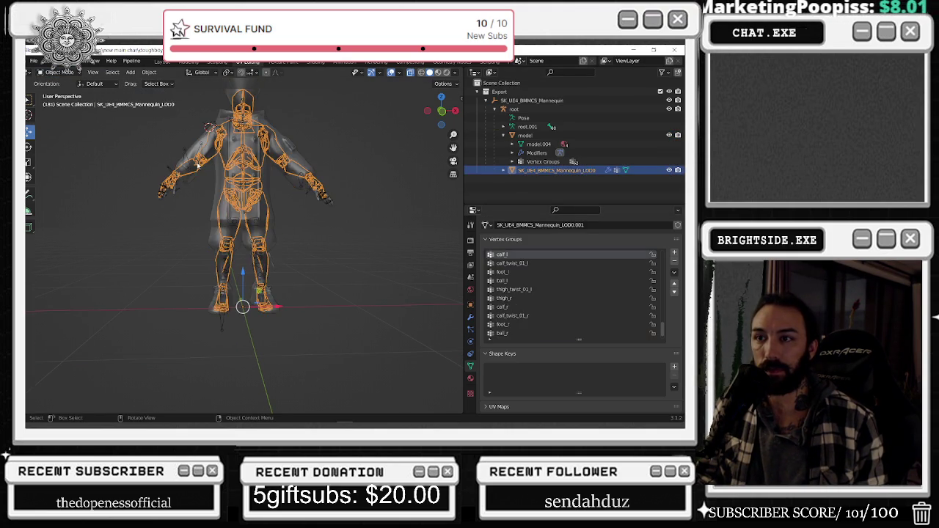
left_click(194, 148)
left_click(59, 72)
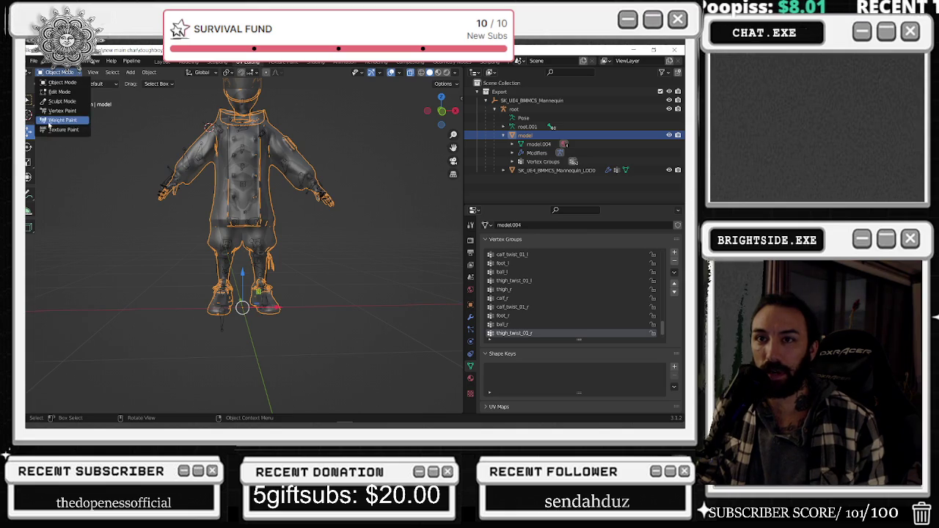
Switch the chef to Weight Paint and view the calf_r, head and ring_03_r group weights
left_click(63, 120)
left_click(518, 307)
scroll(525, 300, "up", 5)
scroll(524, 297, "up", 2)
left_click(522, 289)
scroll(524, 301, "up", 6)
scroll(525, 304, "up", 5)
scroll(525, 305, "down", 4)
left_click(519, 289)
scroll(517, 289, "down", 1)
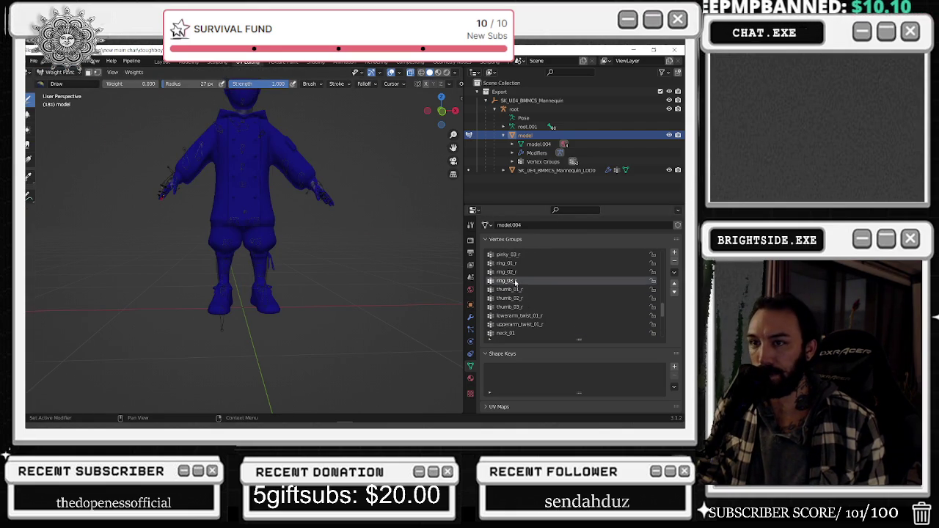
Step through the right-hand finger groups to pinky_01_r while orbiting around the legs
middle_click_drag(230, 229, 256, 249)
scroll(234, 231, "up", 3)
scroll(246, 236, "up", 2)
scroll(258, 255, "down", 1)
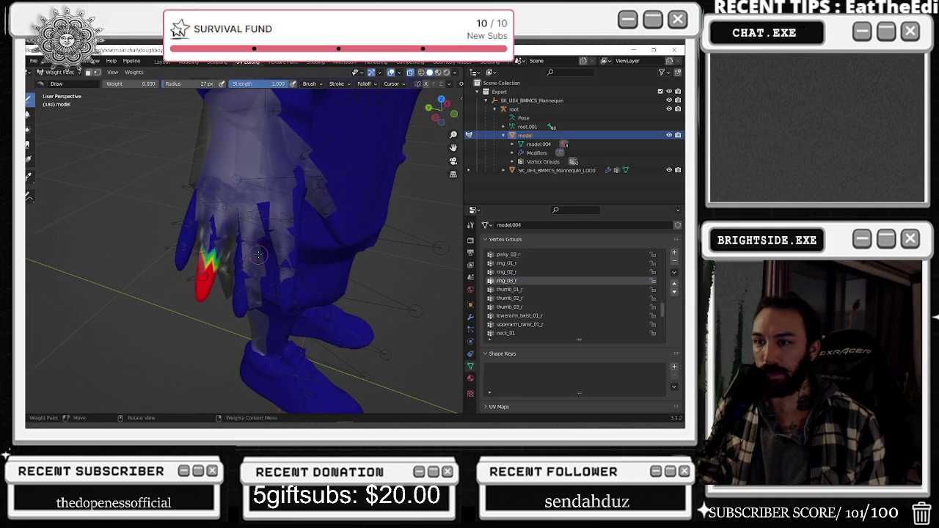
left_click(515, 271)
key("Up")
key("Up")
key("Up")
key("Up")
key("Up")
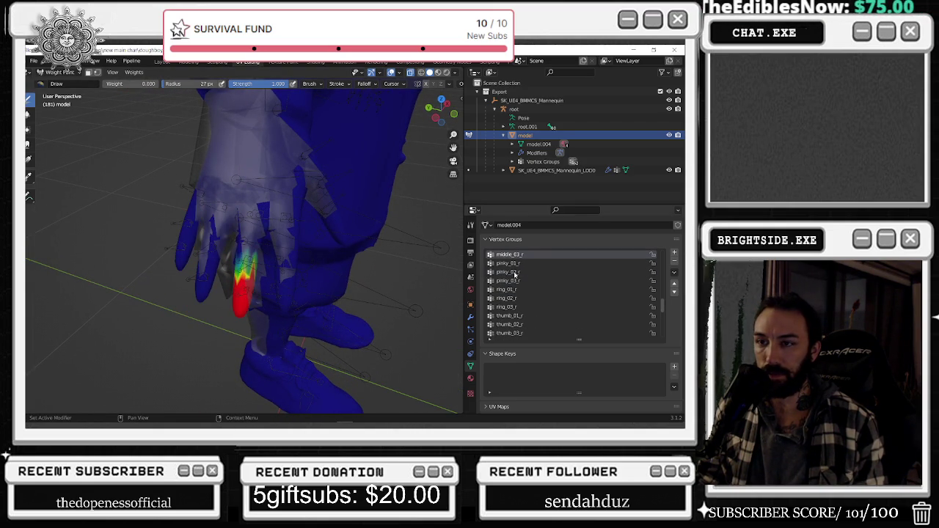
key("Down")
middle_click_drag(323, 250, 222, 216)
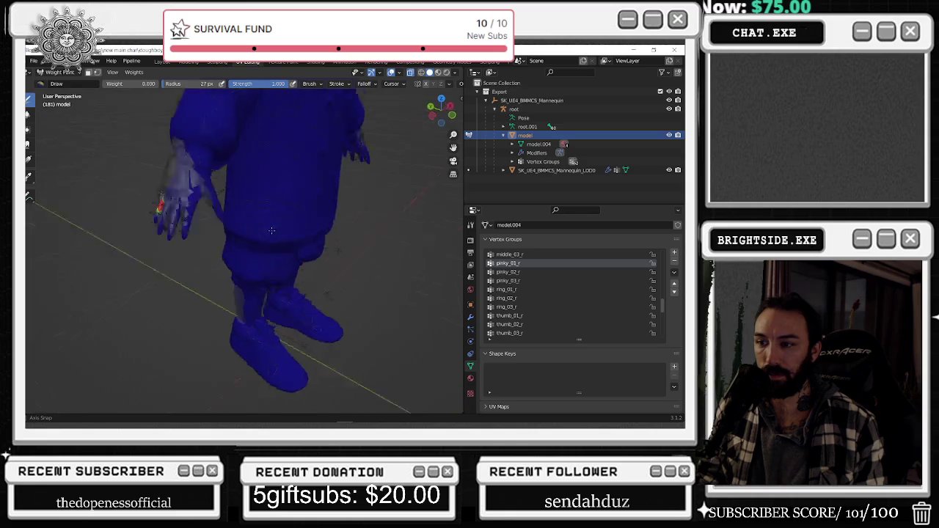
scroll(222, 216, "down", 2)
scroll(201, 150, "down", 2)
In Edit Mode, select and inspect the pinky_01_r and pinky_02_r group vertices
left_click(58, 72)
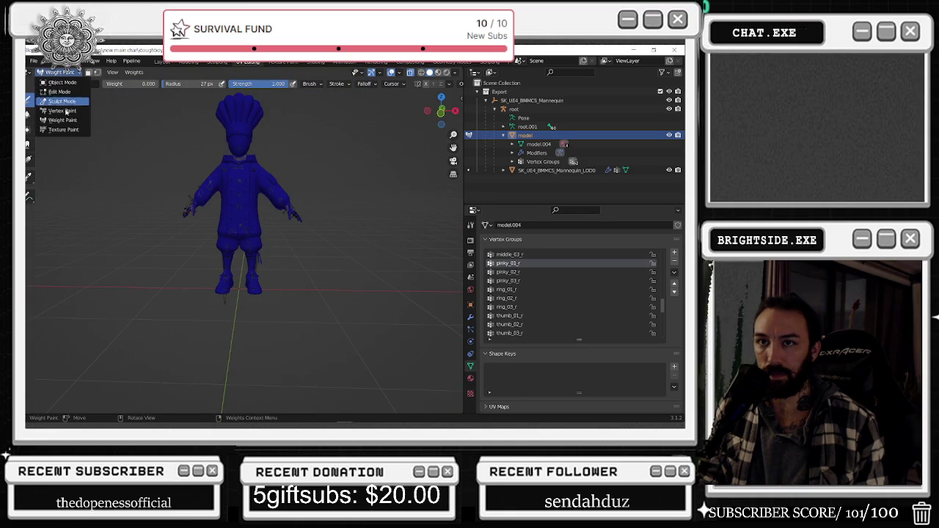
left_click(58, 91)
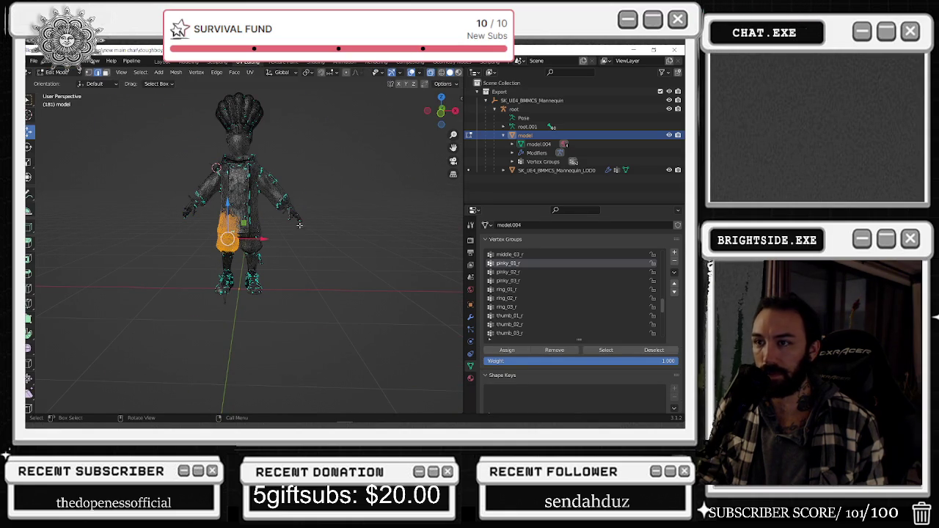
key("alt+a")
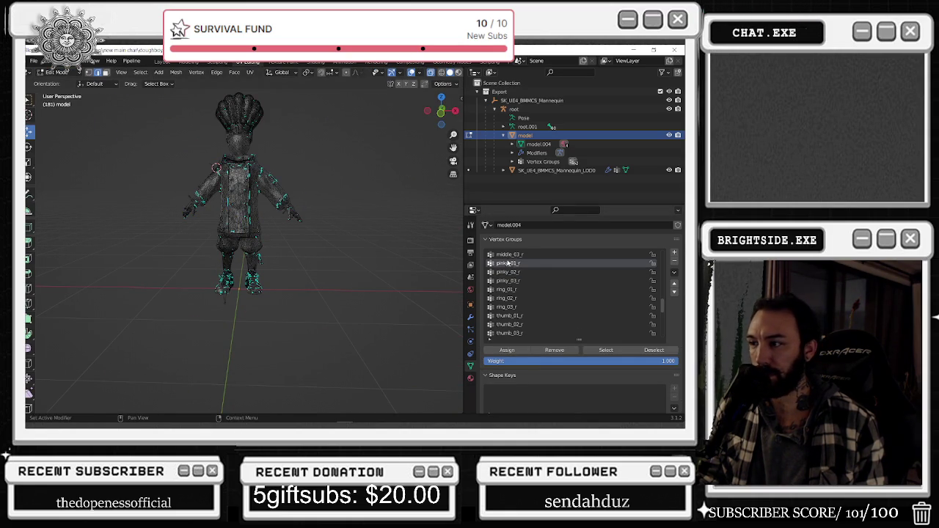
left_click(606, 349)
mouse_move(263, 236)
middle_mouse_down()
mouse_move(331, 234)
mouse_move(413, 263)
middle_mouse_up()
scroll(413, 263, "up", 3)
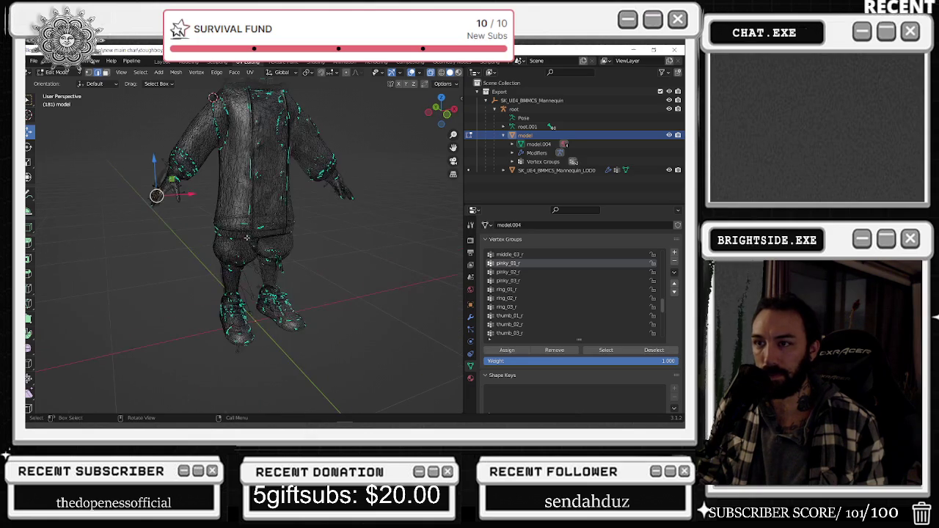
left_click(501, 273)
left_click(608, 351)
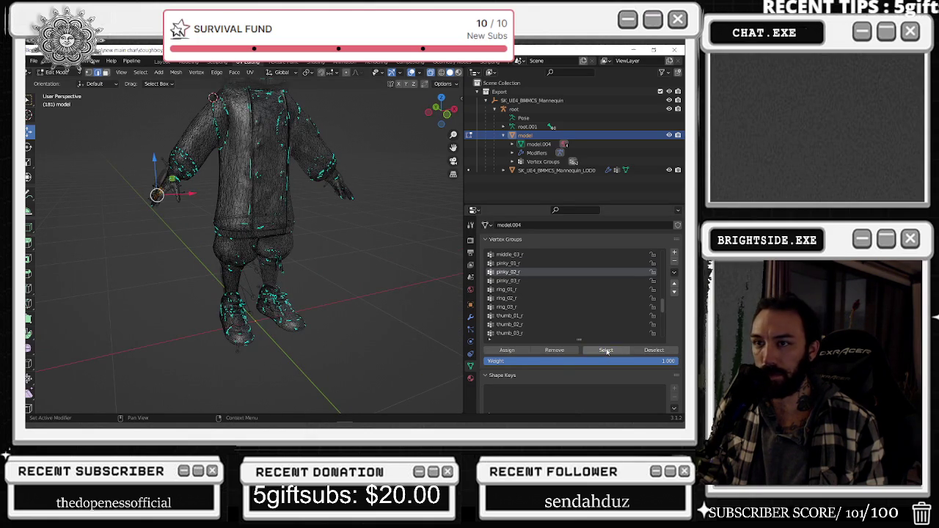
left_click(365, 234)
Remove the stray lower-body vertices from the middle_03_r vertex group
left_click(513, 254)
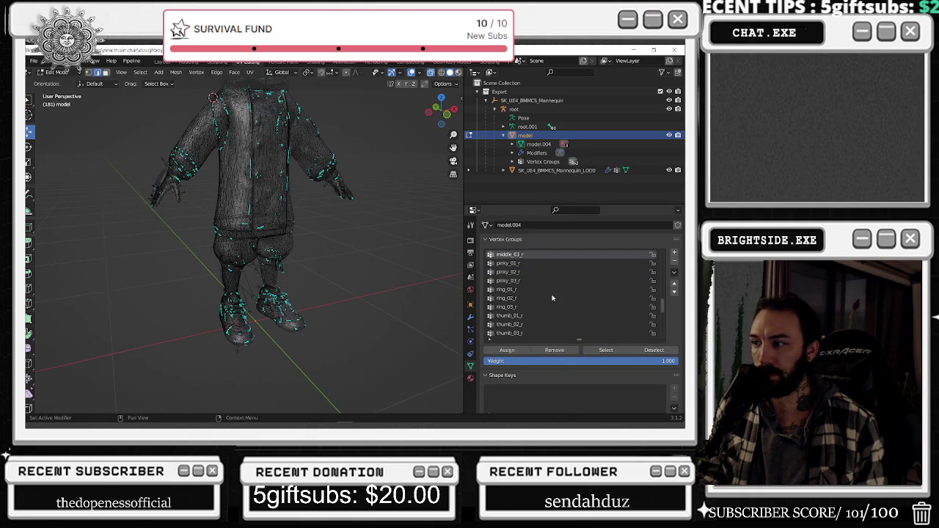
left_click(598, 351)
mouse_move(219, 208)
middle_mouse_down()
mouse_move(307, 239)
mouse_move(242, 228)
middle_mouse_up()
left_click_drag(204, 169, 286, 259)
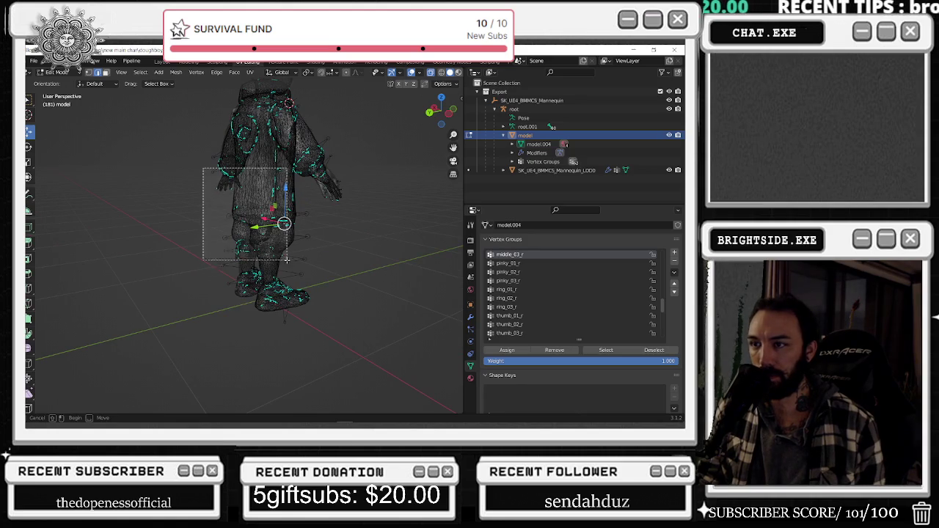
left_click_drag(140, 153, 299, 287)
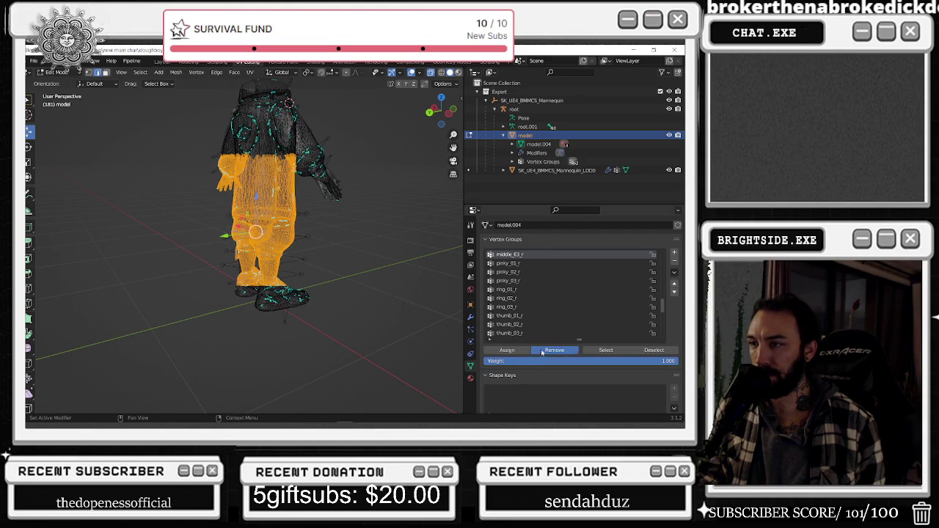
left_click(385, 252)
Check the vertices assigned to middle_02_r, middle_01_r and index_03_r on the hand
scroll(520, 263, "up", 1)
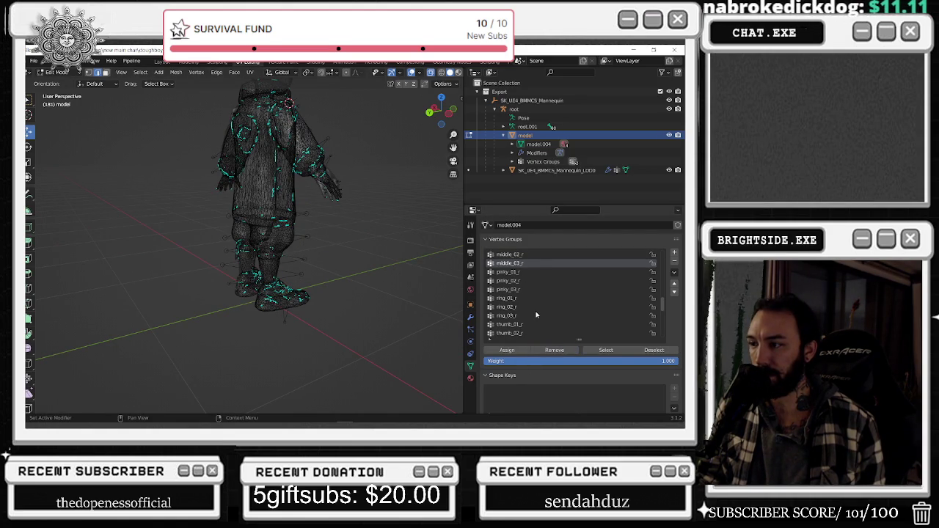
scroll(536, 314, "down", 1)
scroll(530, 300, "up", 2)
scroll(529, 297, "up", 3)
left_click(522, 289)
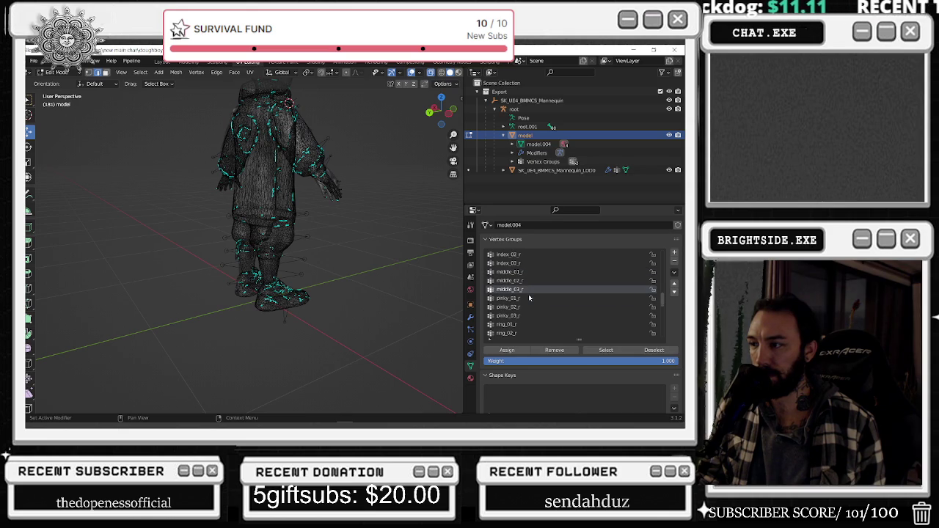
scroll(525, 287, "down", 1)
left_click(605, 350)
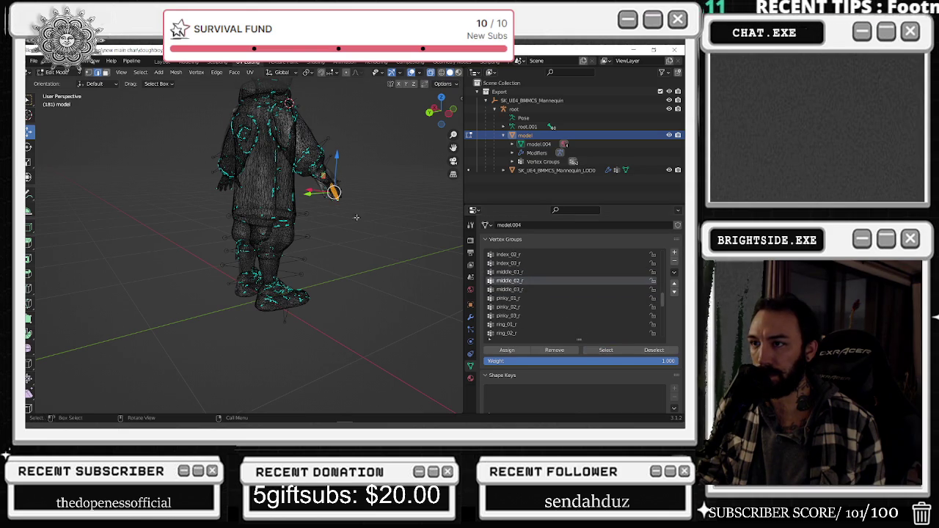
middle_click_drag(362, 221, 338, 219)
scroll(321, 215, "up", 3)
key("alt+a")
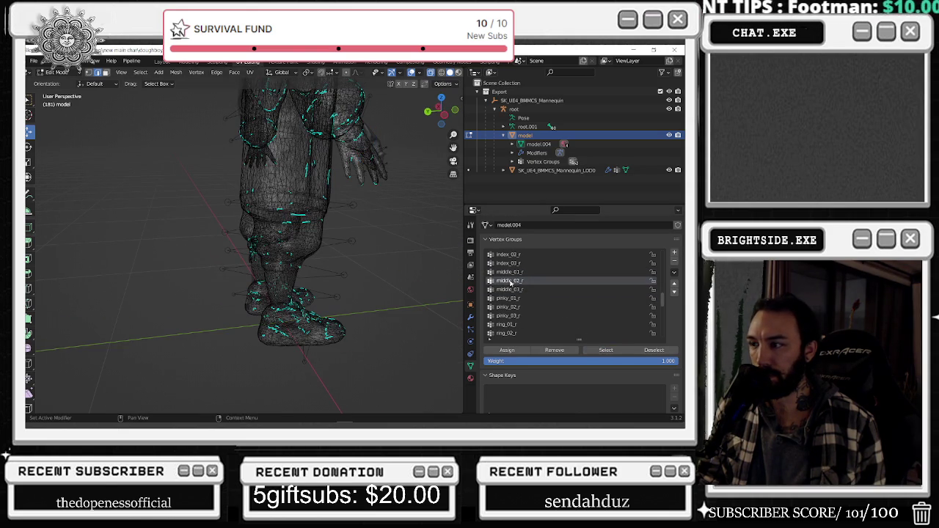
left_click(510, 271)
left_click(605, 350)
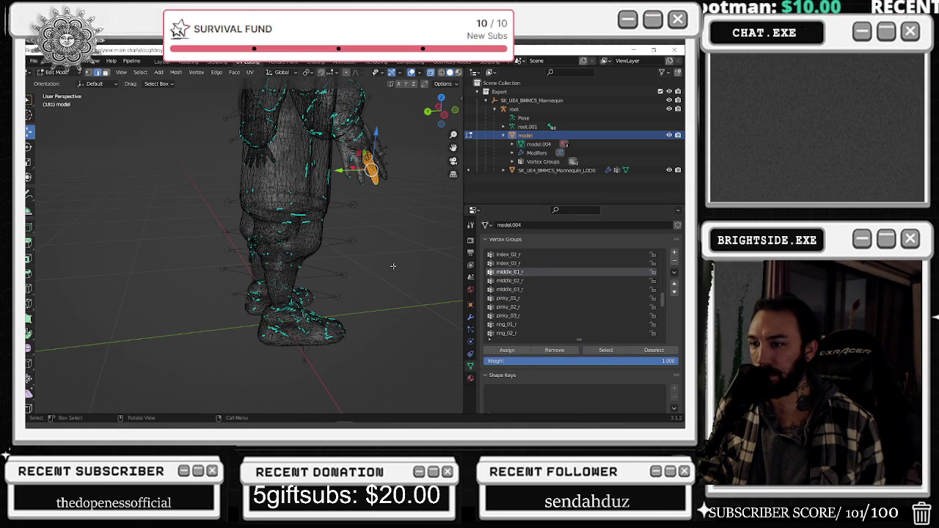
key("alt+a")
left_click(510, 262)
left_click(598, 350)
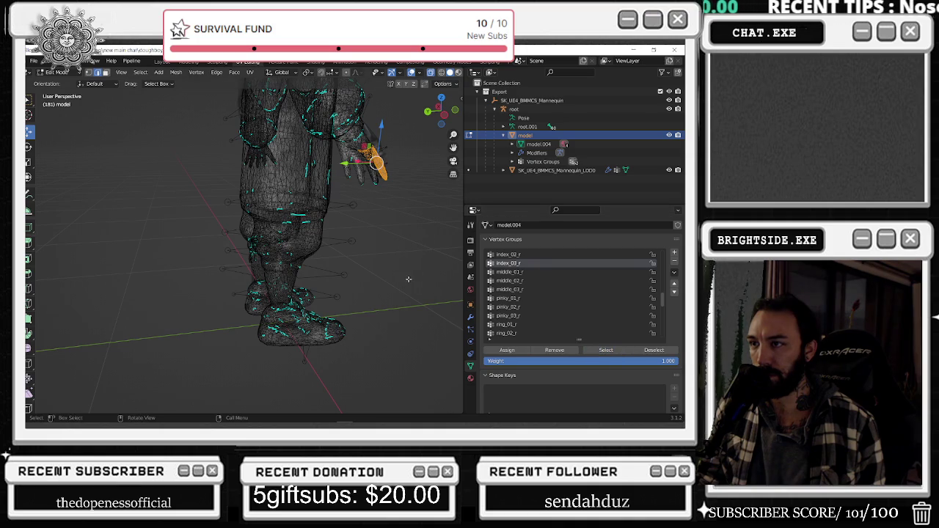
key("alt+a")
Check the vertices assigned to index_02_r, index_01_r, hand_r and lowerarm_r
left_click(509, 254)
left_click(614, 352)
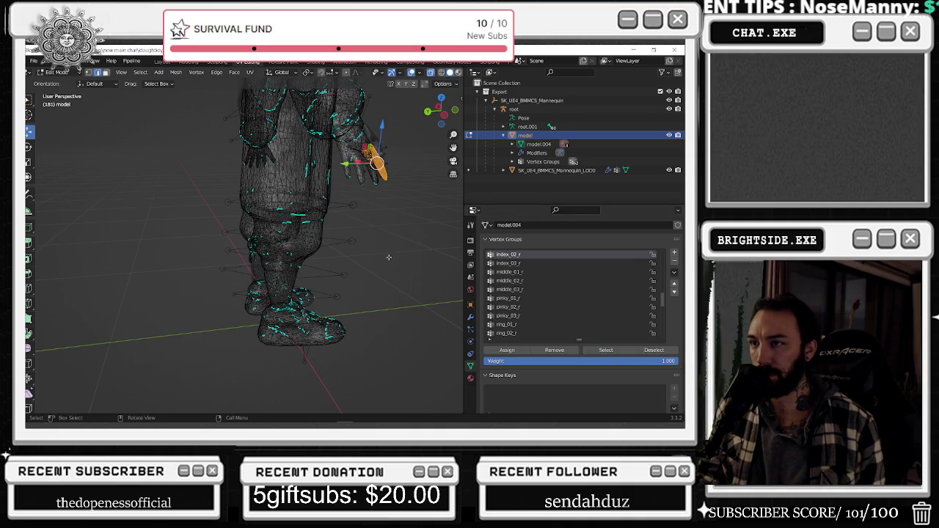
scroll(489, 299, "up", 2)
key("alt+a")
left_click(513, 271)
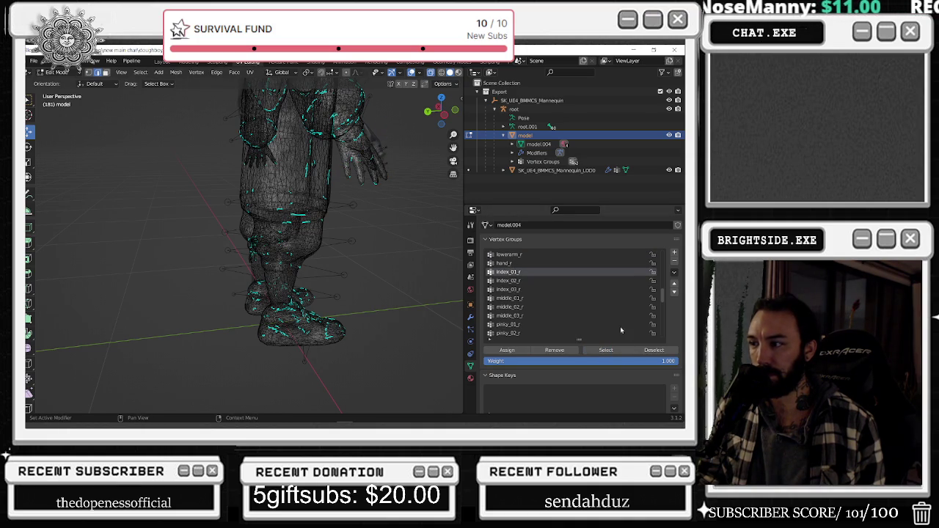
left_click(629, 353)
key("alt+a")
left_click(513, 262)
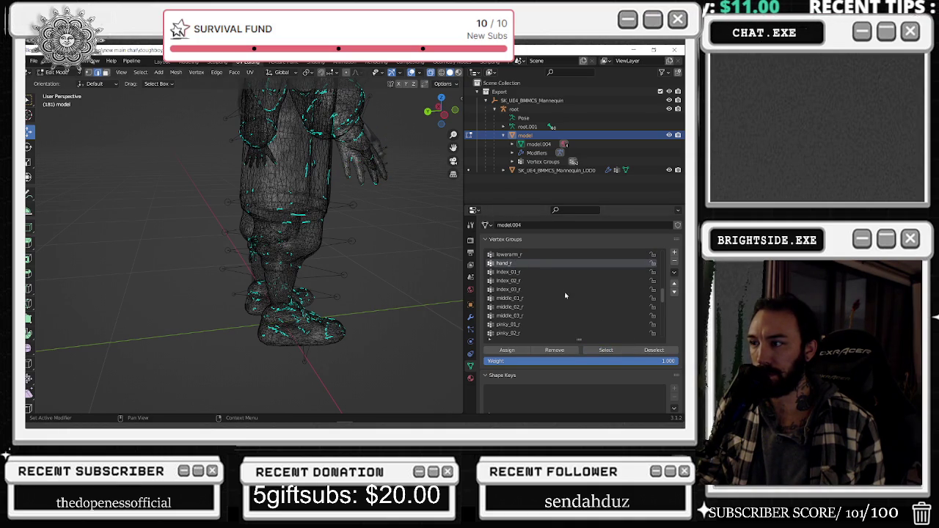
left_click(606, 352)
mouse_move(345, 234)
middle_mouse_down()
mouse_move(299, 243)
mouse_move(394, 265)
middle_mouse_up()
scroll(300, 242, "up", 3)
key("alt+a")
left_click(495, 257)
left_click(606, 350)
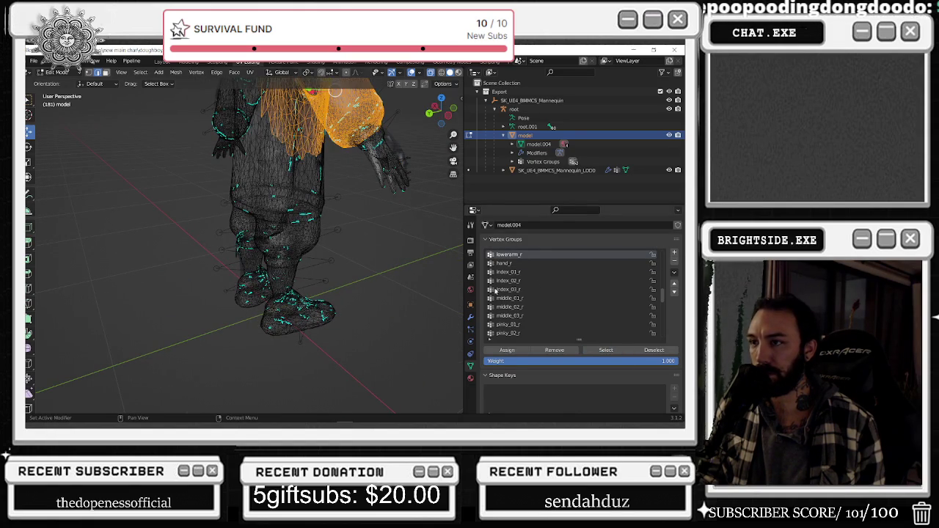
scroll(315, 234, "down", 3)
middle_click_drag(345, 242, 252, 232)
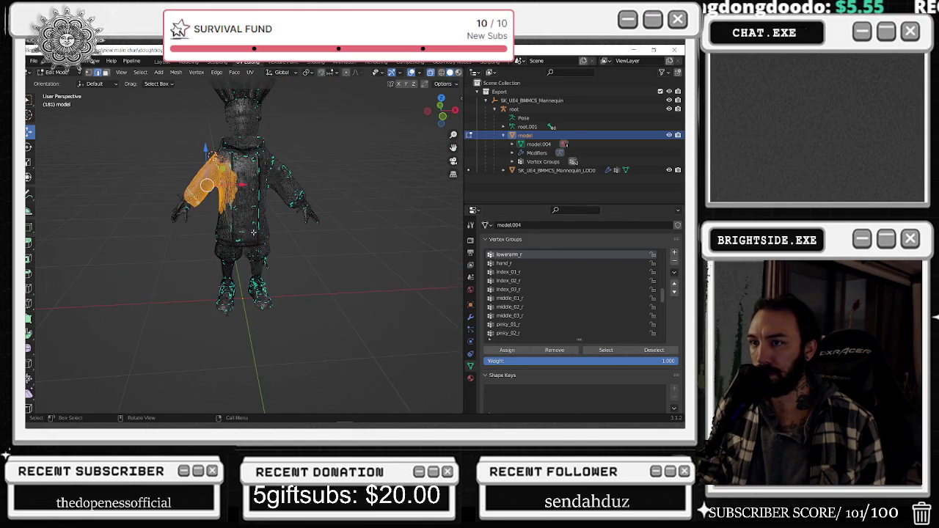
Select and inspect the upperarm_r and index_01_r group vertices on the chef
left_click(294, 255)
scroll(539, 264, "up", 2)
left_click(514, 262)
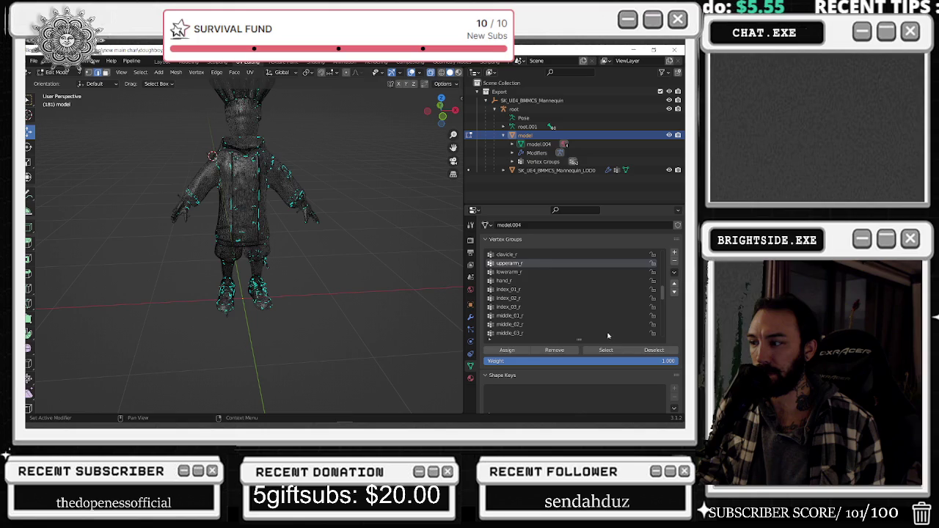
left_click(606, 350)
mouse_move(278, 323)
middle_mouse_down()
mouse_move(381, 325)
mouse_move(375, 314)
mouse_move(410, 315)
middle_mouse_up()
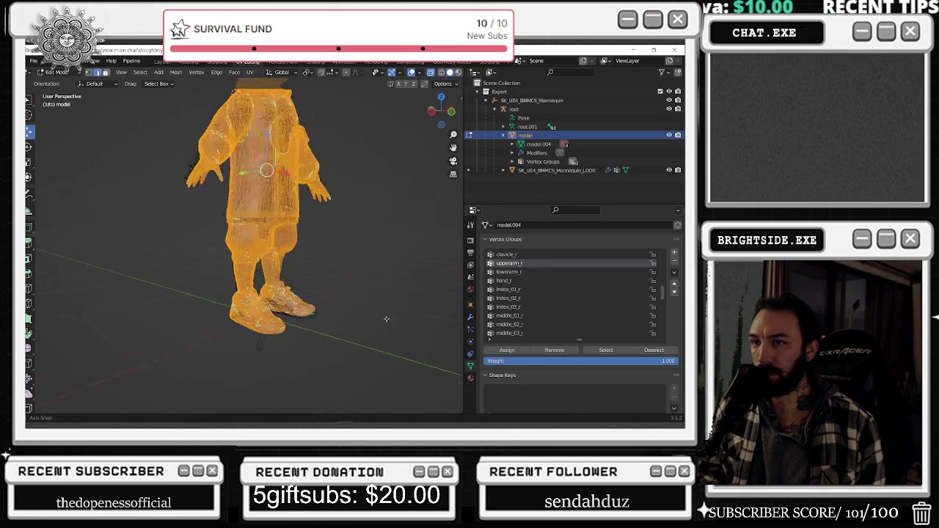
key("alt+a")
left_click(559, 291)
left_click(605, 349)
mouse_move(441, 261)
middle_mouse_down()
mouse_move(453, 228)
mouse_move(507, 249)
middle_mouse_up()
Step through the index_02_r, index_03_r and middle_01_r to middle_03_r vertex groups
left_click(538, 301)
key("alt+a")
left_click(534, 307)
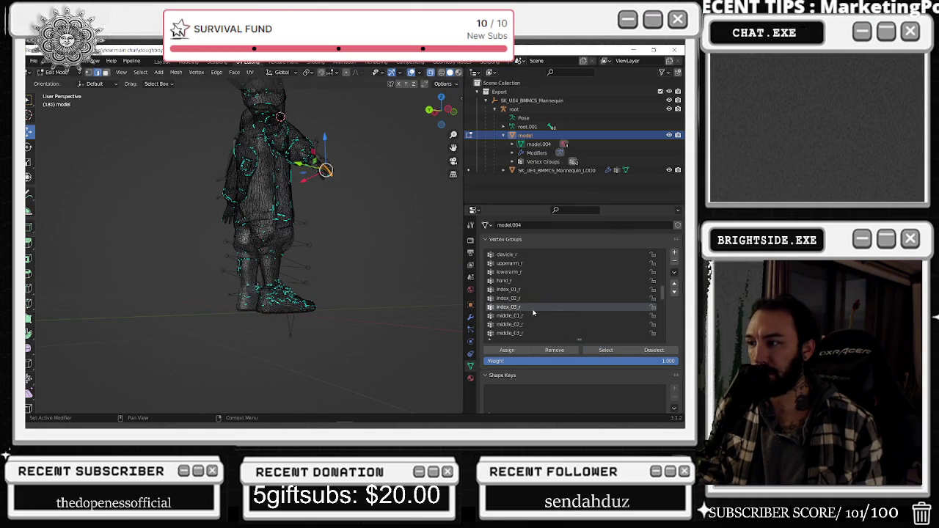
left_click(530, 317)
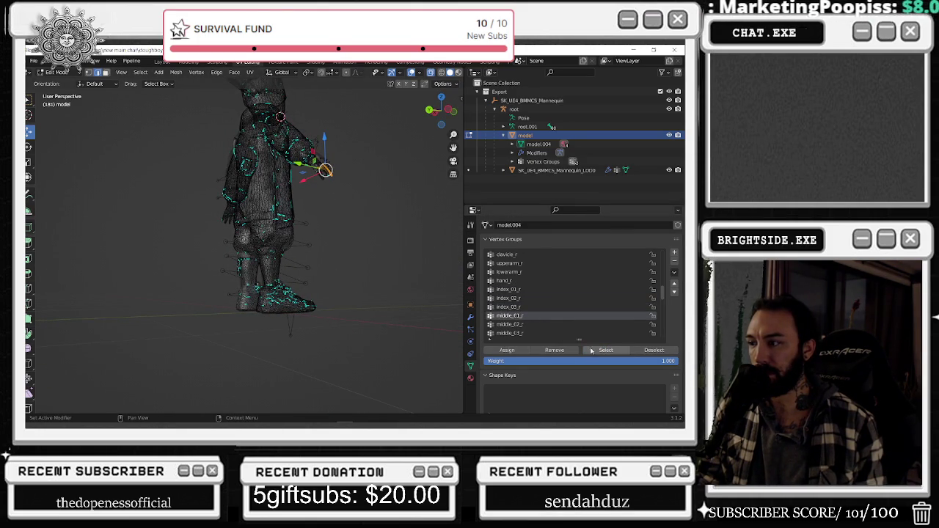
left_click(526, 333)
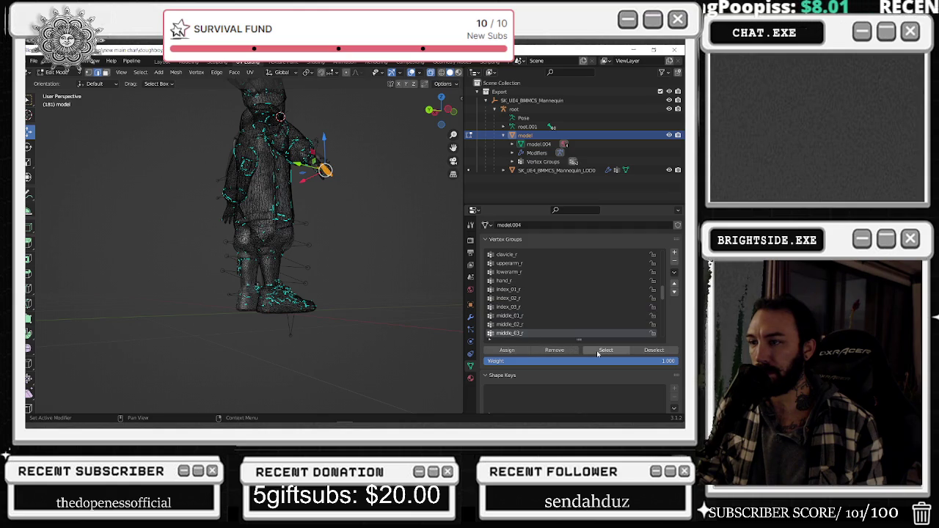
left_click(514, 324)
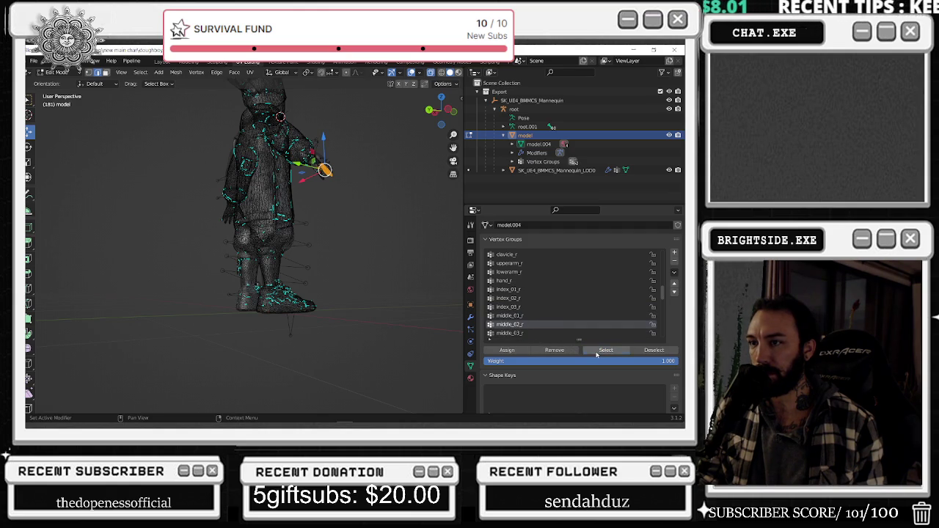
scroll(543, 326, "down", 1)
left_click(541, 325)
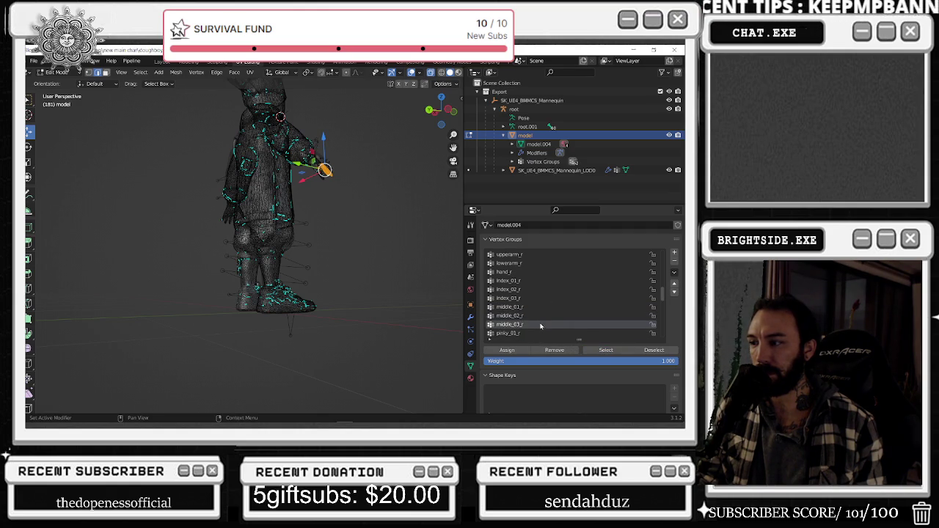
scroll(575, 327, "down", 1)
Inspect the pinky_01_r, pinky_02_r and pinky_03_r groups while orbiting the character
left_click(584, 324)
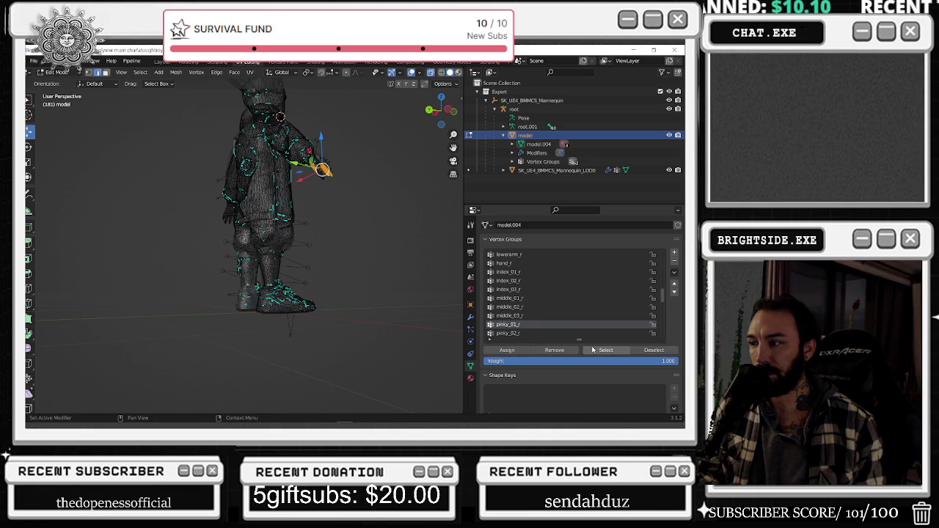
middle_click_drag(356, 221, 362, 217)
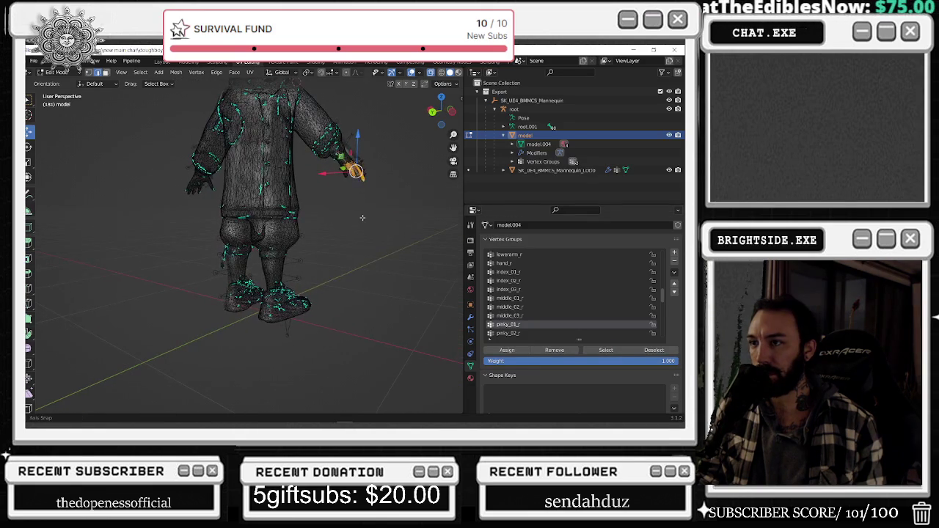
left_click(528, 332)
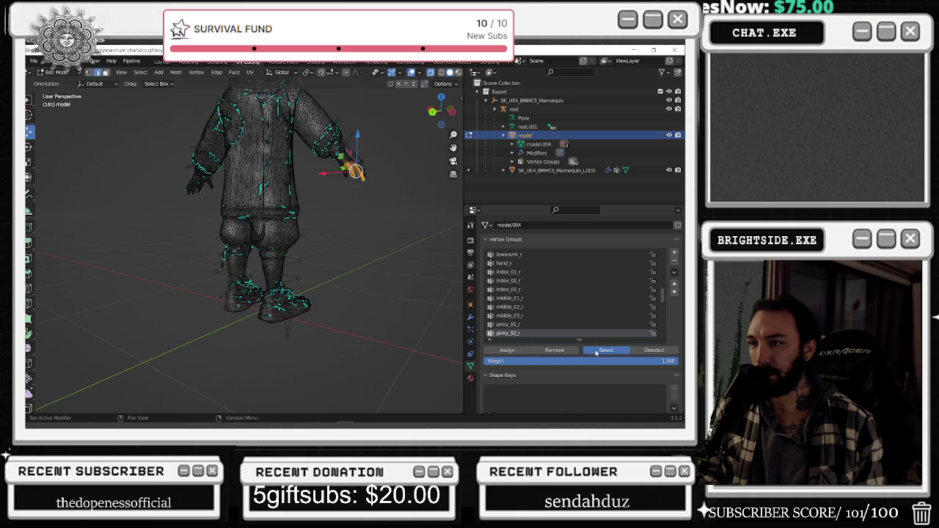
scroll(557, 315, "down", 2)
left_click(528, 324)
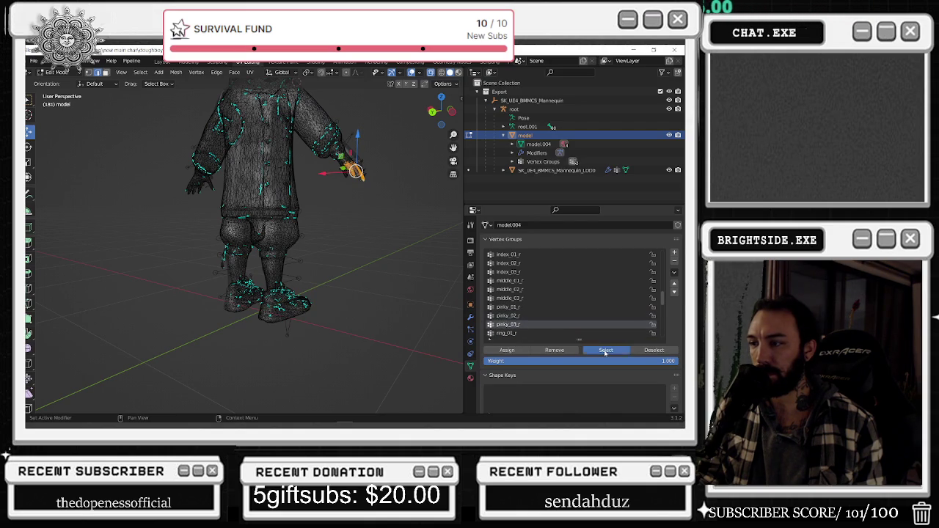
mouse_move(352, 221)
middle_mouse_down()
mouse_move(336, 186)
mouse_move(245, 190)
mouse_move(436, 91)
middle_mouse_up()
scroll(293, 183, "up", 3)
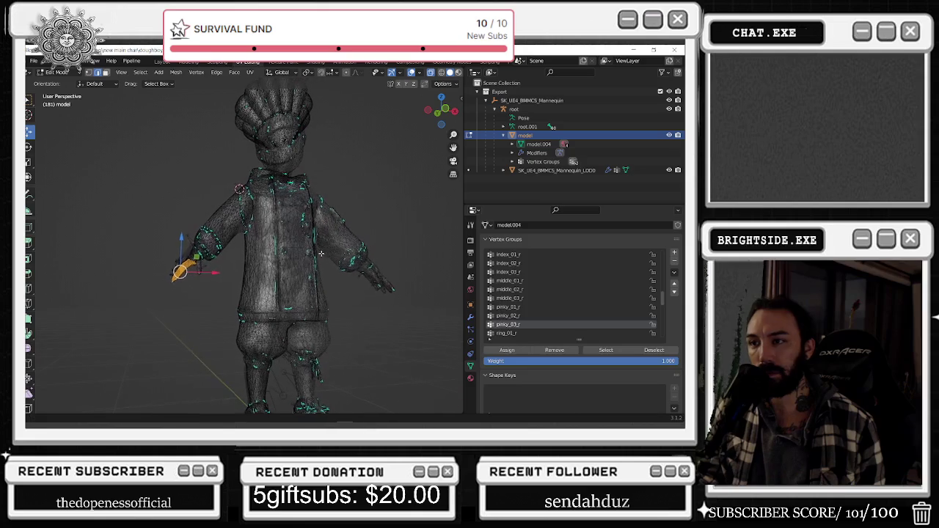
Turn on X-ray and step through the ring_01_r, ring_02_r and ring_03_r vertex groups
left_click(443, 73)
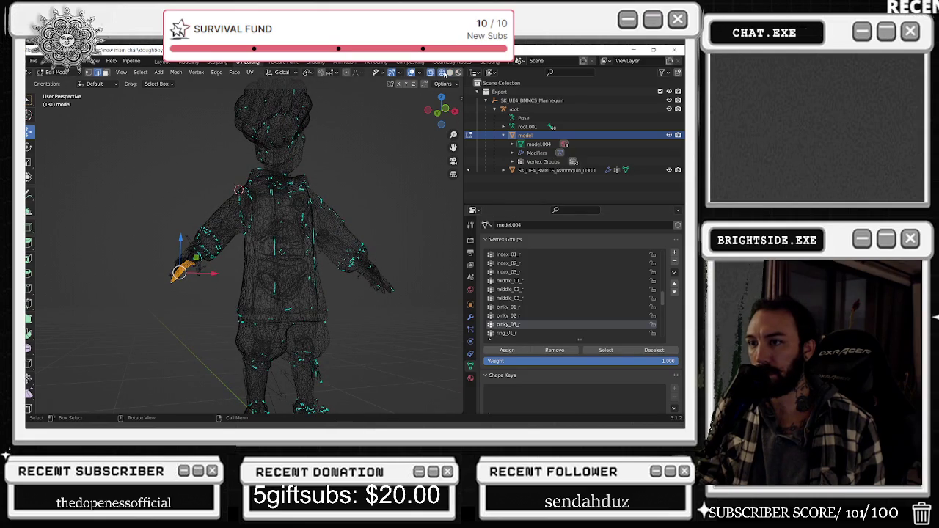
left_click(506, 332)
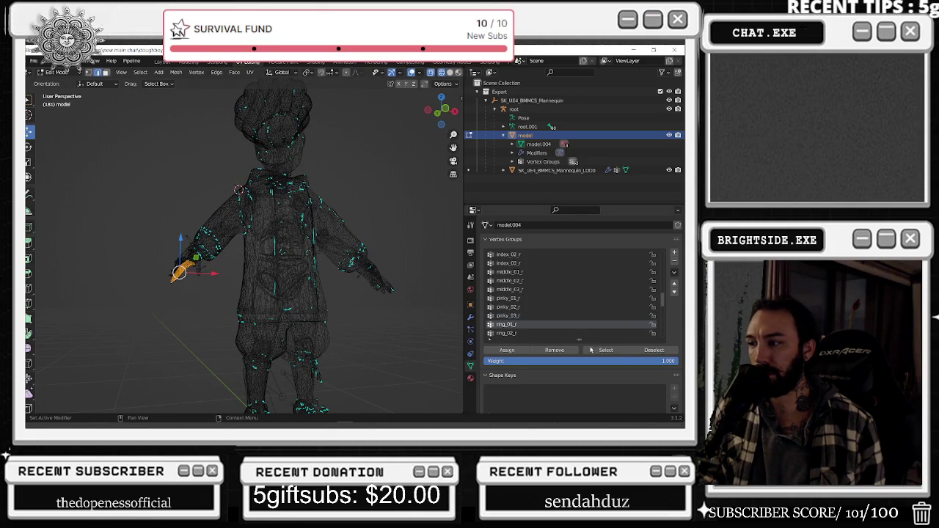
middle_click_drag(396, 316, 388, 267, "shift")
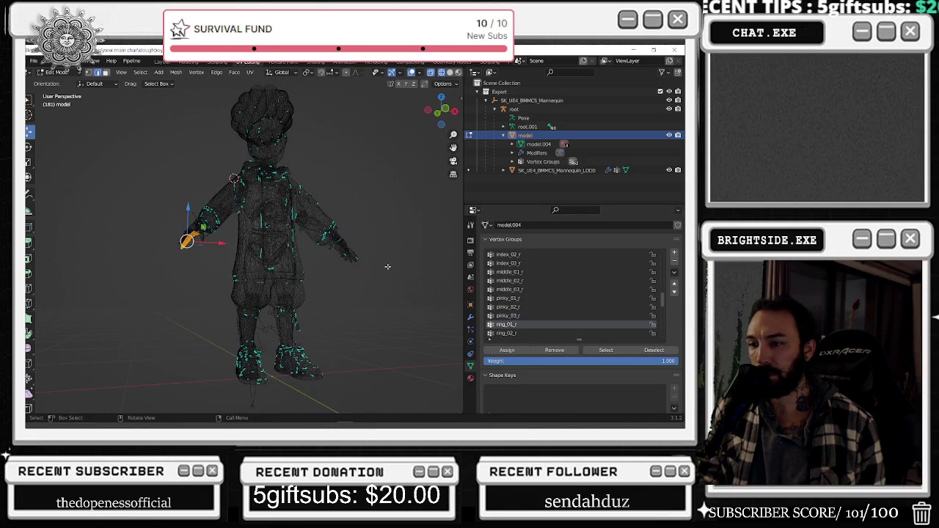
left_click(535, 332)
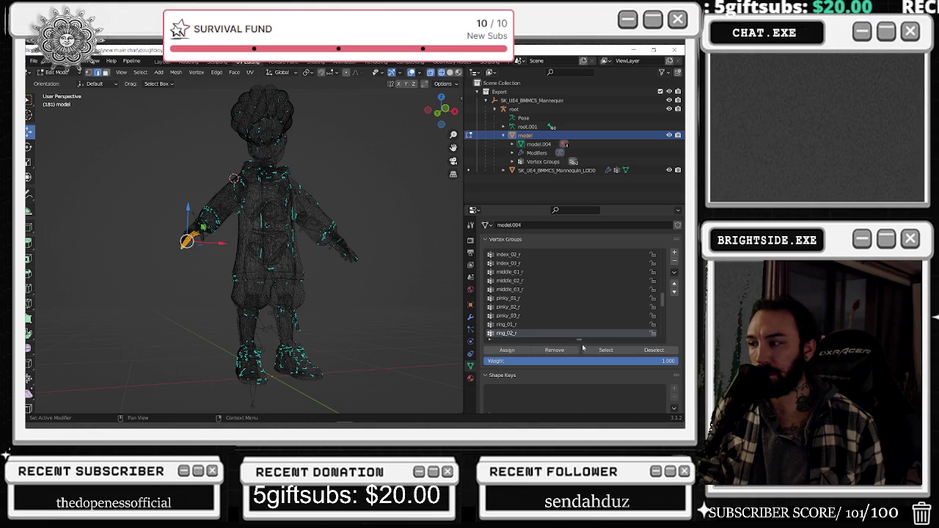
scroll(536, 327, "down", 1)
left_click(535, 332)
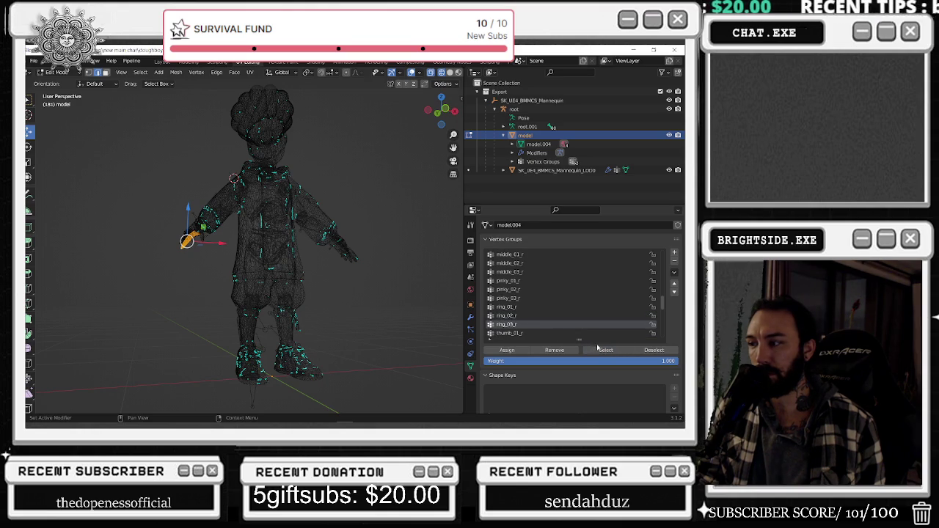
Select and review the thumb_01_r to thumb_03_r and lowerarm_twist_01_r vertices, then clear the selection
mouse_move(455, 242)
middle_mouse_down()
mouse_move(337, 230)
mouse_move(441, 293)
middle_mouse_up()
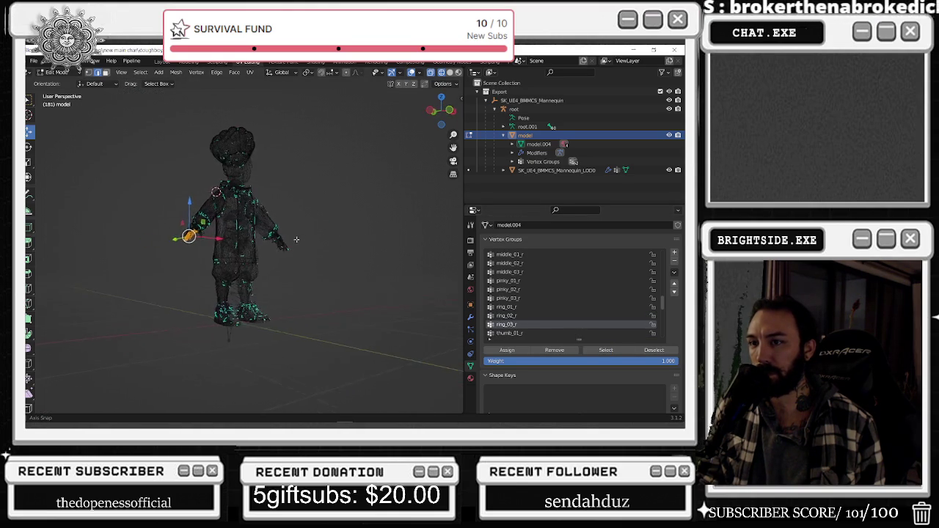
left_click(605, 350)
scroll(258, 178, "up", 3)
middle_click_drag(258, 179, 350, 279)
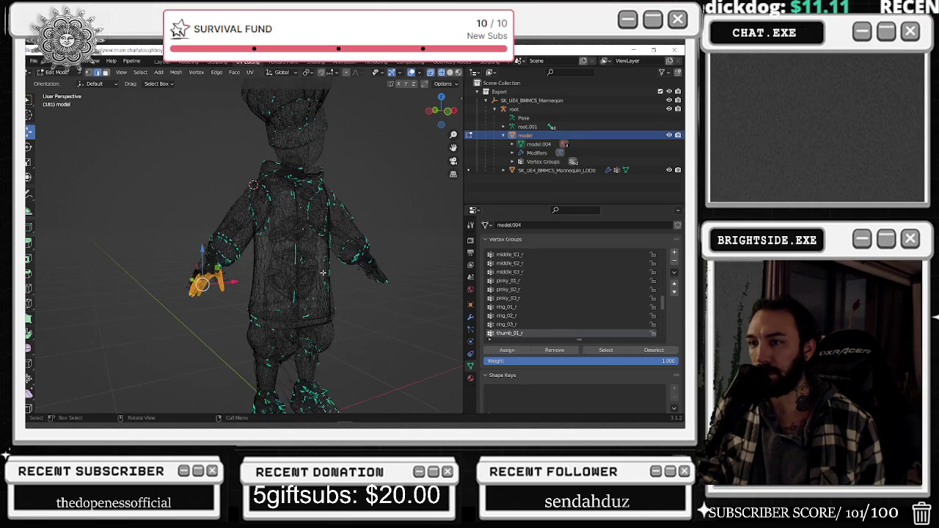
scroll(581, 315, "down", 3)
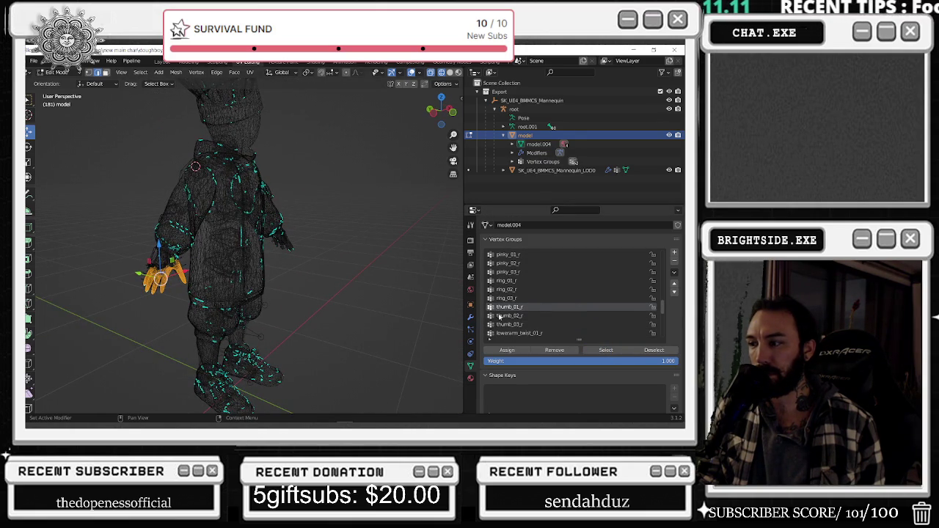
left_click(581, 316)
left_click(528, 325)
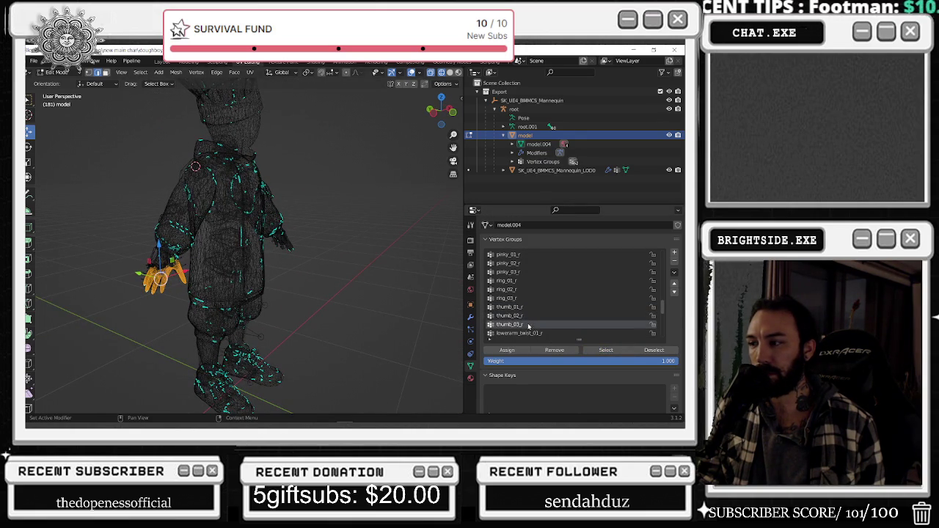
left_click(528, 334)
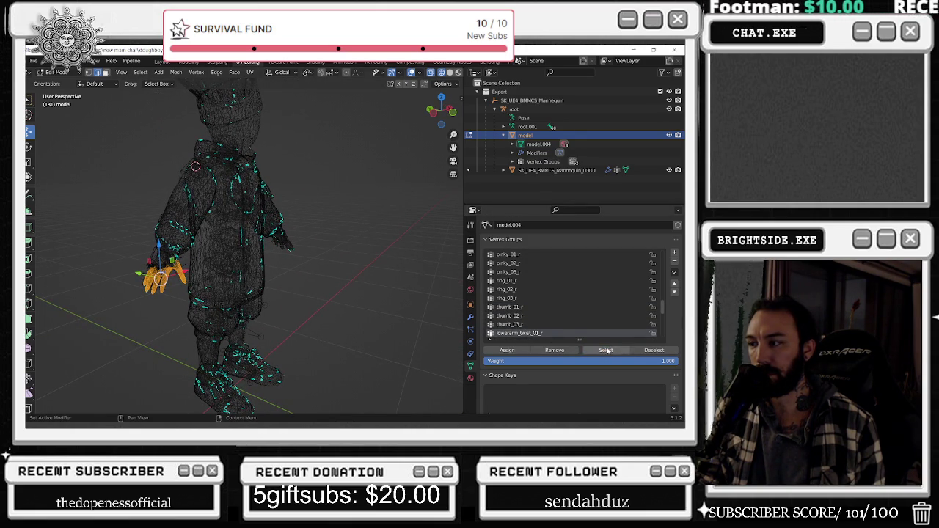
left_click(607, 350)
scroll(557, 330, "down", 2)
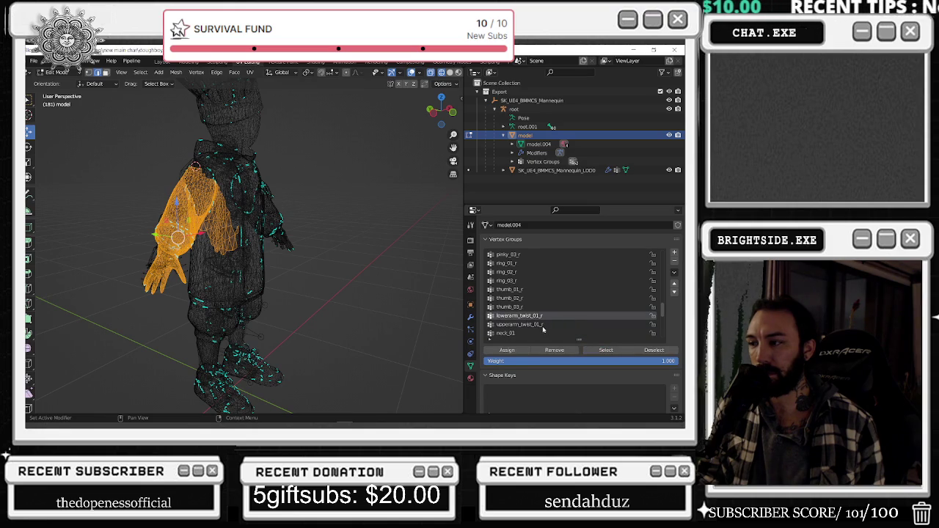
key("alt+a")
Return the chef mesh to Object Mode and deselect the whole model
middle_click_drag(392, 281, 236, 161)
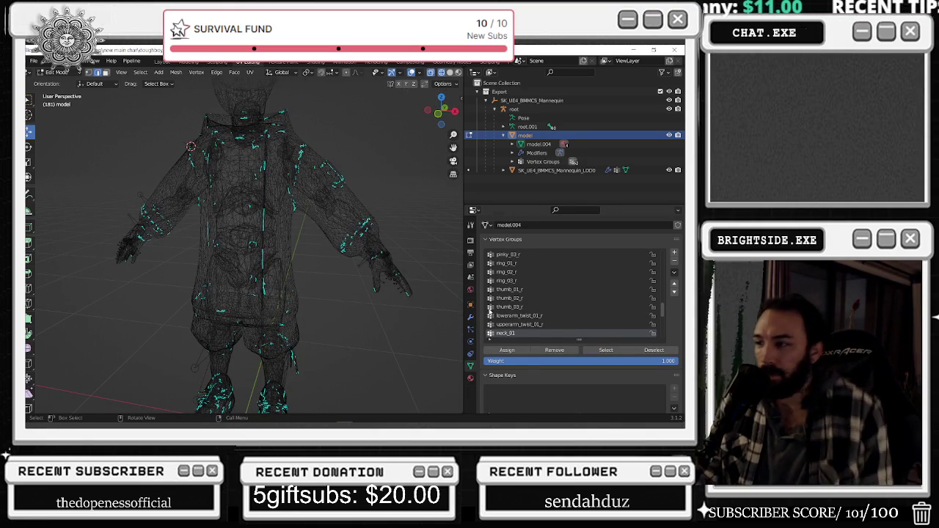
scroll(525, 323, "down", 2)
middle_click_drag(315, 183, 279, 158)
left_click(72, 73)
left_click(62, 82)
scroll(187, 123, "down", 2)
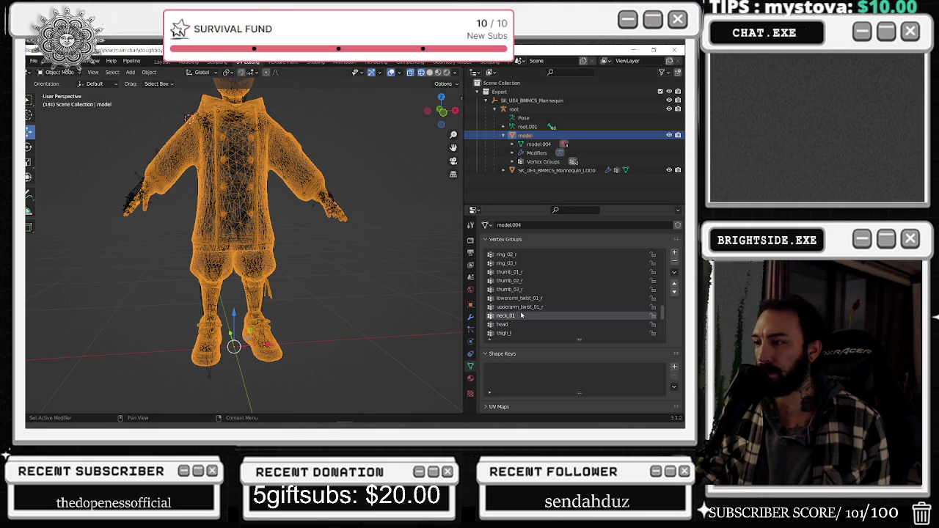
left_click(392, 297)
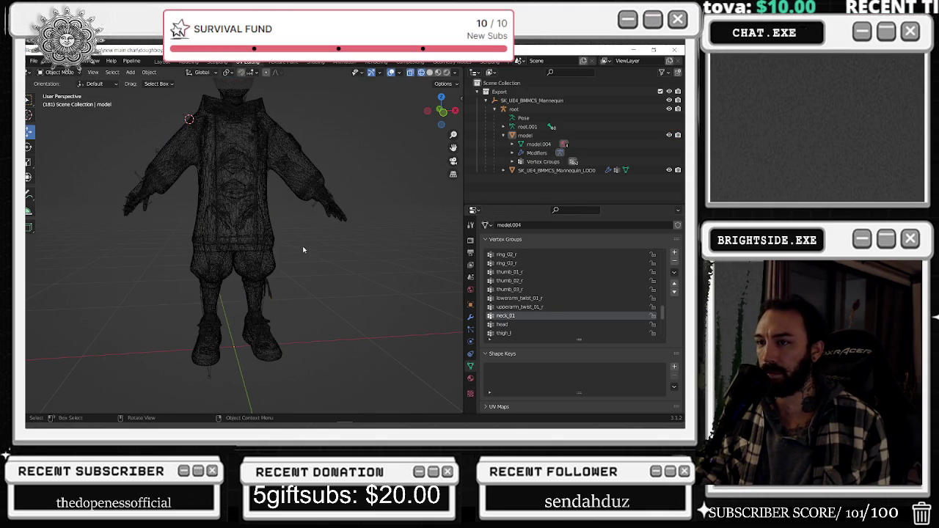
Make pelvis the active vertex group and bring the mesh back into Edit Mode via Sculpt Mode
middle_click_drag(304, 251, 357, 293)
scroll(553, 311, "up", 3)
scroll(650, 280, "up", 3)
left_click_drag(664, 287, 669, 240)
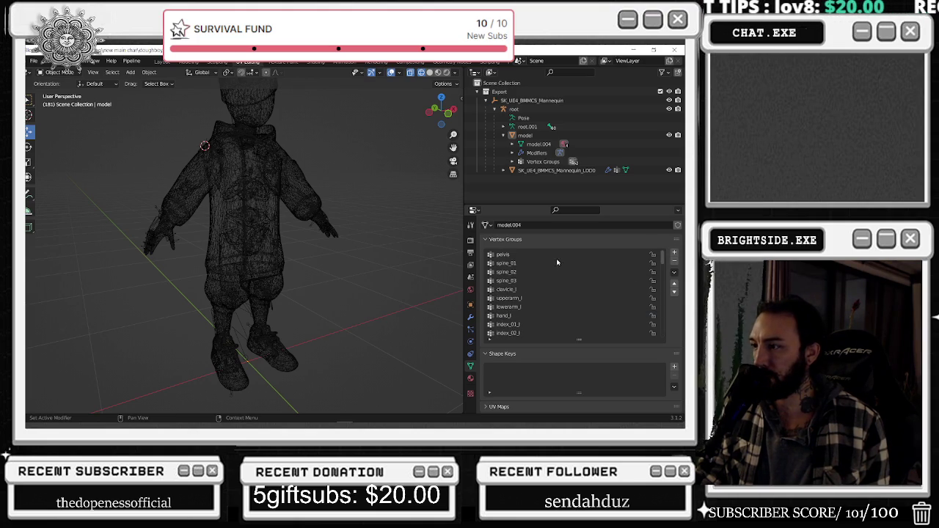
left_click(556, 255)
left_click(58, 72)
left_click(53, 96)
left_click(59, 72)
left_click(55, 90)
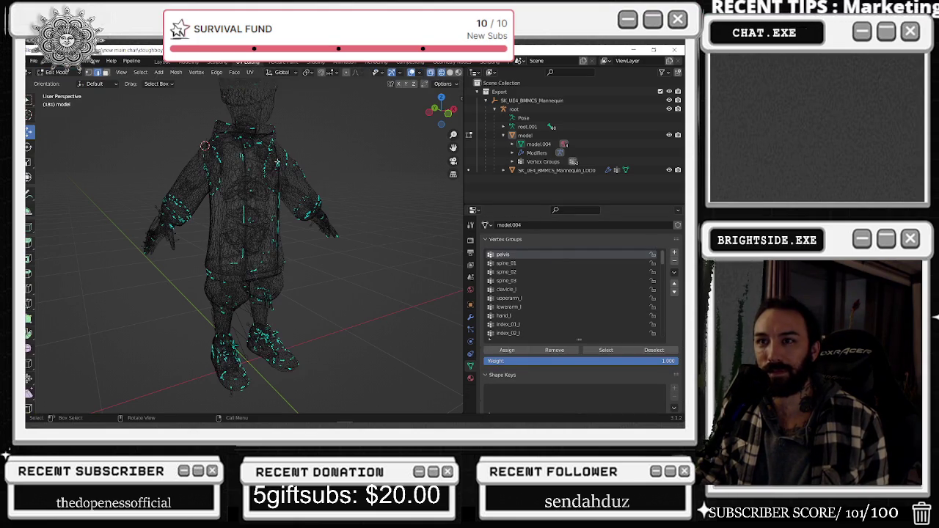
Select and deselect the vertices of the pelvis, spine_01, spine_02 and spine_03 groups in turn
left_click(606, 350)
key("alt+a")
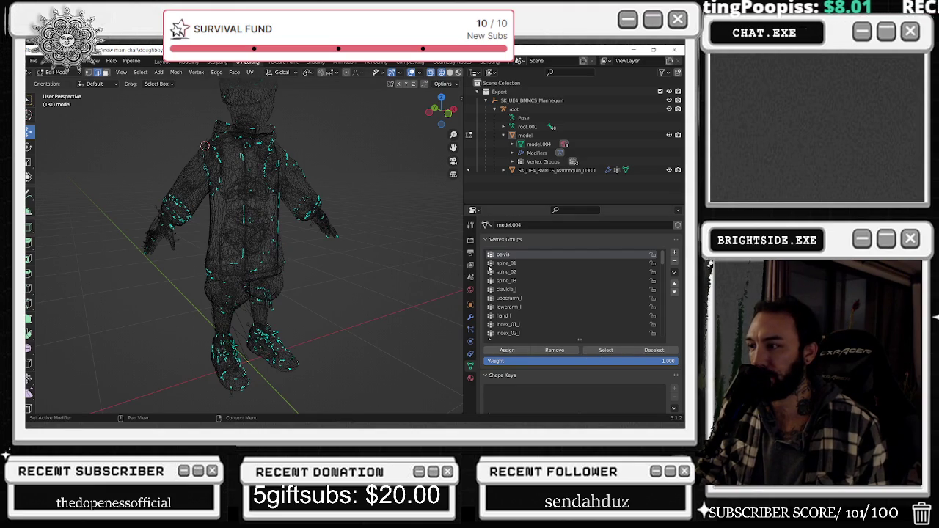
left_click(506, 263)
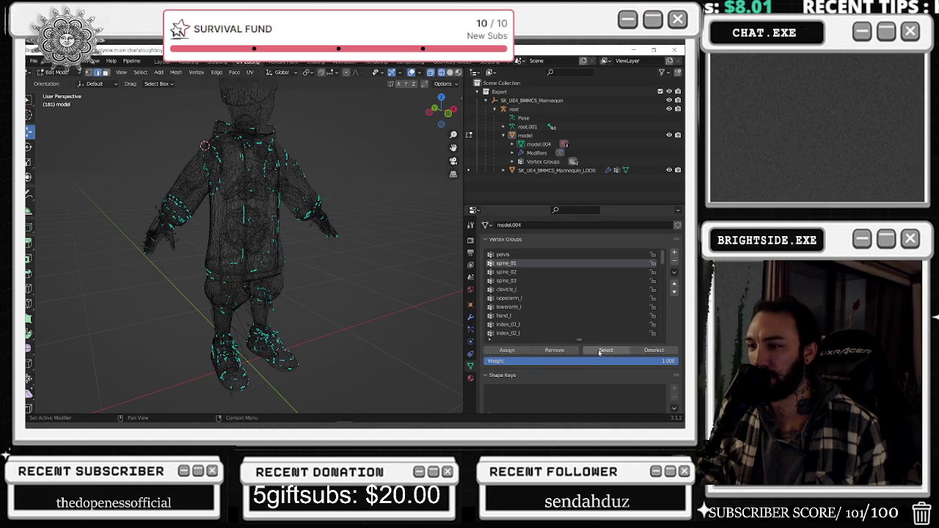
left_click(606, 350)
left_click(542, 271)
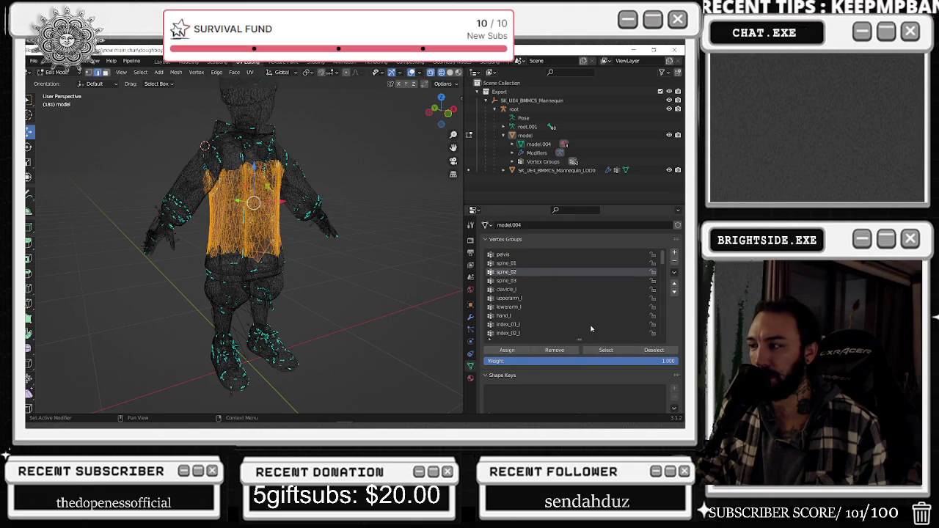
key("alt+a")
left_click(606, 350)
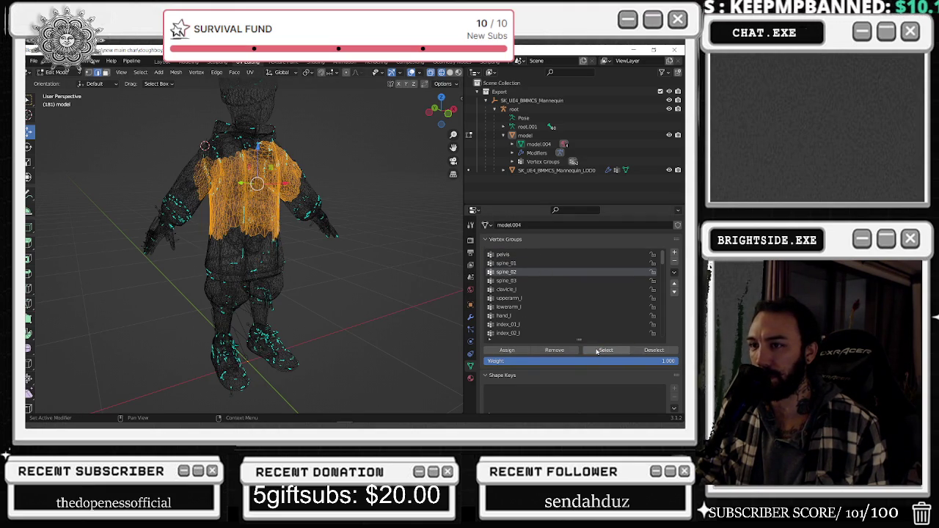
left_click(653, 349)
left_click(552, 282)
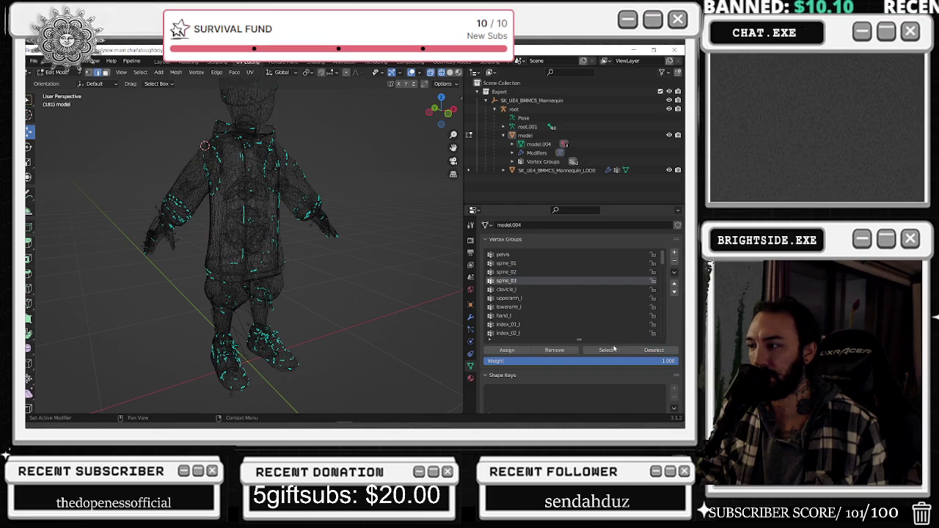
left_click(608, 351)
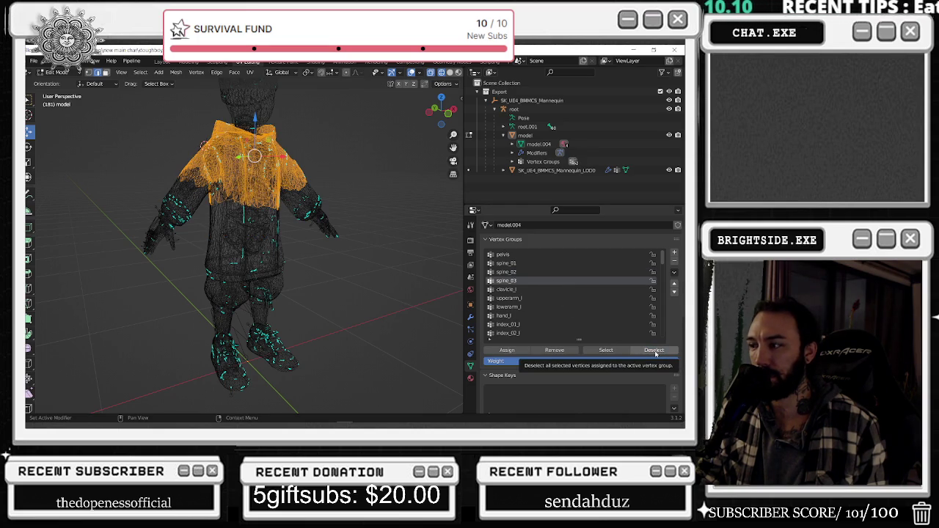
left_click(654, 350)
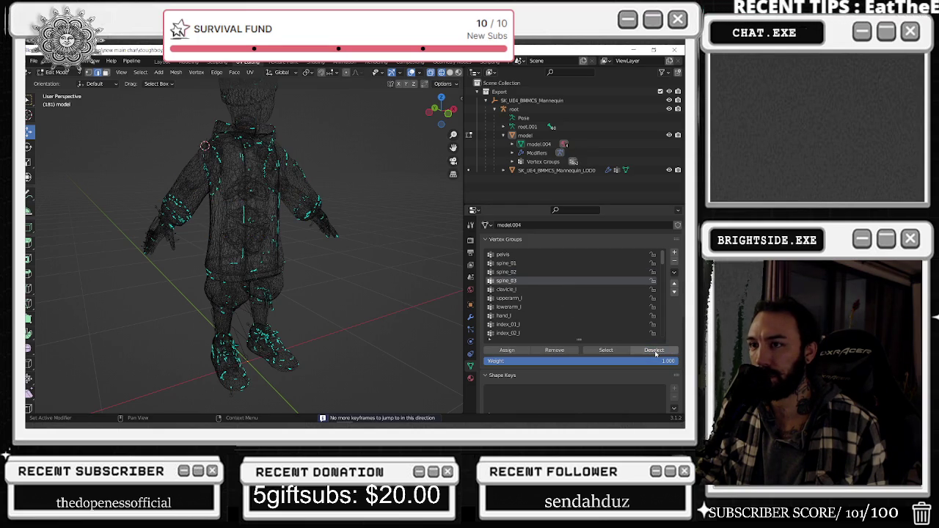
View the vertices of clavicle_l, upperarm_l, lowerarm_l and hand_l one group at a time
left_click(508, 290)
left_click(610, 350)
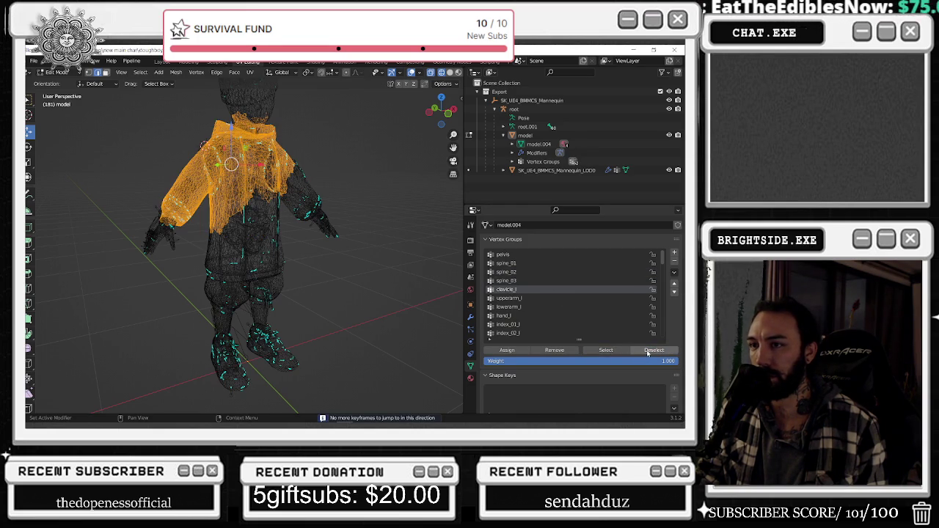
left_click(648, 350)
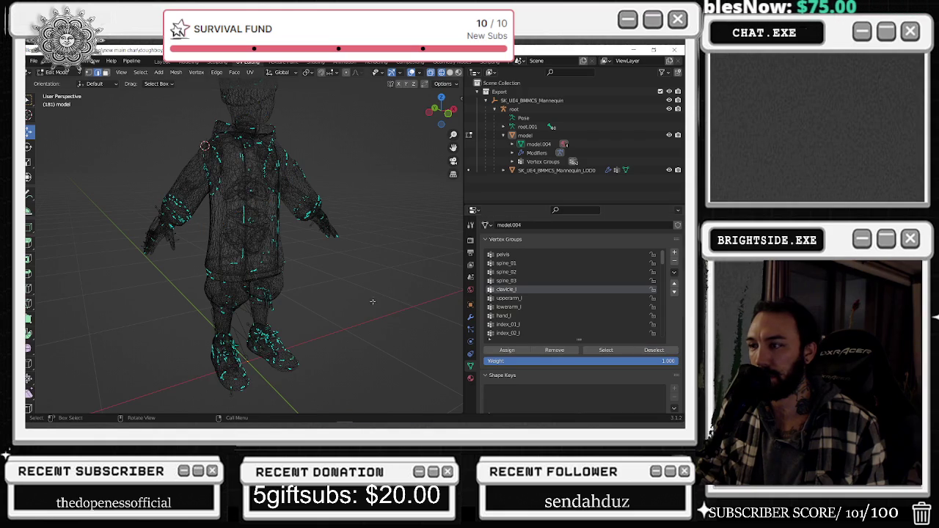
left_click(507, 299)
left_click(611, 352)
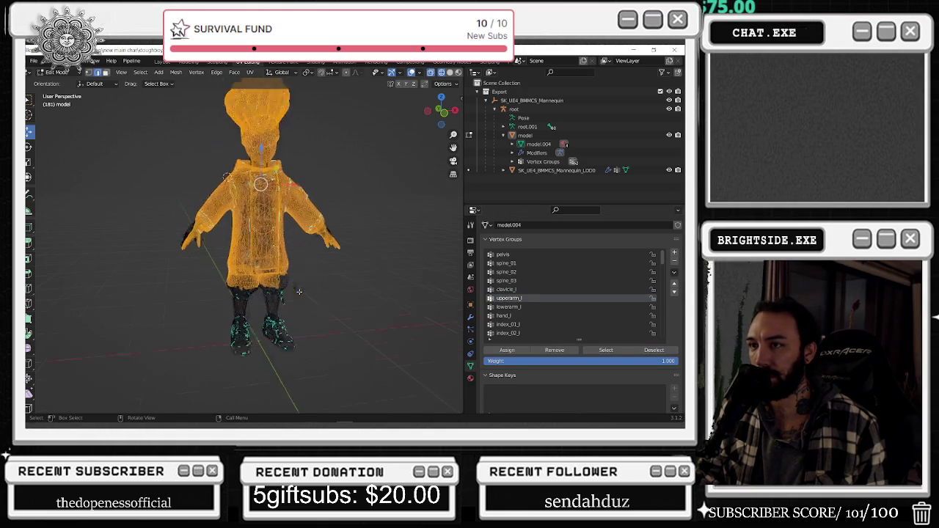
left_click(653, 350)
left_click(545, 310)
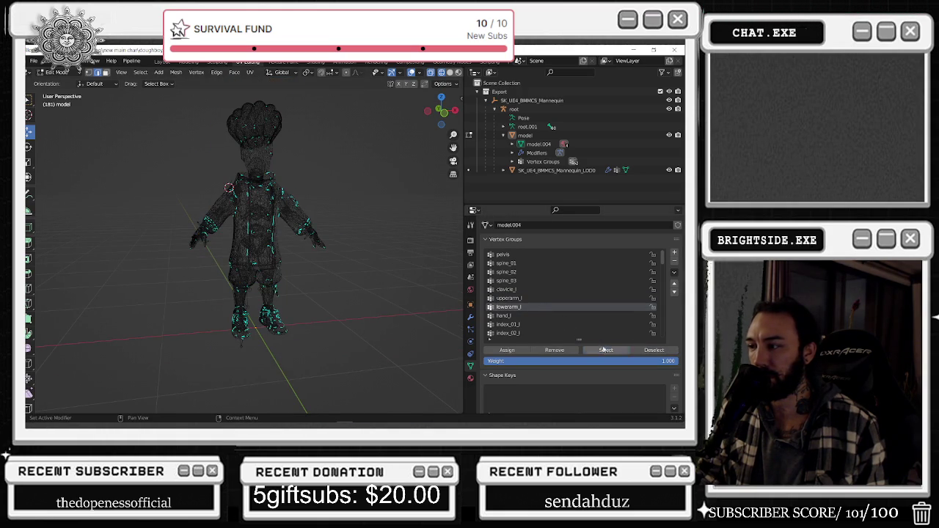
left_click(606, 350)
left_click(361, 284)
left_click(497, 315)
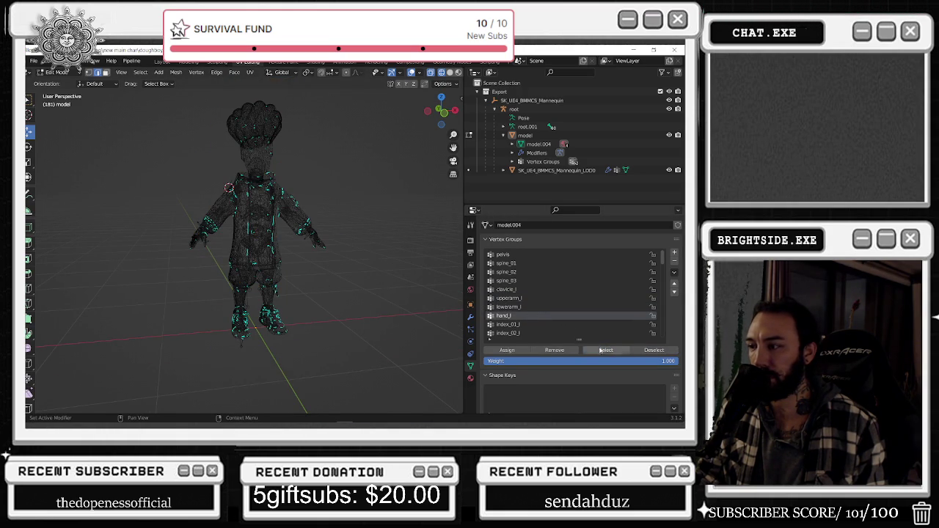
left_click(606, 350)
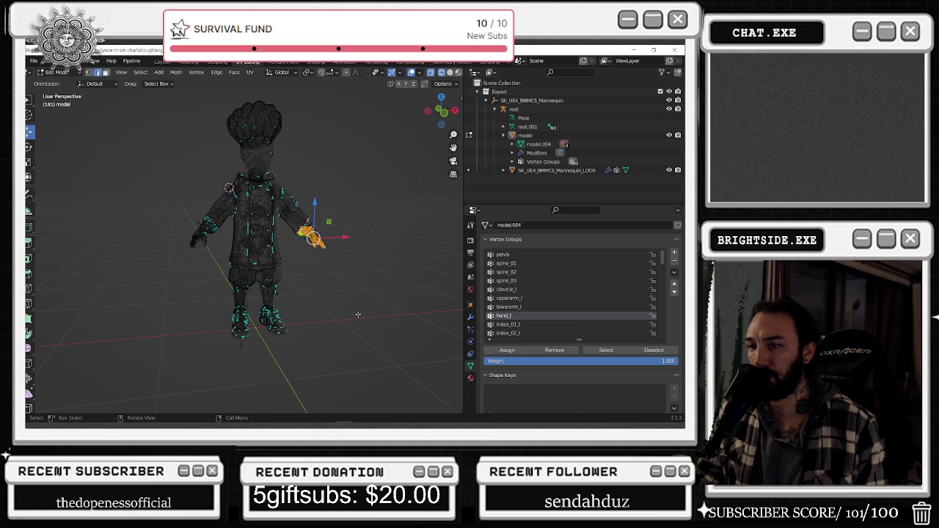
left_click(358, 315)
Inspect the index_01_l and index_02_l vertex groups, clearing a stray leg selection
left_click(509, 323)
left_click(606, 350)
mouse_move(382, 308)
middle_mouse_down()
mouse_move(324, 318)
mouse_move(419, 299)
mouse_move(391, 299)
mouse_move(381, 315)
middle_mouse_up()
left_click(421, 299)
left_click(508, 332)
left_click(606, 350)
left_click_drag(223, 262, 365, 320)
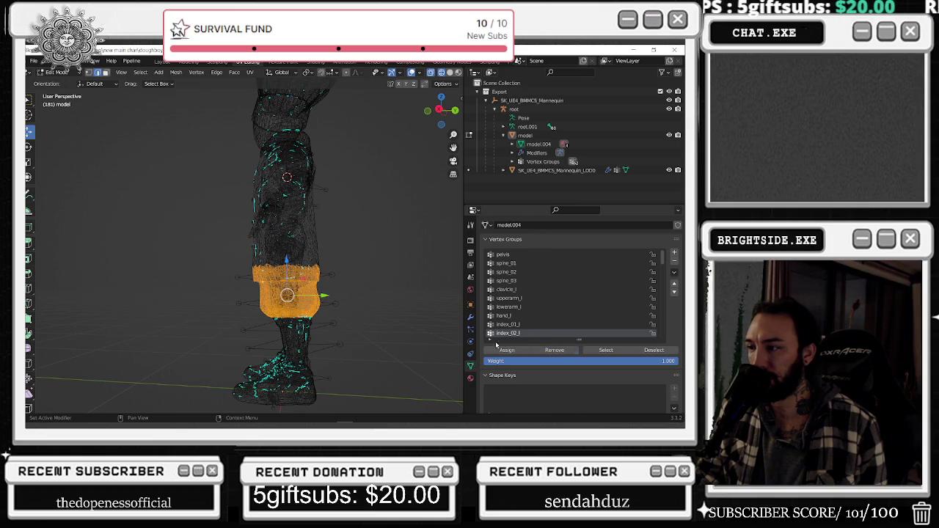
left_click(555, 350)
left_click(606, 350)
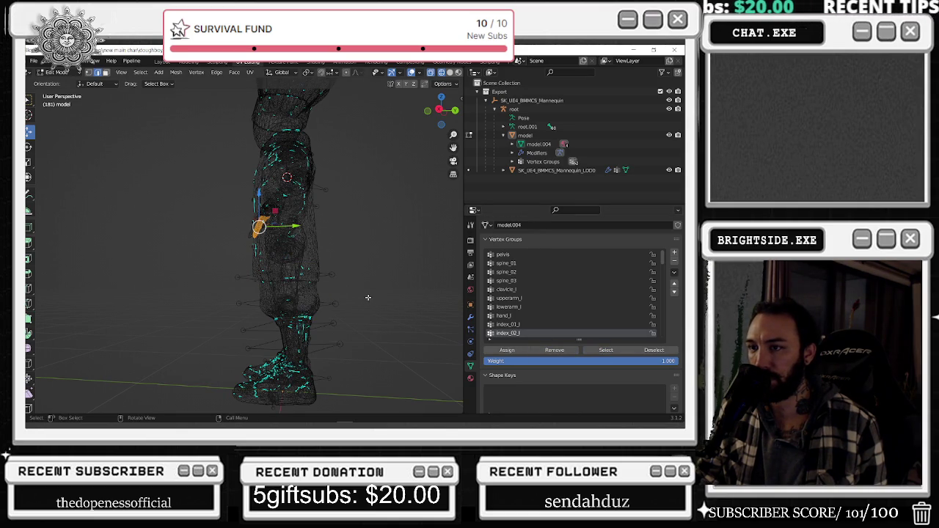
middle_click_drag(369, 297, 471, 299)
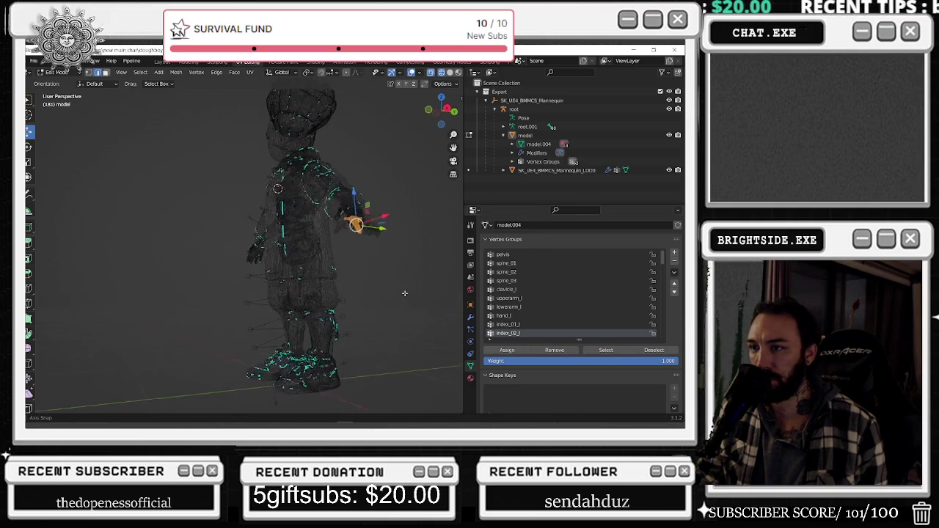
scroll(526, 333, "down", 2)
Check the index_03_l, middle_01_l, middle_02_l and middle_03_l vertex groups
left_click(522, 325)
left_click(588, 353)
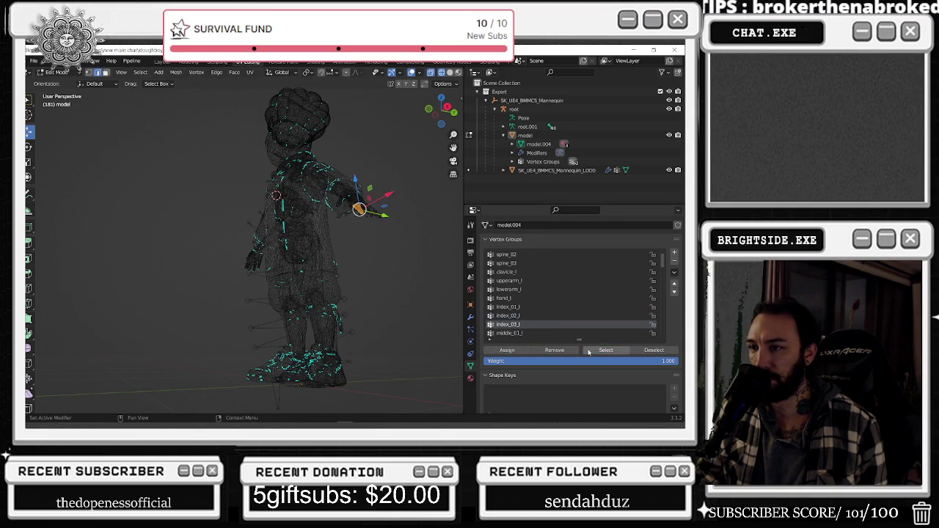
left_click(509, 333)
left_click(605, 350)
left_click(399, 299)
scroll(541, 329, "down", 3)
scroll(534, 325, "down", 5)
left_click(517, 273)
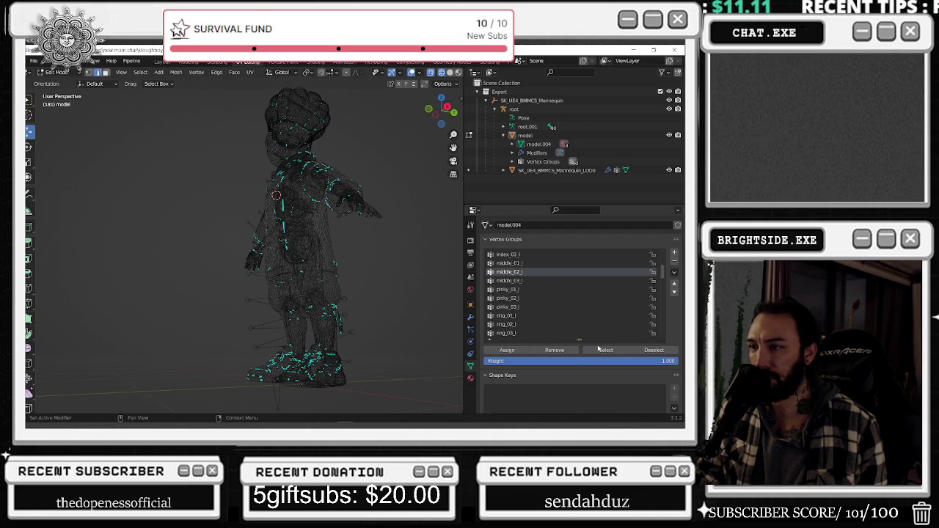
left_click(436, 307)
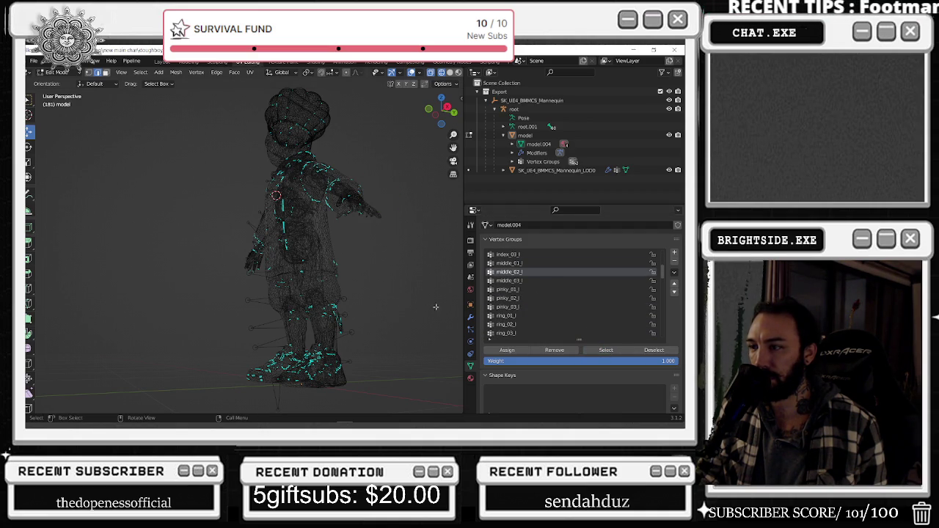
left_click(527, 281)
left_click(411, 301)
Inspect the pinky_01_l to pinky_03_l, ring_01_l and ring_02_l vertices, clearing each selection
left_click(508, 289)
left_click(606, 350)
left_click(394, 293)
left_click(522, 299)
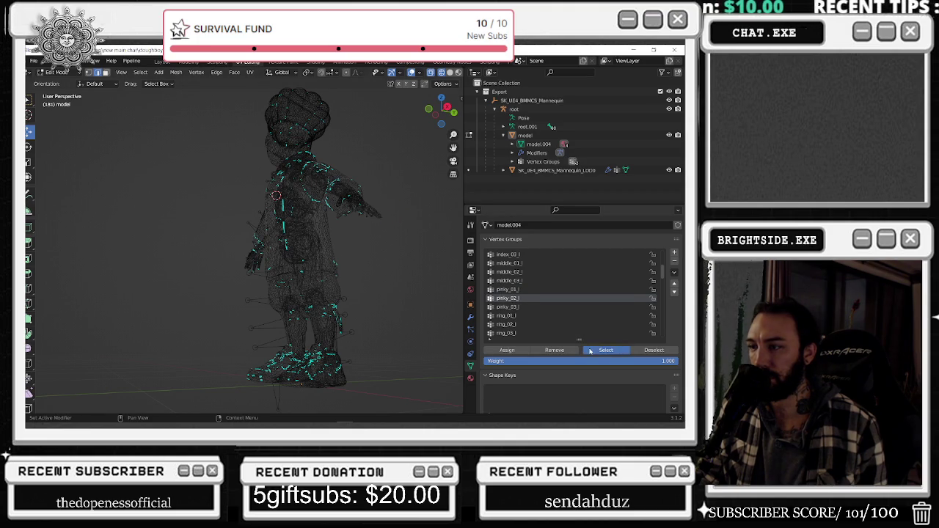
left_click(383, 297)
left_click(508, 307)
left_click(606, 350)
left_click(507, 316)
left_click(606, 350)
left_click(424, 299)
left_click(542, 325)
left_click(606, 350)
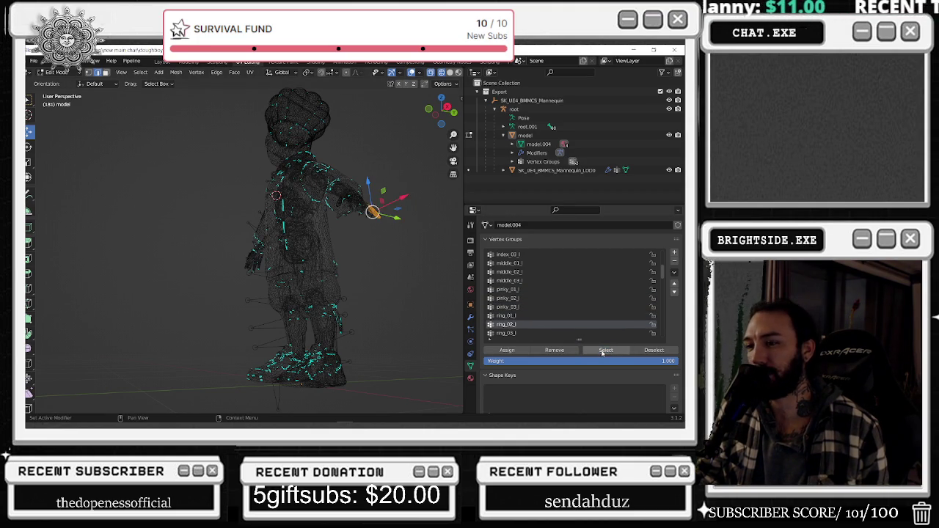
left_click(435, 307)
scroll(543, 294, "down", 3)
Select and deselect the ring_03_l, thumb_01_l, thumb_02_l and thumb_03_l groups to see their vertices
scroll(543, 294, "down", 3)
left_click(507, 281)
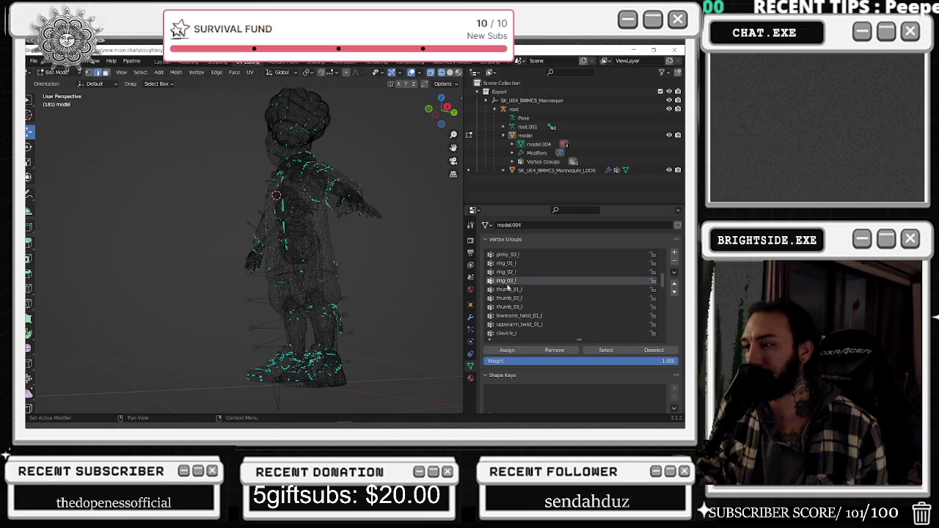
left_click(606, 350)
left_click(430, 301)
left_click(509, 289)
left_click(602, 350)
left_click(434, 270)
left_click(549, 298)
left_click(602, 351)
left_click(433, 293)
left_click(549, 307)
left_click(593, 351)
left_click(433, 294)
Check the lowerarm_twist_01_l, upperarm_twist_01_l and clavicle_r groups, rechecking upperarm_twist_01_l from the front
left_click(519, 315)
left_click(605, 350)
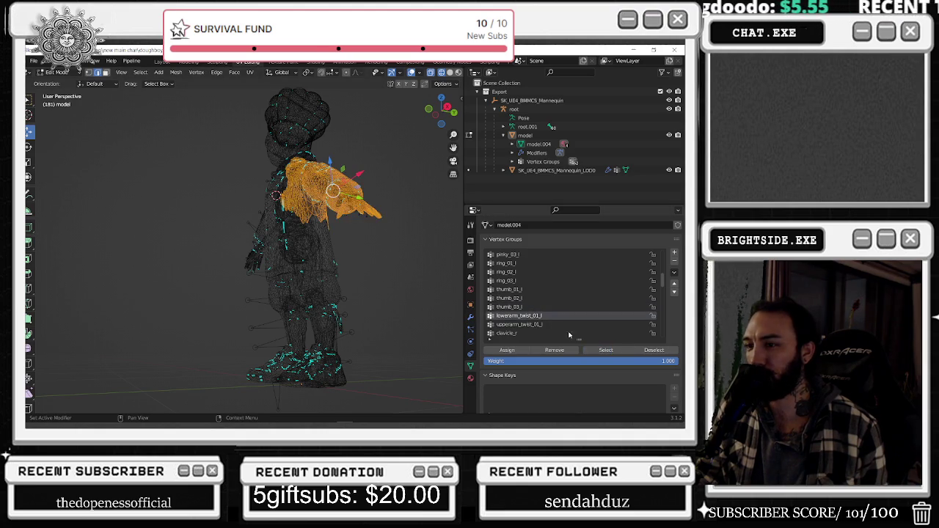
left_click(433, 299)
left_click(520, 324)
left_click(606, 350)
left_click(412, 317)
left_click(521, 333)
left_click(605, 350)
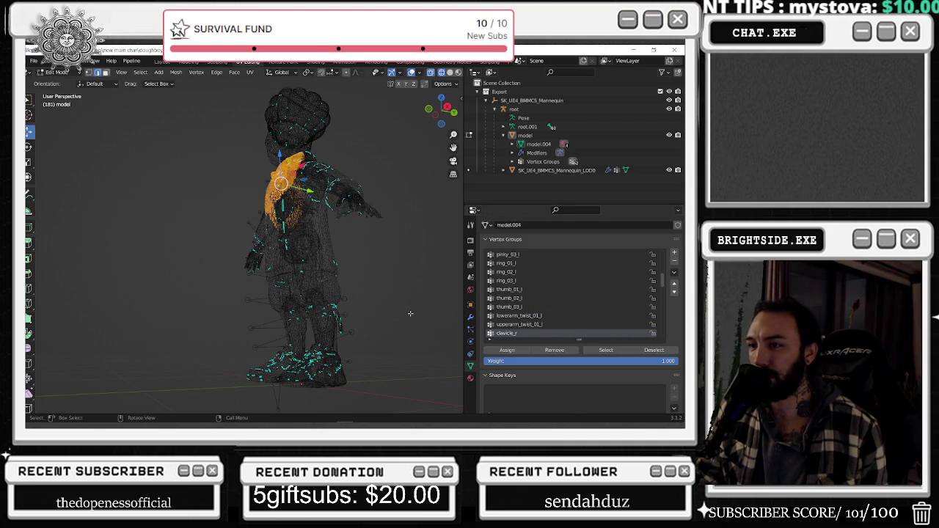
middle_click_drag(387, 267, 419, 272)
left_click(519, 325)
left_click(605, 350)
left_click(359, 317)
Inspect the clavicle_r, upperarm_r, lowerarm_r and hand_r vertex groups on the right arm
scroll(533, 307, "down", 3)
left_click(533, 307)
left_click(605, 350)
middle_click_drag(425, 317, 452, 314)
left_click(452, 314)
left_click(517, 315)
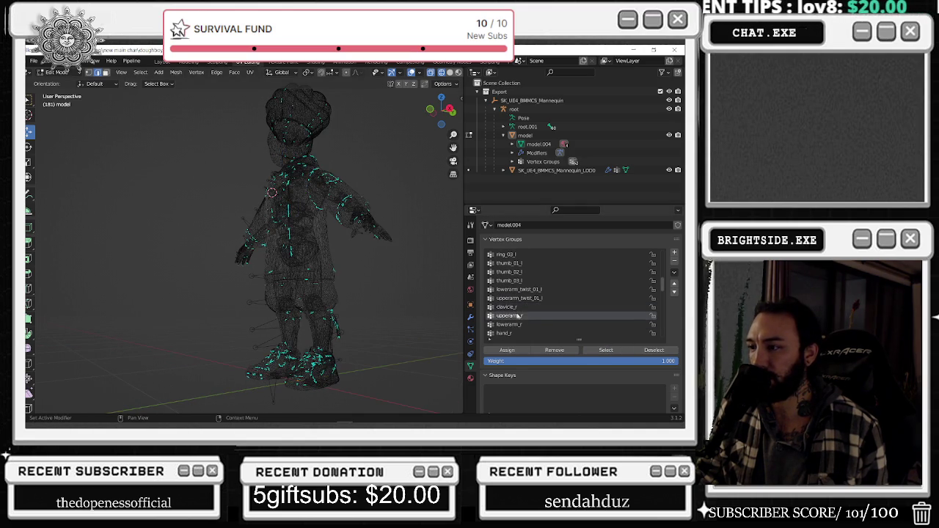
left_click(606, 350)
left_click(404, 317)
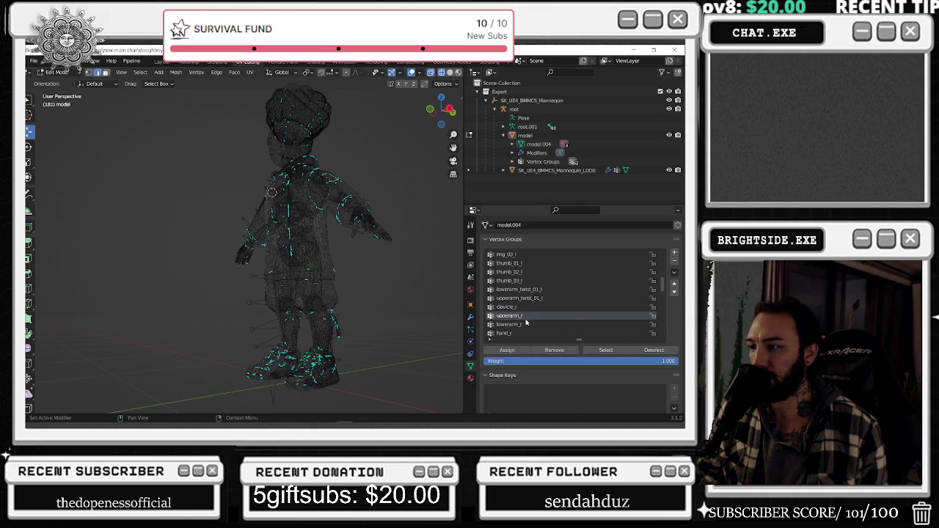
left_click(509, 325)
left_click(606, 350)
left_click(388, 312)
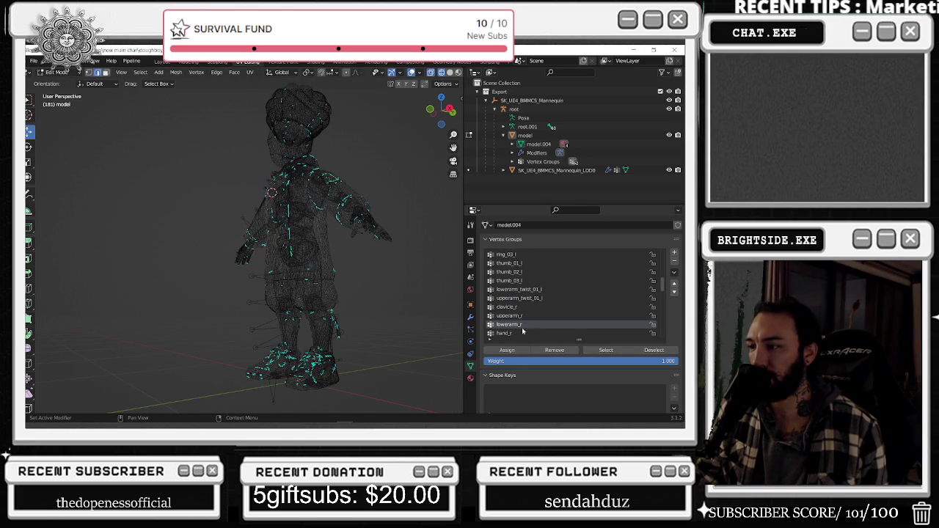
left_click(504, 333)
left_click(606, 350)
left_click(411, 271)
Inspect the right index finger groups index_01_r, index_02_r and index_03_r
scroll(532, 319, "down", 2)
left_click(532, 324)
left_click(606, 350)
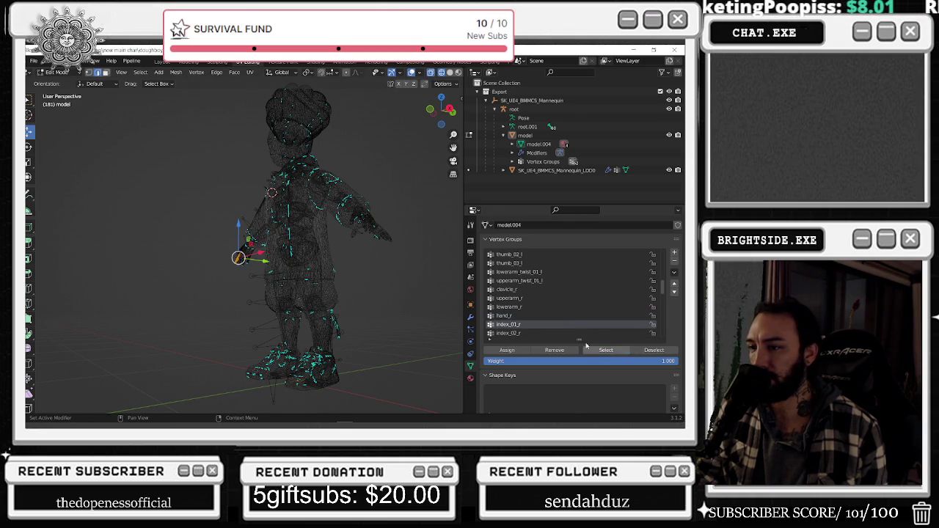
left_click(368, 281)
scroll(548, 330, "down", 4)
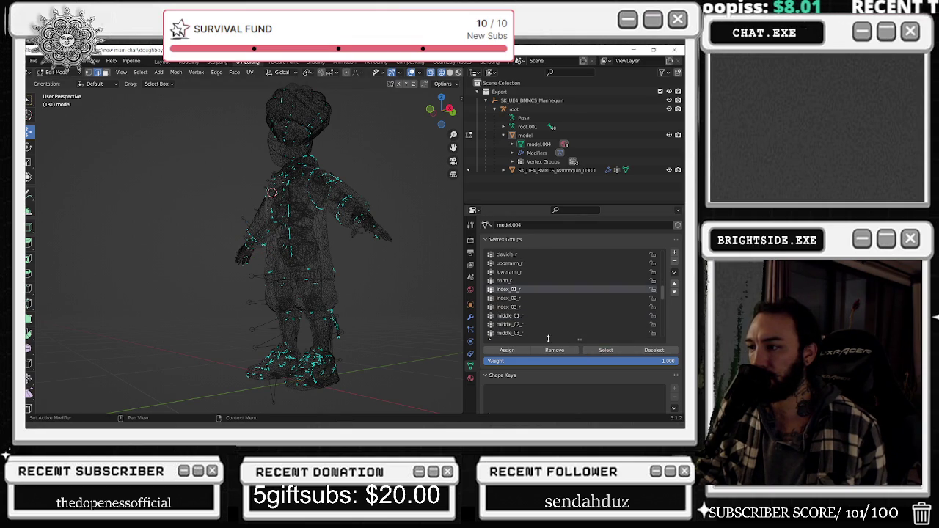
left_click(520, 300)
left_click(606, 350)
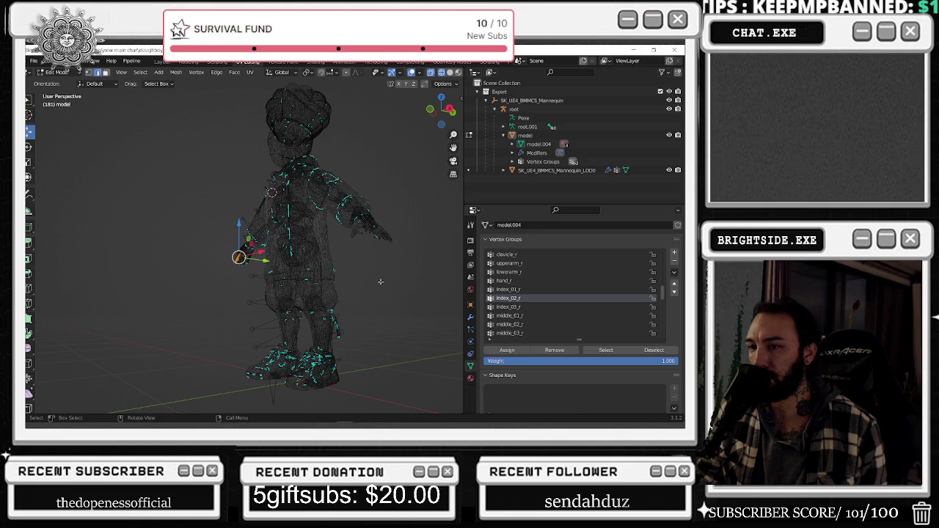
left_click(517, 307)
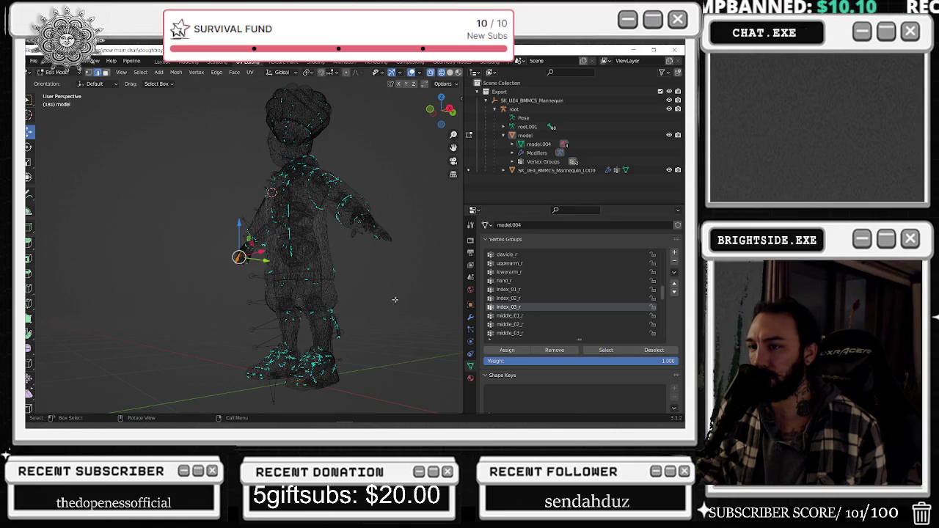
Inspect the right middle finger groups middle_01_r, middle_02_r and middle_03_r
left_click(518, 315)
left_click(606, 350)
left_click(368, 281)
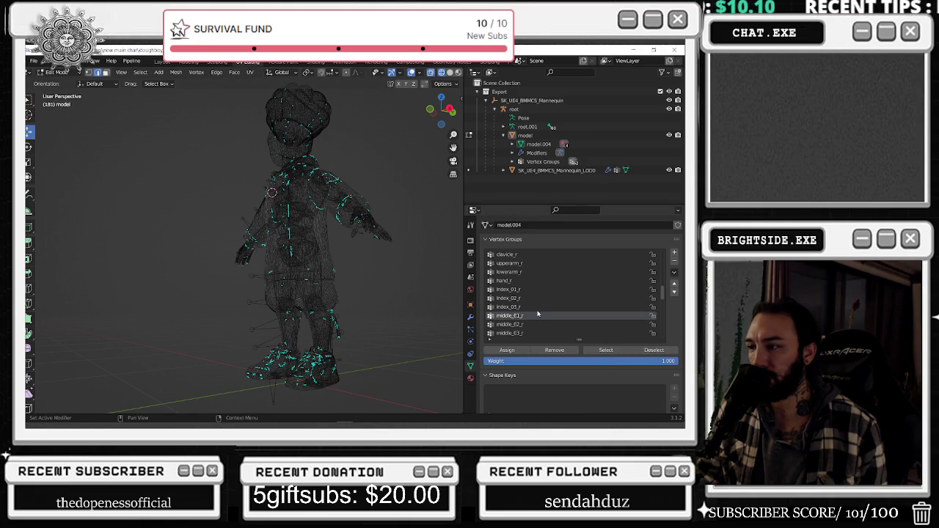
left_click(528, 325)
left_click(606, 350)
left_click(331, 283)
left_click(514, 333)
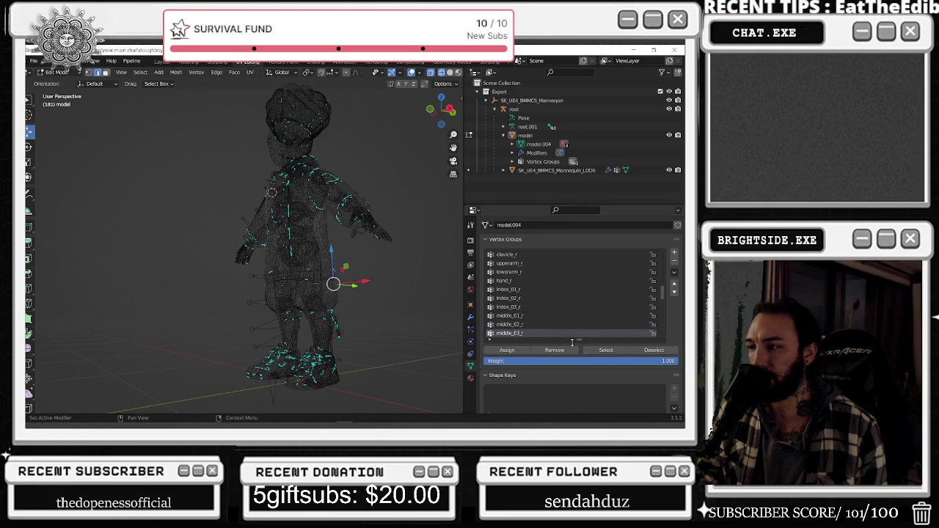
left_click(606, 350)
left_click(352, 294)
Reselect middle_03_r and zoom in on its stray vertices near the leg and foot
left_click(606, 350)
mouse_move(242, 279)
middle_mouse_down()
mouse_move(203, 275)
mouse_move(349, 315)
middle_mouse_up()
middle_click_drag(217, 287, 259, 311)
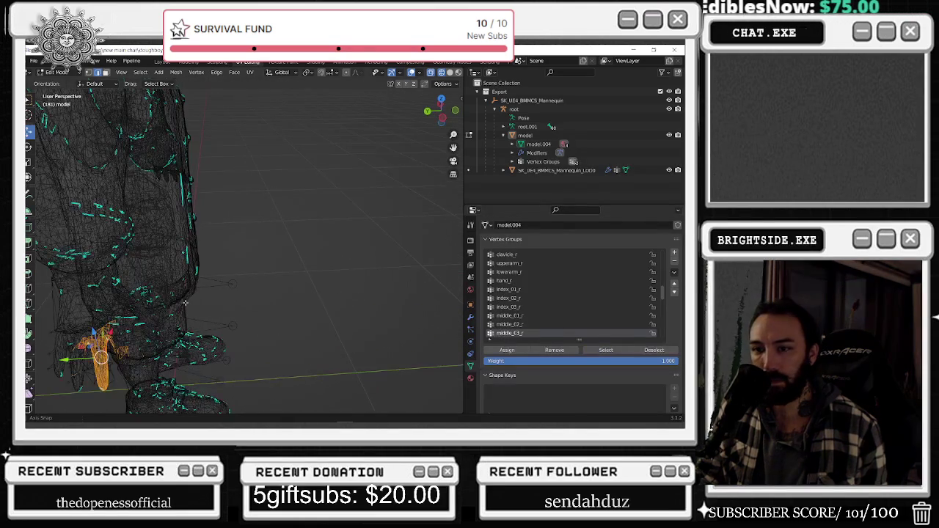
left_click_drag(283, 387, 214, 266)
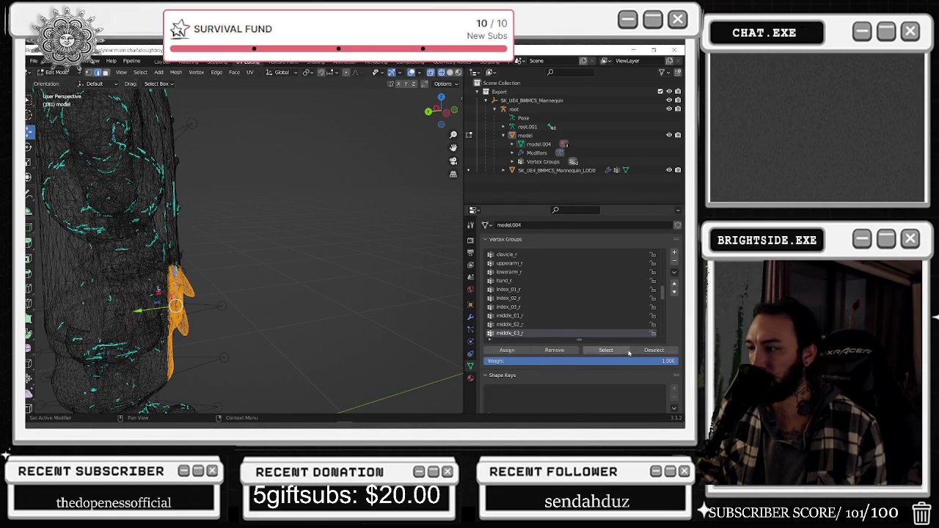
mouse_move(250, 242)
middle_mouse_down()
mouse_move(220, 220)
mouse_move(308, 294)
mouse_move(352, 265)
middle_mouse_up()
scroll(342, 309, "up", 3)
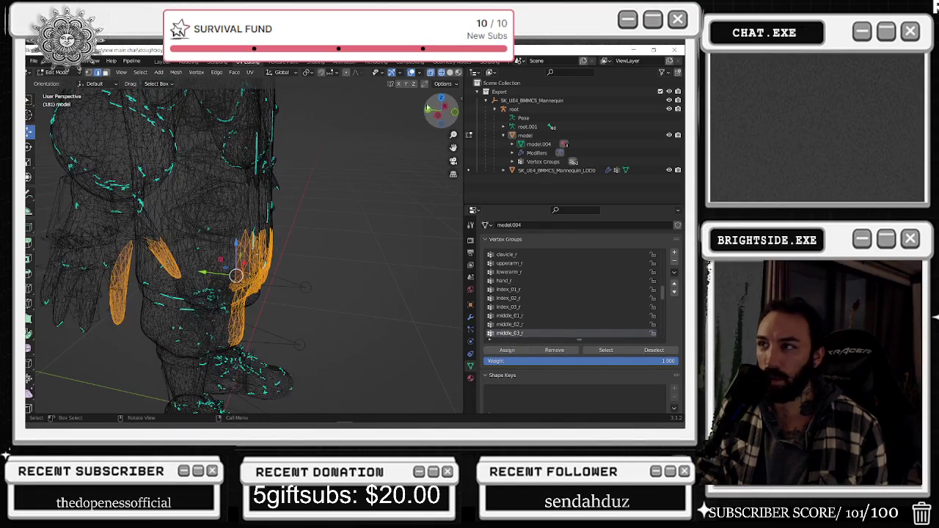
Toggle the viewport between solid and wireframe shading to see the stray vertices clearly
left_click(450, 72)
left_click(440, 73)
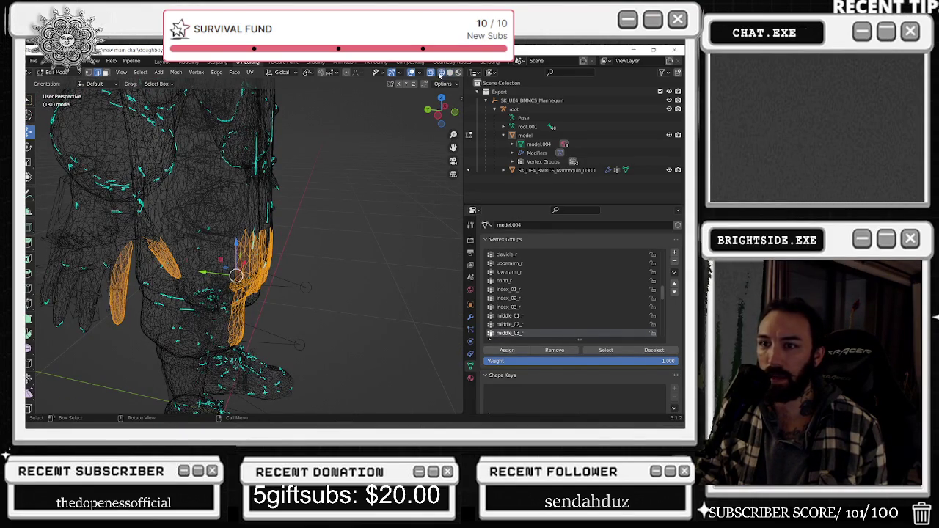
left_click(431, 74)
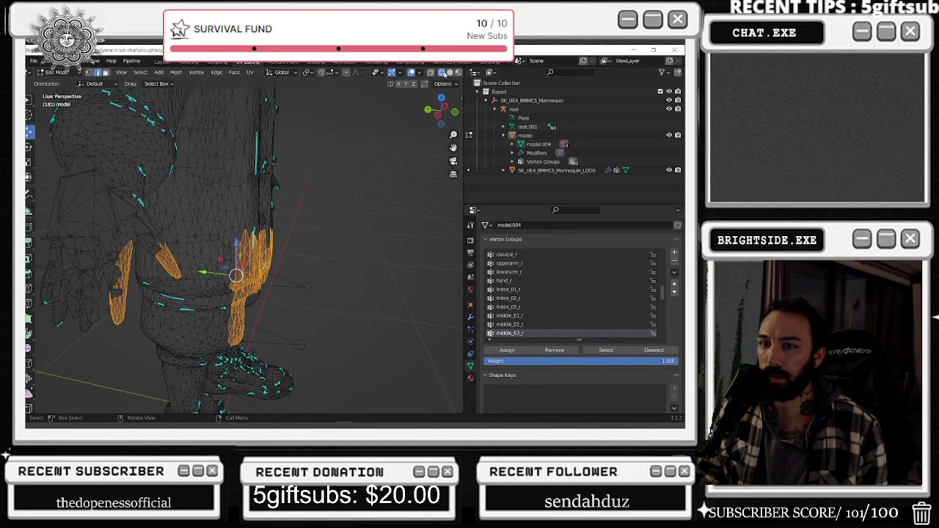
left_click(449, 73)
left_click(440, 73)
left_click(449, 74)
Box-select the stray vertices and remove them from the middle_03_r group
middle_click_drag(211, 275, 178, 367)
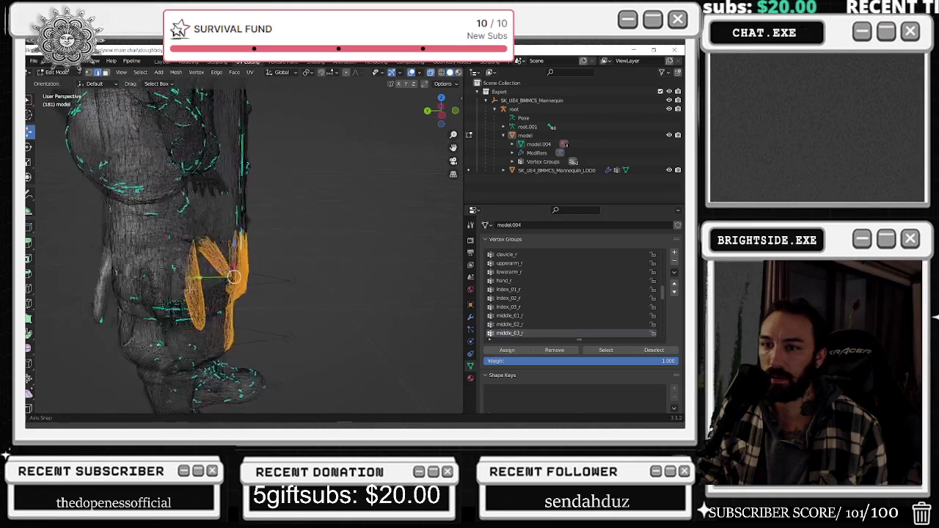
mouse_move(178, 366)
left_mouse_down()
mouse_move(153, 266)
mouse_move(96, 208)
left_mouse_up()
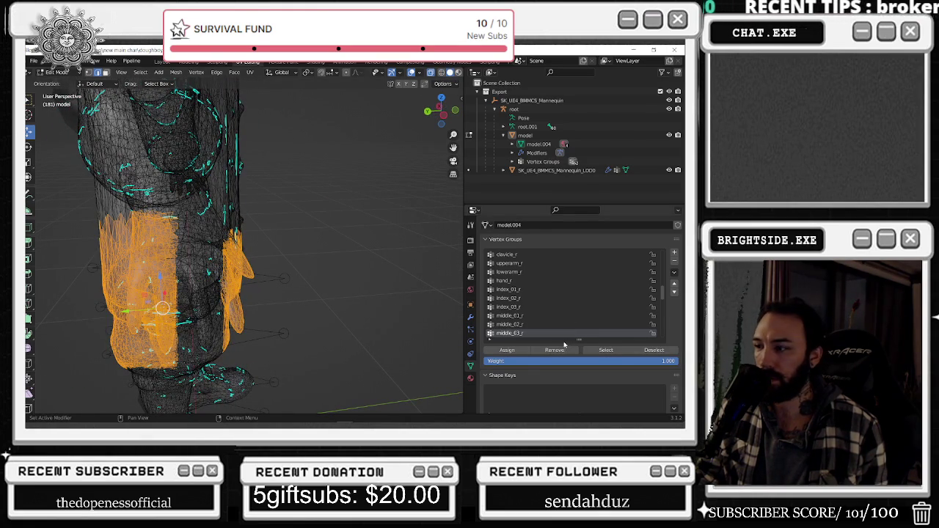
left_click(605, 350)
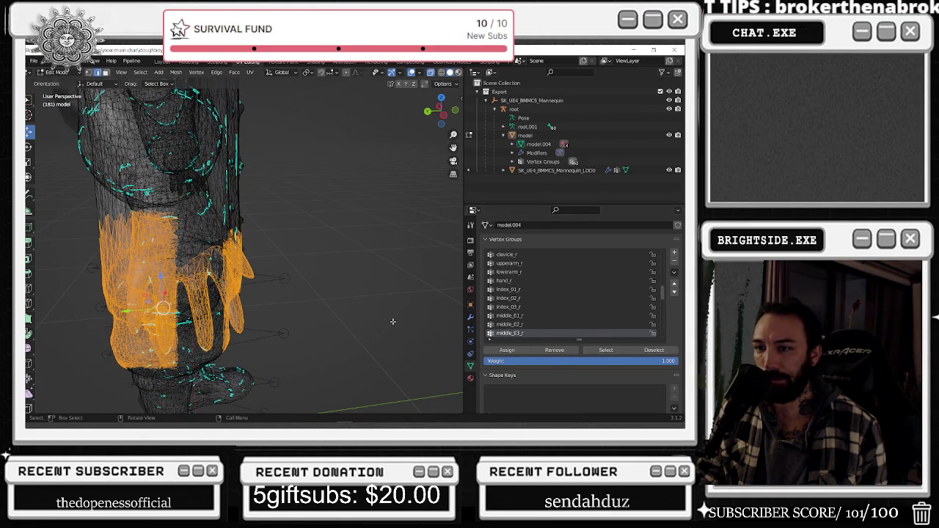
key("alt+a")
left_click(606, 350)
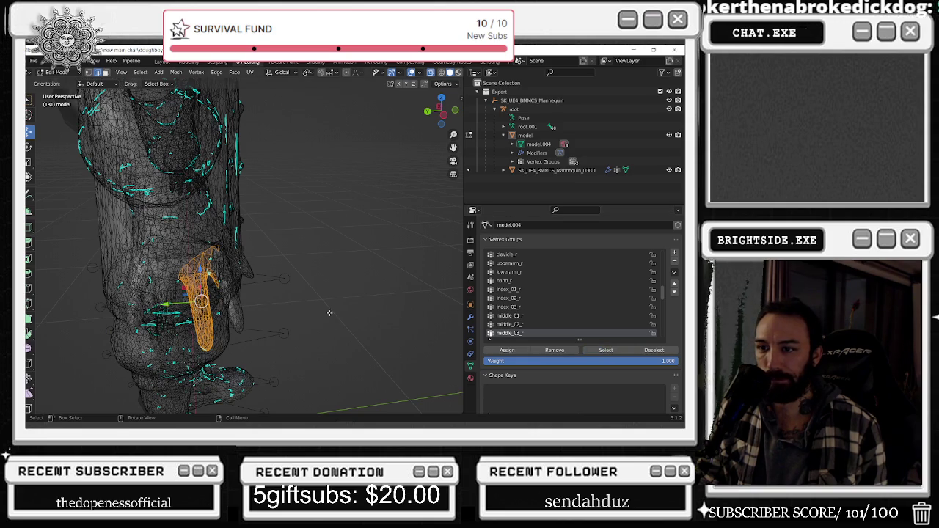
middle_click_drag(330, 317, 294, 221)
left_click_drag(279, 175, 177, 278)
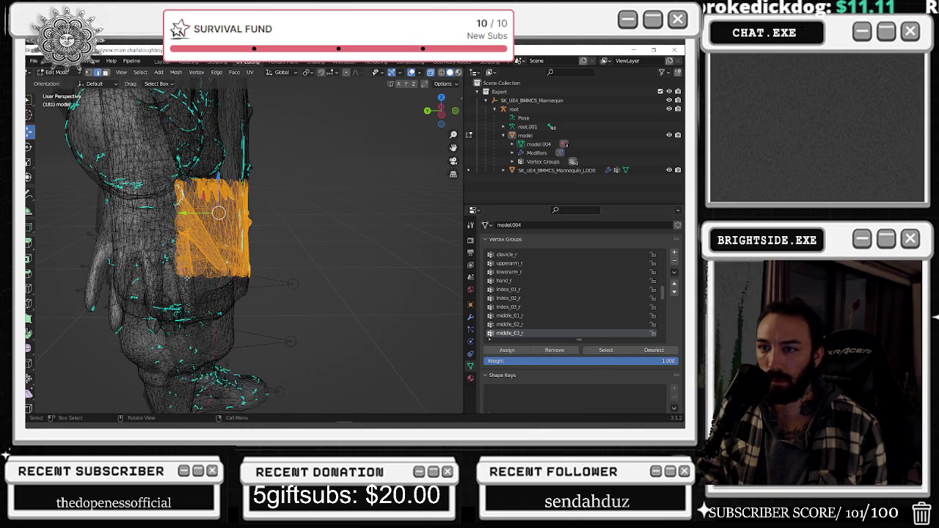
left_click(555, 350)
key("alt+a")
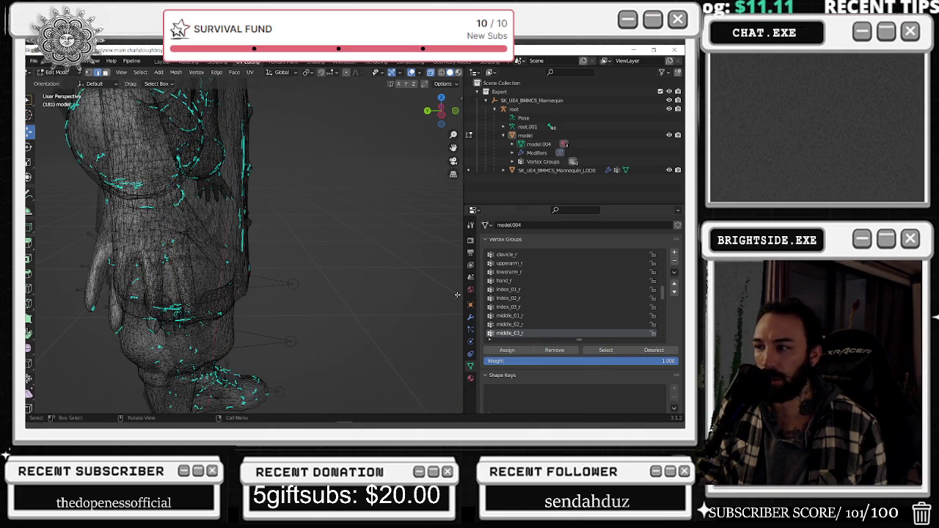
Reselect the group's vertices and check the leg and hand from front and side, picking a vertex near the hip
left_click(606, 350)
scroll(360, 314, "down", 4)
middle_click_drag(360, 313, 339, 290)
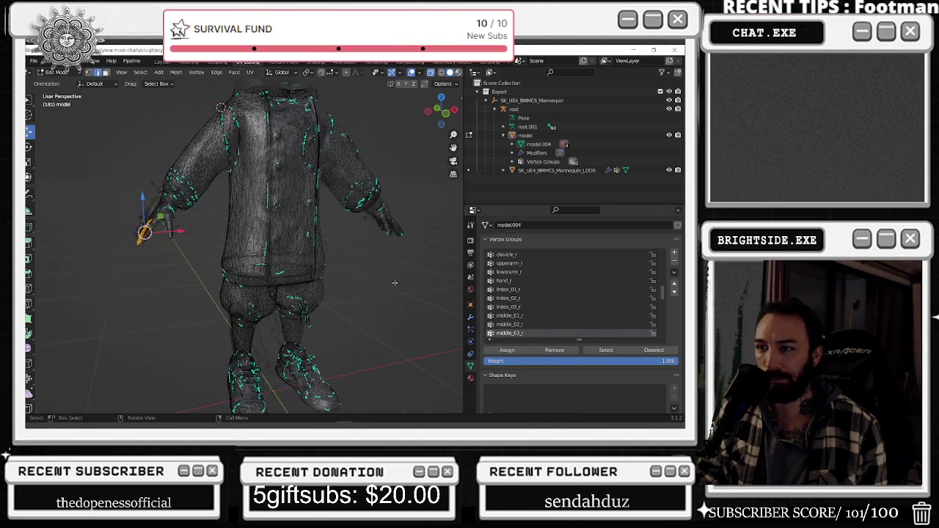
mouse_move(394, 262)
middle_mouse_down()
mouse_move(261, 271)
mouse_move(279, 230)
mouse_move(325, 210)
mouse_move(278, 346)
mouse_move(340, 257)
mouse_move(316, 253)
mouse_move(235, 311)
middle_mouse_up()
scroll(337, 265, "up", 4)
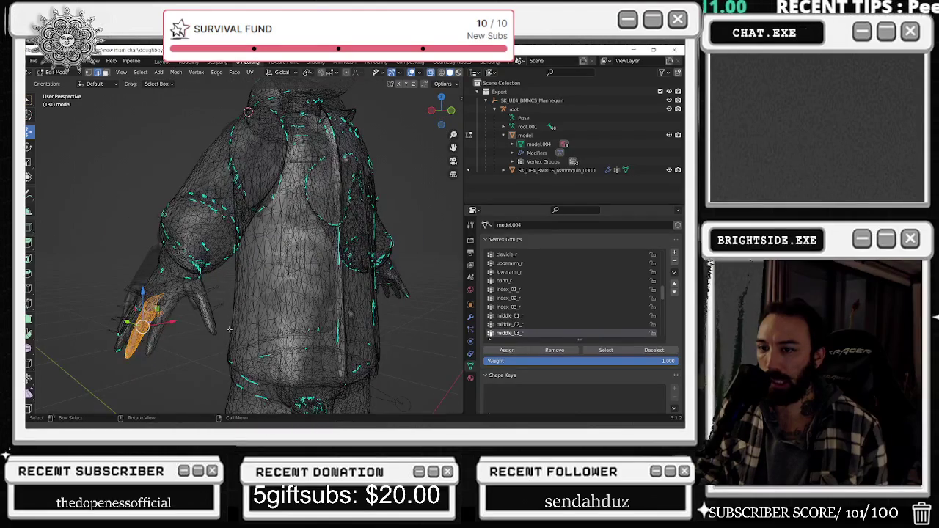
left_click(204, 361)
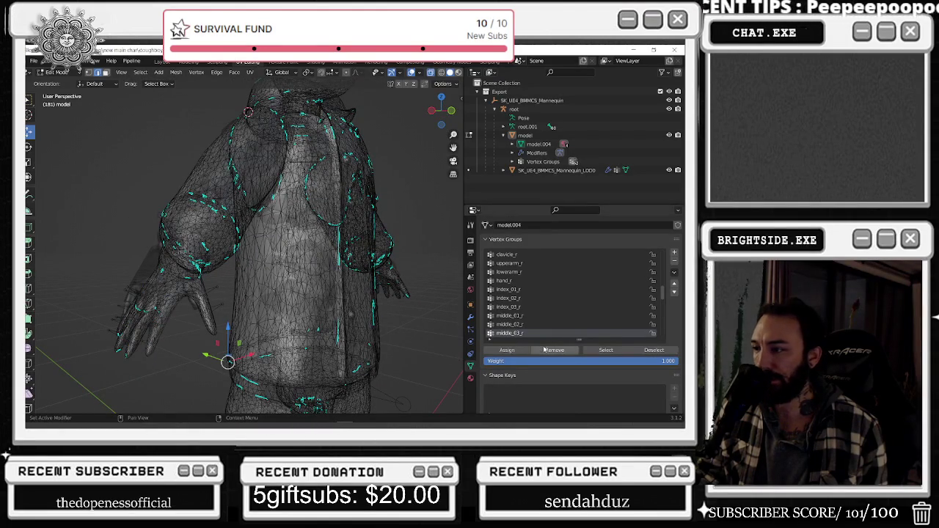
scroll(502, 318, "down", 2)
Select the pinky_01_r vertices and view the hand from the side
left_click(534, 320)
left_click(606, 336)
middle_click_drag(322, 311, 397, 305)
scroll(360, 303, "down", 4)
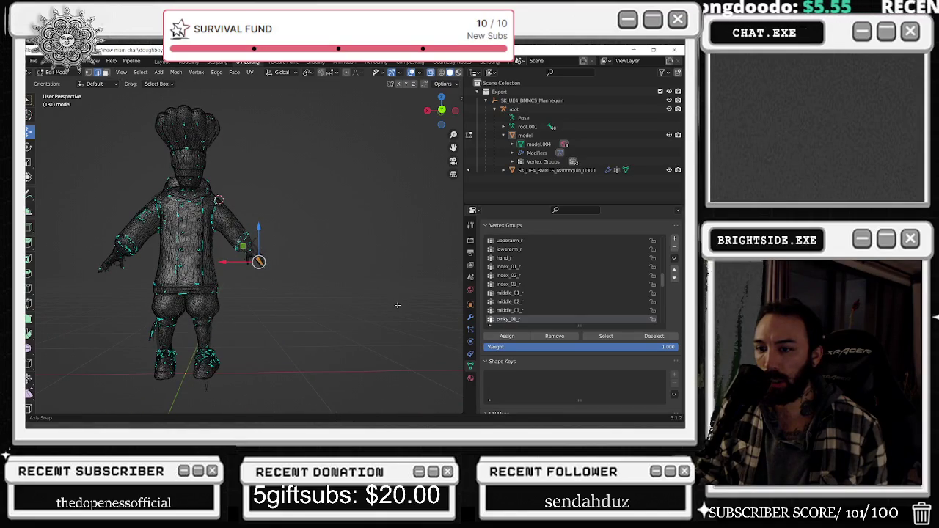
scroll(549, 315, "down", 3)
Step through the right pinky, ring and thumb groups, pinky_02_r through thumb_03_r
left_click(514, 275)
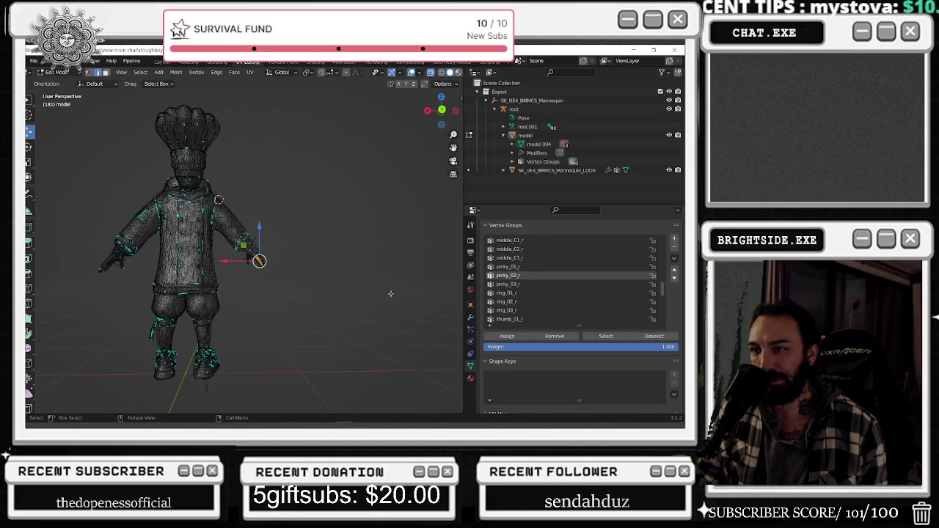
key("Down")
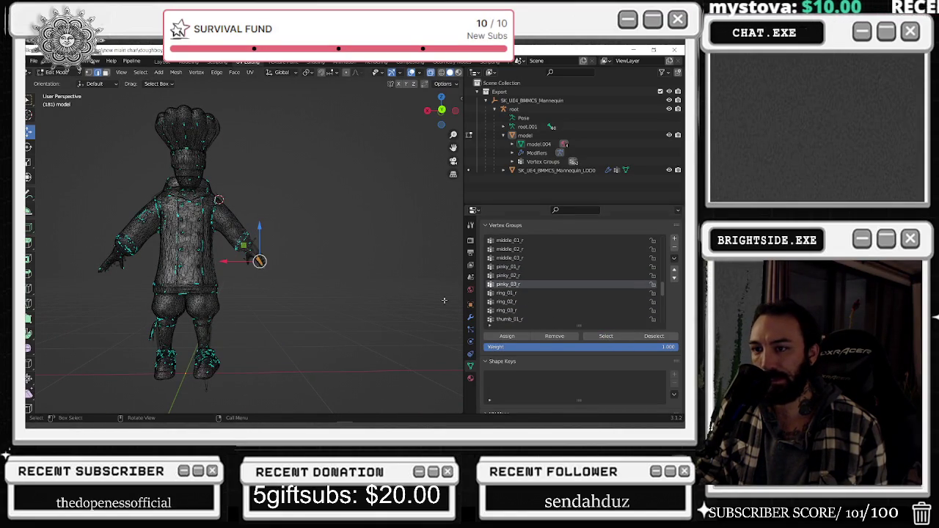
left_click(507, 293)
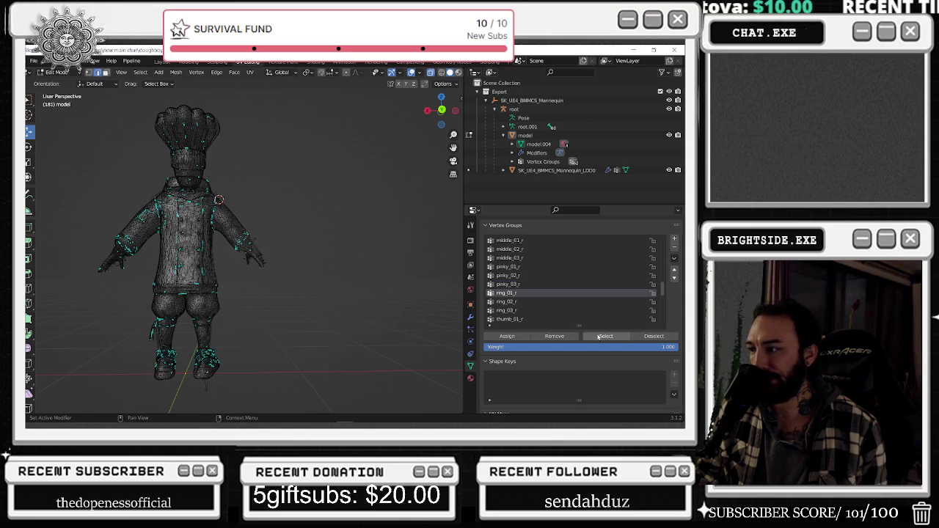
left_click(522, 310)
key("Up")
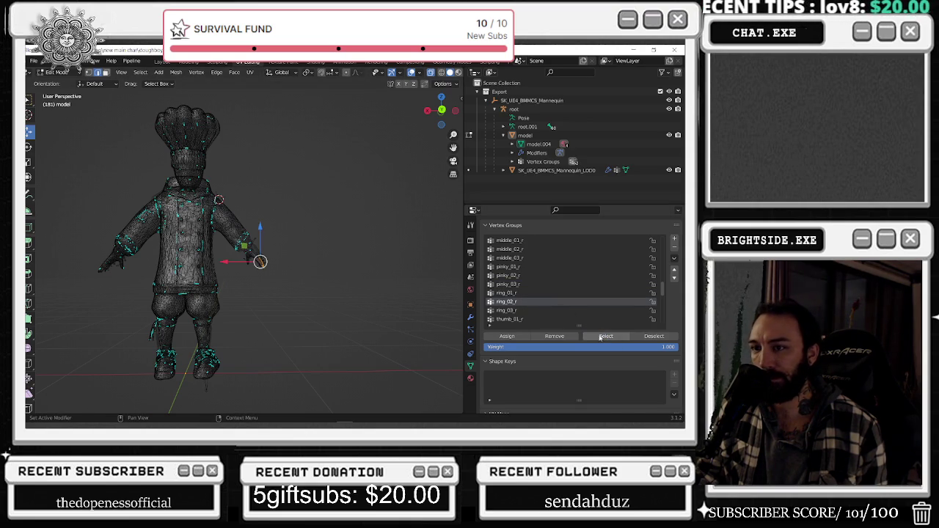
left_click(521, 313)
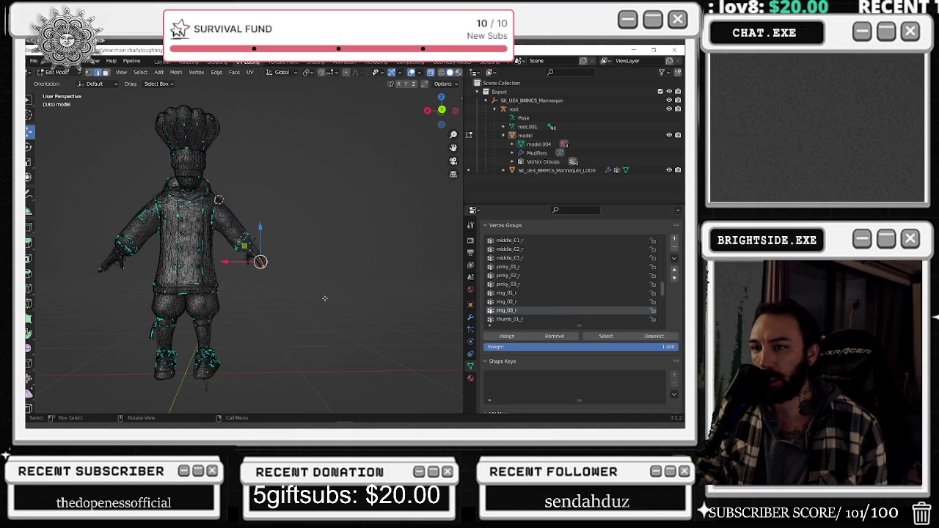
middle_click_drag(356, 303, 392, 278)
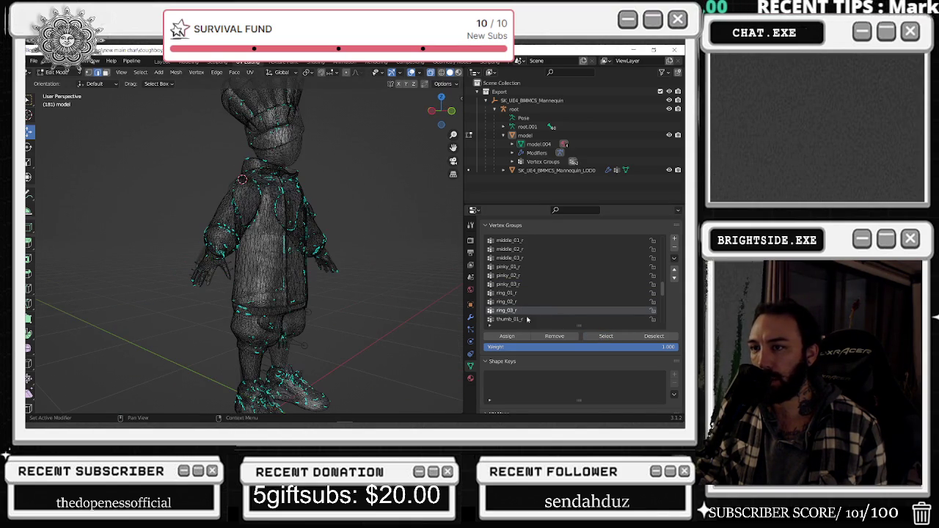
scroll(507, 326, "down", 3)
key("Down")
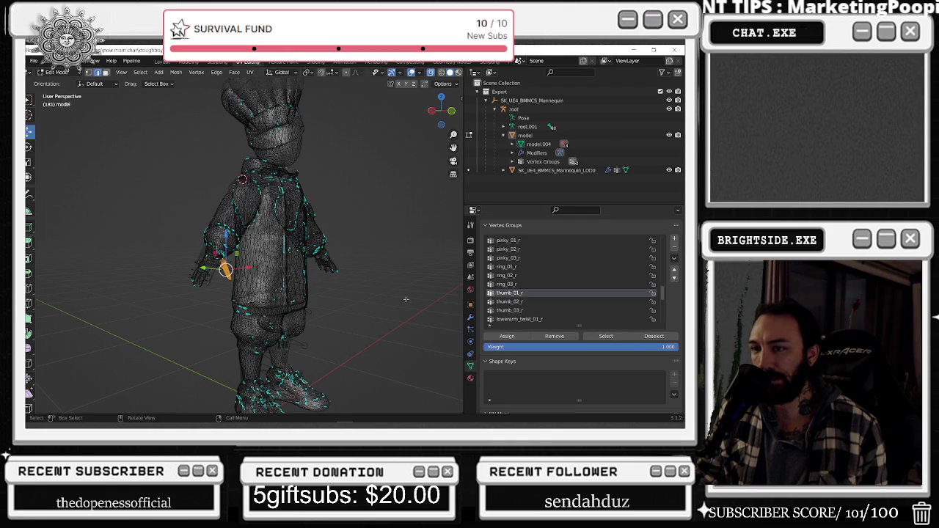
left_click(509, 303)
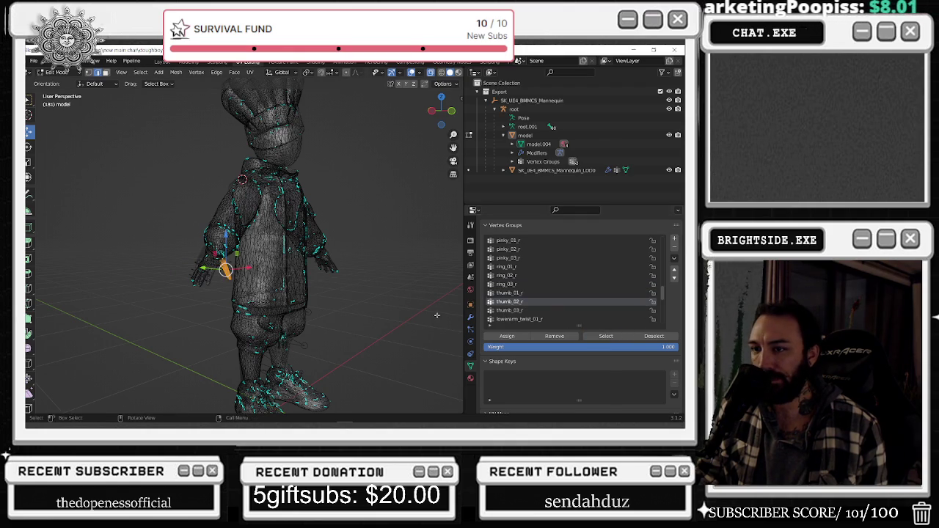
left_click(518, 311)
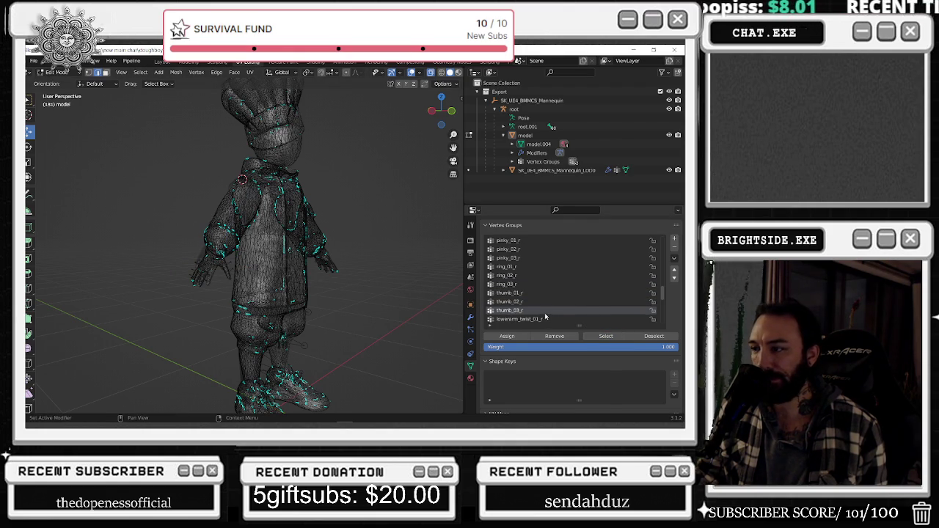
Select and deselect the lowerarm_twist_01_r, upperarm_twist_01_r and neck_01 groups to see their vertices
left_click(541, 320)
left_click(596, 337)
left_click(413, 328)
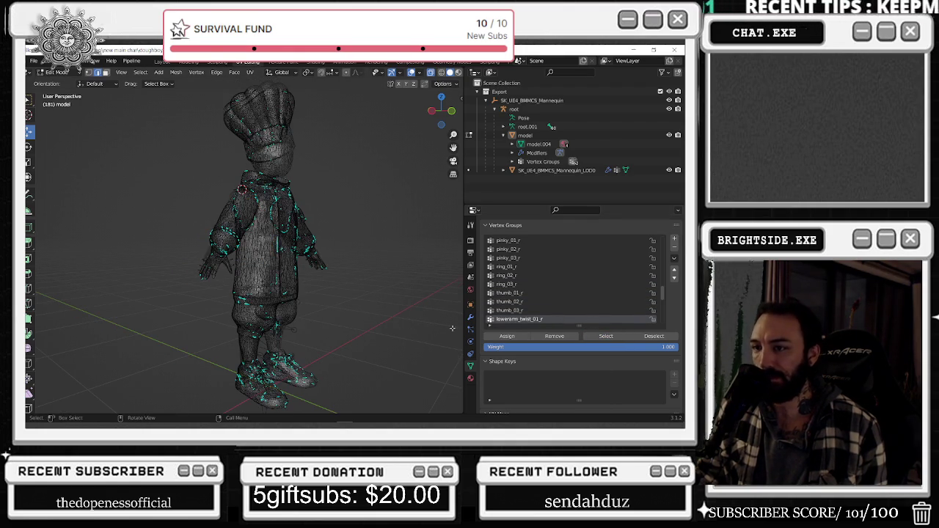
scroll(572, 323, "down", 2)
left_click(520, 283)
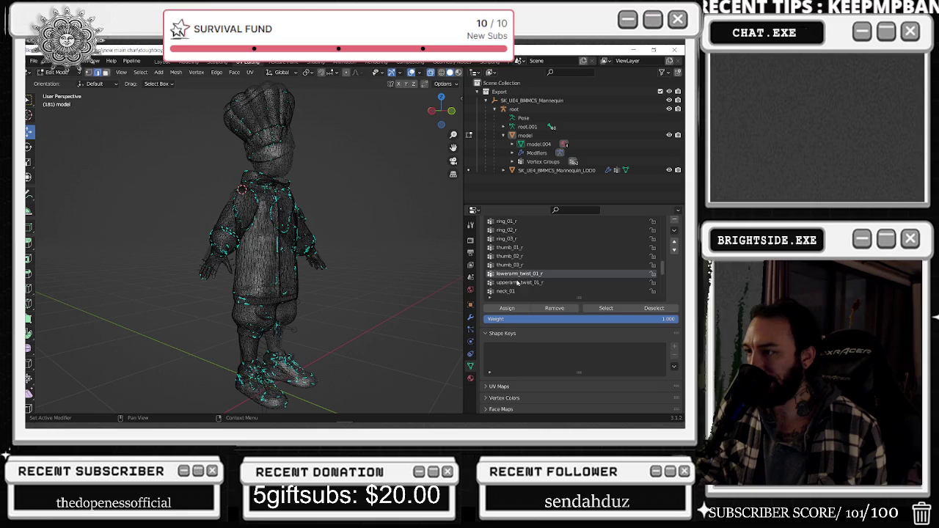
left_click(594, 308)
left_click(411, 326)
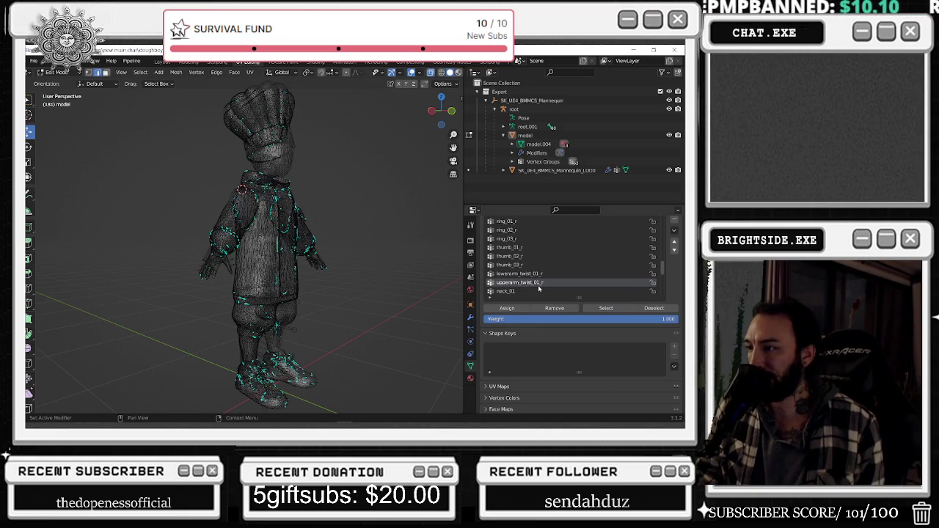
left_click(544, 291)
left_click(589, 308)
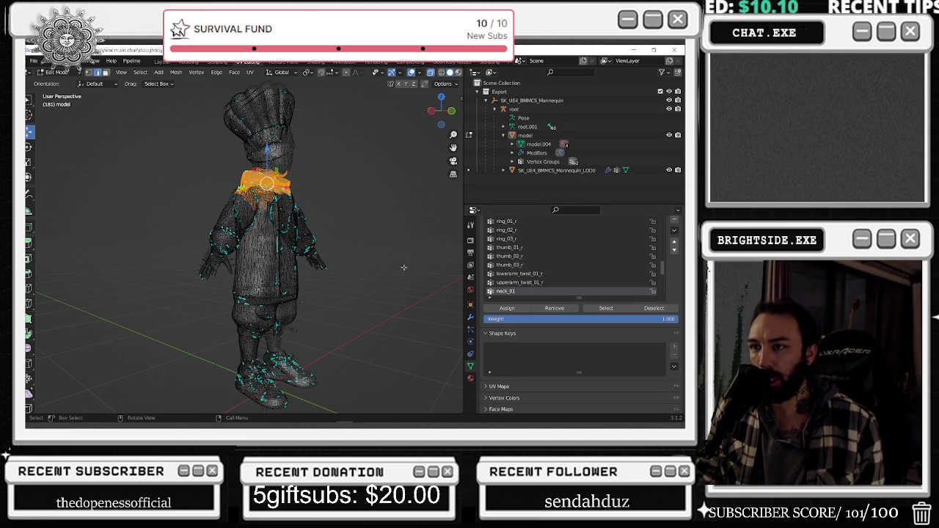
left_click(406, 268)
Select the thigh_l vertices and view the legs from the side
scroll(572, 282, "down", 2)
left_click(587, 292)
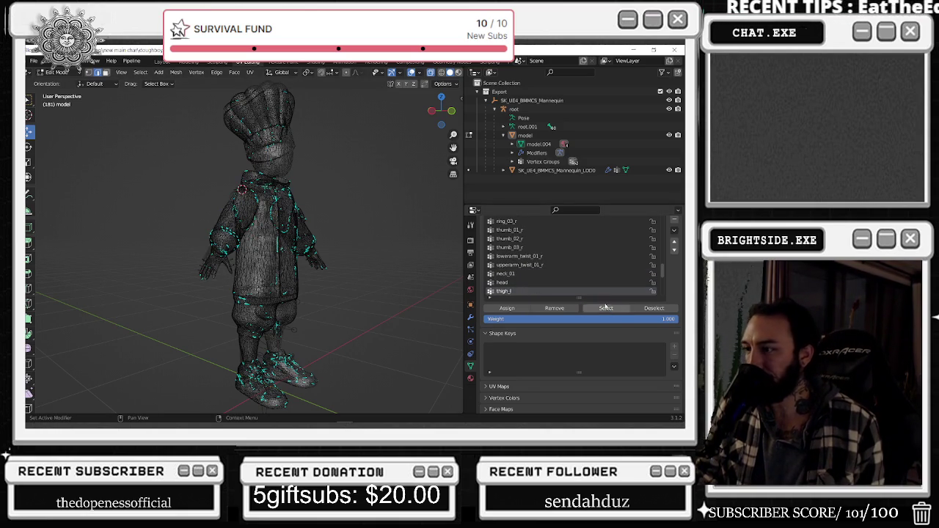
left_click(602, 308)
mouse_move(411, 315)
middle_mouse_down()
mouse_move(461, 314)
mouse_move(274, 223)
middle_mouse_up()
key("alt+a")
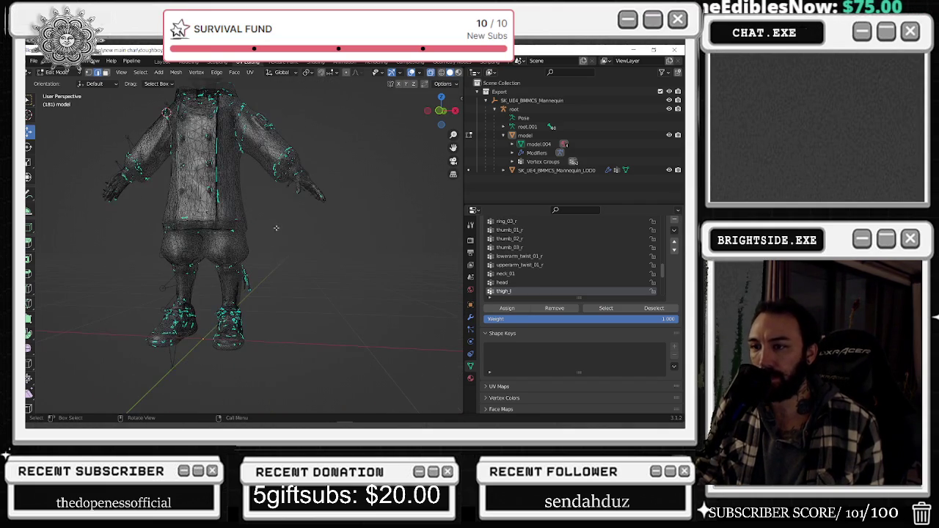
Switch to Weight Paint mode to view the thigh_l weight gradient on the leg
left_click(57, 71)
left_click(71, 120)
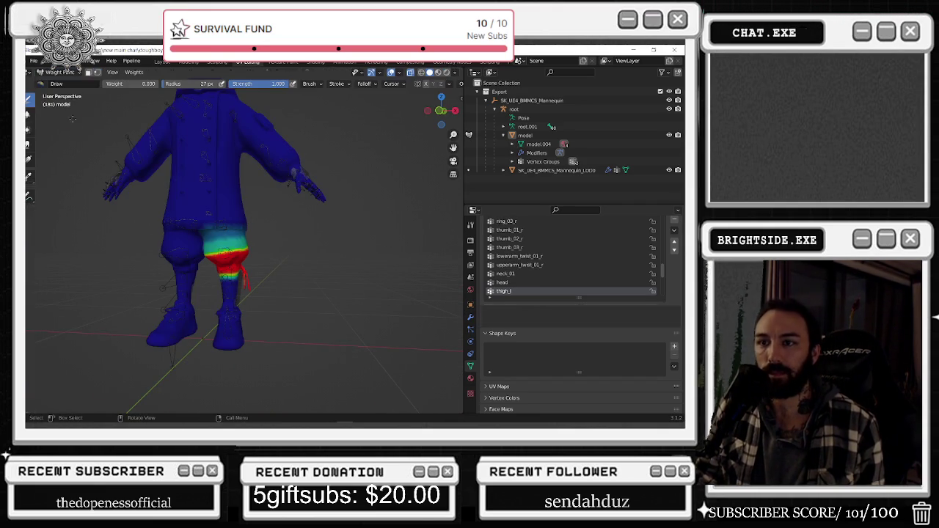
middle_click_drag(149, 205, 169, 200)
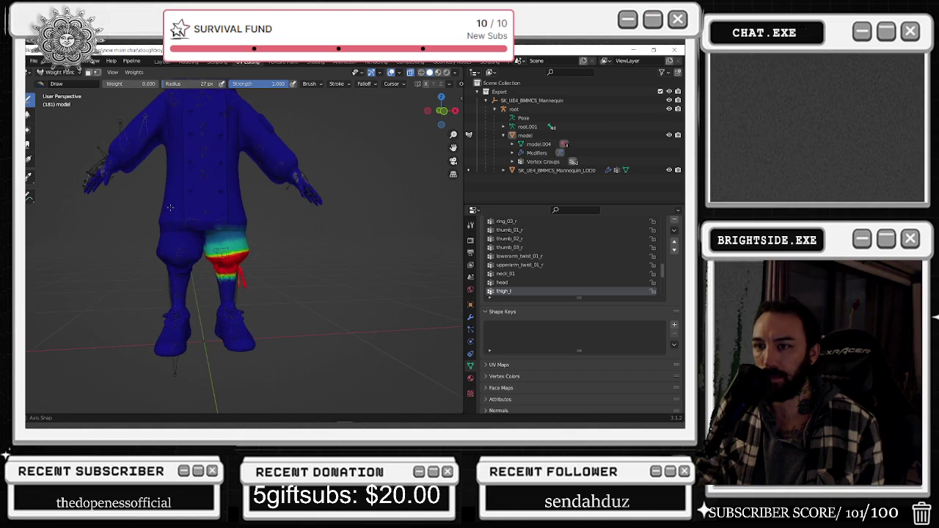
Return to Edit Mode, select the thigh_l vertices and box-select one thigh
left_click(58, 72)
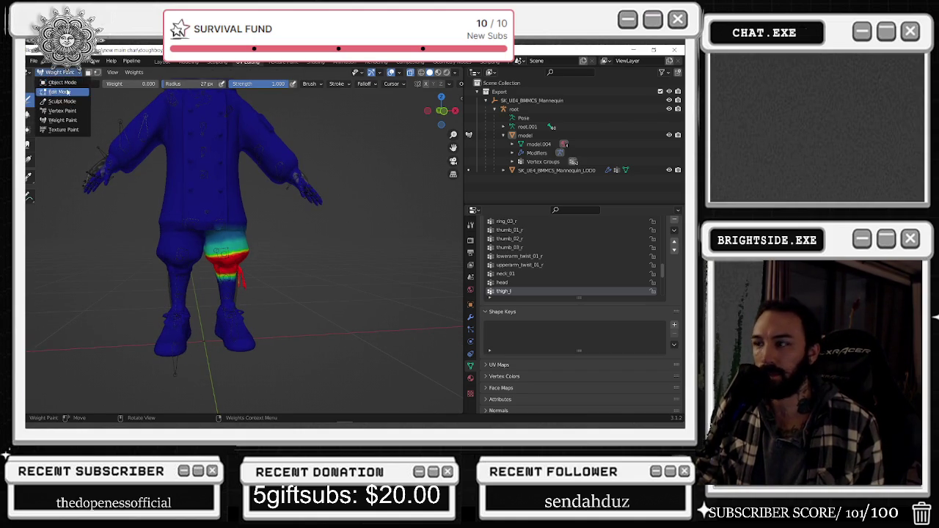
left_click(60, 91)
left_click(606, 308)
left_click(133, 267)
left_click_drag(105, 187, 201, 307)
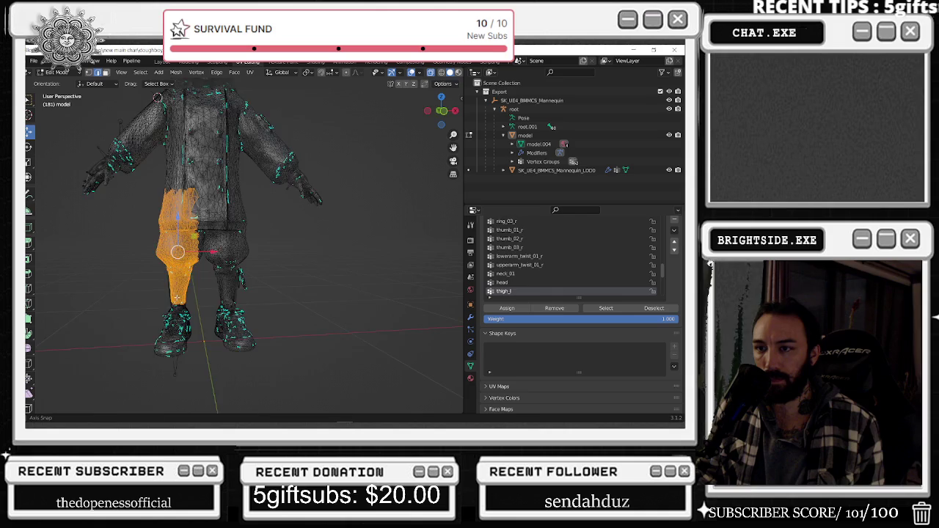
middle_click_drag(201, 306, 368, 290)
left_click_drag(392, 315, 274, 193)
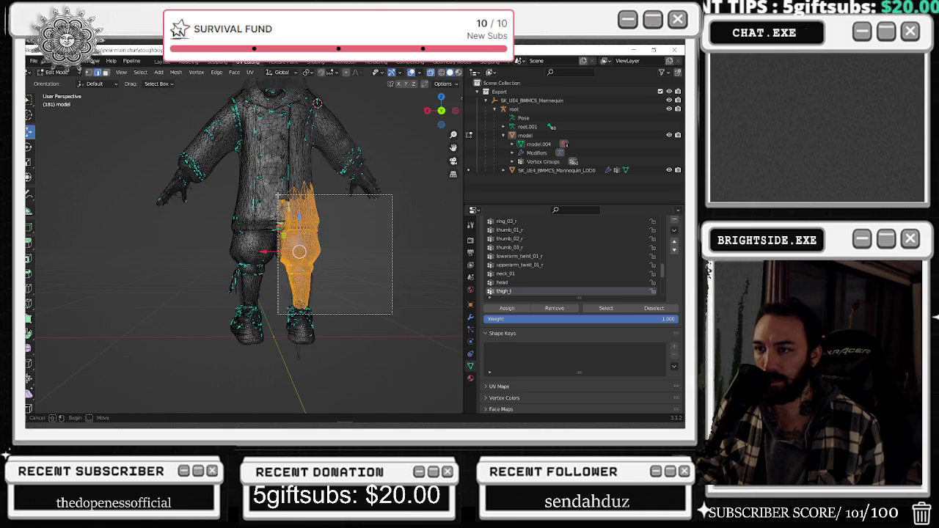
middle_click_drag(407, 280, 146, 191)
left_click_drag(128, 179, 201, 284)
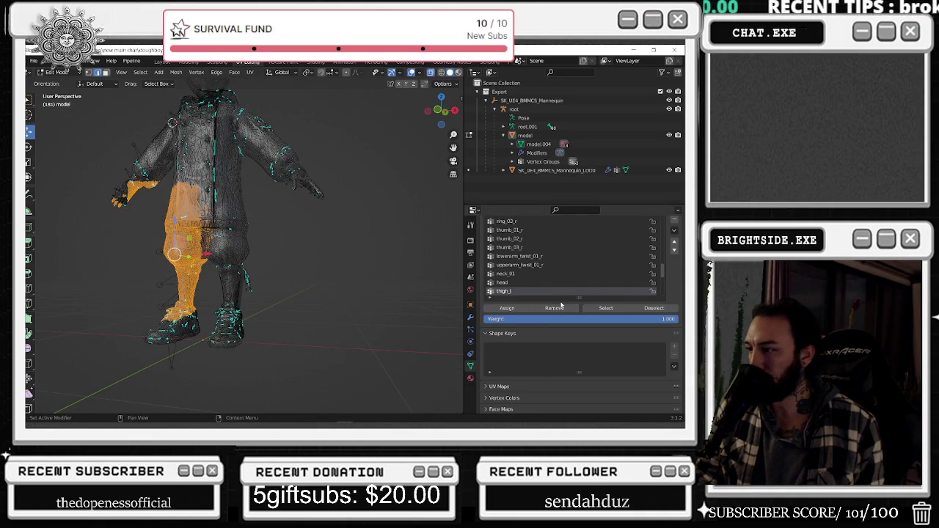
key("alt+a")
left_click(606, 308)
mouse_move(325, 279)
middle_mouse_down()
mouse_move(367, 279)
mouse_move(367, 289)
mouse_move(269, 256)
mouse_move(342, 291)
mouse_move(325, 289)
mouse_move(335, 281)
middle_mouse_up()
key("alt+a")
scroll(558, 271, "down", 3)
left_click(502, 274)
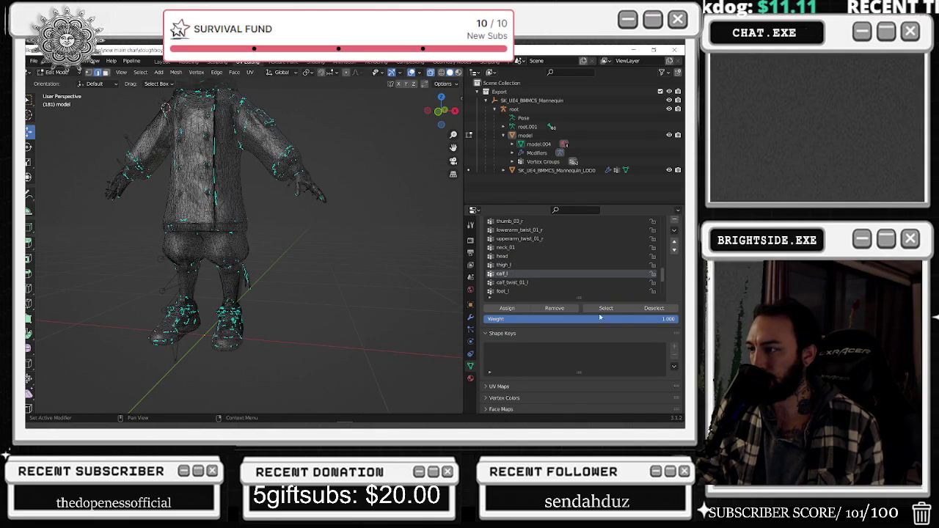
left_click(606, 308)
middle_click_drag(272, 243, 250, 220)
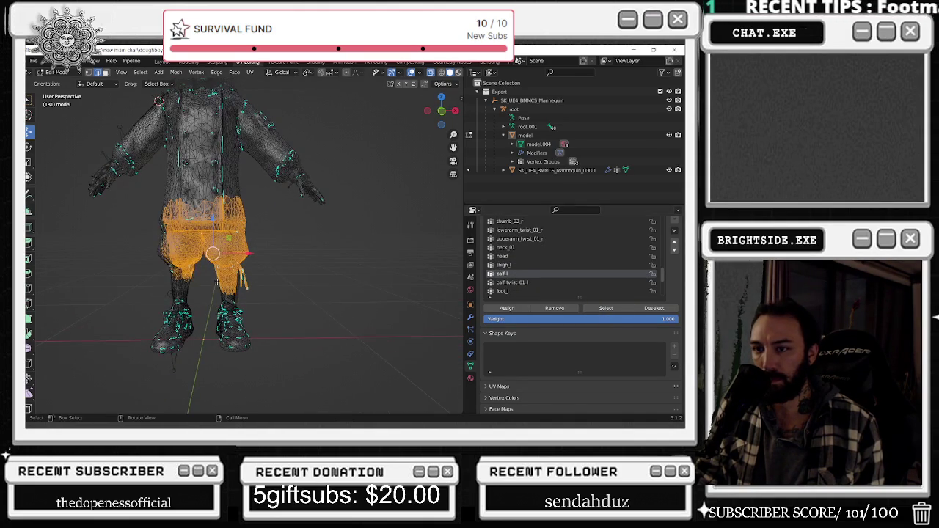
key("alt+a")
left_click_drag(75, 135, 202, 374)
middle_click_drag(179, 160, 246, 238)
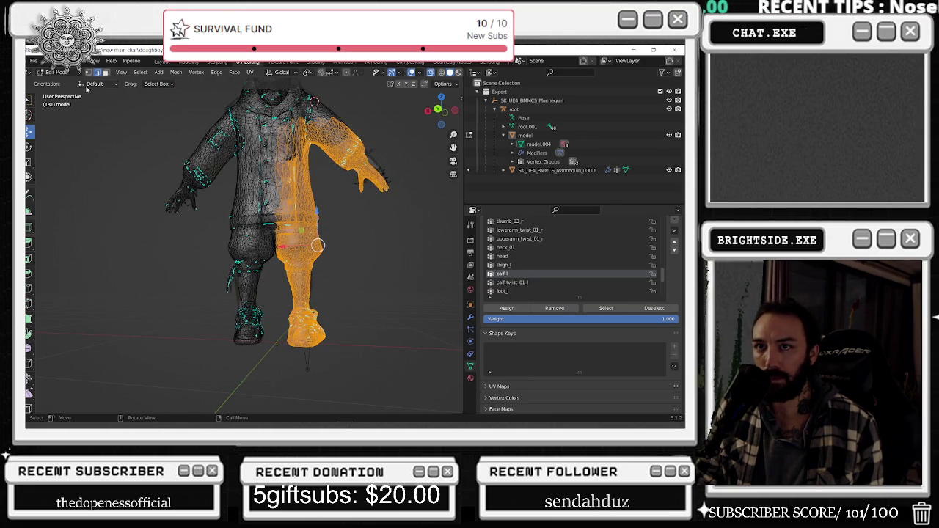
left_click(563, 309)
left_click(606, 308)
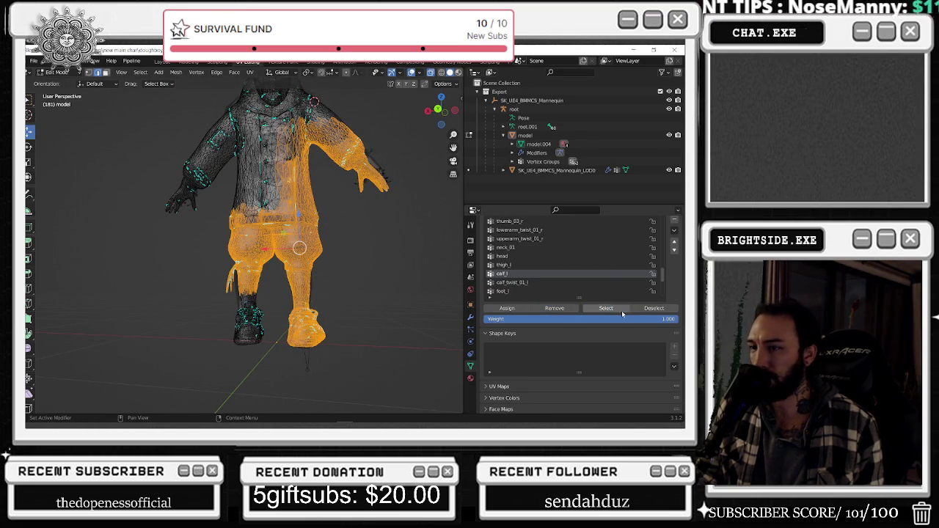
left_click(653, 308)
left_click(605, 308)
mouse_move(330, 257)
middle_mouse_down()
mouse_move(361, 275)
mouse_move(212, 271)
middle_mouse_up()
key("alt+a")
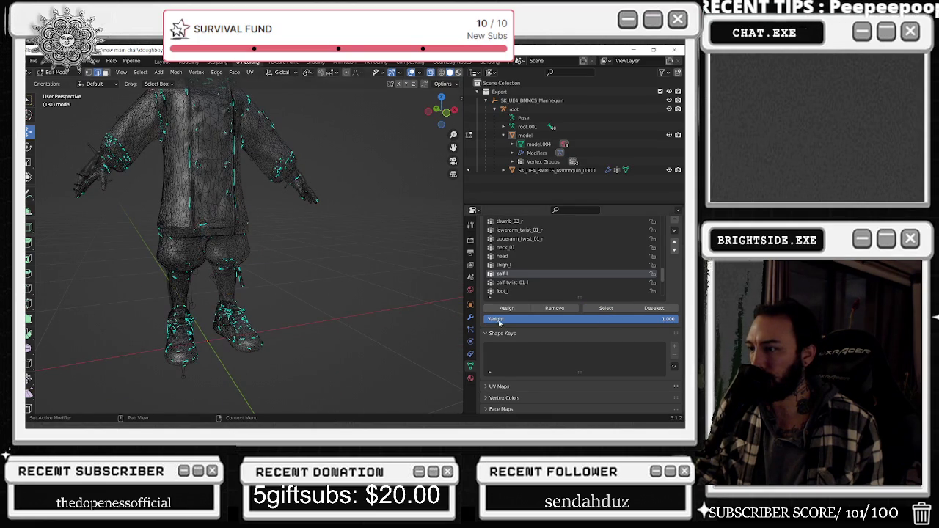
left_click(511, 282)
left_click(606, 308)
middle_click_drag(309, 275, 240, 273)
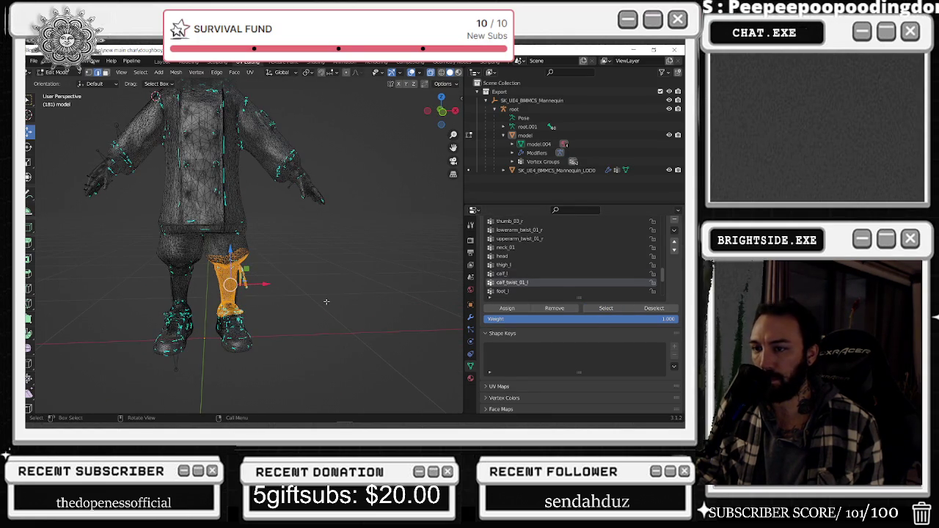
key("alt+a")
left_click(503, 291)
left_click(606, 308)
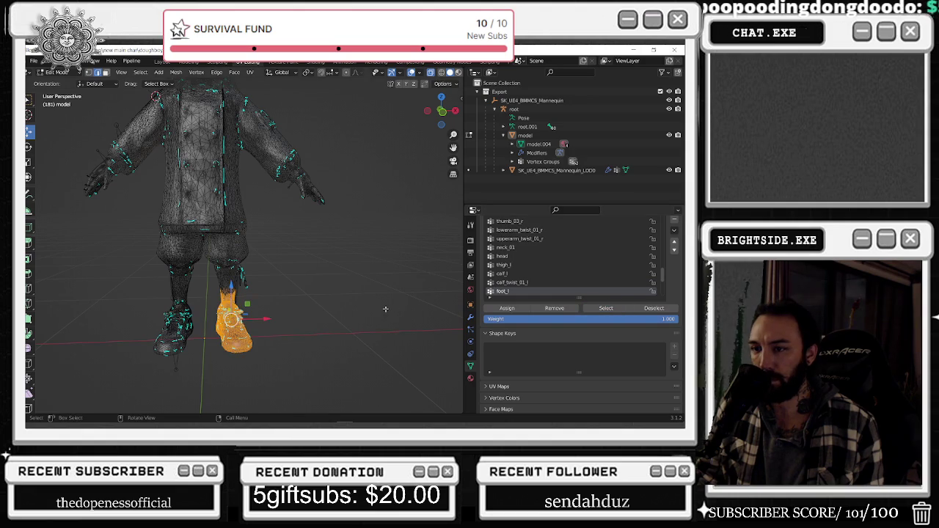
key("alt+a")
scroll(514, 286, "down", 3)
left_click(502, 274)
left_click(606, 308)
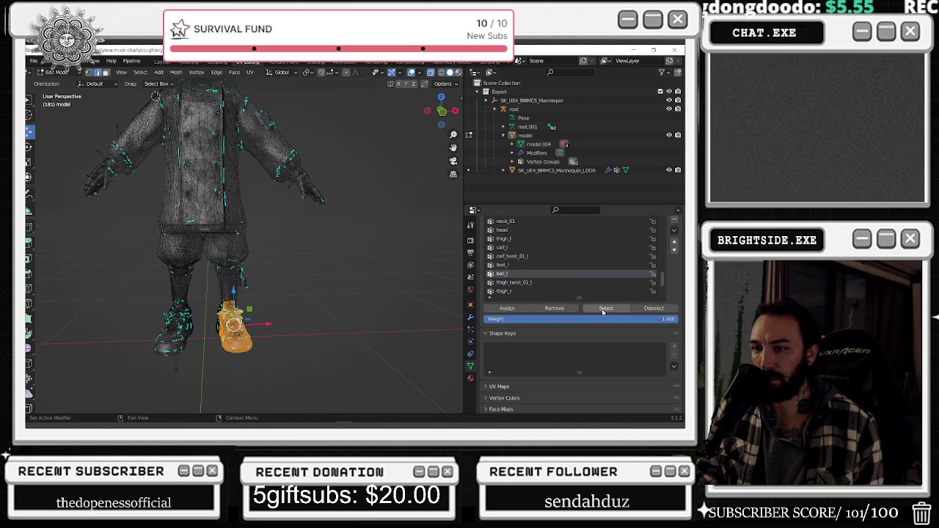
mouse_move(331, 272)
middle_mouse_down()
mouse_move(294, 273)
mouse_move(274, 254)
mouse_move(338, 257)
mouse_move(220, 257)
middle_mouse_up()
key("alt+a")
left_click(513, 282)
left_click(599, 309)
key("alt+a")
left_click(529, 291)
left_click(599, 309)
left_click(84, 318)
left_click_drag(84, 319, 213, 383)
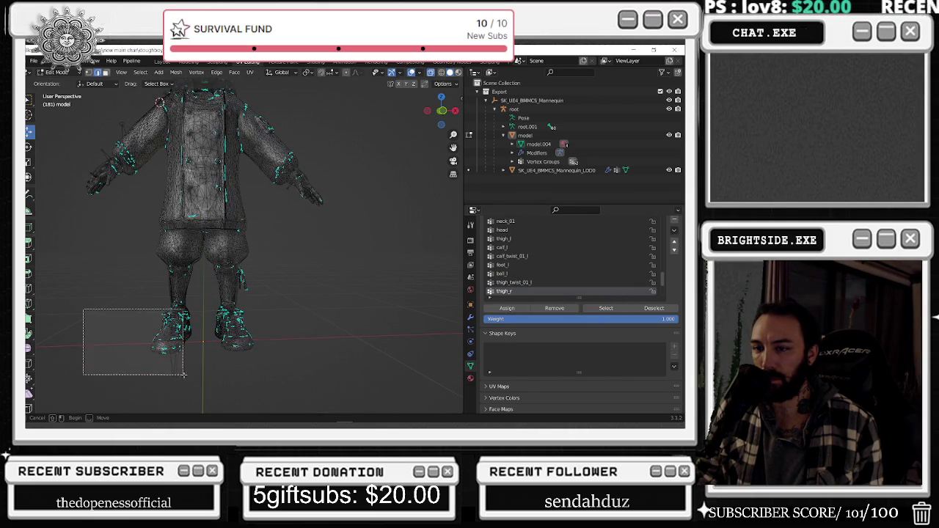
Try selecting the foot, thigh_r vertices and left arm, undoing each selection
left_click_drag(109, 307, 197, 370)
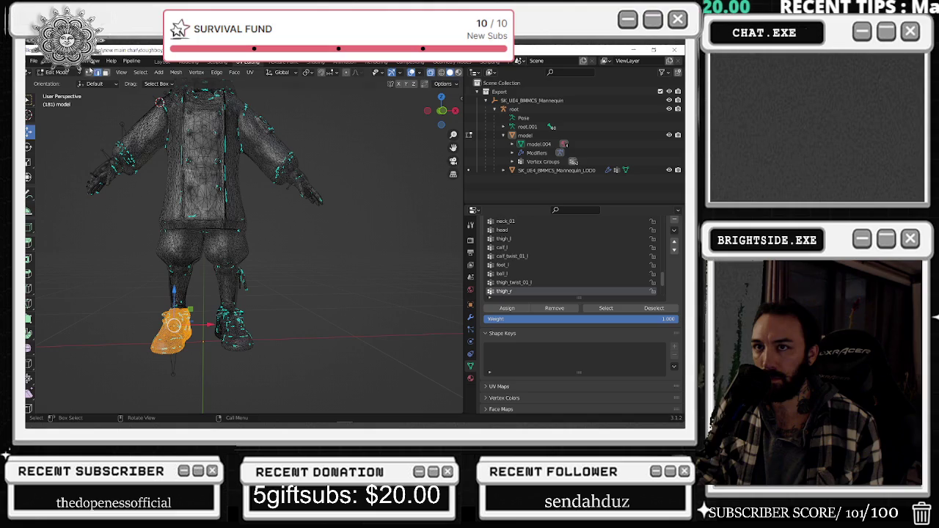
key("ctrl+z")
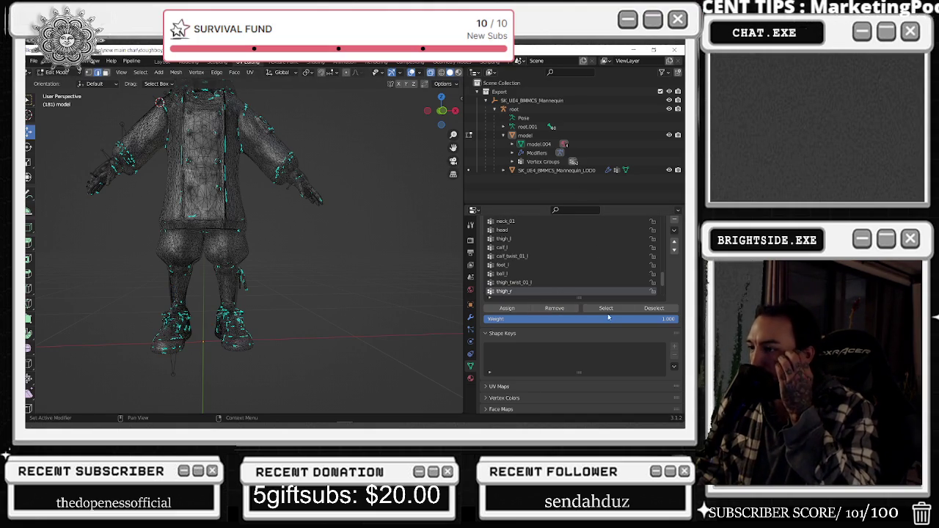
left_click(607, 308)
key("ctrl+z")
left_click(606, 308)
key("ctrl+z")
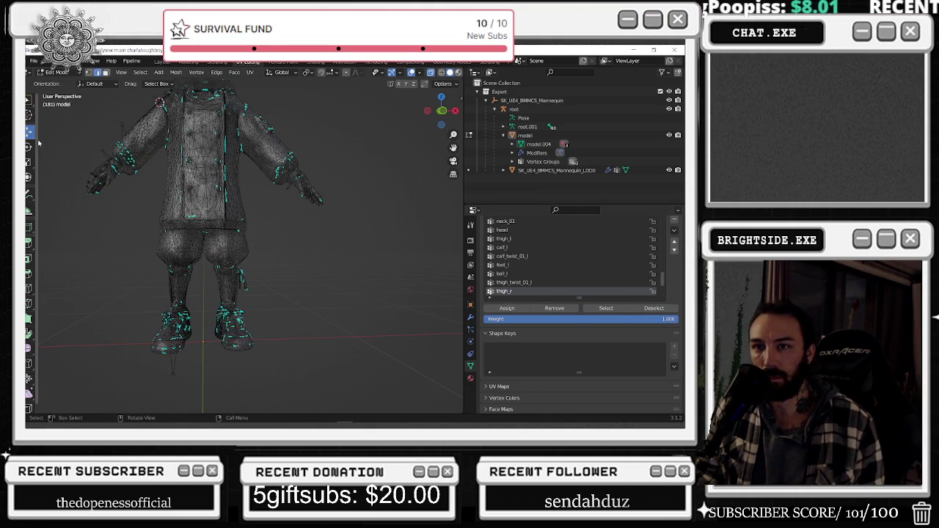
left_click_drag(46, 143, 136, 234)
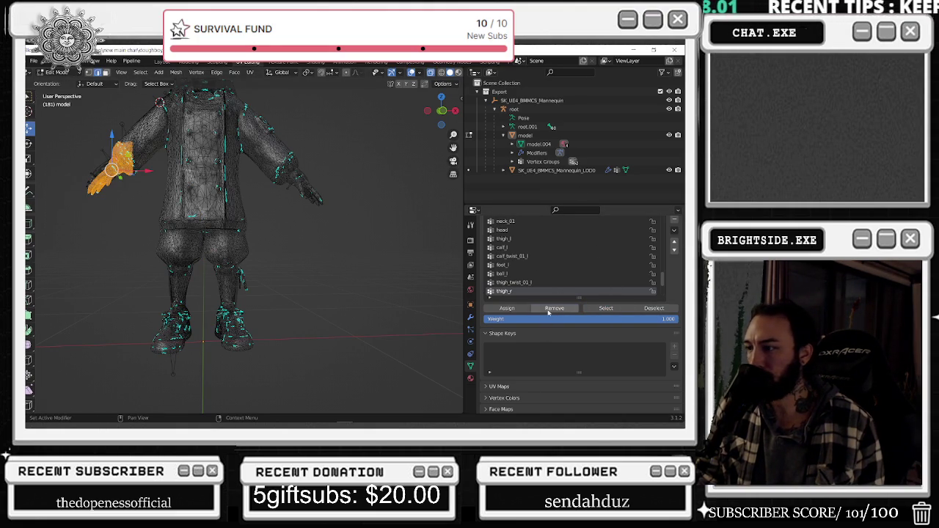
key("ctrl+z")
Select the thigh_twist_01_l and then thigh_r vertex groups to inspect their leg coverage
left_click(514, 282)
left_click(616, 309)
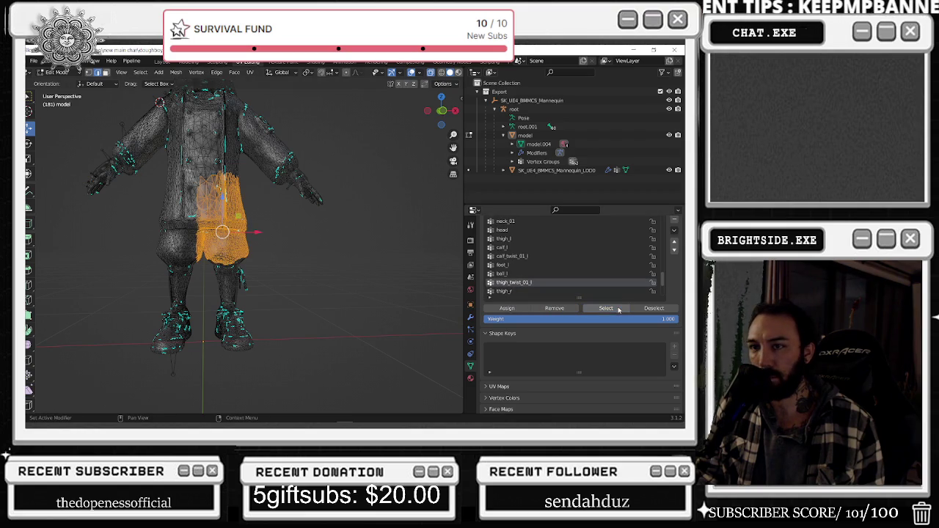
key("alt+a")
left_click(513, 291)
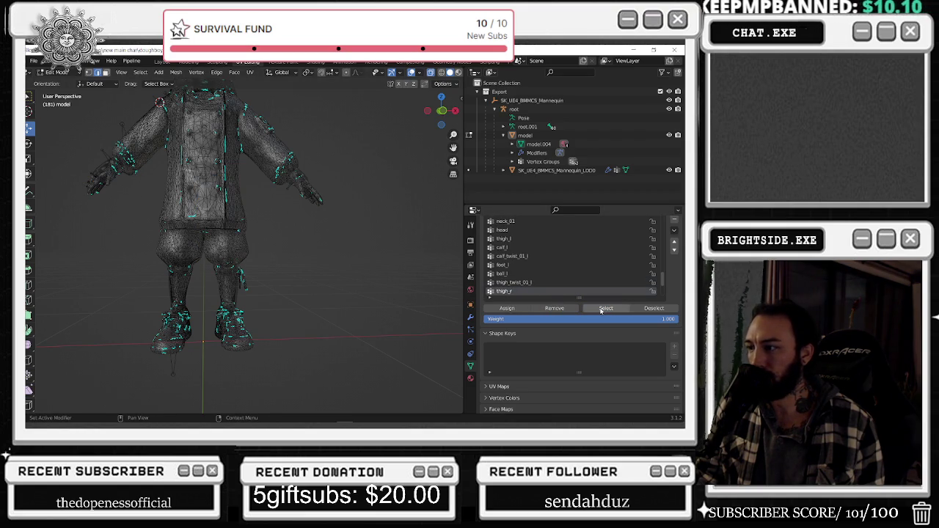
left_click(601, 309)
mouse_move(275, 204)
middle_mouse_down()
mouse_move(400, 214)
mouse_move(313, 224)
middle_mouse_up()
key("alt+a")
scroll(510, 291, "down", 1)
Select the calf_r and calf_twist_01_r vertex groups to check them, then clear the selection
left_click(511, 291)
left_click(606, 308)
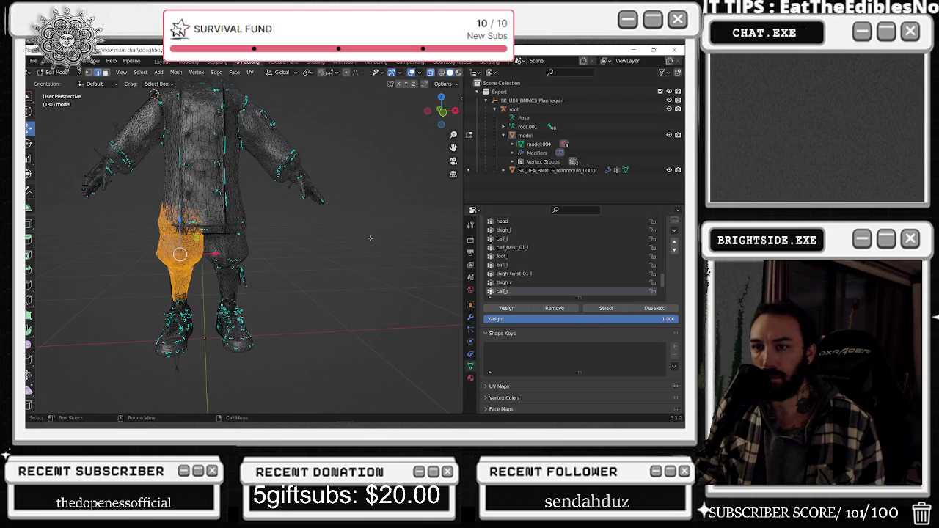
middle_click_drag(371, 238, 396, 246)
scroll(512, 283, "down", 2)
left_click(512, 282)
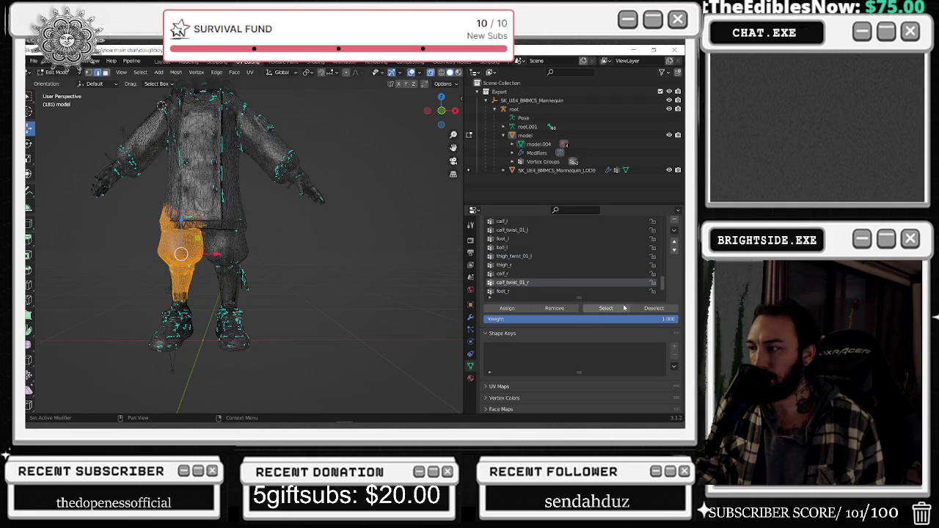
left_click(624, 308)
key("alt+a")
left_click(603, 309)
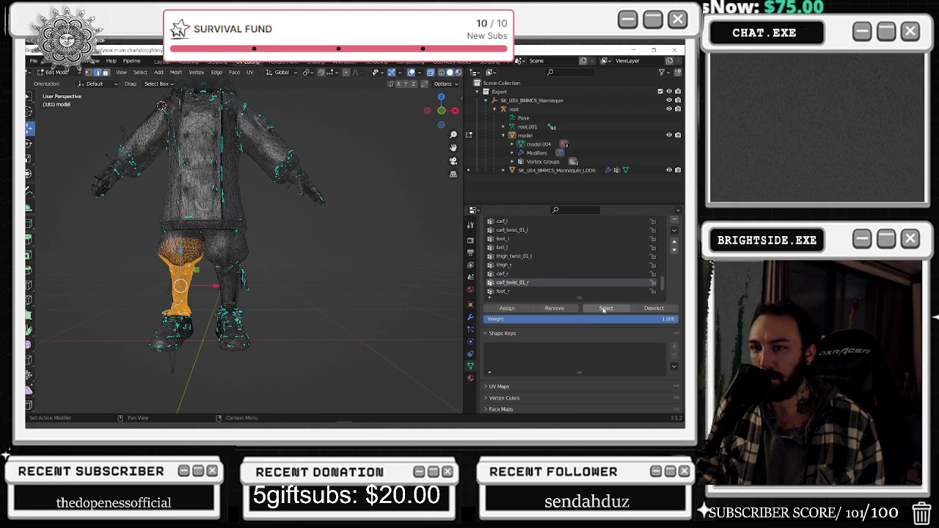
key("alt+a")
Switch to Weight Paint mode and display the thigh_r weights, viewing both legs from the front
left_click(58, 72)
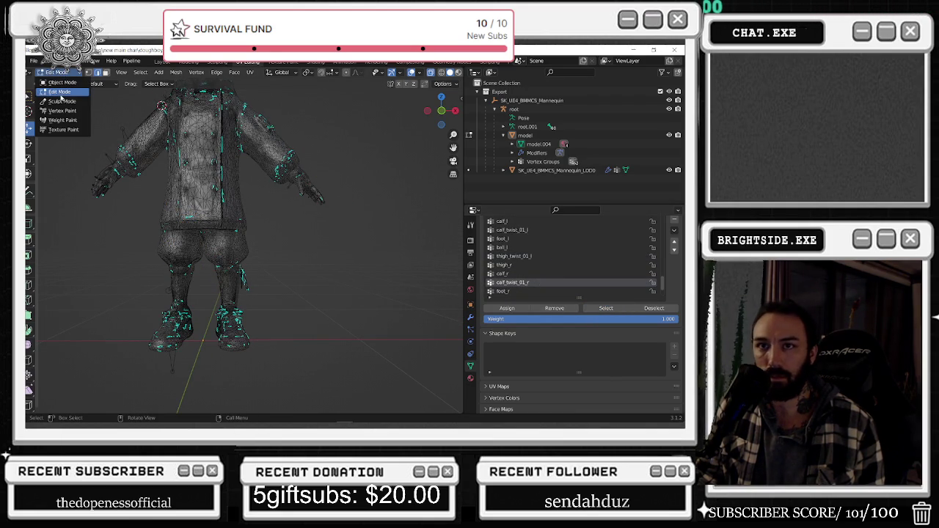
left_click(63, 121)
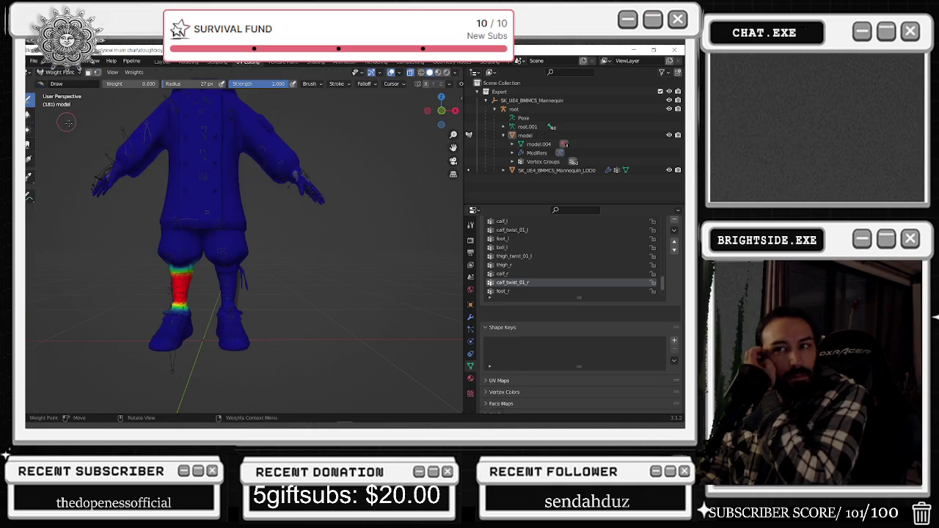
left_click(515, 256)
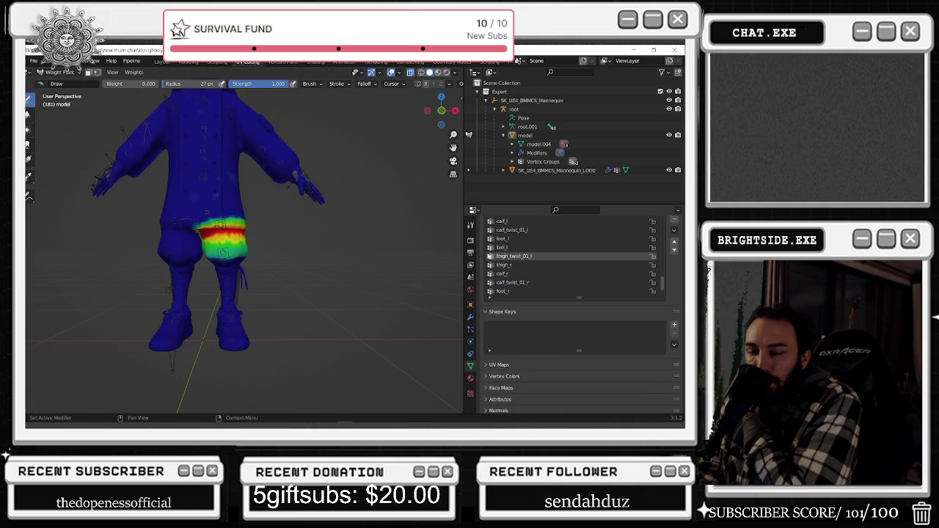
scroll(305, 243, "up", 3)
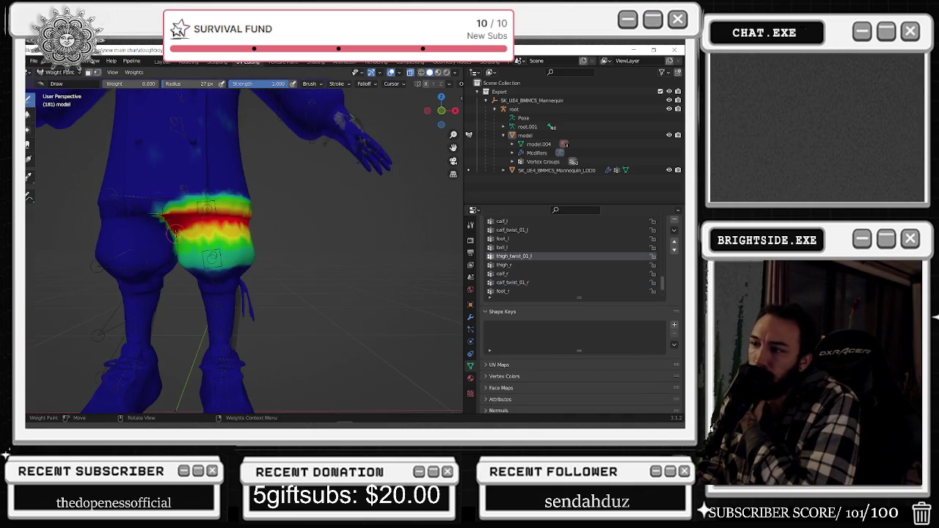
left_click(554, 231)
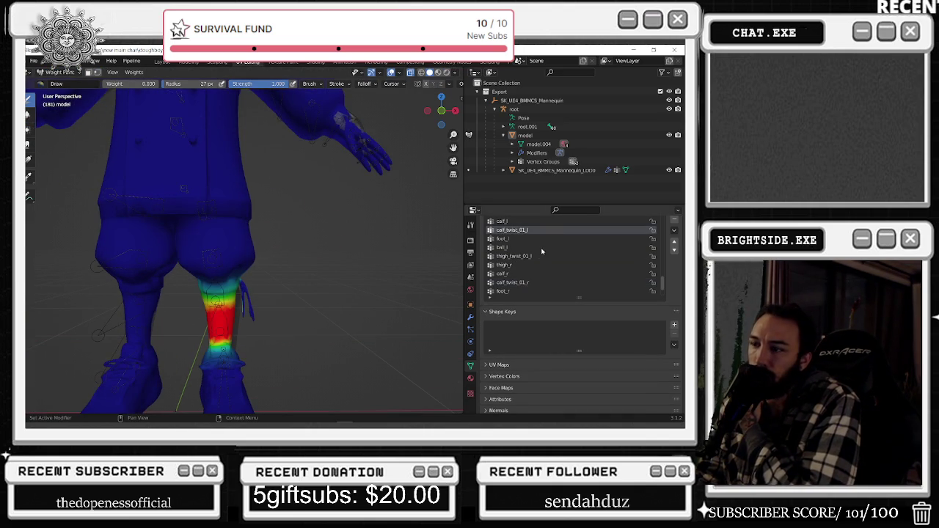
left_click(537, 256)
left_click(534, 264)
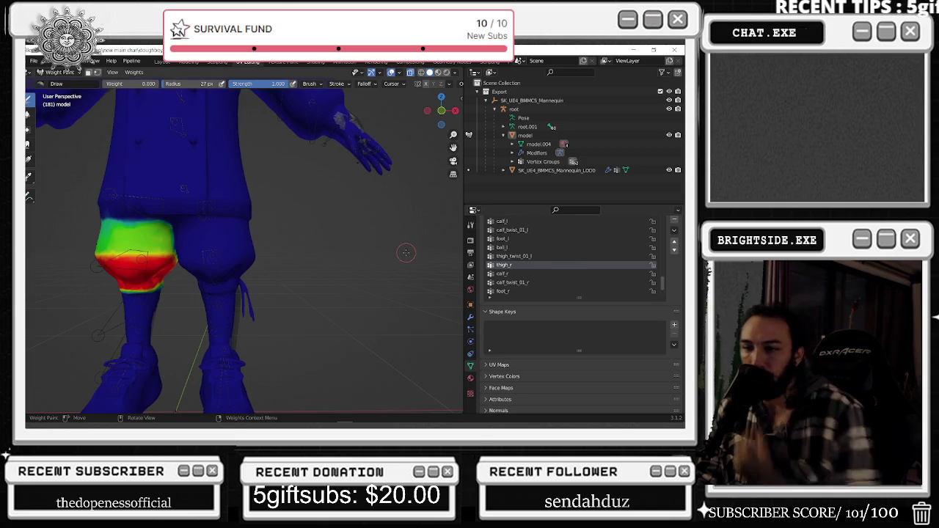
middle_click_drag(406, 252, 155, 234)
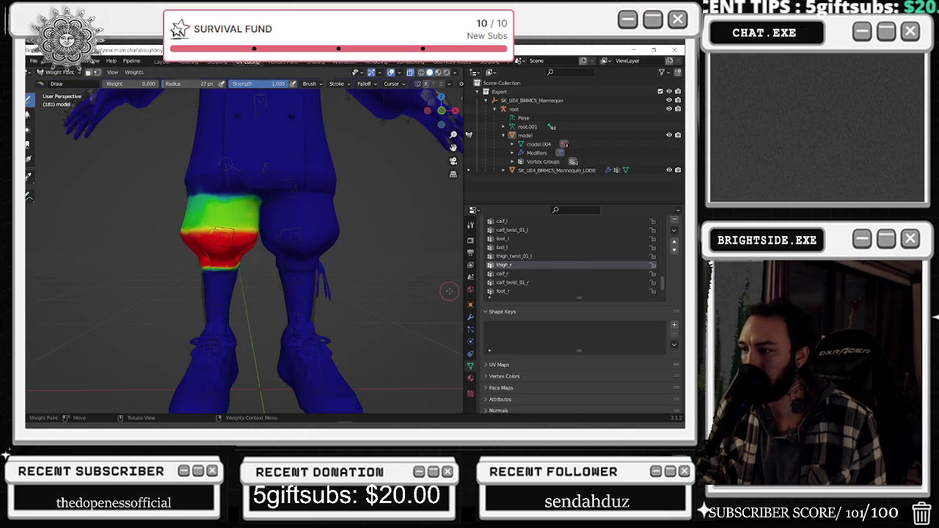
scroll(387, 250, "down", 2)
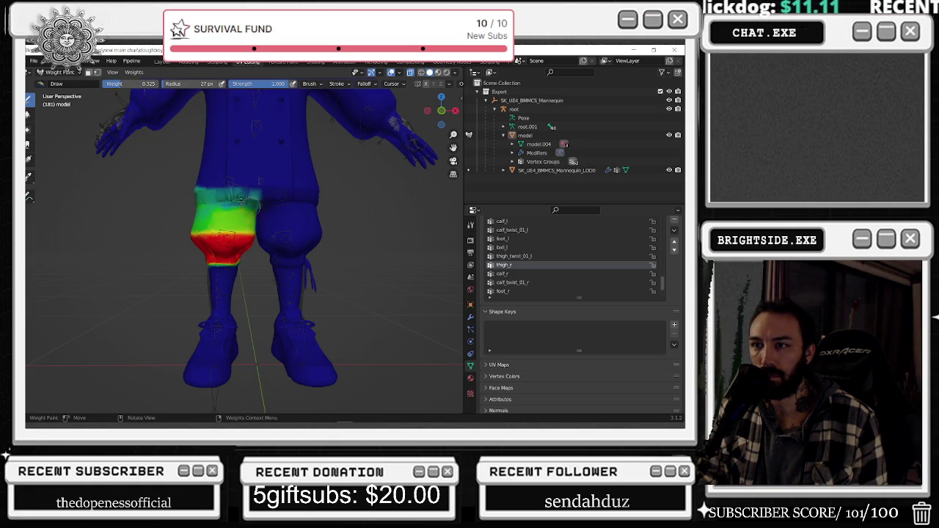
From behind, paint thigh_r weight higher up the back of the right thigh toward the hip
middle_click_drag(228, 193, 277, 191)
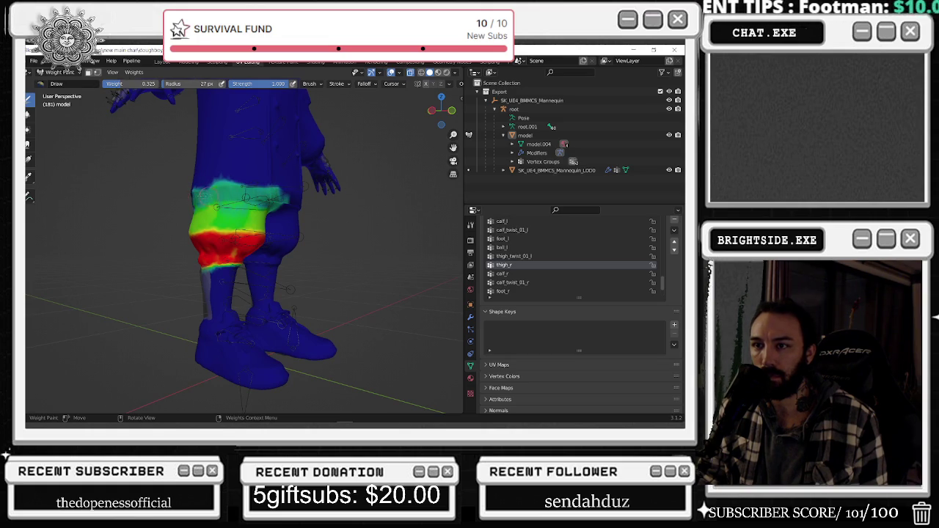
middle_click_drag(196, 196, 288, 210)
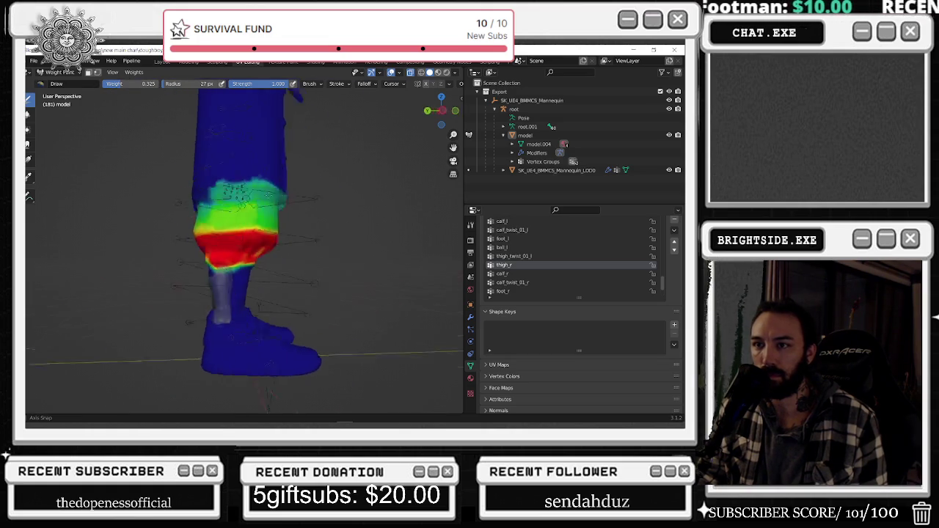
left_click_drag(288, 210, 240, 200)
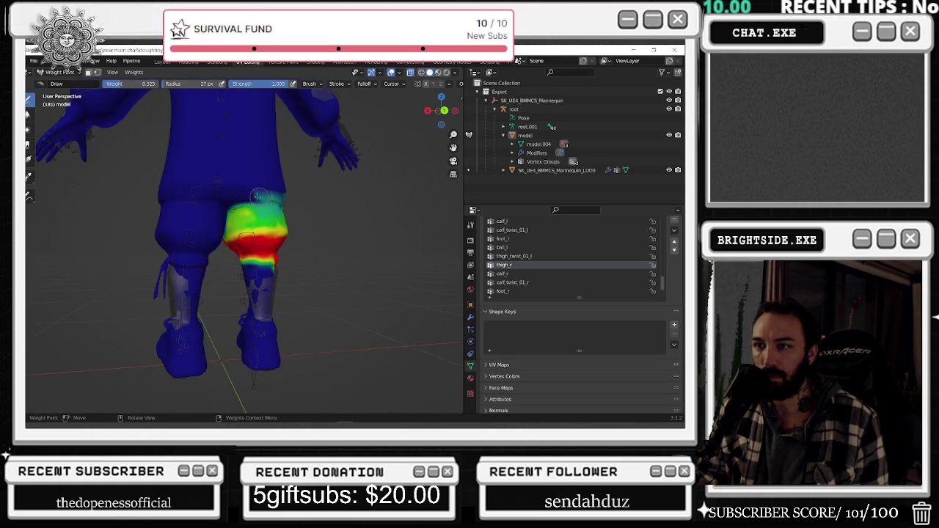
left_click_drag(278, 199, 281, 196)
middle_click_drag(281, 196, 199, 240)
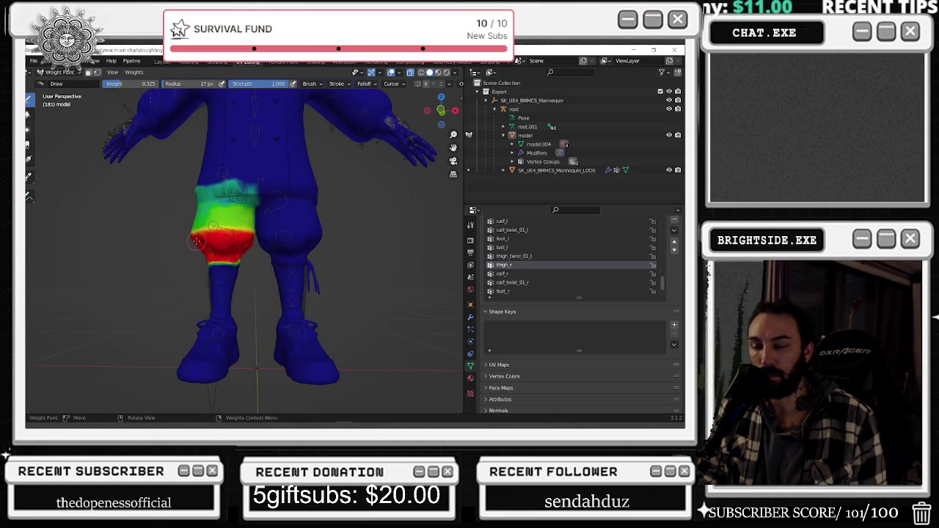
left_click(513, 256)
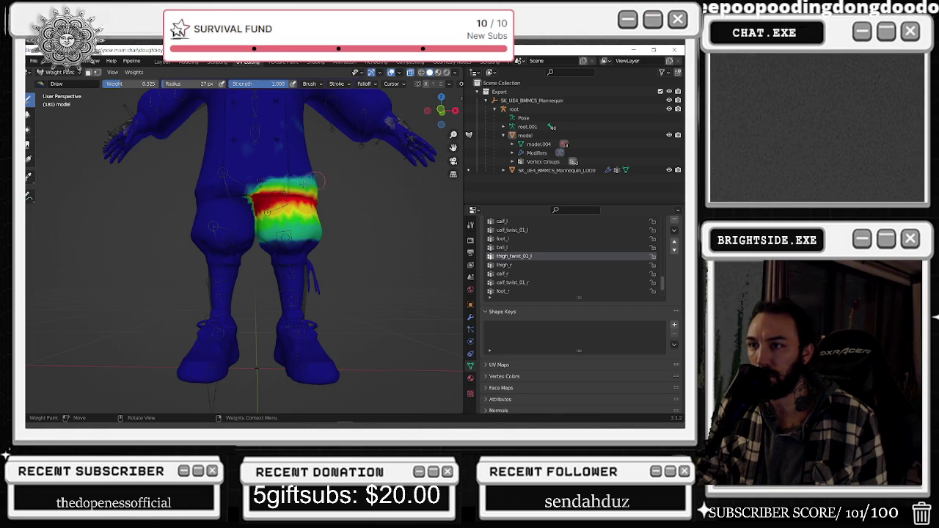
Paint weight up the left thigh toward the hip, then set brush strength 0.399 and weight 0.785
mouse_move(317, 179)
left_mouse_down()
mouse_move(290, 173)
mouse_move(260, 184)
left_mouse_up()
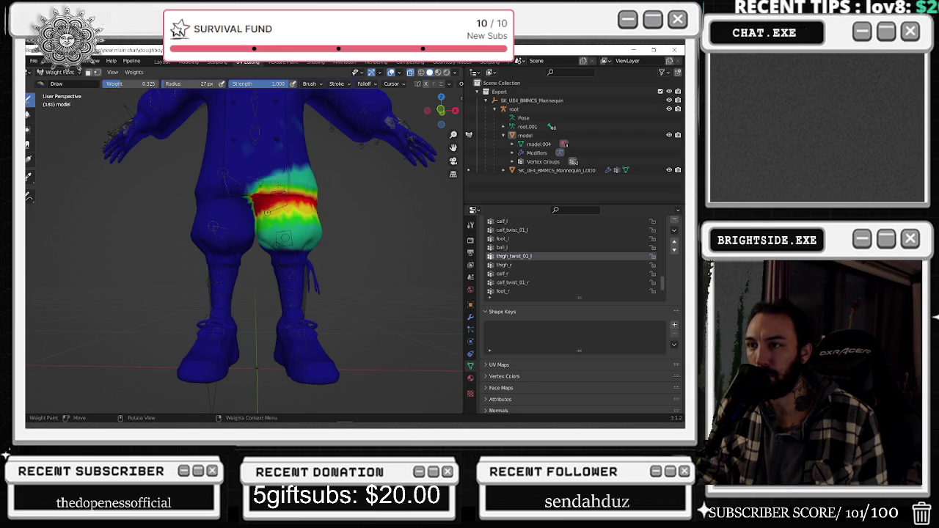
left_click_drag(261, 187, 312, 162)
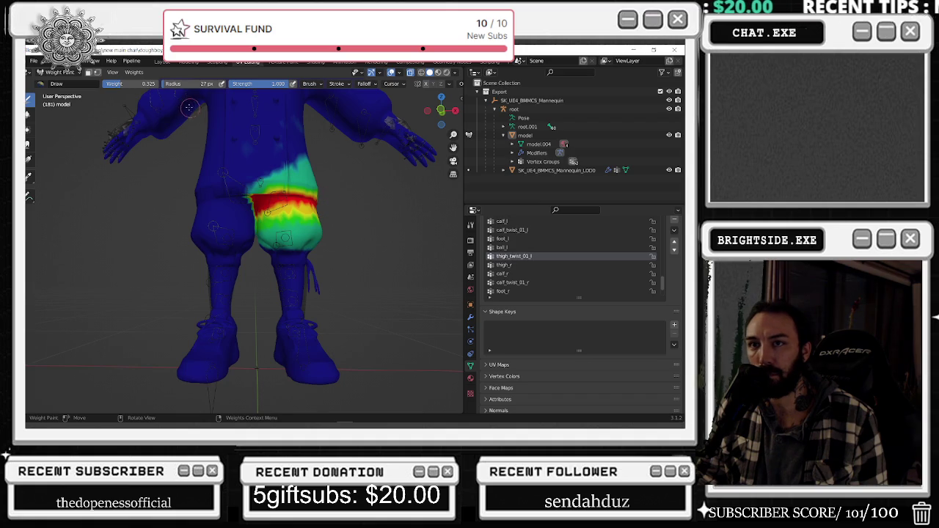
left_click_drag(283, 83, 252, 84)
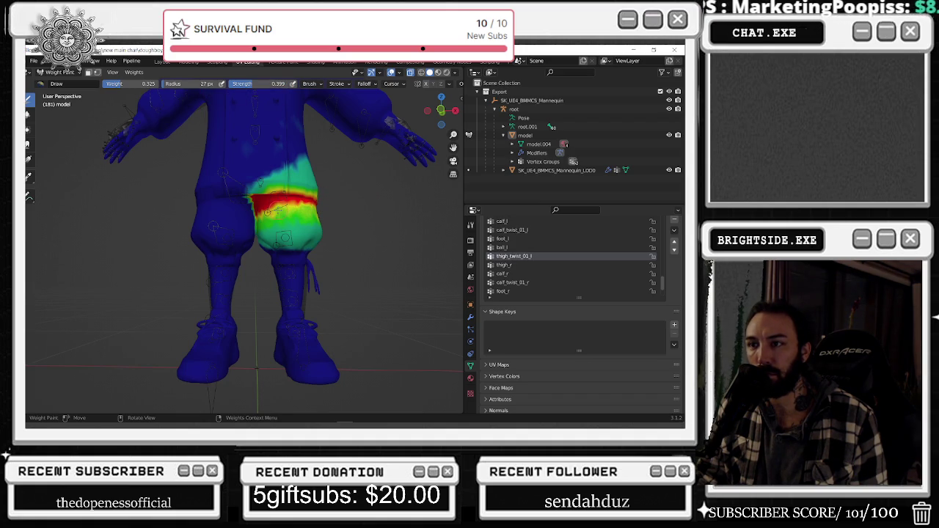
left_click_drag(132, 84, 158, 84)
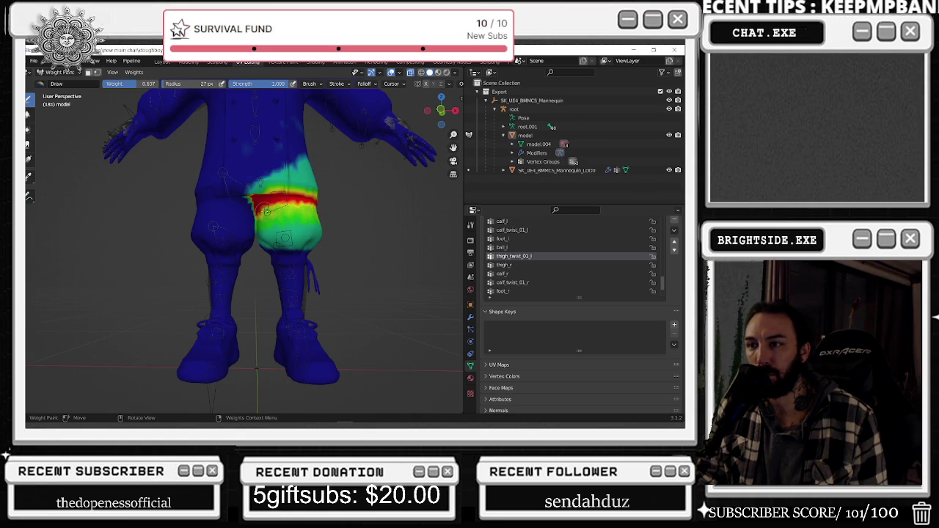
left_click_drag(148, 84, 167, 84)
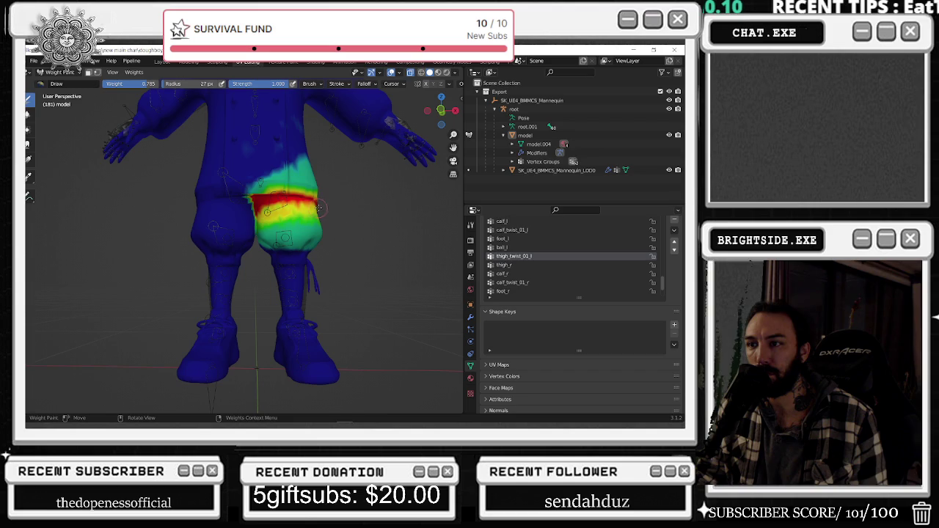
Repaint the thigh_twist_01_l red band at 0.785 so it fades to yellow, checking from several angles
mouse_move(283, 214)
left_mouse_down()
mouse_move(321, 213)
mouse_move(262, 222)
left_mouse_up()
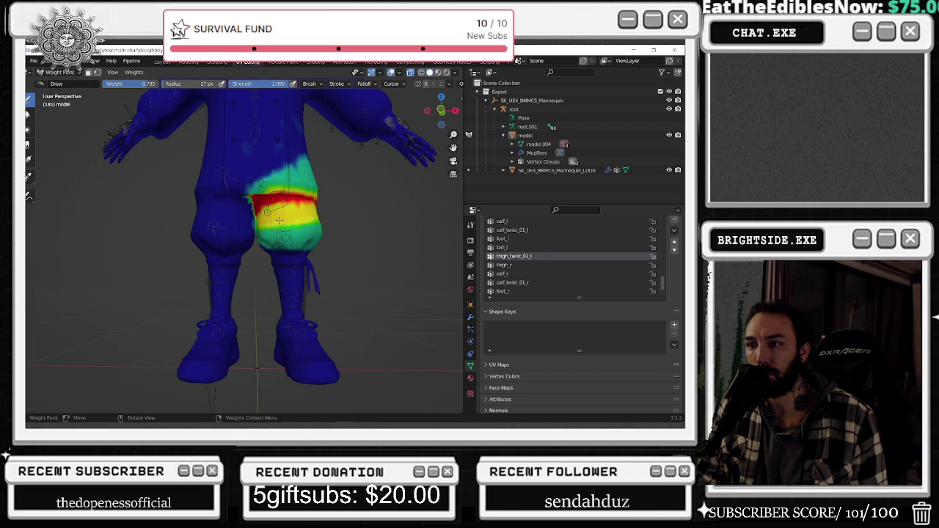
middle_click_drag(321, 213, 152, 230)
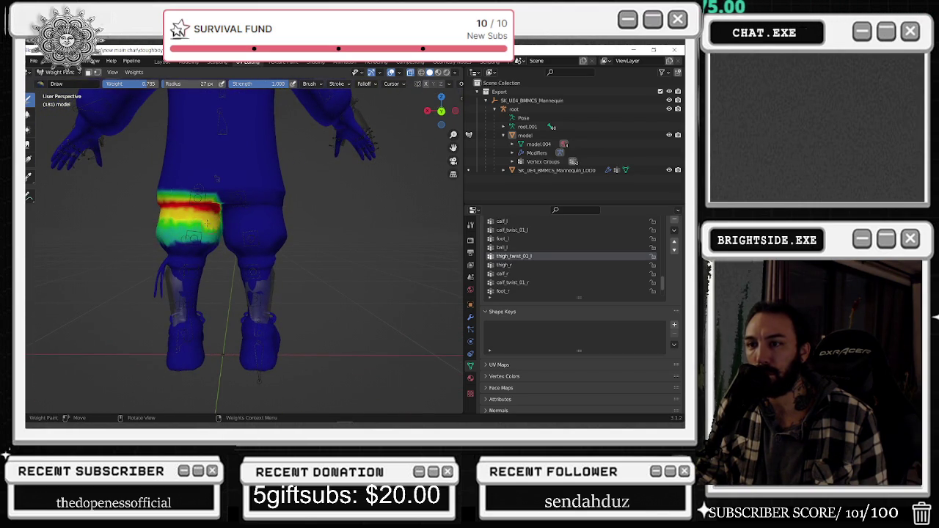
middle_click_drag(217, 179, 330, 216)
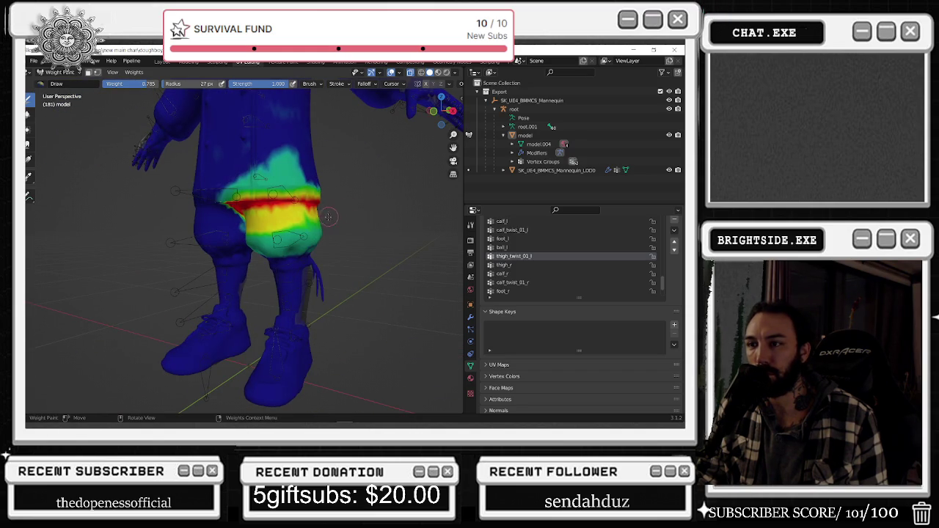
mouse_move(316, 212)
middle_mouse_down()
mouse_move(301, 228)
mouse_move(433, 213)
mouse_move(315, 193)
middle_mouse_up()
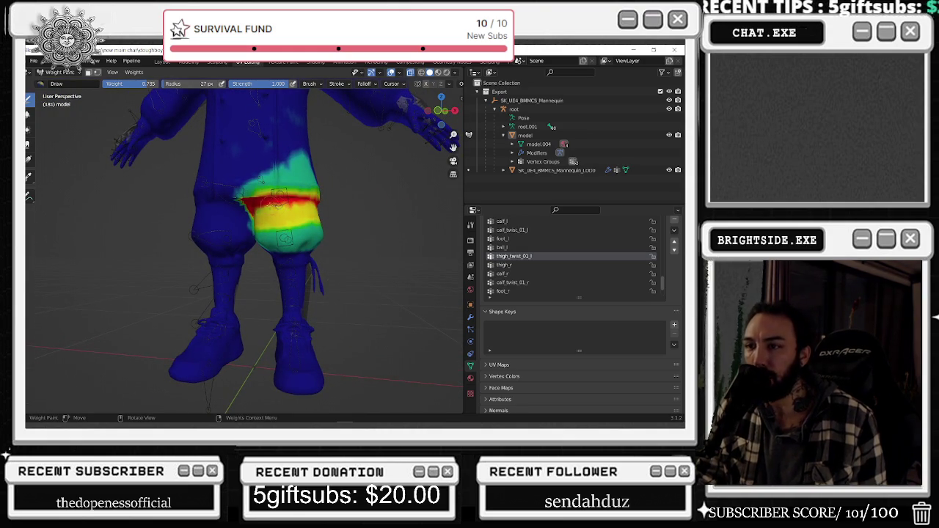
left_click_drag(250, 210, 318, 204)
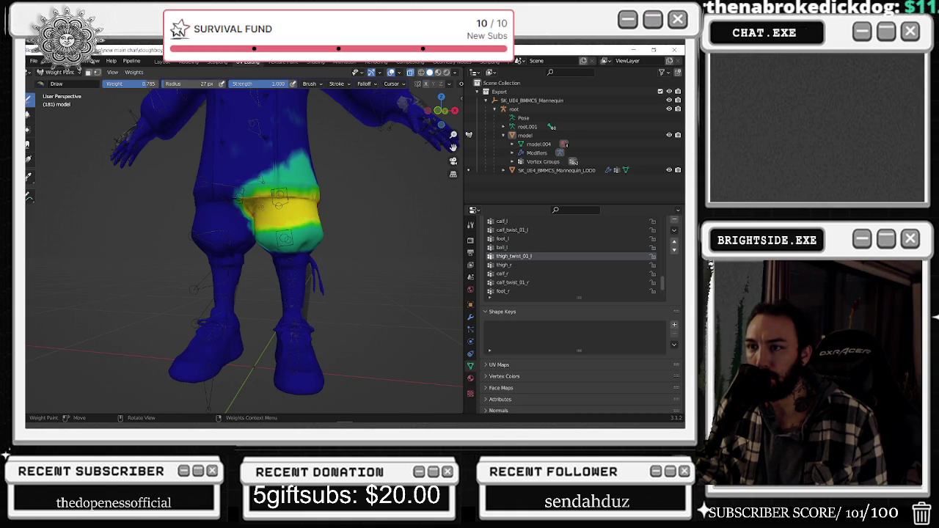
middle_click_drag(319, 208, 224, 209)
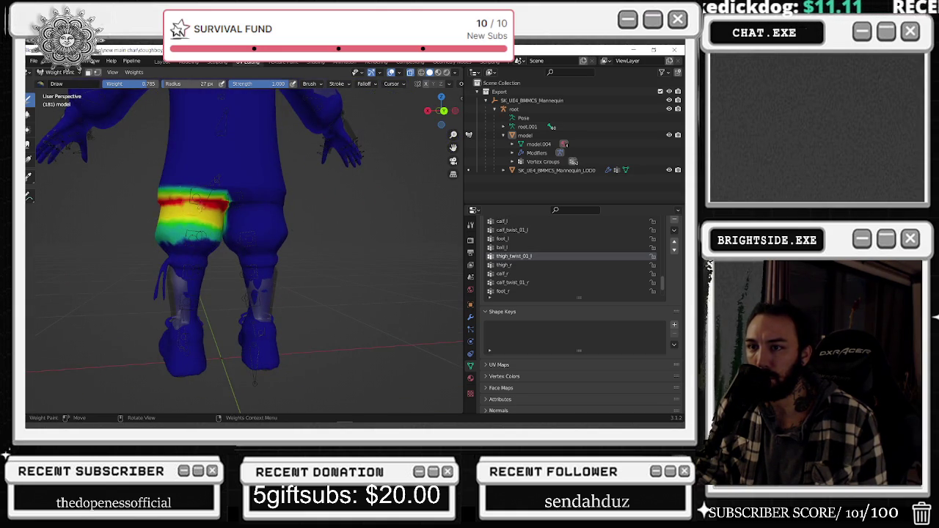
left_click_drag(209, 198, 163, 198)
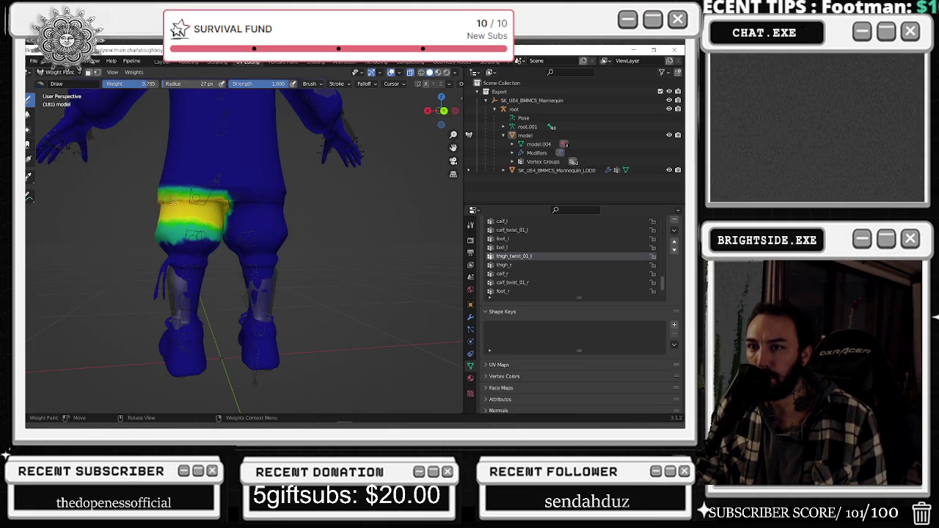
mouse_move(213, 212)
middle_mouse_down()
mouse_move(310, 200)
mouse_move(277, 203)
middle_mouse_up()
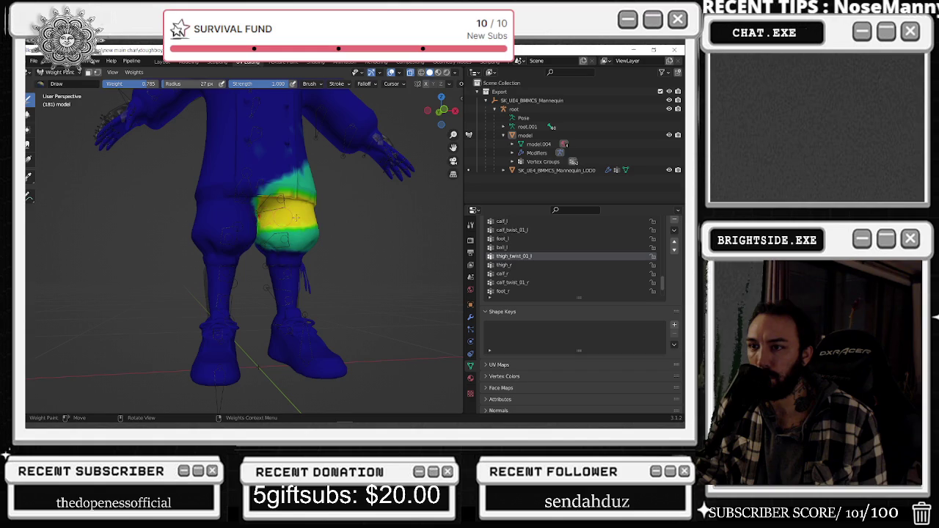
scroll(533, 278, "down", 1)
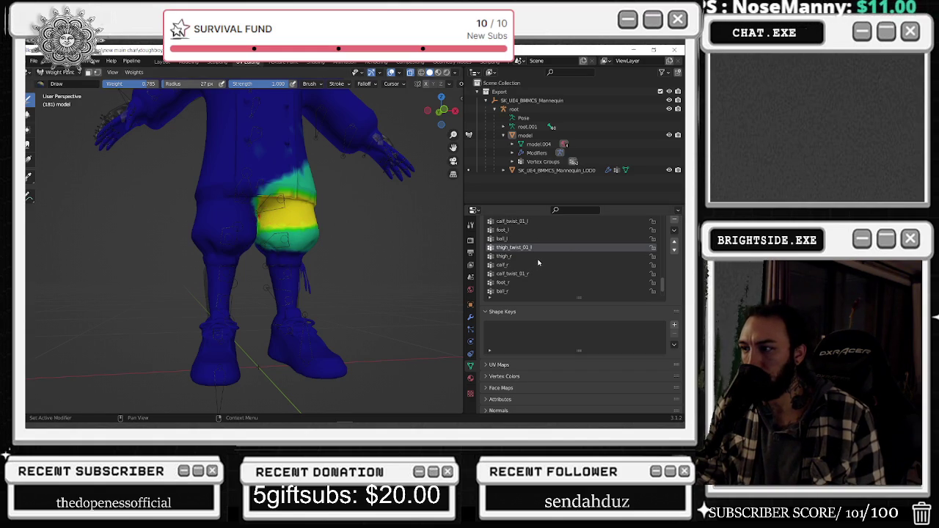
Paint the thigh_twist_01_r red band toward yellow, comparing it against the thigh_twist_01_l weights
scroll(537, 262, "down", 3)
left_click(546, 274)
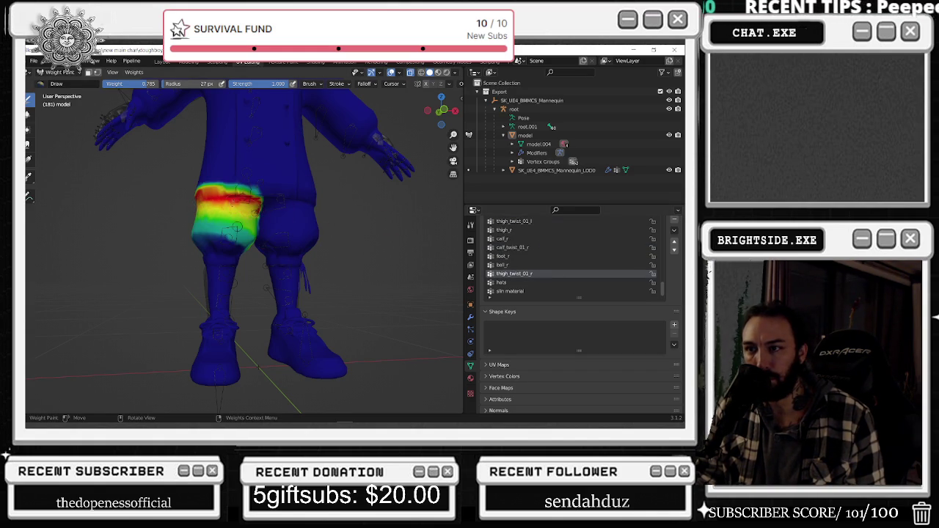
left_click_drag(242, 198, 185, 195)
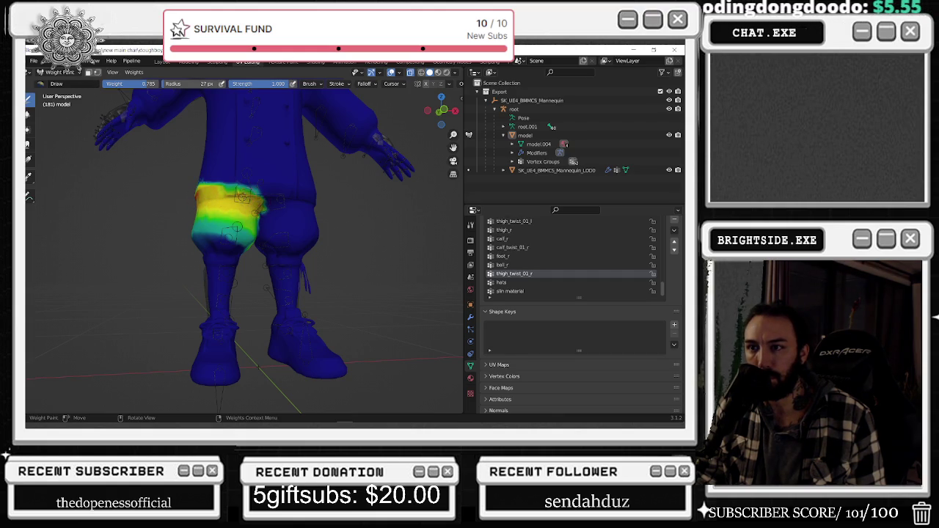
middle_click_drag(192, 197, 306, 205)
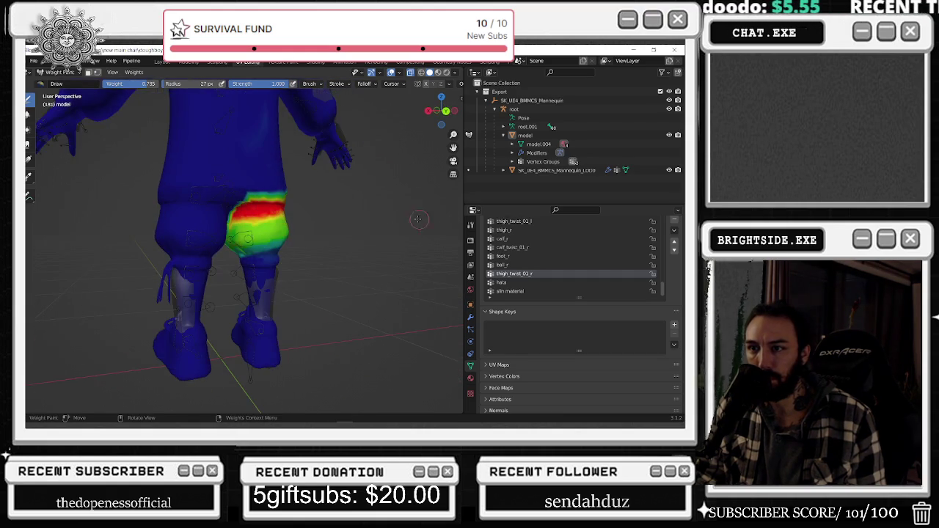
mouse_move(306, 206)
left_mouse_down()
mouse_move(240, 213)
mouse_move(279, 213)
mouse_move(243, 213)
mouse_move(251, 200)
mouse_move(234, 202)
left_mouse_up()
left_click(519, 221)
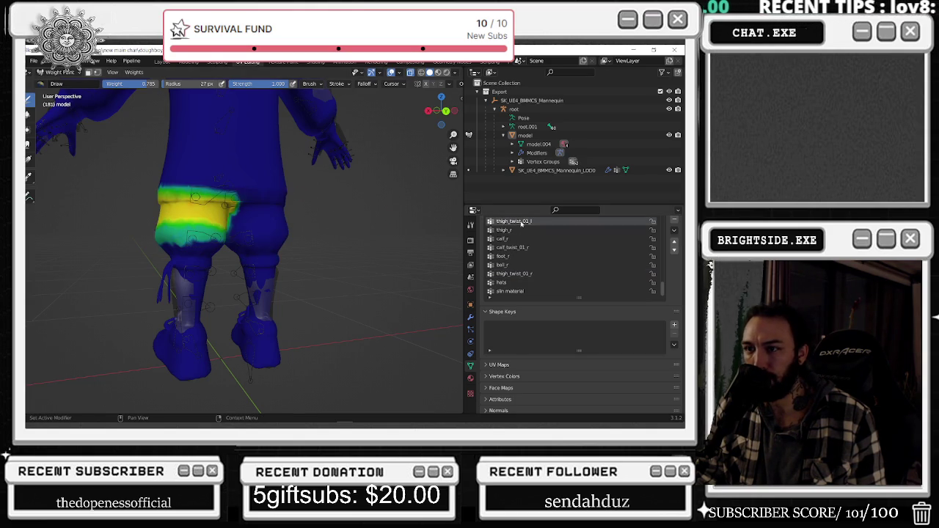
left_click(513, 273)
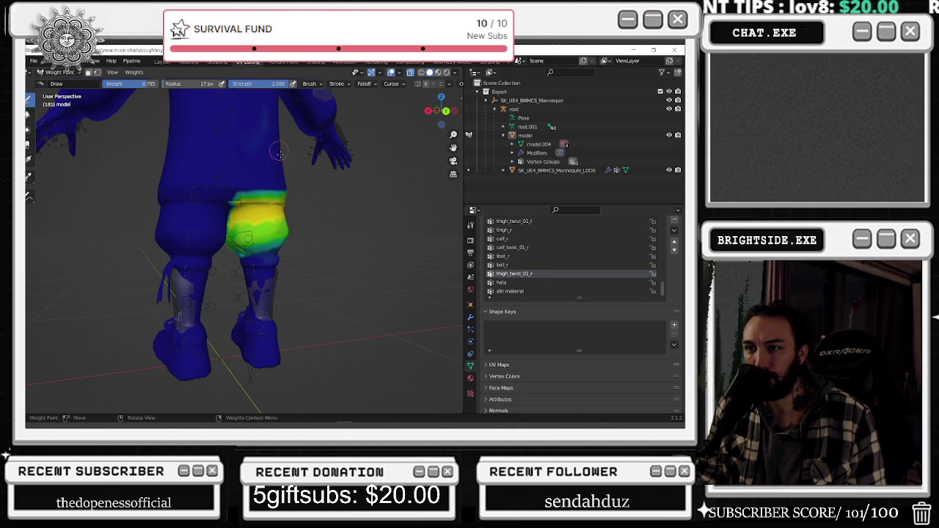
left_click(520, 221)
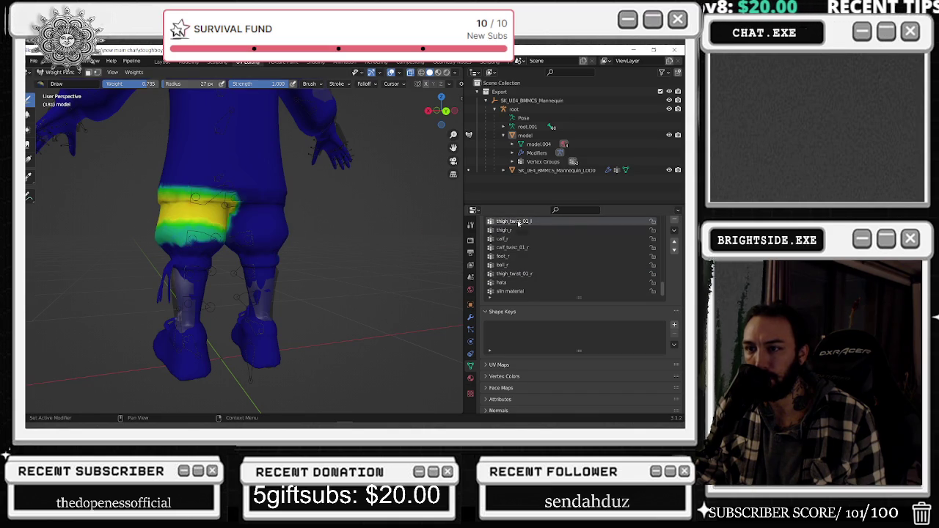
left_click(514, 272)
mouse_move(352, 237)
middle_mouse_down()
mouse_move(248, 199)
mouse_move(253, 238)
middle_mouse_up()
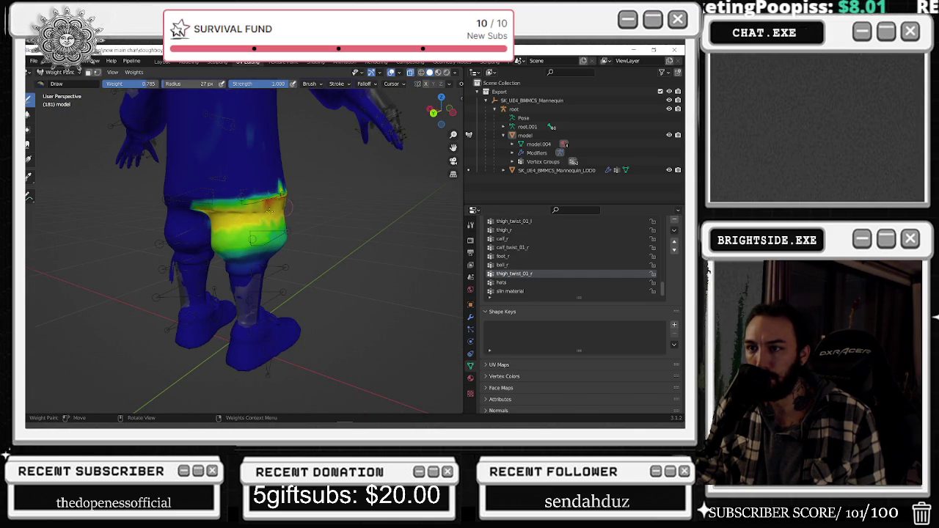
Lower the brush weight to 0.417 and repaint the upper right thigh from the back
key("ctrl+f")
middle_click_drag(303, 190, 299, 200)
left_click_drag(298, 200, 242, 202)
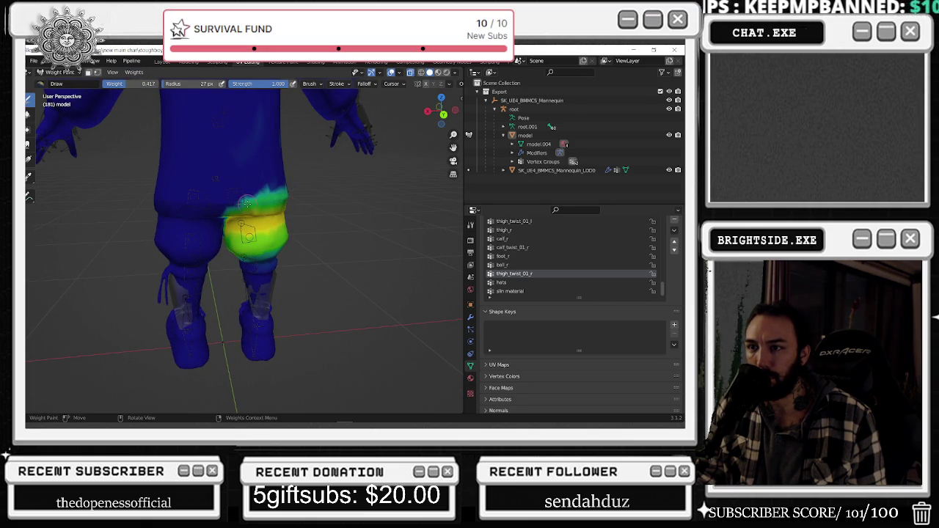
mouse_move(246, 203)
middle_mouse_down()
mouse_move(139, 210)
mouse_move(164, 198)
middle_mouse_up()
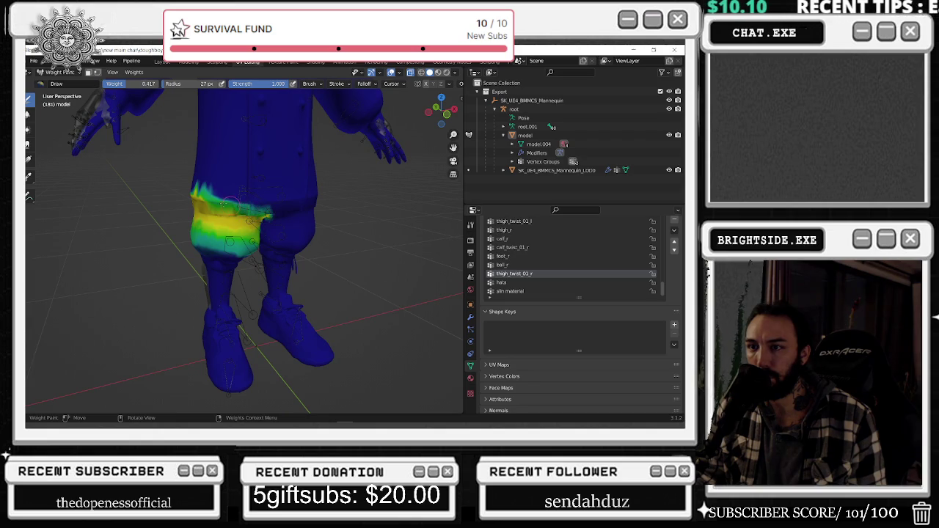
middle_click_drag(213, 194, 273, 189)
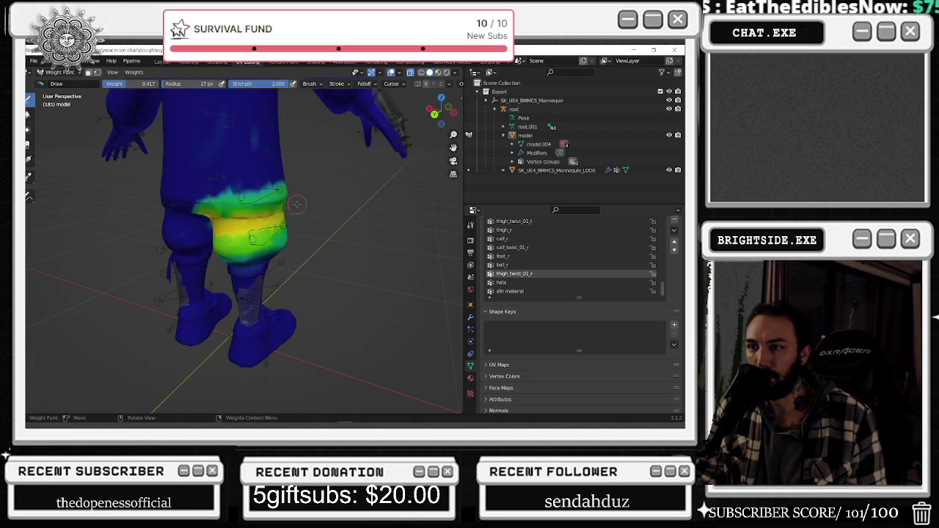
middle_click_drag(253, 239, 315, 186)
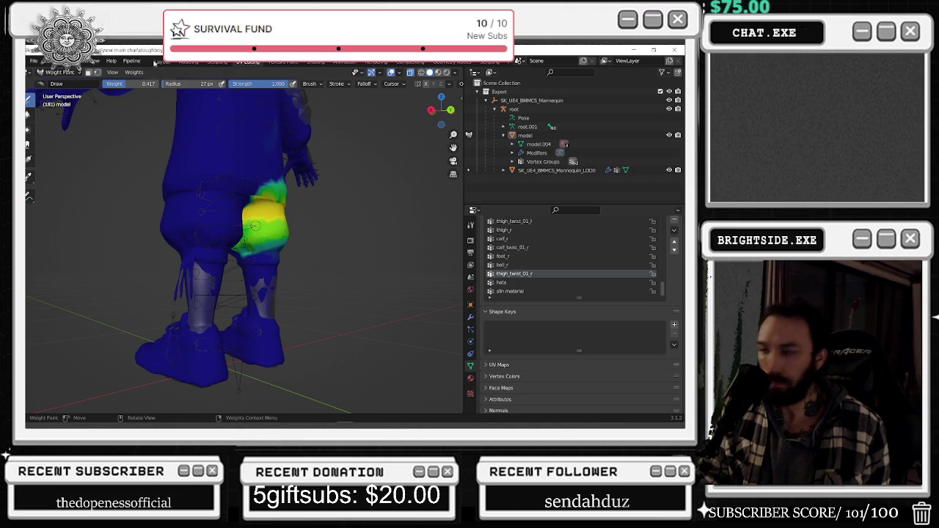
left_click(58, 72)
Return to Object Mode and hide the SK_UE4_BMMCS_Mannequin_LOD0 mesh
left_click(60, 83)
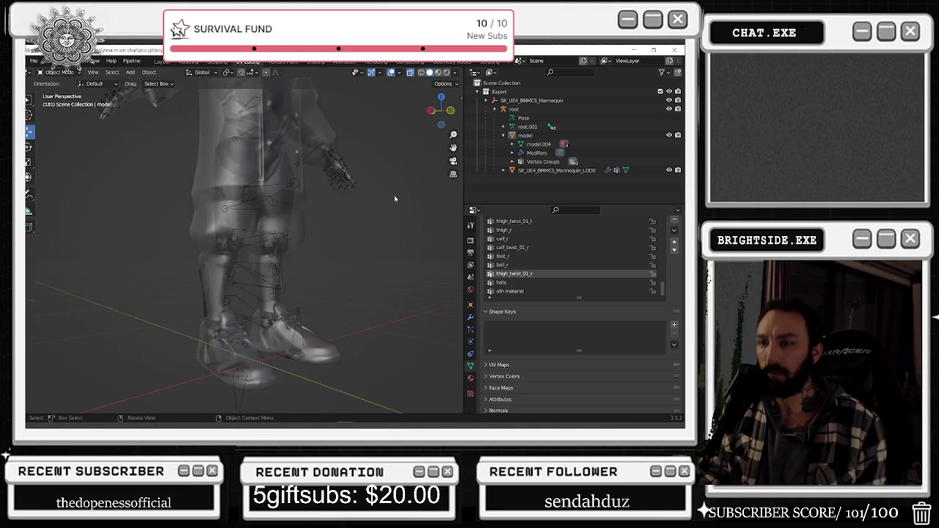
scroll(242, 210, "down", 5)
left_click(242, 211)
left_click(59, 72)
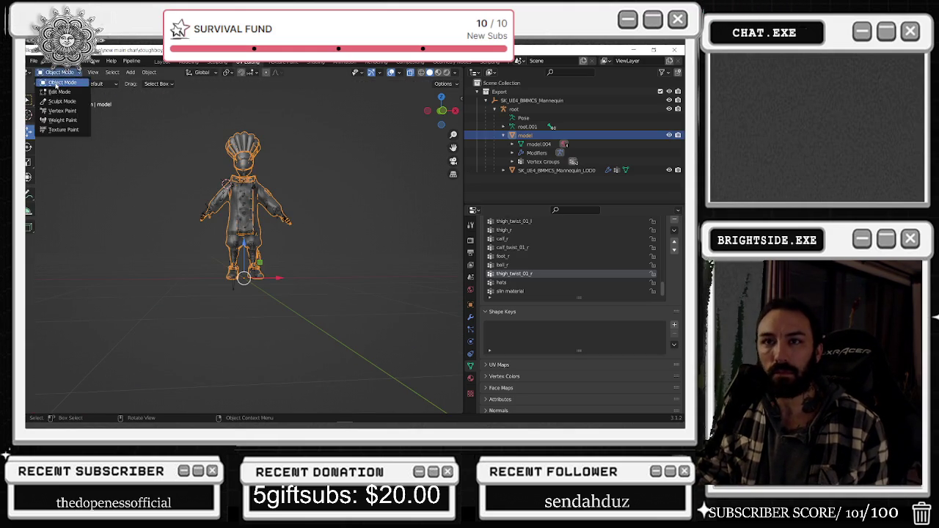
left_click(669, 135)
left_click(669, 135)
left_click(669, 170)
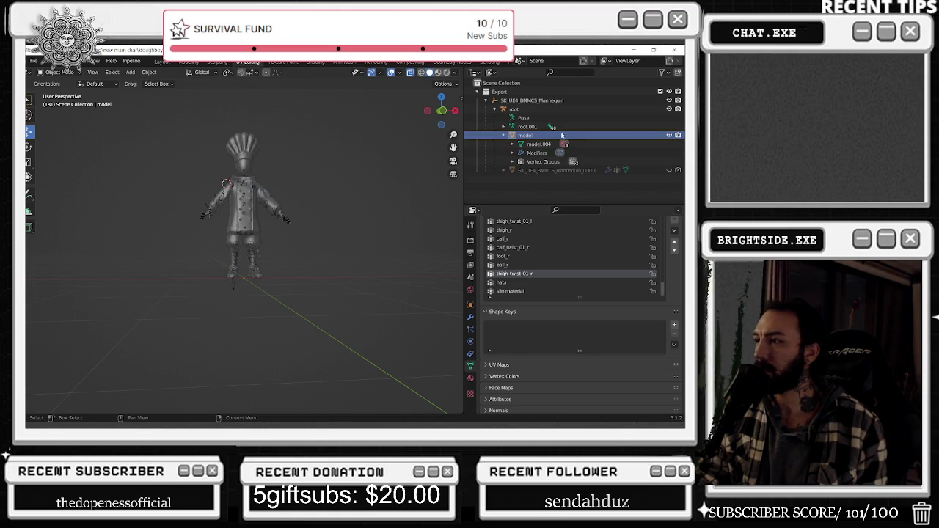
Select the chef model together with its root armature in the Outliner
left_click(504, 135)
left_click(525, 135)
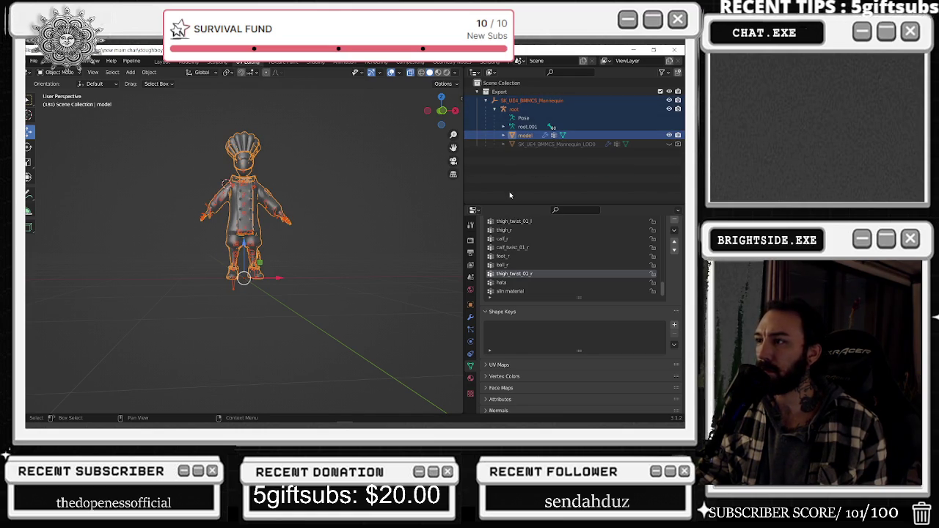
left_click(523, 136)
left_click(514, 108, "ctrl")
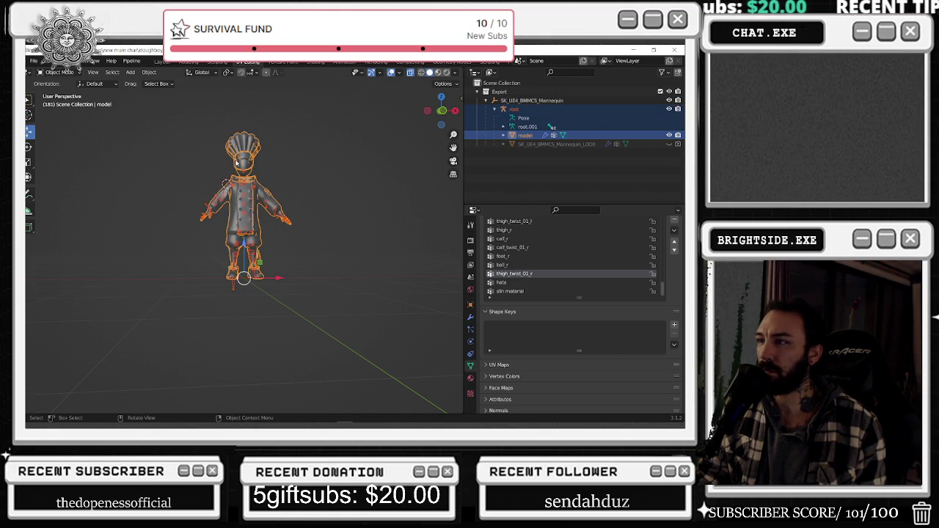